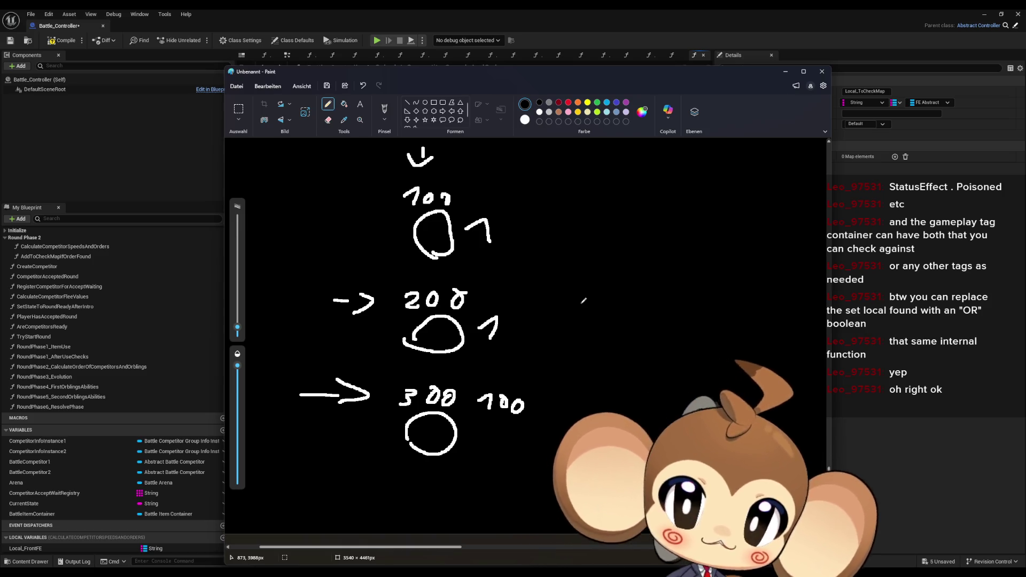
- Bring the Unreal Engine Blueprint graph back in front of the Paint speed sketch
{"action": "left_click", "coordinate": [569, 13]}
{"action": "scroll", "coordinate": [560, 271], "scroll_direction": "down", "scroll_amount": 2}
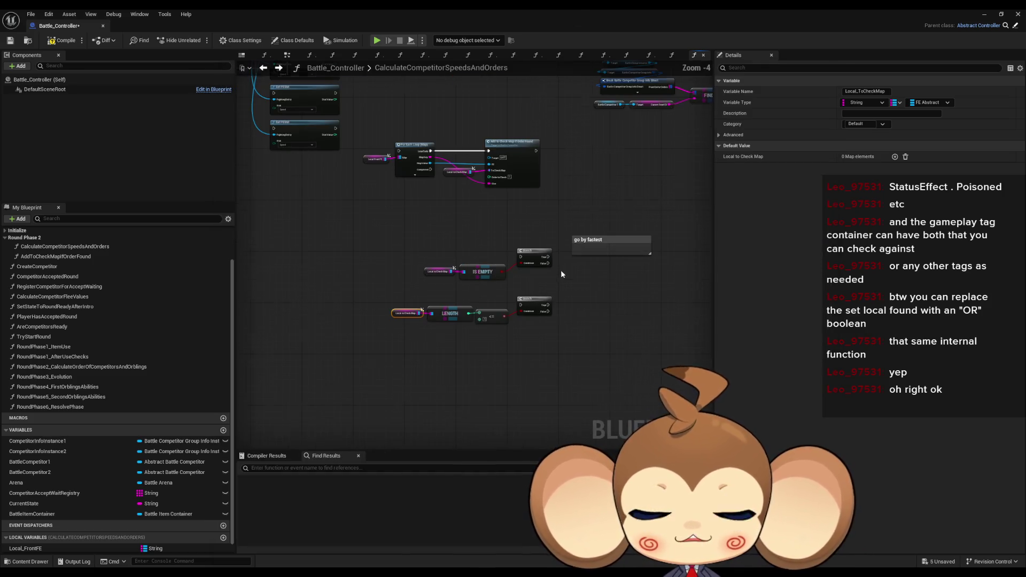
- Inspect the IS EMPTY and LENGTH <= Branch checks, then frame the whole function graph
{"action": "left_click", "coordinate": [616, 292]}
{"action": "scroll", "coordinate": [612, 296], "scroll_direction": "up", "scroll_amount": 2}
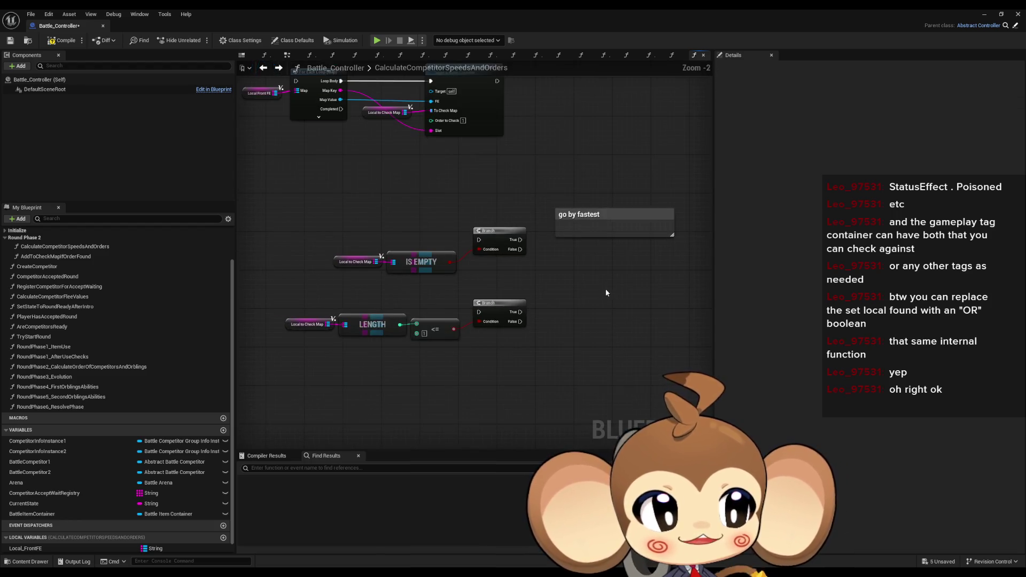
{"action": "mouse_move", "coordinate": [605, 290]}
{"action": "left_mouse_down"}
{"action": "mouse_move", "coordinate": [556, 293]}
{"action": "mouse_move", "coordinate": [599, 298]}
{"action": "left_mouse_up"}
{"action": "left_click_drag", "start_coordinate": [318, 216], "coordinate": [527, 287]}
{"action": "left_click_drag", "start_coordinate": [272, 300], "coordinate": [560, 377]}
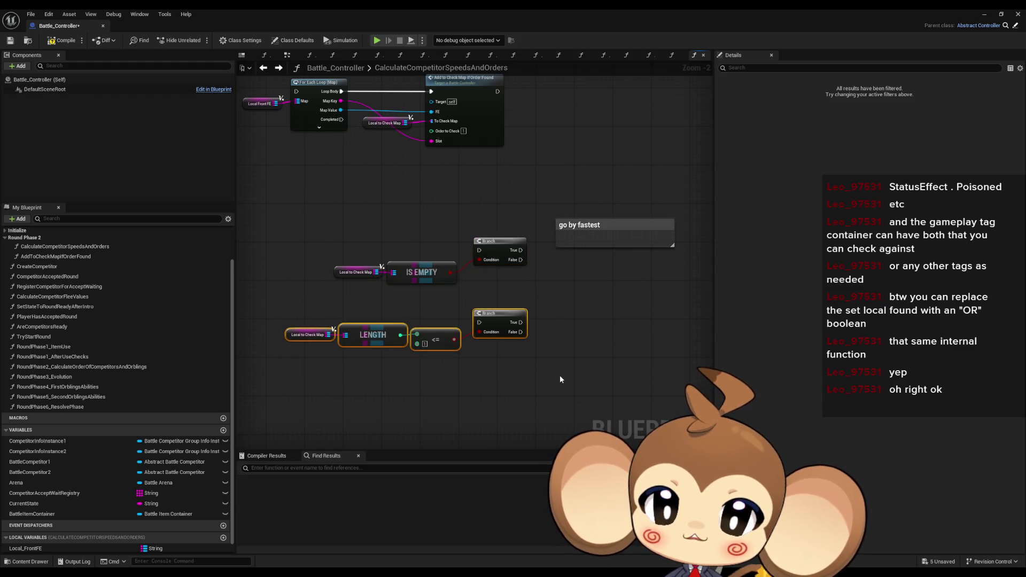
{"action": "key", "text": "Home"}
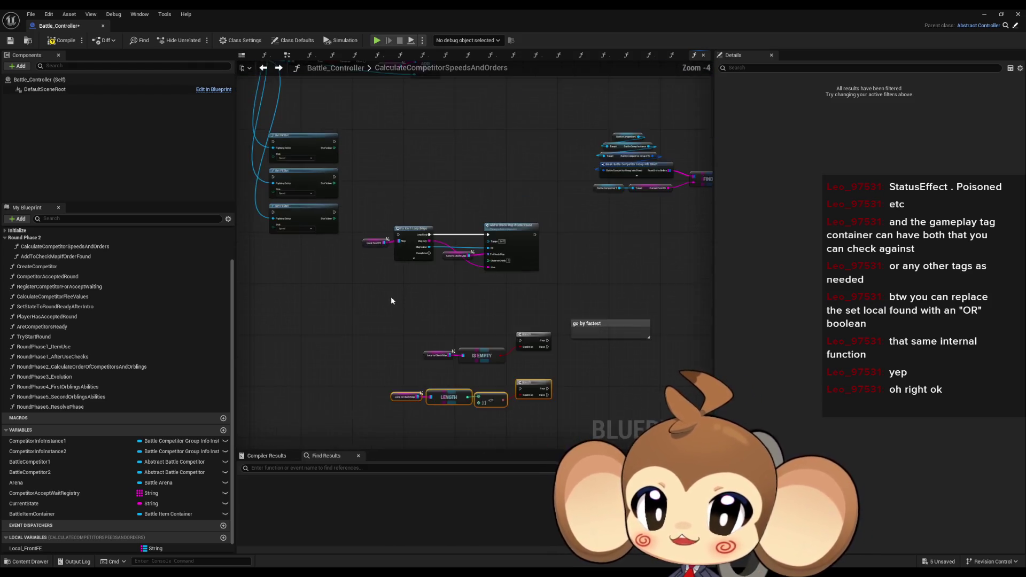
{"action": "scroll", "coordinate": [459, 231], "scroll_direction": "up", "scroll_amount": 3}
- Select the Front Right FE getter, then minimise the Battle_Controller Blueprint editor
{"action": "left_click", "coordinate": [443, 206]}
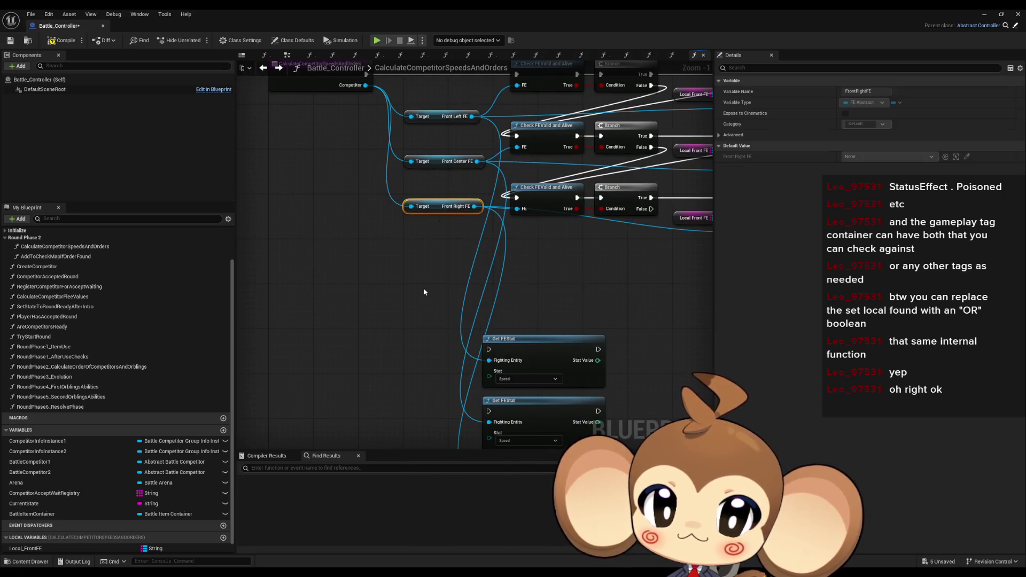
{"action": "mouse_move", "coordinate": [443, 210]}
{"action": "left_mouse_down"}
{"action": "mouse_move", "coordinate": [436, 278]}
{"action": "mouse_move", "coordinate": [450, 204]}
{"action": "left_mouse_up"}
{"action": "scroll", "coordinate": [451, 205], "scroll_direction": "down", "scroll_amount": 4}
{"action": "scroll", "coordinate": [429, 303], "scroll_direction": "up", "scroll_amount": 3}
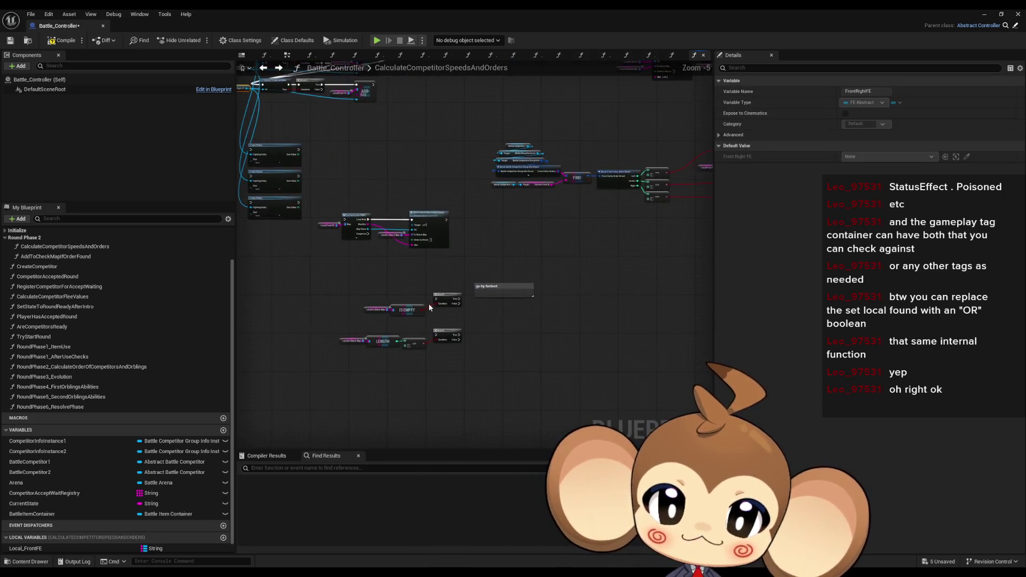
{"action": "left_click", "coordinate": [983, 14]}
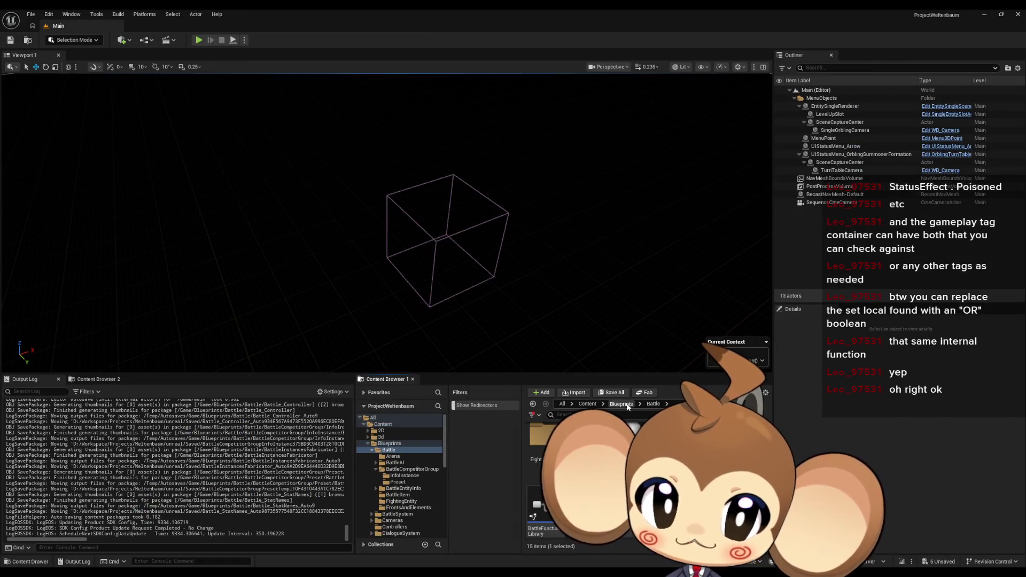
- Browse Blueprints > Battle > FightingEntity in the Content Browser and open FE_Abstract
{"action": "left_click", "coordinate": [389, 444]}
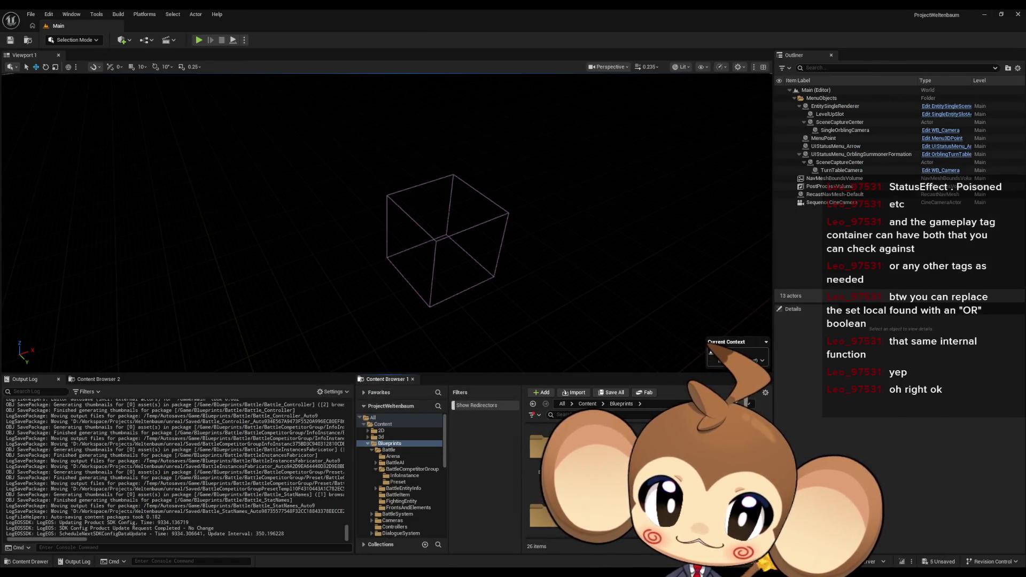
{"action": "left_click", "coordinate": [548, 446]}
{"action": "double_click", "coordinate": [548, 446]}
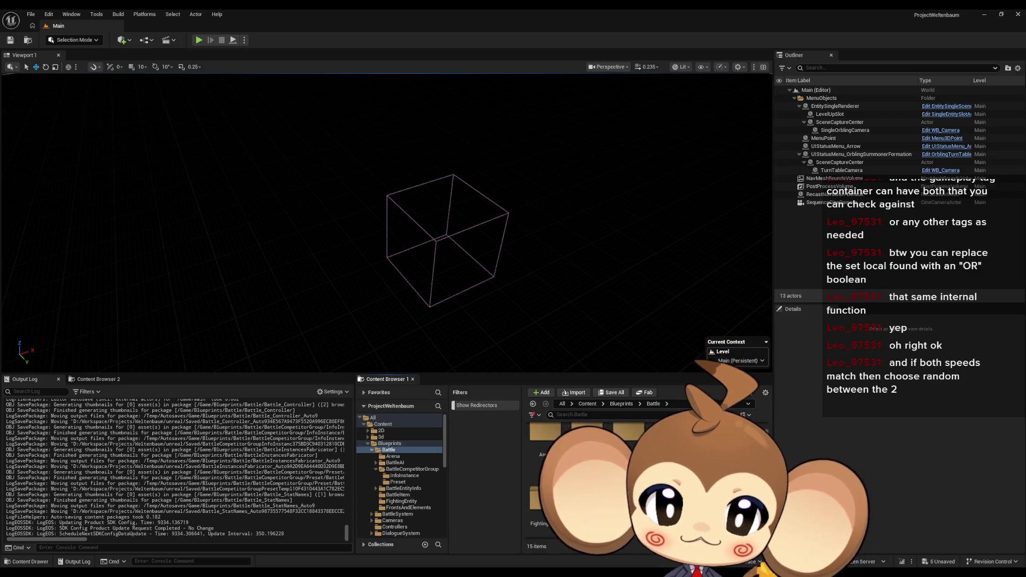
{"action": "double_click", "coordinate": [544, 497]}
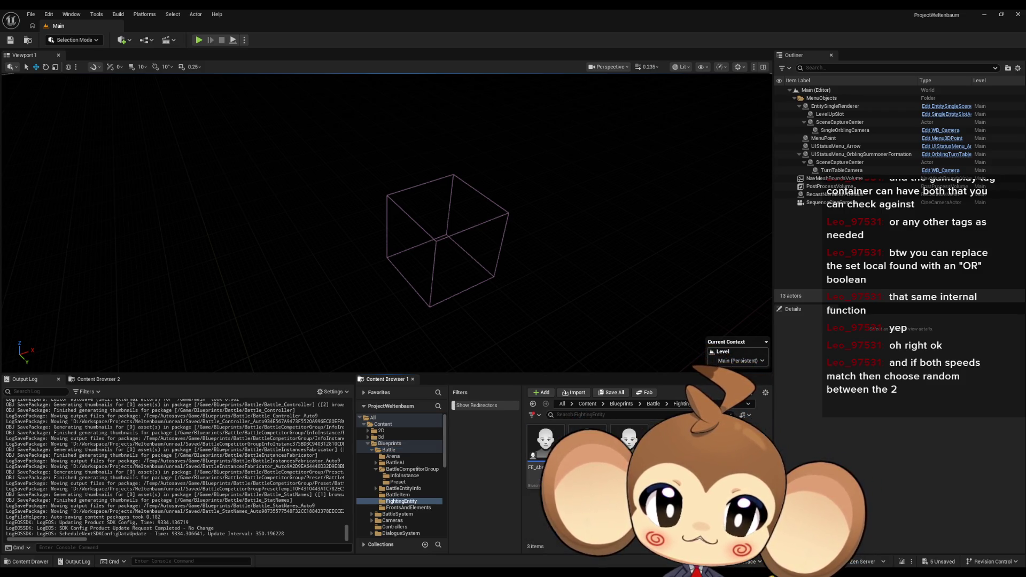
{"action": "double_click", "coordinate": [542, 457]}
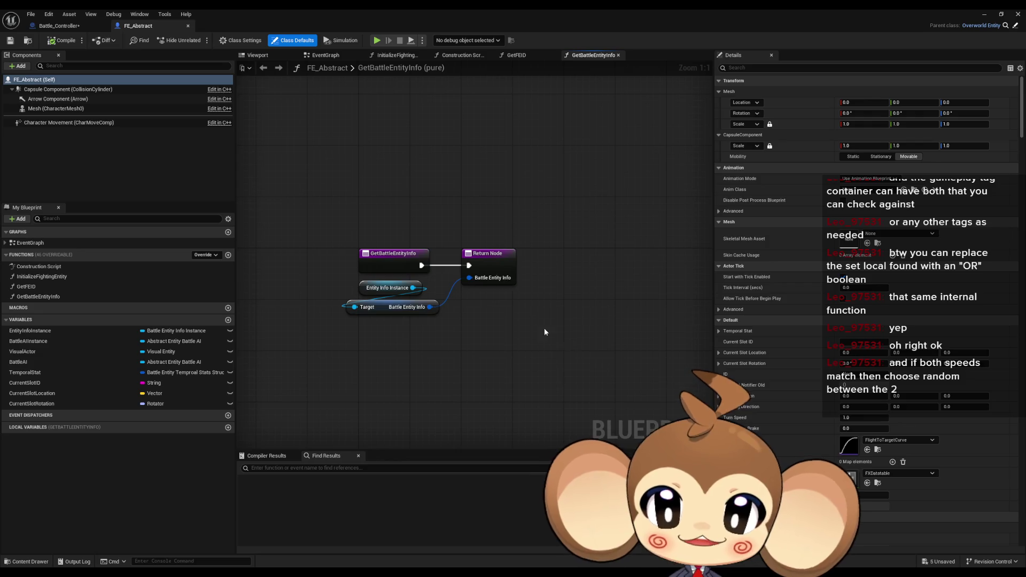
{"action": "left_click_drag", "start_coordinate": [533, 342], "coordinate": [503, 339]}
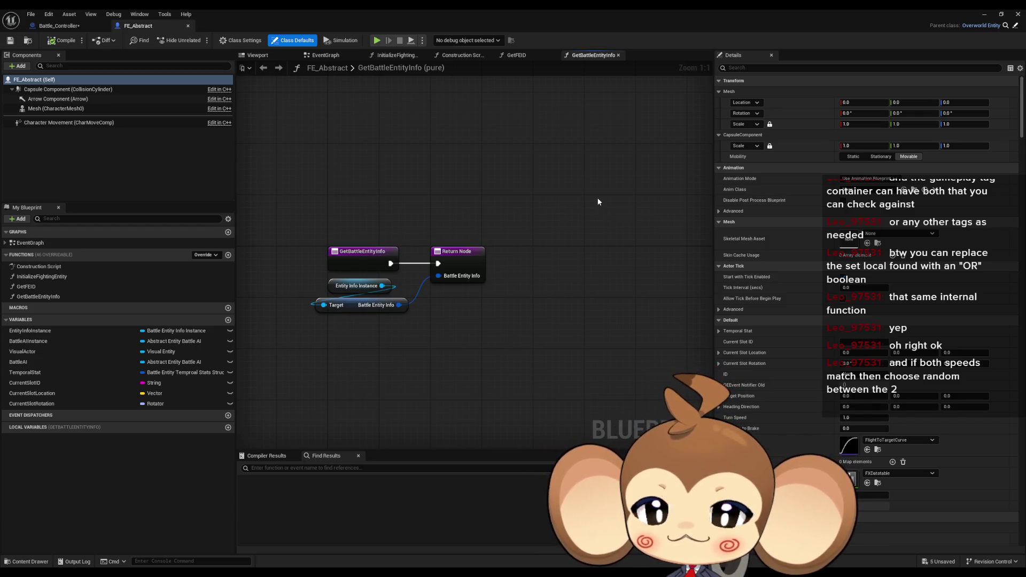
{"action": "left_click_drag", "start_coordinate": [597, 280], "coordinate": [562, 283]}
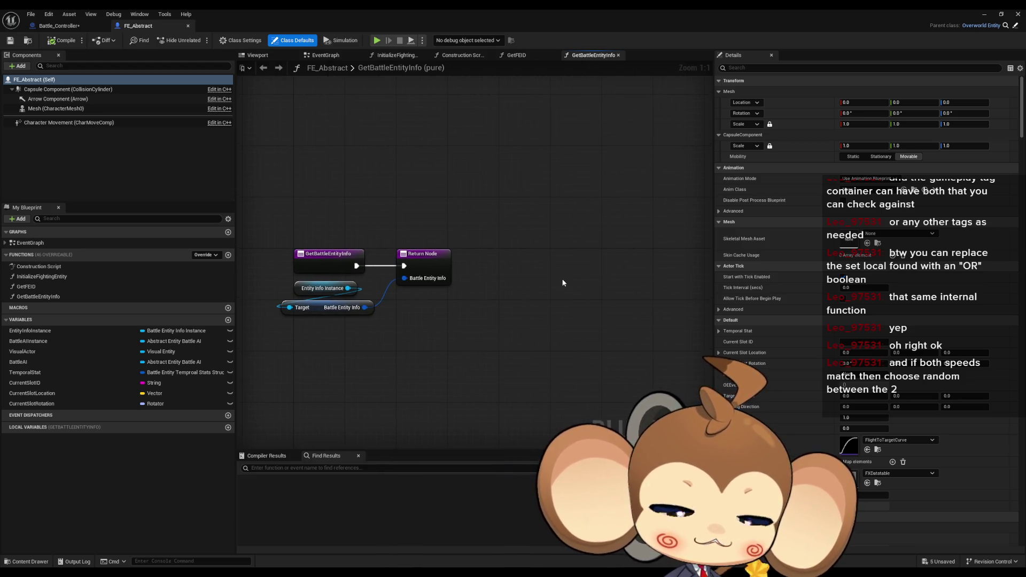
{"action": "left_click_drag", "start_coordinate": [511, 322], "coordinate": [537, 325]}
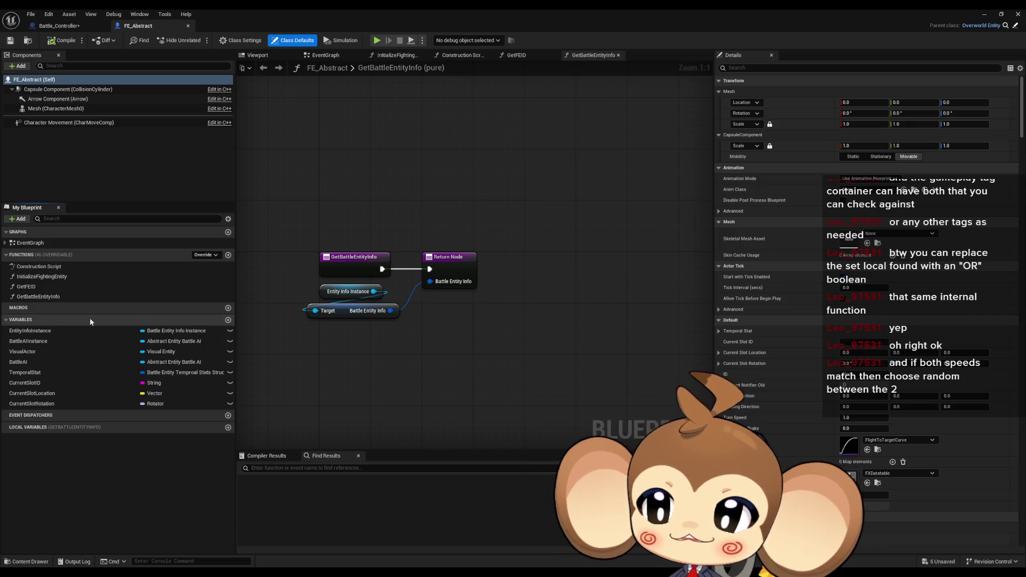
- Create the Integer variable OrderSpeedOverride in FE_Abstract, compile, and return to Battle_Controller
{"action": "left_click", "coordinate": [228, 321]}
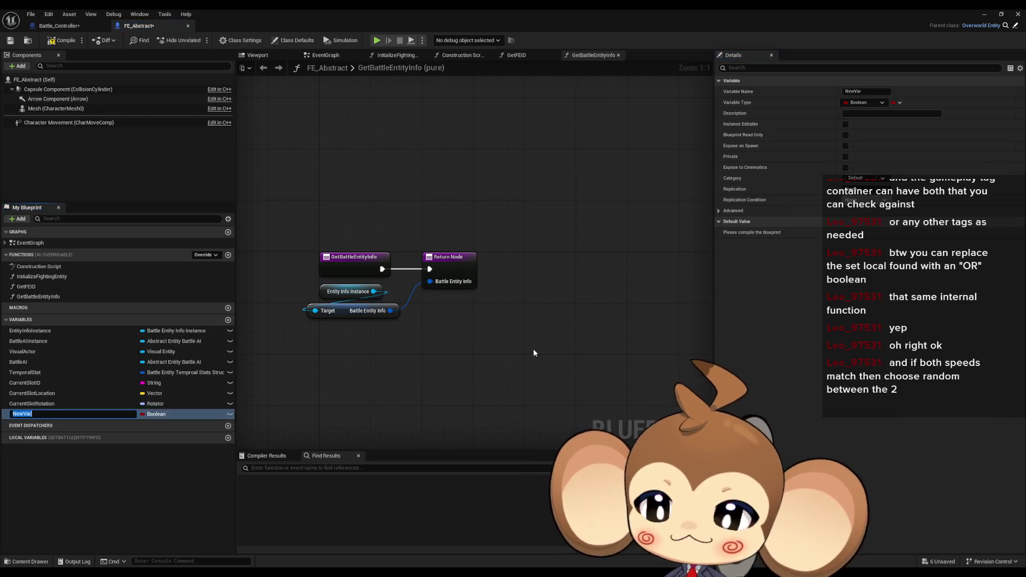
{"action": "type", "text": "OrderSpee"}
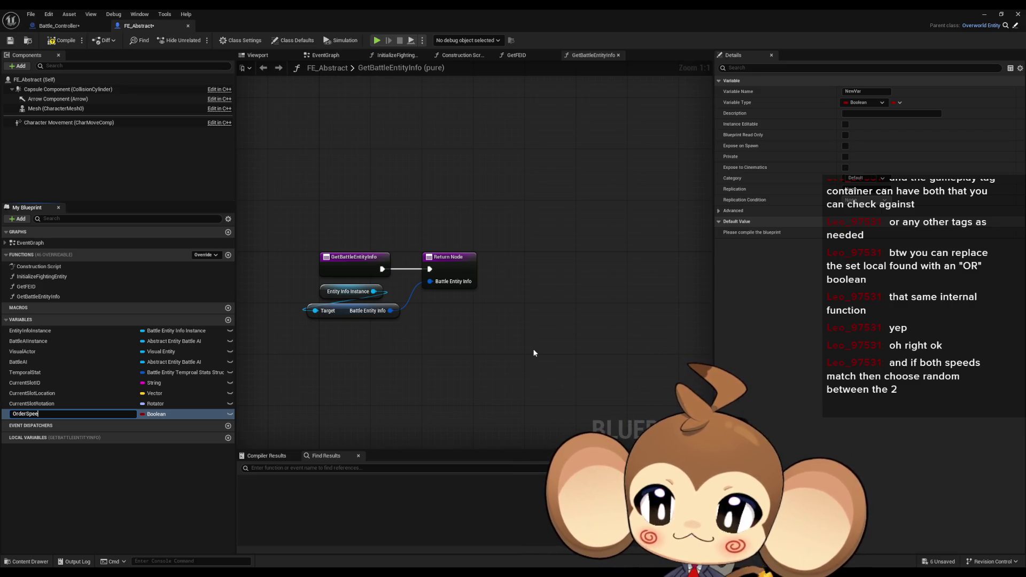
{"action": "type", "text": "rride"}
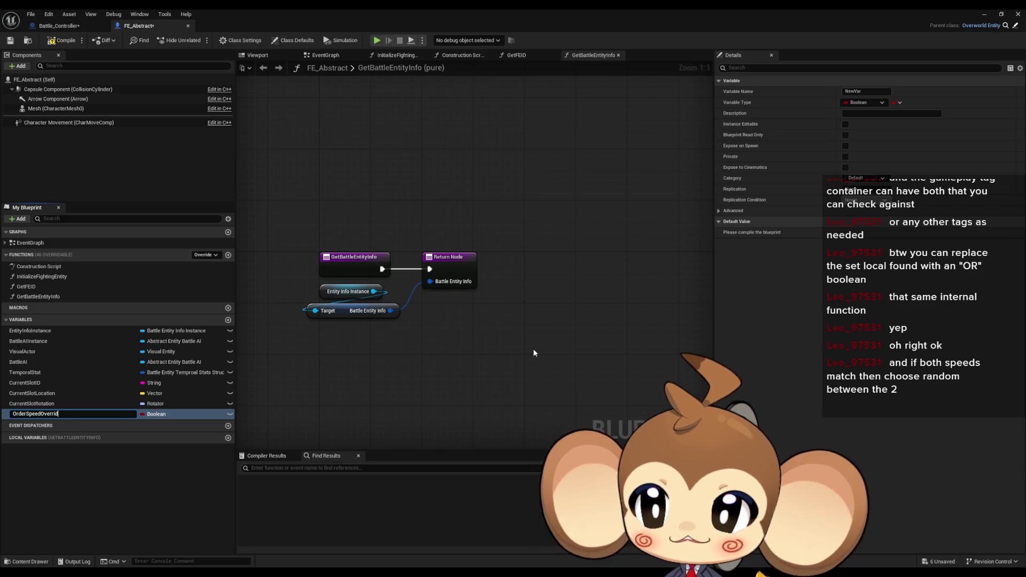
{"action": "key", "text": "Return"}
{"action": "left_click", "coordinate": [158, 415]}
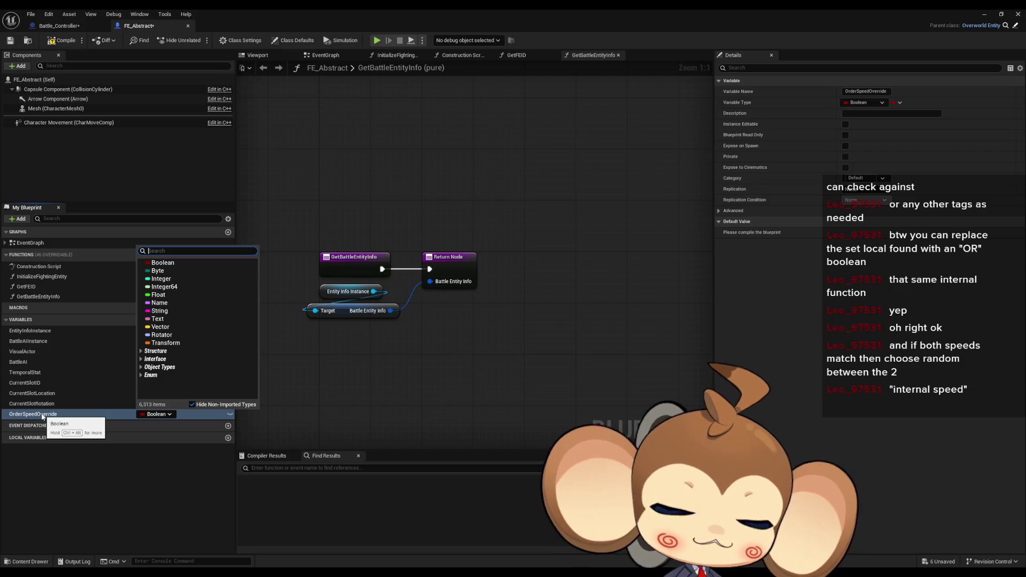
{"action": "left_click", "coordinate": [178, 278]}
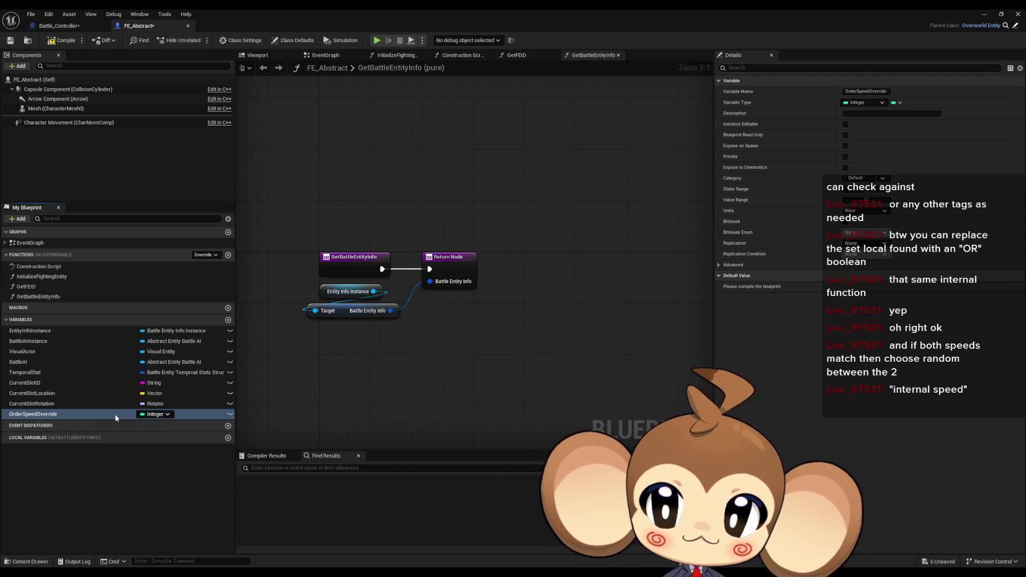
{"action": "left_click", "coordinate": [62, 41]}
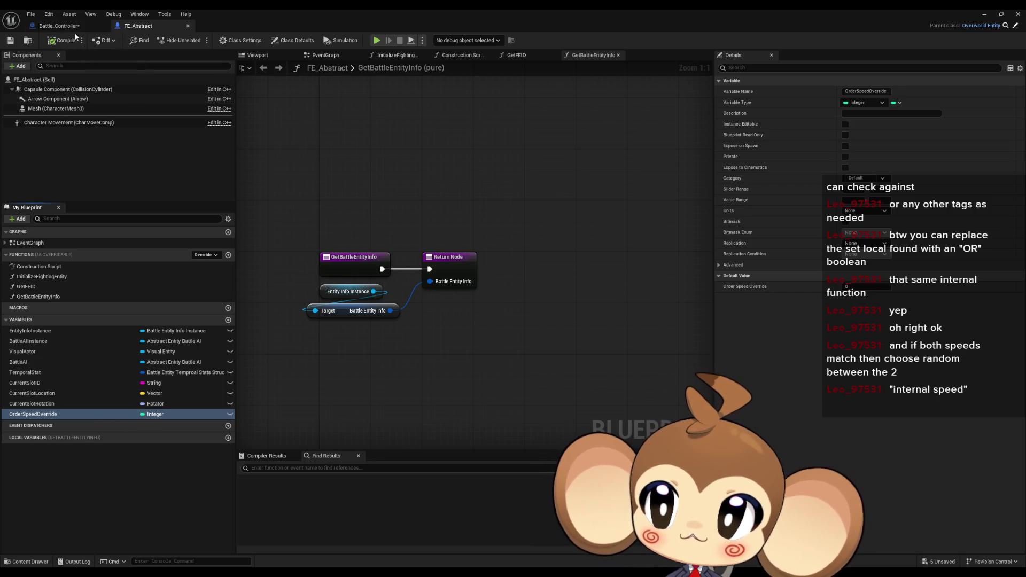
{"action": "left_click", "coordinate": [74, 26]}
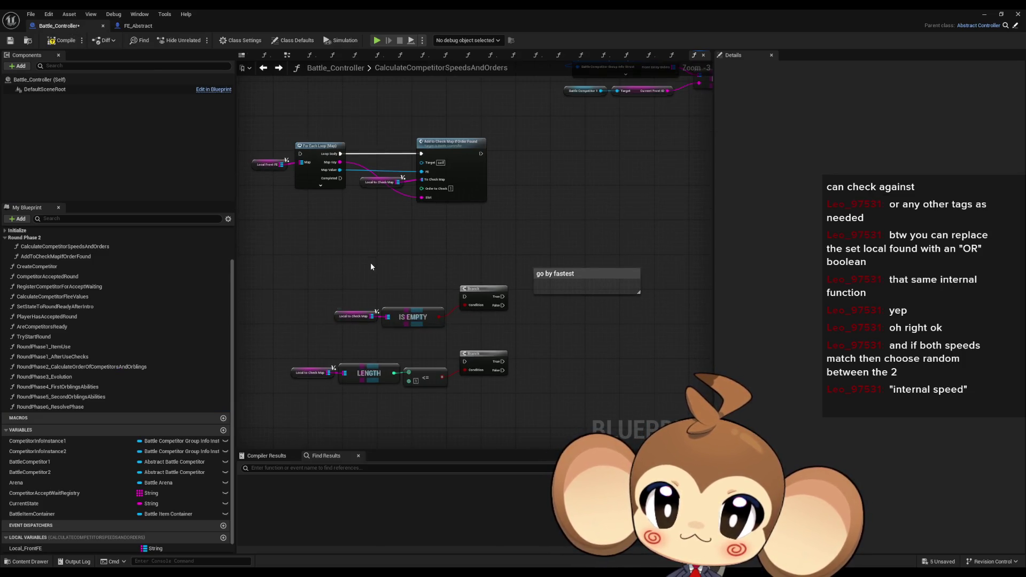
- Select the Local to Check Map getter and paste a copy into empty space below the Length branch
{"action": "scroll", "coordinate": [355, 231], "scroll_direction": "down", "scroll_amount": 1}
{"action": "mouse_move", "coordinate": [276, 305]}
{"action": "left_mouse_down"}
{"action": "mouse_move", "coordinate": [499, 368]}
{"action": "mouse_move", "coordinate": [274, 307]}
{"action": "left_mouse_up"}
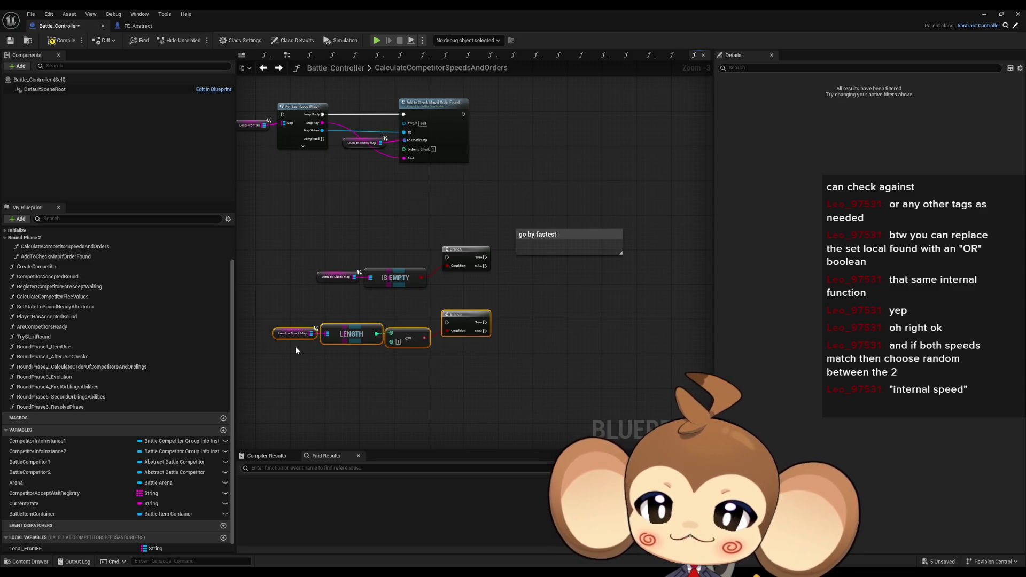
{"action": "left_click_drag", "start_coordinate": [341, 258], "coordinate": [377, 306]}
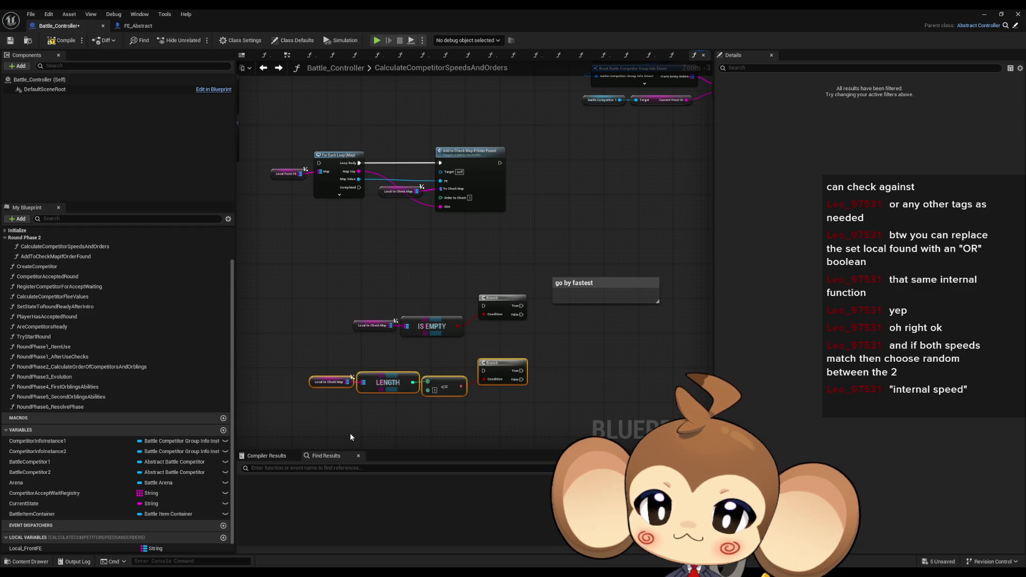
{"action": "left_click_drag", "start_coordinate": [350, 434], "coordinate": [387, 344]}
{"action": "left_click_drag", "start_coordinate": [336, 258], "coordinate": [363, 324]}
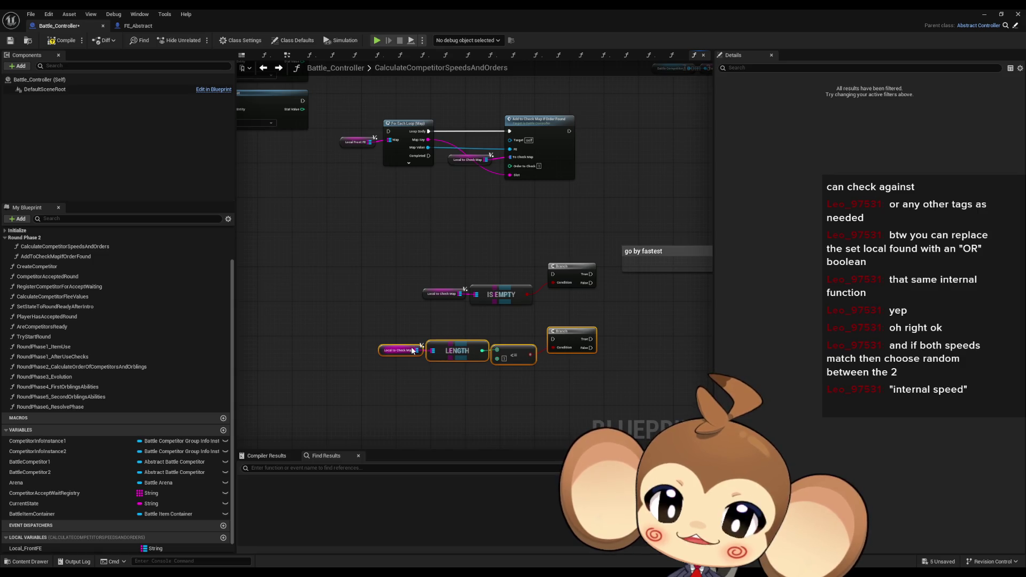
{"action": "scroll", "coordinate": [413, 351], "scroll_direction": "up", "scroll_amount": 2}
{"action": "mouse_move", "coordinate": [363, 317]}
{"action": "left_mouse_down"}
{"action": "mouse_move", "coordinate": [418, 398]}
{"action": "mouse_move", "coordinate": [408, 376]}
{"action": "mouse_move", "coordinate": [410, 393]}
{"action": "left_mouse_up"}
{"action": "scroll", "coordinate": [409, 392], "scroll_direction": "down", "scroll_amount": 1}
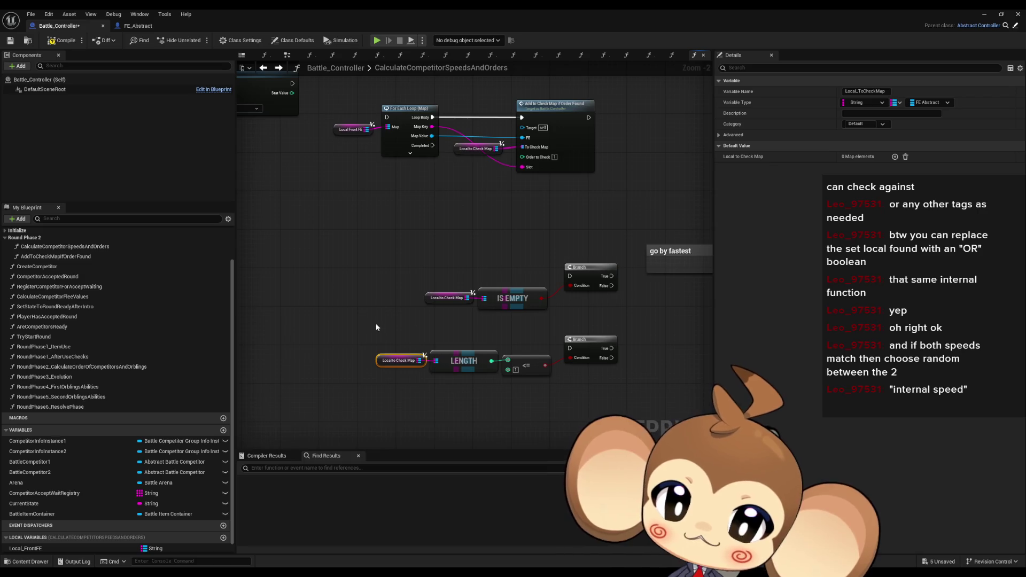
{"action": "left_click_drag", "start_coordinate": [354, 325], "coordinate": [408, 389]}
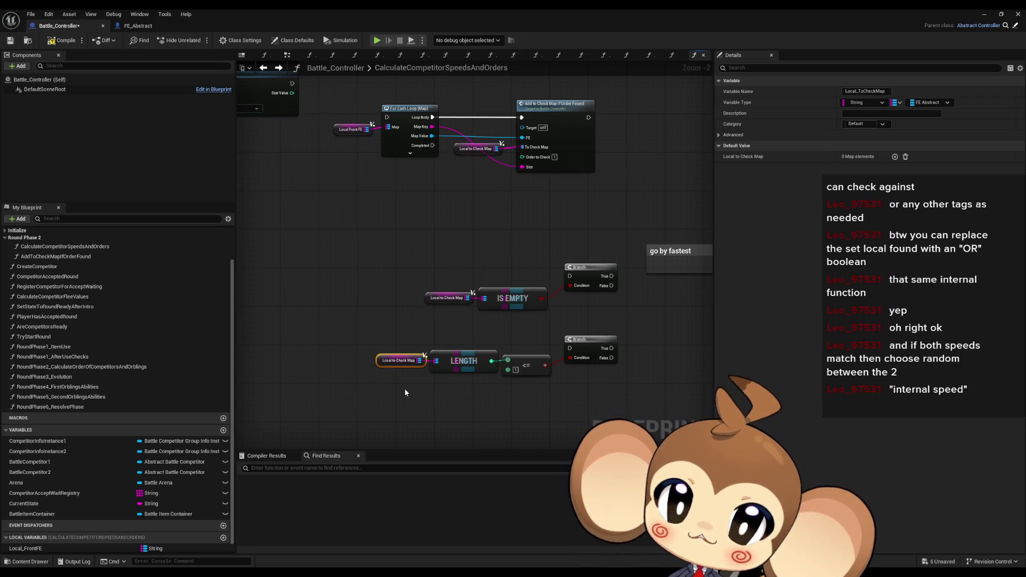
{"action": "left_click_drag", "start_coordinate": [403, 388], "coordinate": [347, 372]}
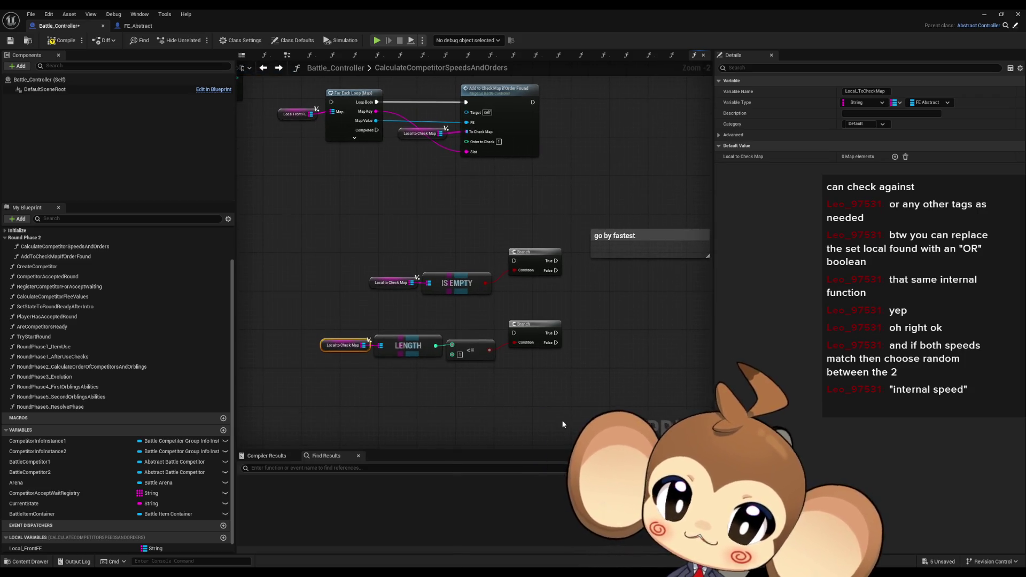
{"action": "left_click_drag", "start_coordinate": [578, 417], "coordinate": [466, 391]}
{"action": "key", "text": "ctrl+v"}
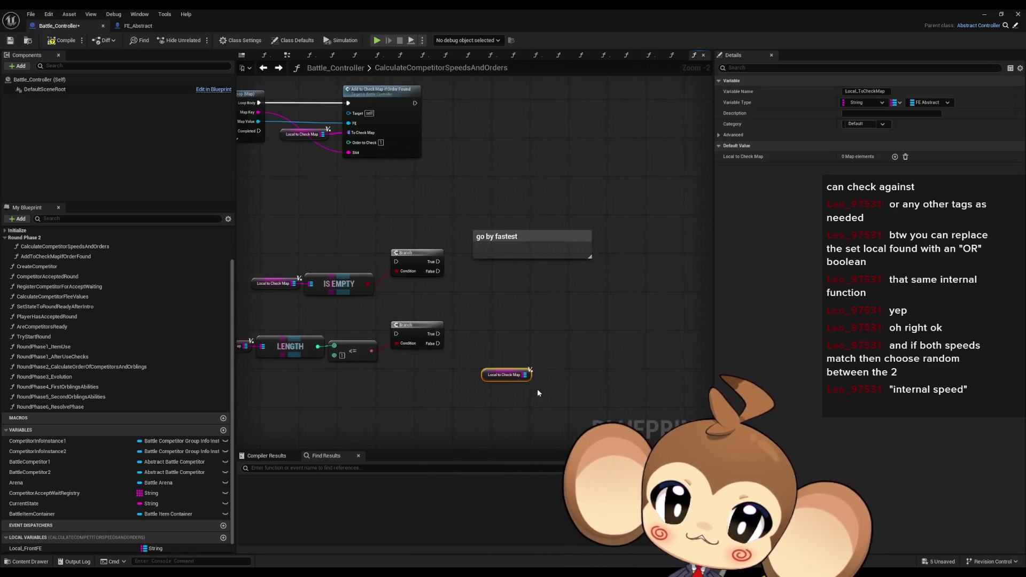
- From the new Local to Check Map getter, add a Values node and a Get node reading it
{"action": "left_click_drag", "start_coordinate": [525, 375], "coordinate": [553, 374]}
{"action": "type", "text": "get"}
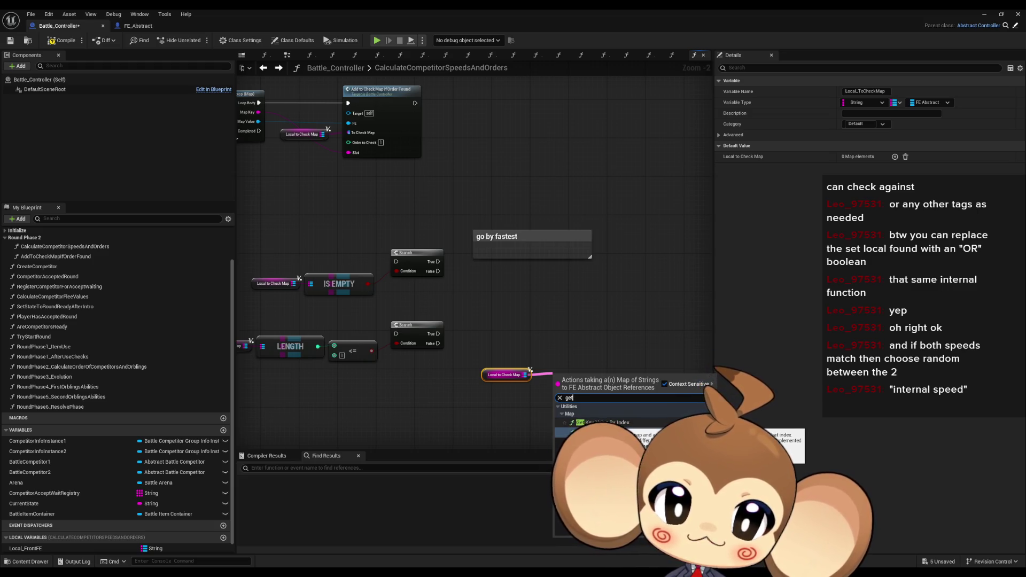
{"action": "left_click", "coordinate": [513, 398]}
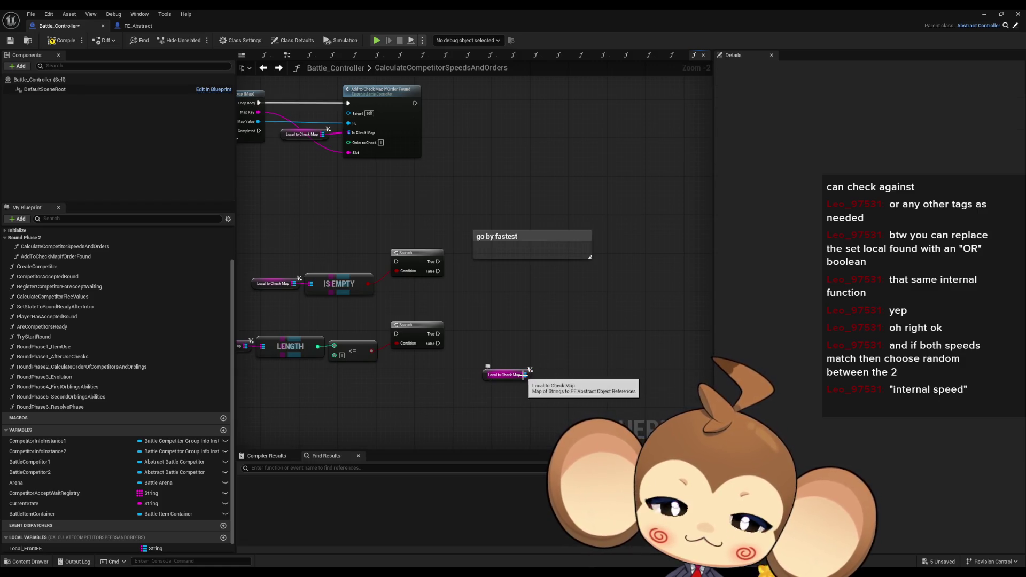
{"action": "left_click_drag", "start_coordinate": [524, 375], "coordinate": [565, 369]}
{"action": "type", "text": "v"}
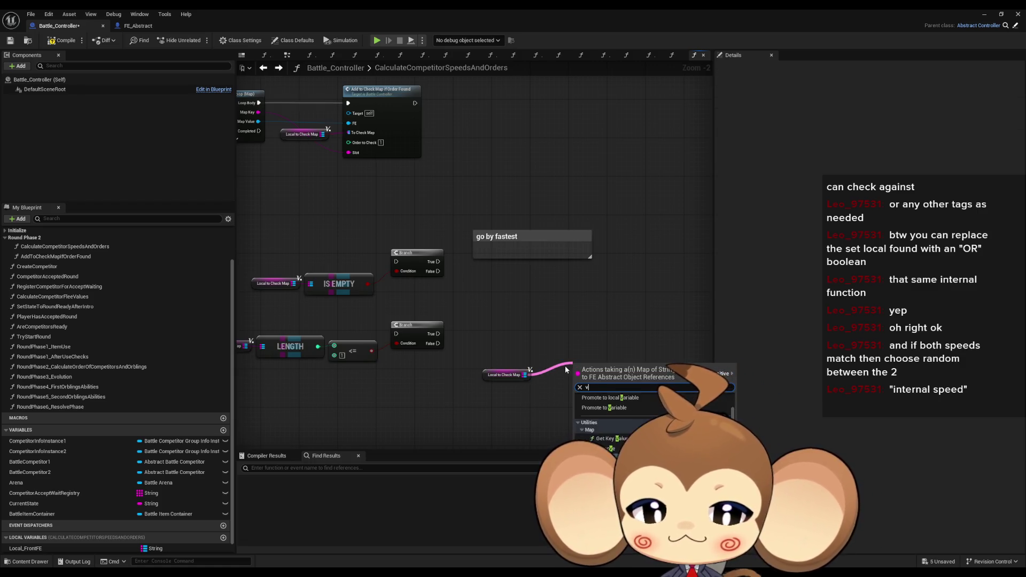
{"action": "type", "text": "alues"}
{"action": "key", "text": "Return"}
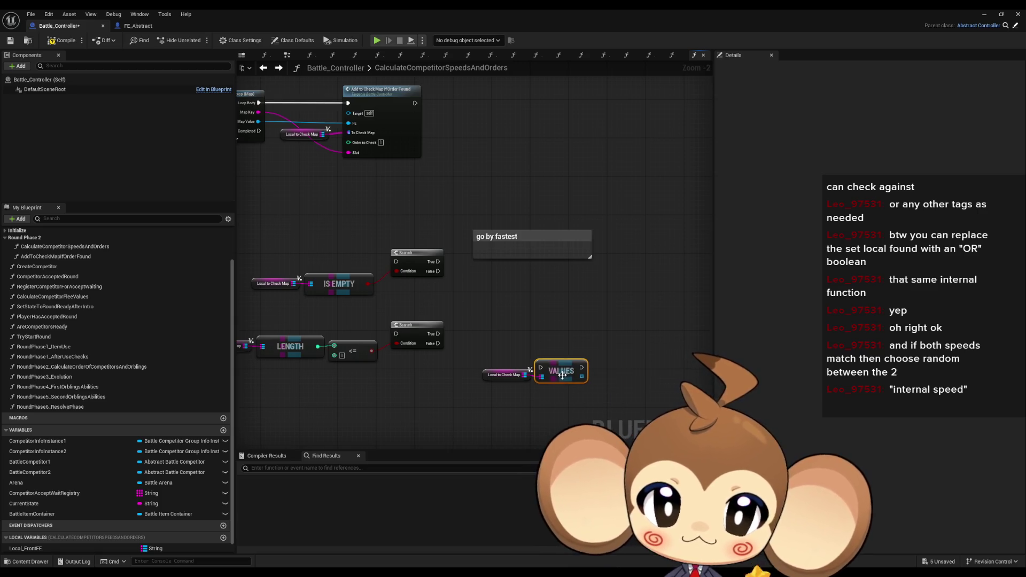
{"action": "left_click_drag", "start_coordinate": [582, 376], "coordinate": [606, 380]}
{"action": "type", "text": "get"}
{"action": "key", "text": "Return"}
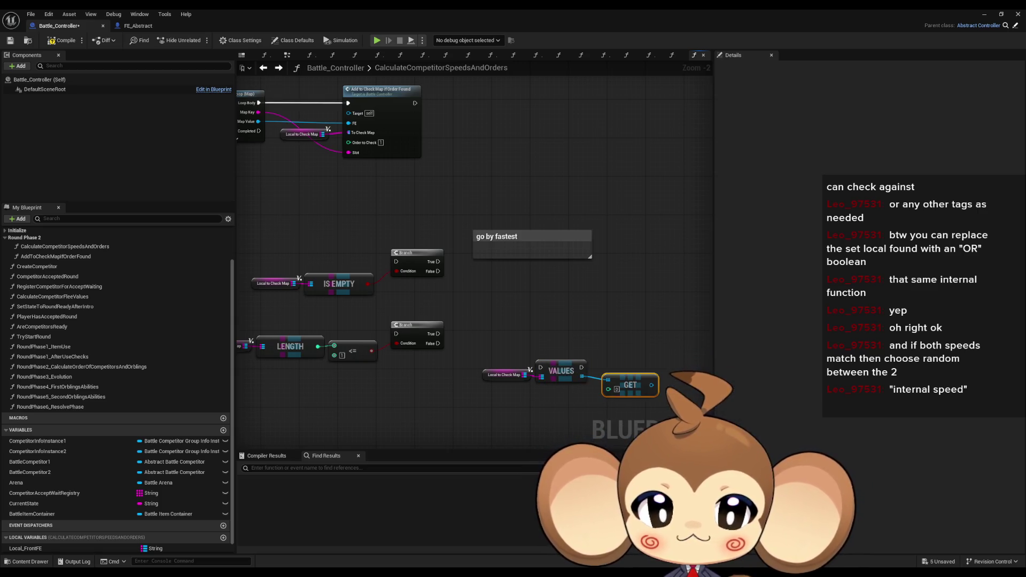
- Group the Get, Values and Local to Check Map nodes together and inspect the map variable
{"action": "left_click_drag", "start_coordinate": [353, 367], "coordinate": [345, 349]}
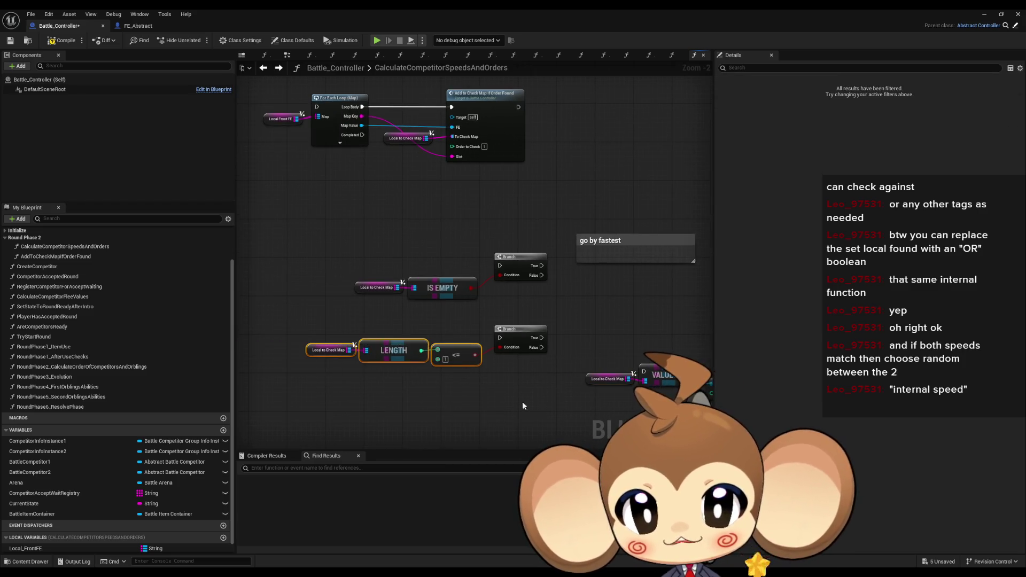
{"action": "left_click_drag", "start_coordinate": [522, 406], "coordinate": [344, 380]}
{"action": "left_click", "coordinate": [556, 366]}
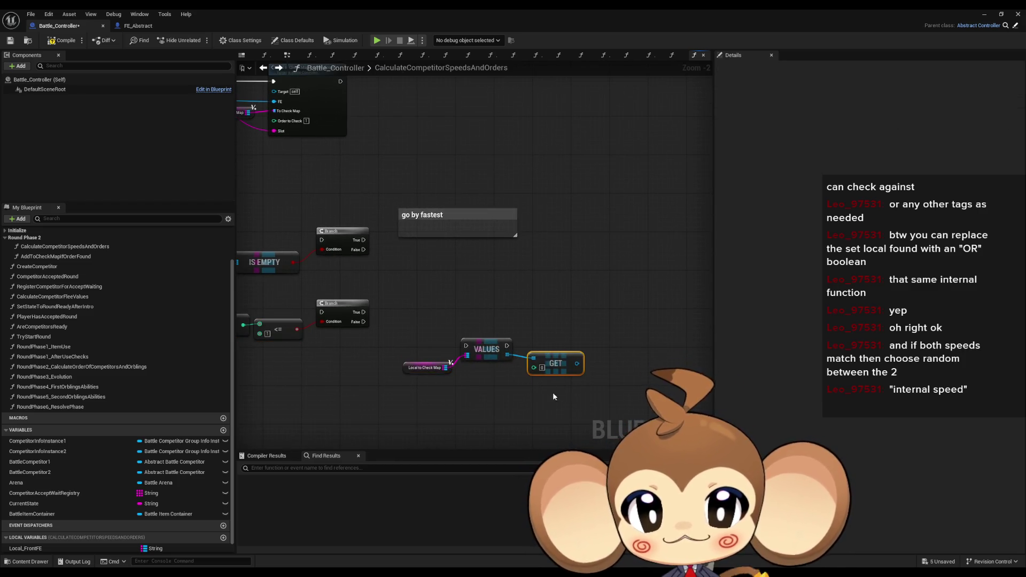
{"action": "left_click_drag", "start_coordinate": [549, 366], "coordinate": [544, 367]}
{"action": "mouse_move", "coordinate": [406, 327]}
{"action": "left_mouse_down"}
{"action": "mouse_move", "coordinate": [533, 363]}
{"action": "mouse_move", "coordinate": [494, 348]}
{"action": "left_mouse_up"}
{"action": "left_click", "coordinate": [521, 314]}
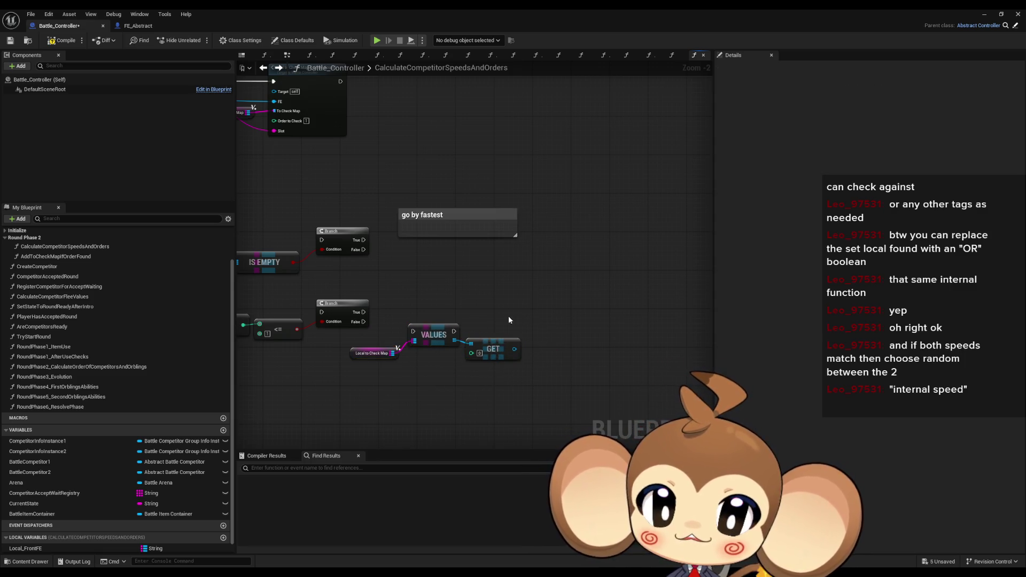
{"action": "left_click", "coordinate": [368, 352]}
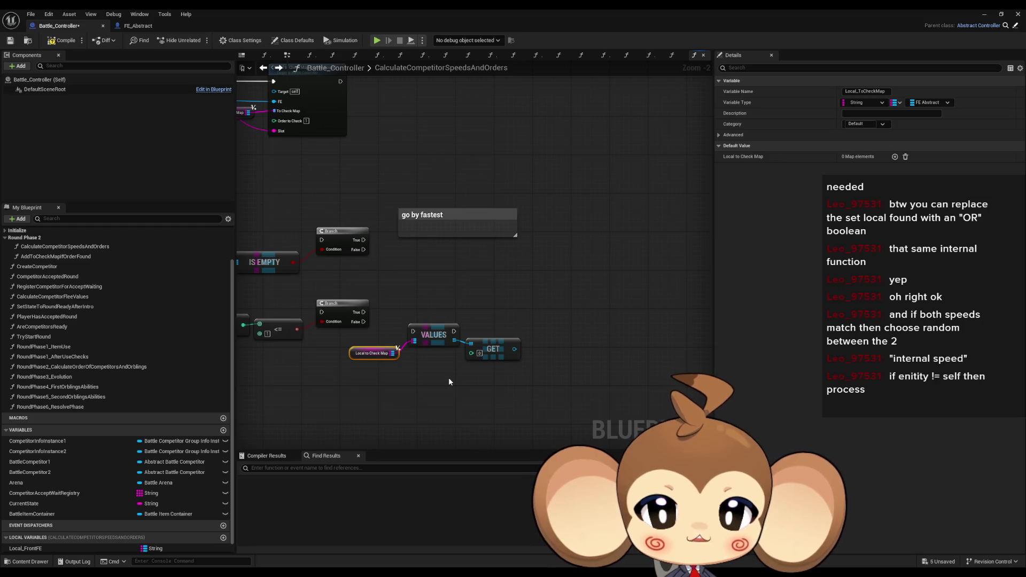
{"action": "left_click_drag", "start_coordinate": [399, 383], "coordinate": [378, 368]}
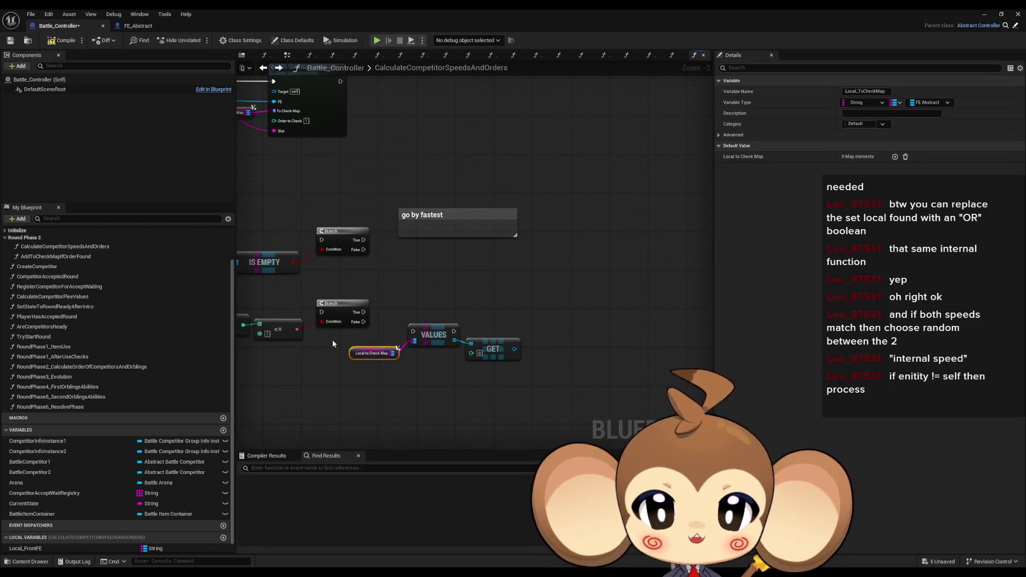
{"action": "scroll", "coordinate": [379, 379], "scroll_direction": "down", "scroll_amount": 2}
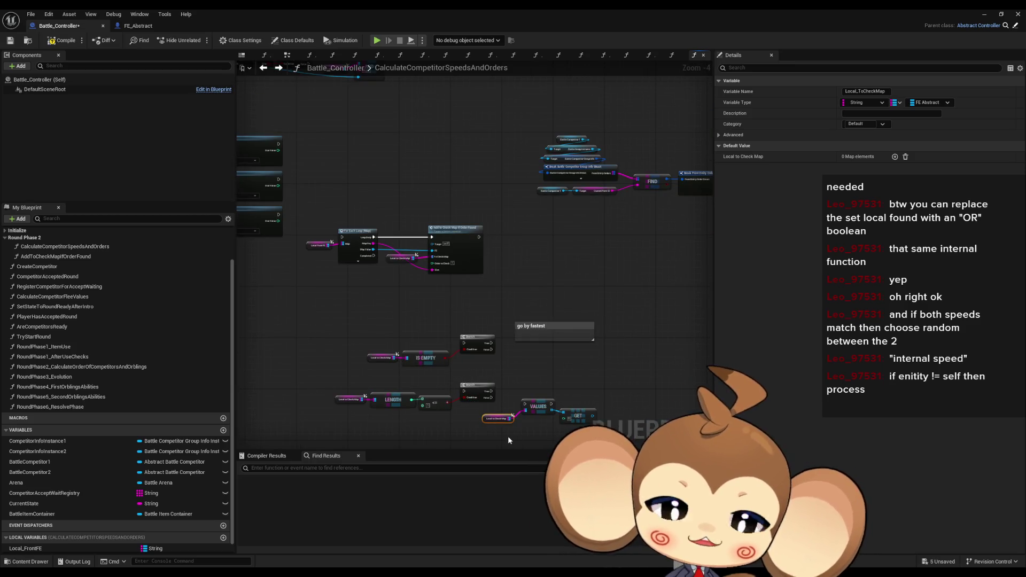
- Add a Local Front FE getter feeding a For Each Loop over the map
{"action": "mouse_move", "coordinate": [508, 435]}
{"action": "left_mouse_down"}
{"action": "mouse_move", "coordinate": [472, 379]}
{"action": "mouse_move", "coordinate": [395, 392]}
{"action": "left_mouse_up"}
{"action": "scroll", "coordinate": [472, 378], "scroll_direction": "up", "scroll_amount": 4}
{"action": "scroll", "coordinate": [41, 502], "scroll_direction": "down", "scroll_amount": 1}
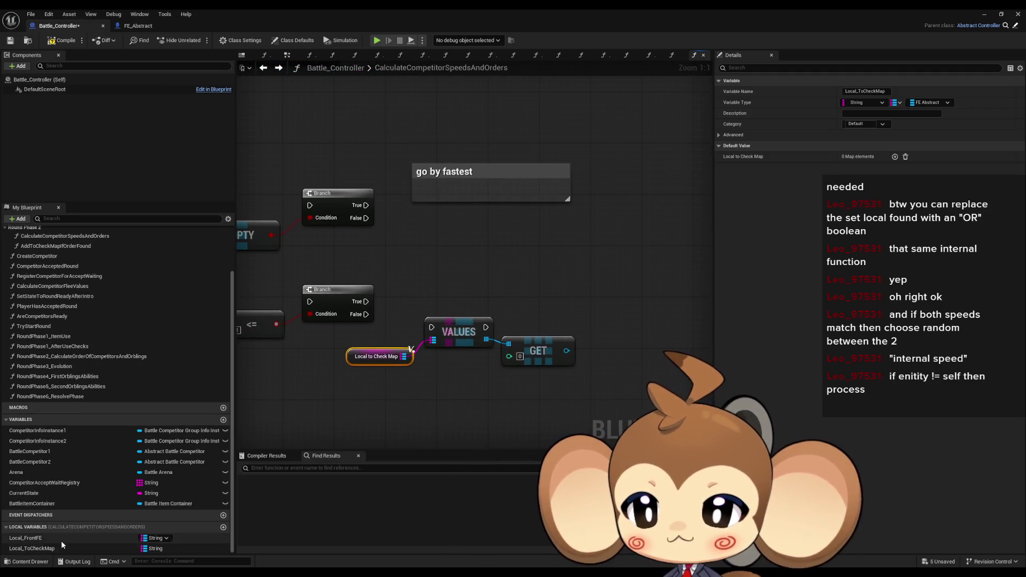
{"action": "mouse_move", "coordinate": [57, 538]}
{"action": "left_mouse_down"}
{"action": "mouse_move", "coordinate": [469, 249]}
{"action": "mouse_move", "coordinate": [563, 267]}
{"action": "left_mouse_up"}
{"action": "left_click", "coordinate": [502, 267]}
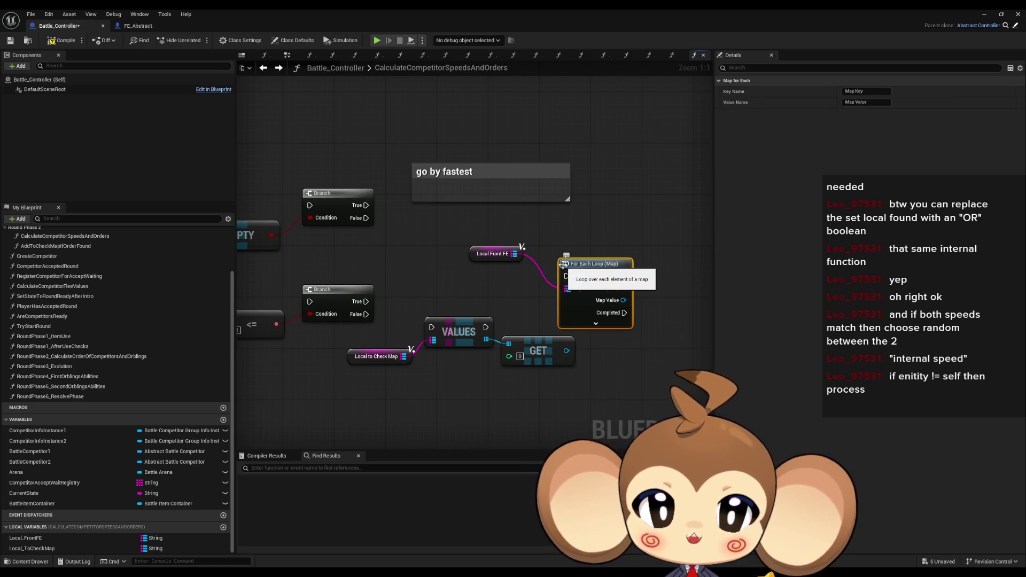
{"action": "left_click", "coordinate": [566, 300]}
- Compare the loop's Map Value with the Get result using a != node
{"action": "left_click_drag", "start_coordinate": [557, 310], "coordinate": [595, 312]}
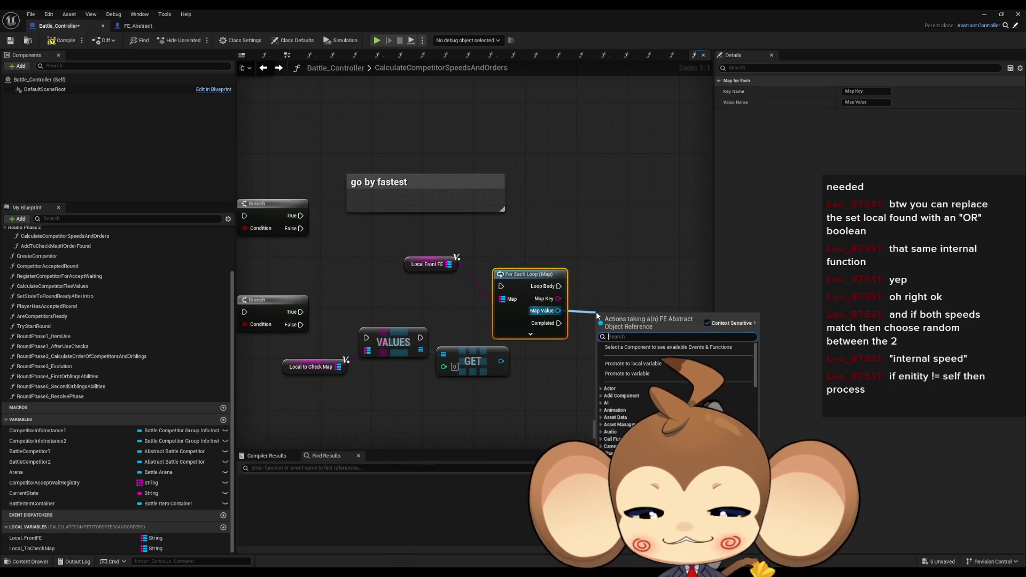
{"action": "type", "text": "!="}
{"action": "key", "text": "Return"}
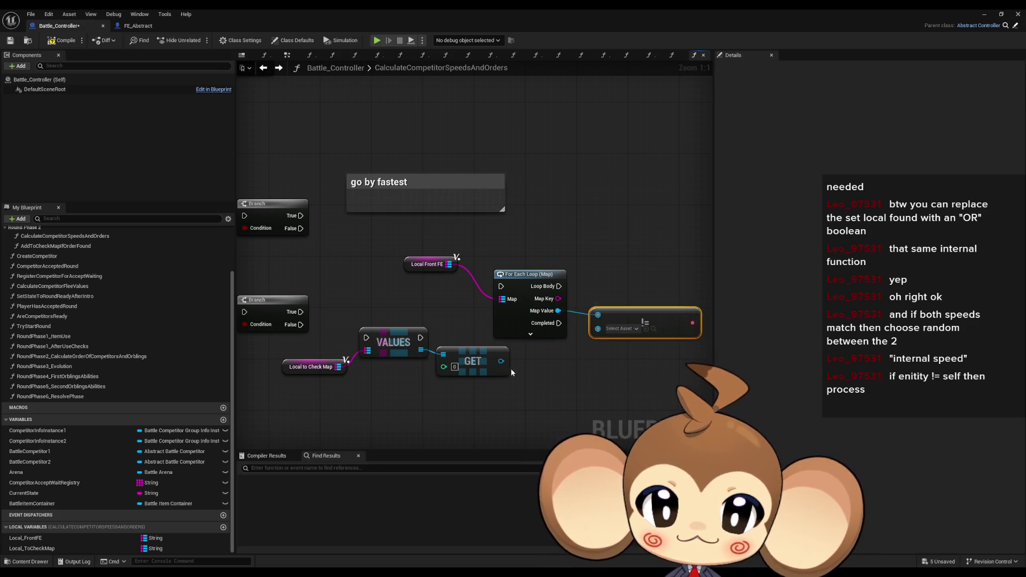
{"action": "left_click_drag", "start_coordinate": [500, 361], "coordinate": [610, 337]}
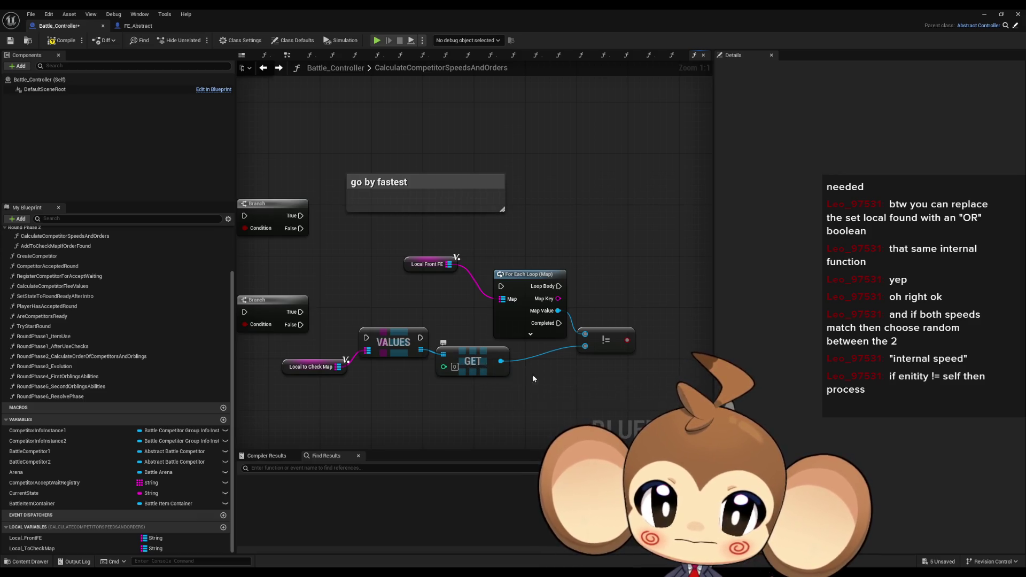
{"action": "left_click_drag", "start_coordinate": [472, 361], "coordinate": [463, 380]}
- Drive a Branch from the != result and add a SET Order Speed Override node
{"action": "left_click_drag", "start_coordinate": [627, 331], "coordinate": [659, 290]}
{"action": "type", "text": "branch"}
{"action": "key", "text": "Return"}
{"action": "left_click_drag", "start_coordinate": [604, 347], "coordinate": [551, 331]}
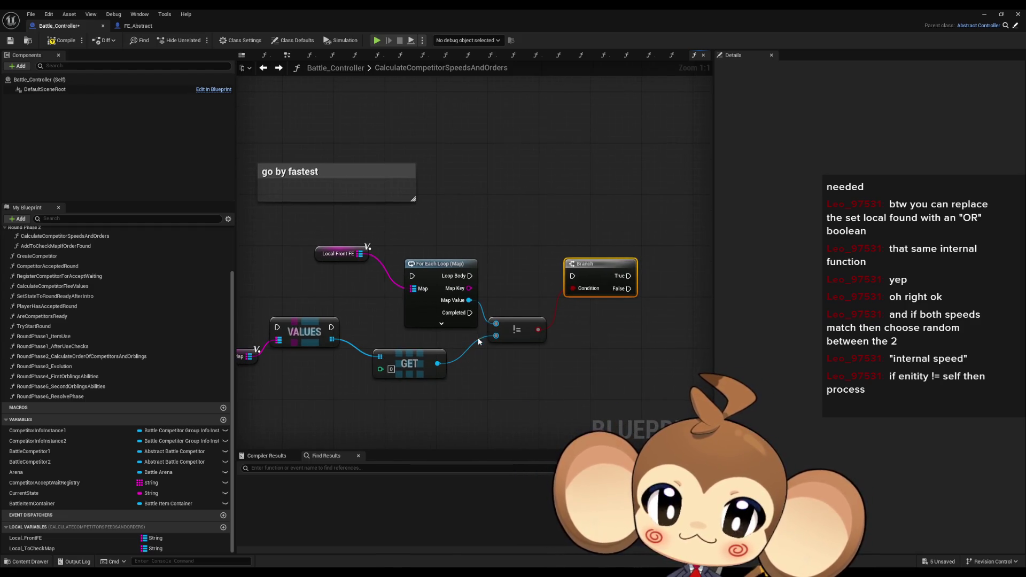
{"action": "scroll", "coordinate": [479, 340], "scroll_direction": "down", "scroll_amount": 1}
{"action": "mouse_move", "coordinate": [478, 305]}
{"action": "left_mouse_down"}
{"action": "mouse_move", "coordinate": [584, 333]}
{"action": "mouse_move", "coordinate": [580, 325]}
{"action": "left_mouse_up"}
{"action": "type", "text": "set"}
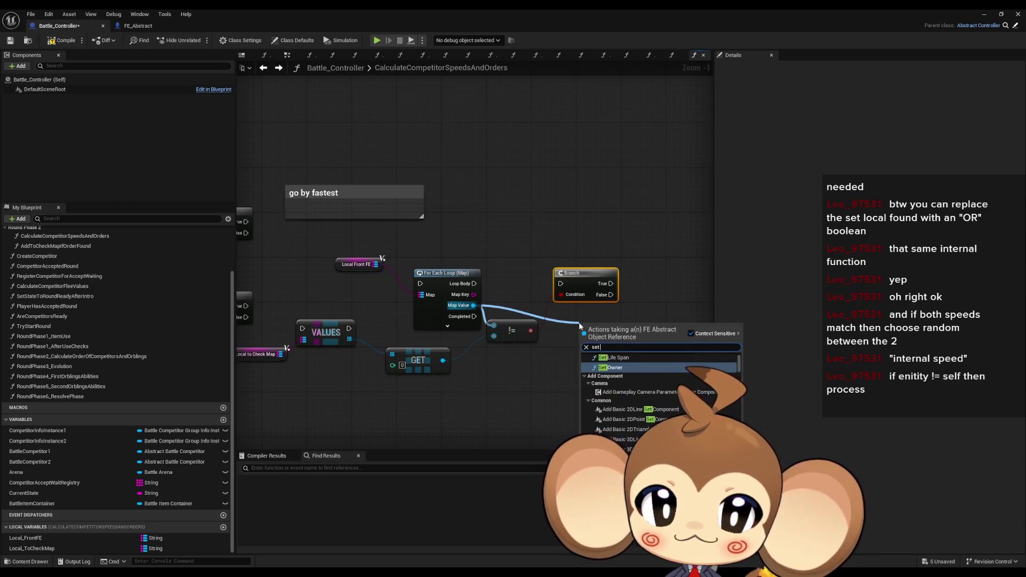
{"action": "type", "text": " over spee"}
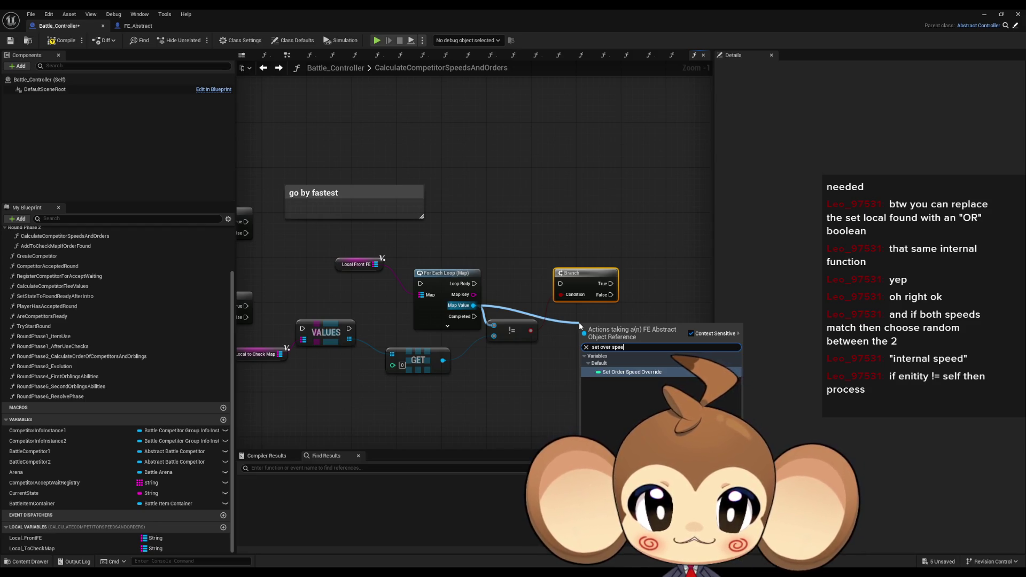
{"action": "key", "text": "Return"}
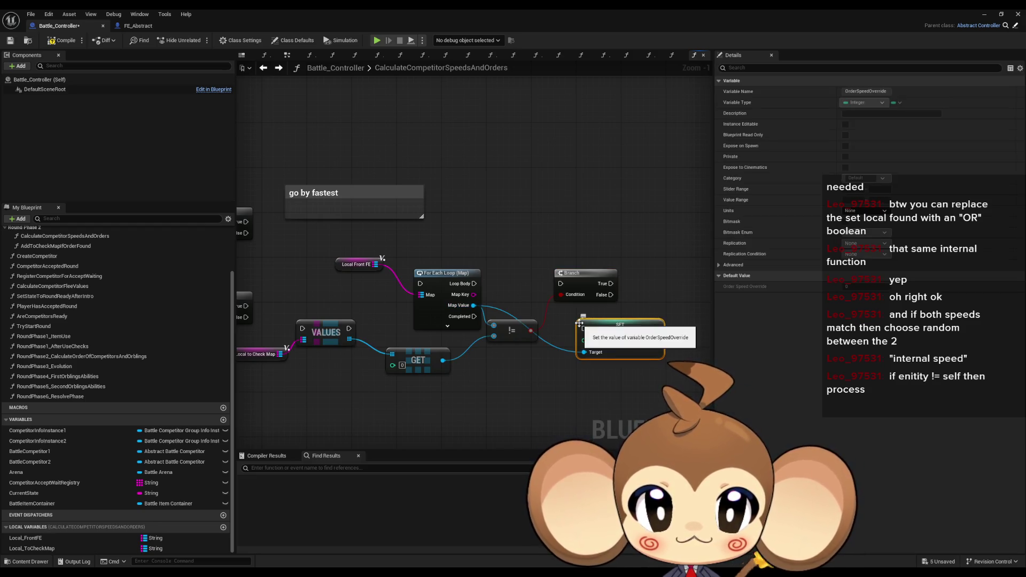
- Place the setter beside the Branch and add a Get FEStat node from the Get result
{"action": "mouse_move", "coordinate": [603, 335]}
{"action": "left_mouse_down"}
{"action": "mouse_move", "coordinate": [669, 290]}
{"action": "mouse_move", "coordinate": [611, 284]}
{"action": "left_mouse_up"}
{"action": "left_click_drag", "start_coordinate": [444, 359], "coordinate": [516, 365]}
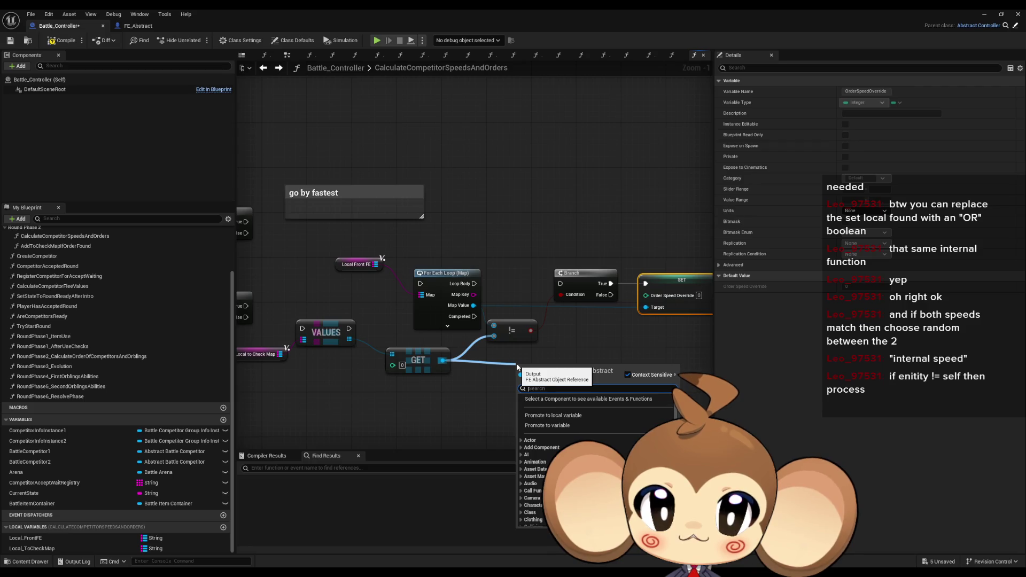
{"action": "type", "text": "get spe"}
{"action": "key", "text": "BackSpace"}
{"action": "key", "text": "BackSpace"}
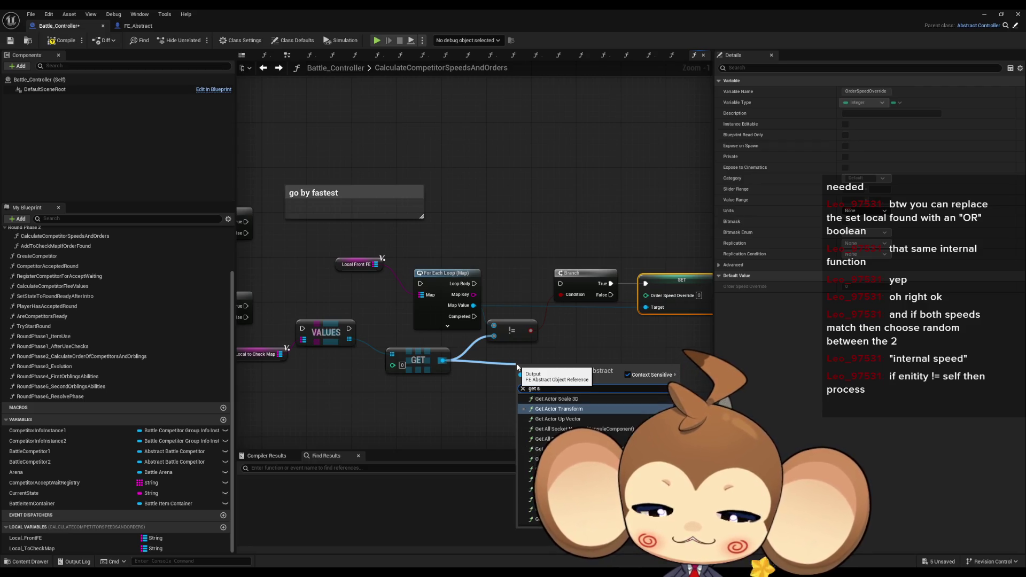
{"action": "type", "text": "stat"}
{"action": "left_click", "coordinate": [536, 176]}
{"action": "scroll", "coordinate": [536, 176], "scroll_direction": "down", "scroll_amount": 4}
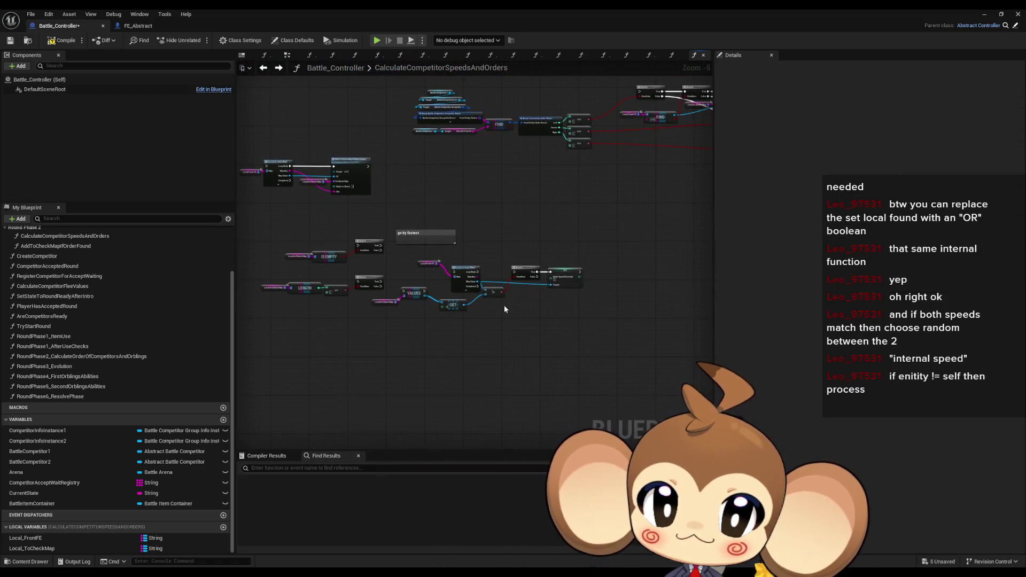
{"action": "scroll", "coordinate": [505, 309], "scroll_direction": "up", "scroll_amount": 5}
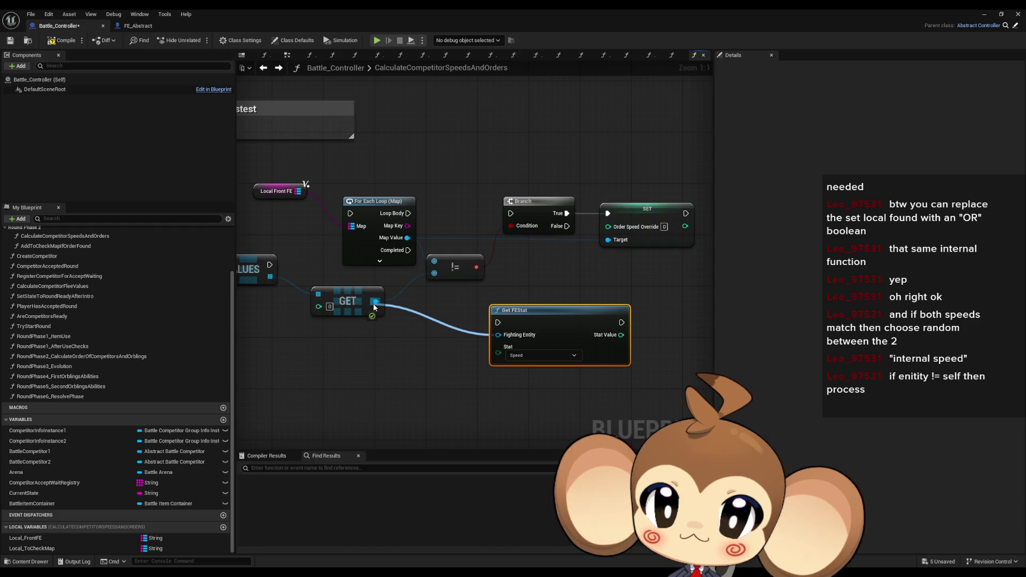
- Run Get FEStat on the Branch's True path and feed its value into Order Speed Override
{"action": "mouse_move", "coordinate": [458, 336]}
{"action": "left_mouse_down"}
{"action": "mouse_move", "coordinate": [534, 221]}
{"action": "mouse_move", "coordinate": [528, 227]}
{"action": "left_mouse_up"}
{"action": "mouse_move", "coordinate": [582, 348]}
{"action": "left_mouse_down"}
{"action": "mouse_move", "coordinate": [568, 238]}
{"action": "mouse_move", "coordinate": [614, 336]}
{"action": "left_mouse_up"}
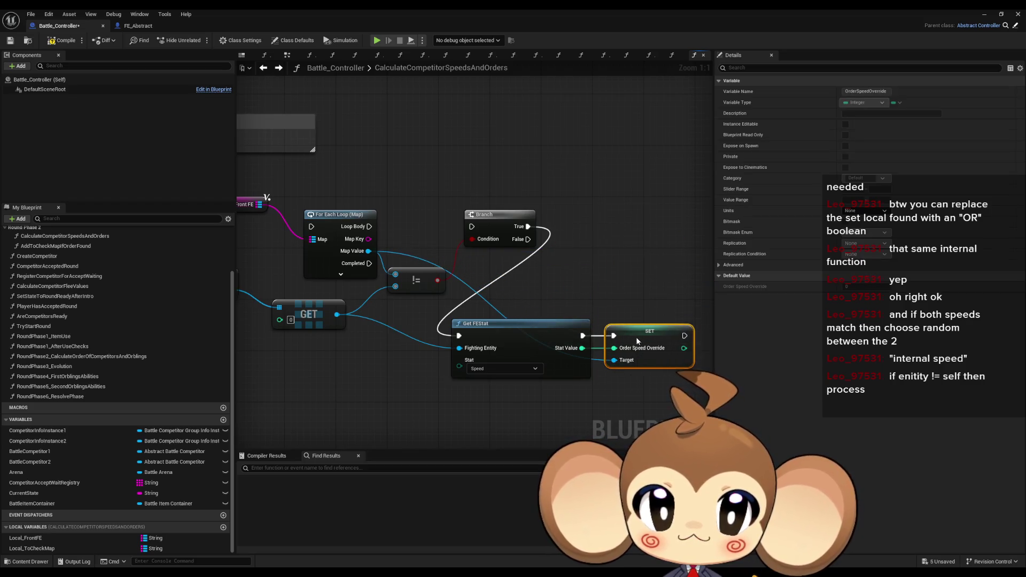
{"action": "mouse_move", "coordinate": [514, 327]}
{"action": "left_mouse_down"}
{"action": "mouse_move", "coordinate": [545, 321]}
{"action": "mouse_move", "coordinate": [616, 218]}
{"action": "left_mouse_up"}
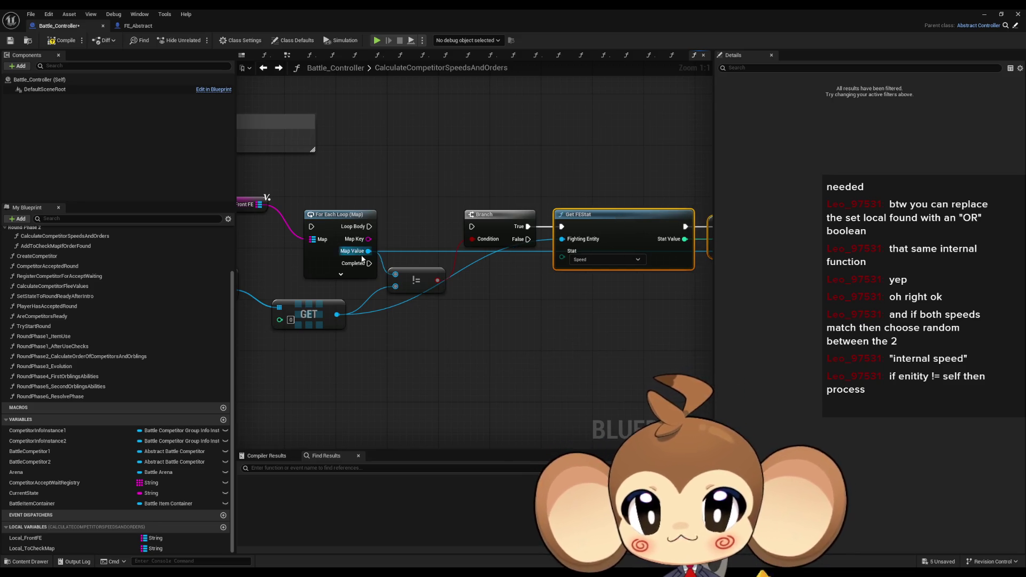
{"action": "mouse_move", "coordinate": [583, 343]}
{"action": "left_mouse_down"}
{"action": "mouse_move", "coordinate": [565, 360]}
{"action": "mouse_move", "coordinate": [471, 381]}
{"action": "left_mouse_up"}
{"action": "left_click", "coordinate": [596, 251]}
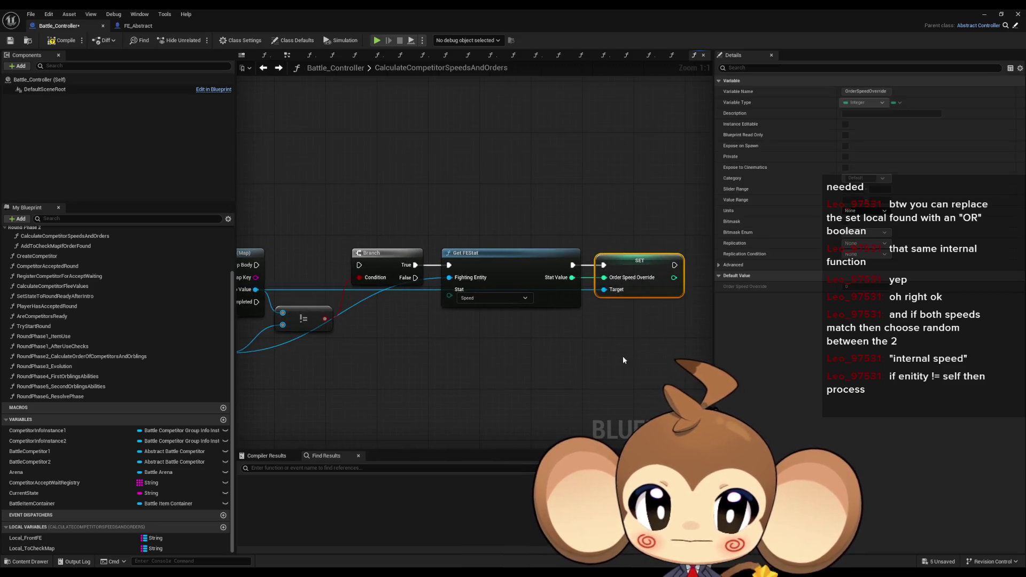
{"action": "left_click_drag", "start_coordinate": [572, 354], "coordinate": [713, 362]}
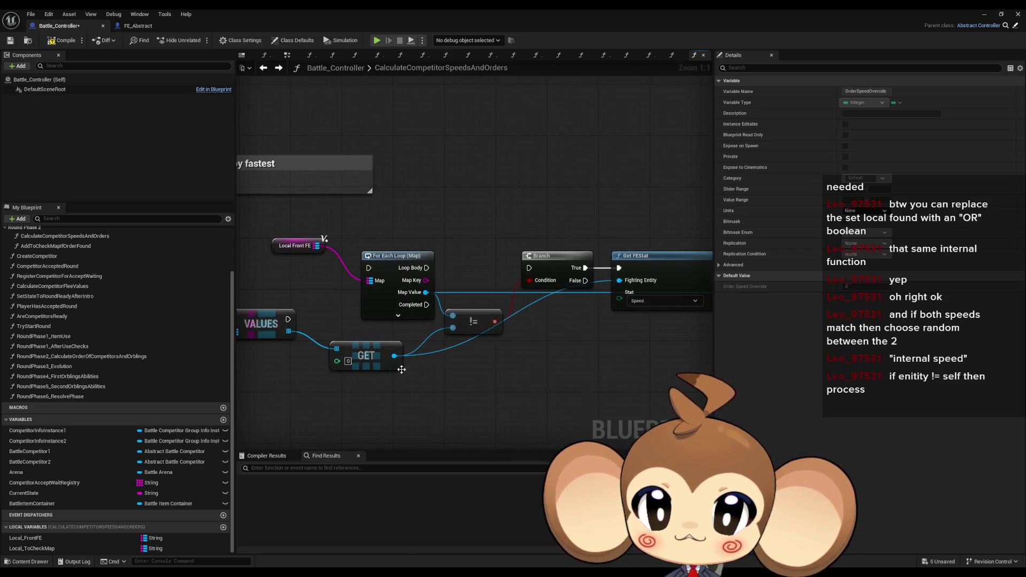
- Review the Get and Get FEStat nodes, deleting Get FEStat and restoring it with undo
{"action": "left_click", "coordinate": [373, 350]}
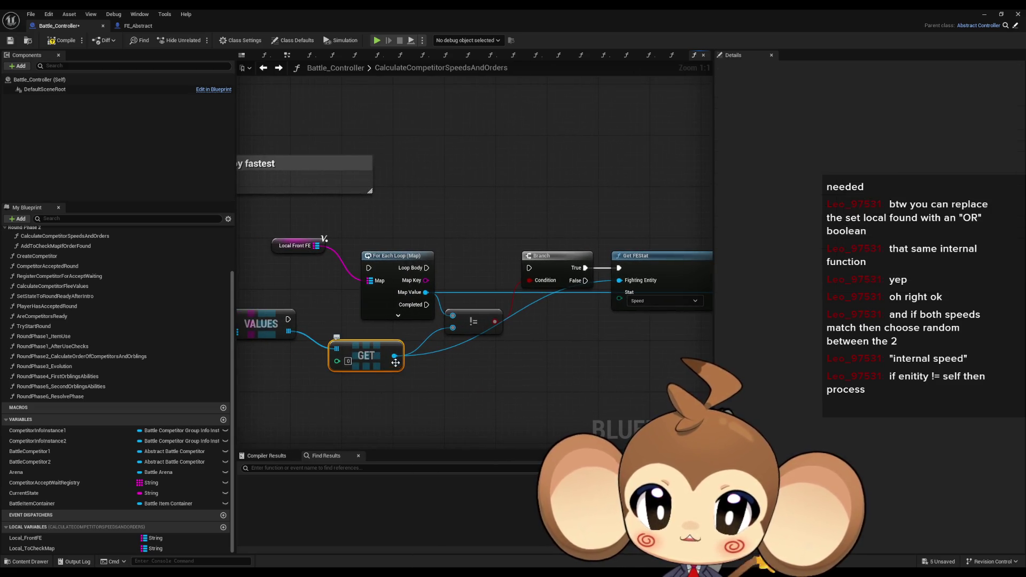
{"action": "scroll", "coordinate": [458, 422], "scroll_direction": "down", "scroll_amount": 3}
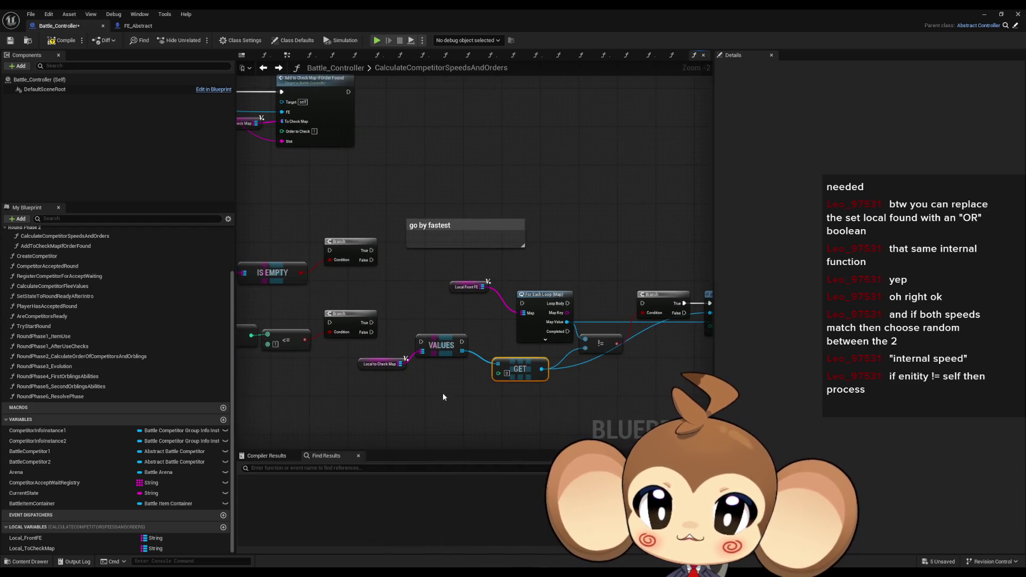
{"action": "left_click_drag", "start_coordinate": [368, 346], "coordinate": [432, 387]}
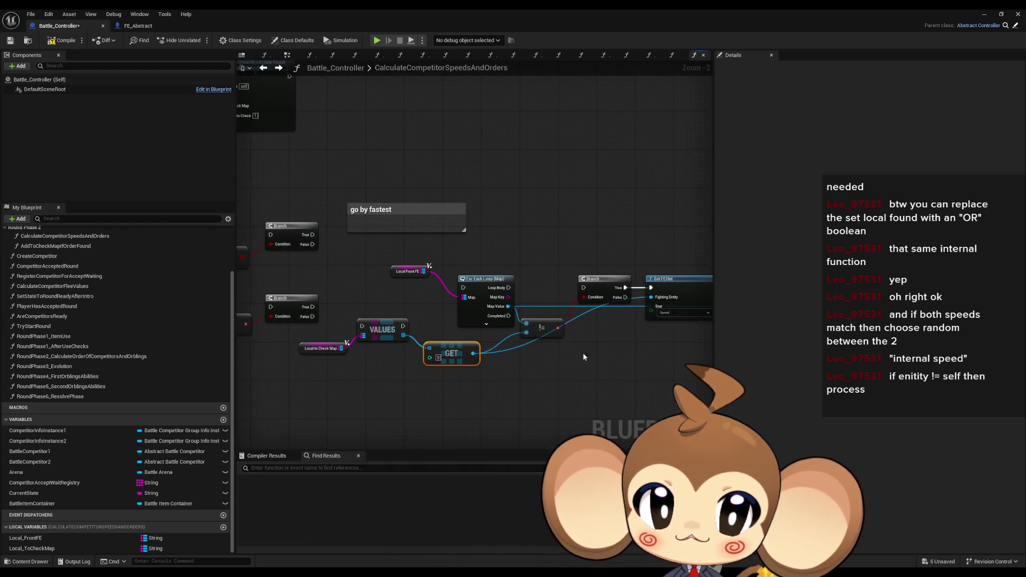
{"action": "left_click", "coordinate": [679, 300]}
{"action": "mouse_move", "coordinate": [567, 408]}
{"action": "left_mouse_down"}
{"action": "mouse_move", "coordinate": [536, 343]}
{"action": "mouse_move", "coordinate": [370, 351]}
{"action": "mouse_move", "coordinate": [457, 369]}
{"action": "left_mouse_up"}
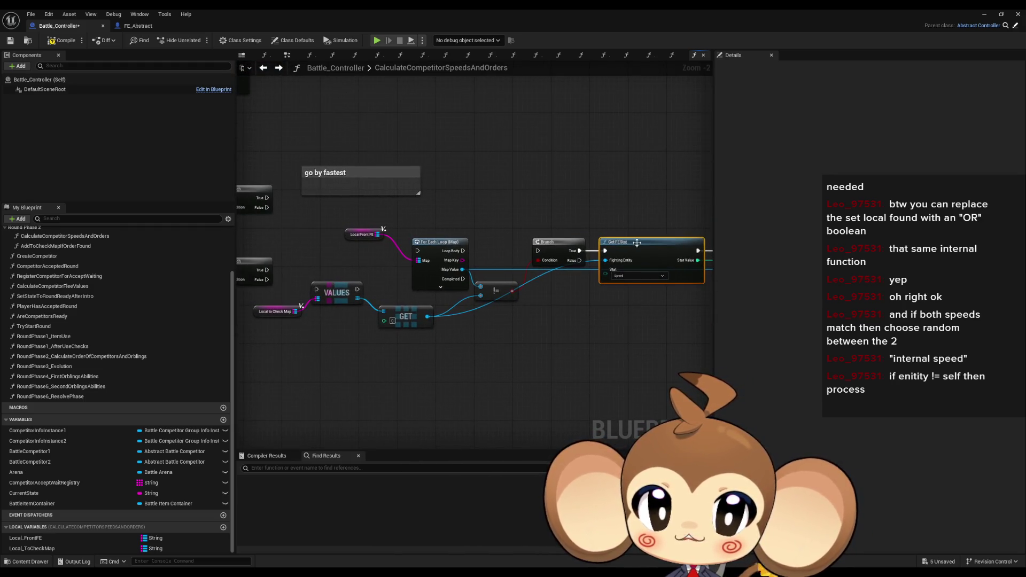
{"action": "key", "text": "Delete"}
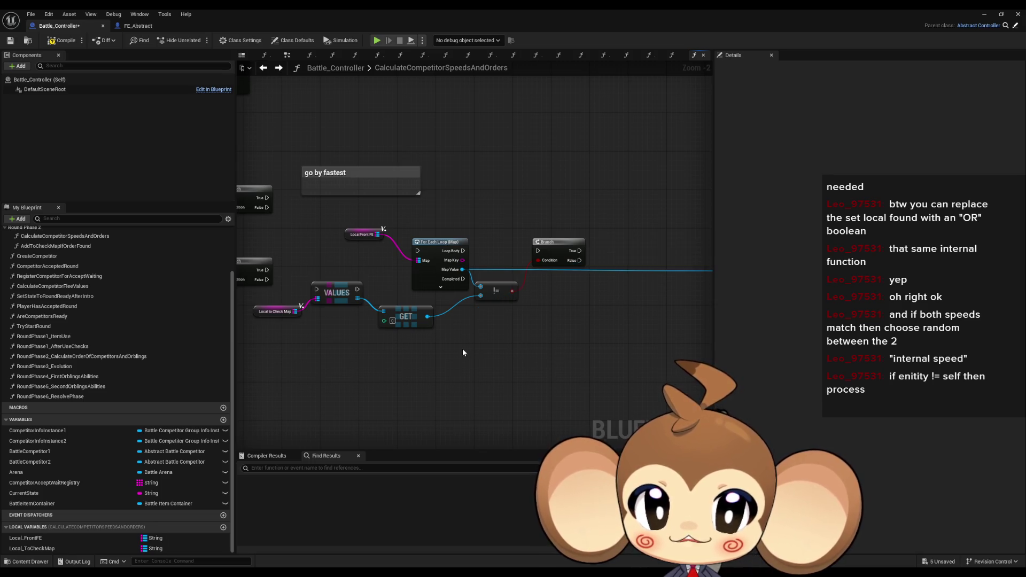
{"action": "key", "text": "ctrl+z"}
{"action": "scroll", "coordinate": [463, 353], "scroll_direction": "up", "scroll_amount": 2}
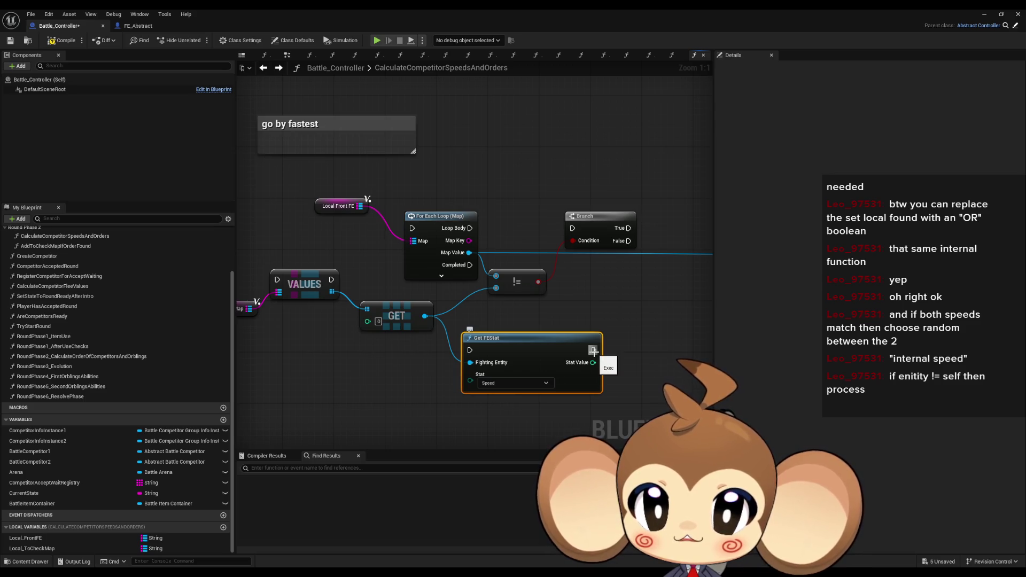
- Duplicate the Order Speed Override setter, wiring the GET entity to Target and the Speed stat in
{"action": "mouse_move", "coordinate": [422, 317]}
{"action": "left_mouse_down"}
{"action": "mouse_move", "coordinate": [636, 317]}
{"action": "mouse_move", "coordinate": [553, 268]}
{"action": "left_mouse_up"}
{"action": "left_click", "coordinate": [673, 235]}
{"action": "key", "text": "ctrl+c"}
{"action": "key", "text": "ctrl+v"}
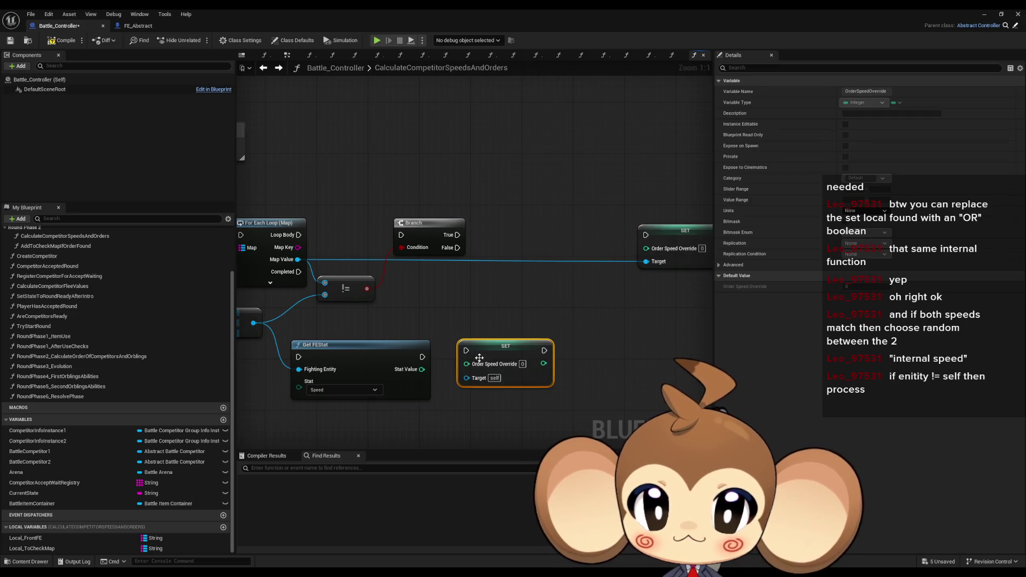
{"action": "left_click_drag", "start_coordinate": [467, 377], "coordinate": [320, 346]}
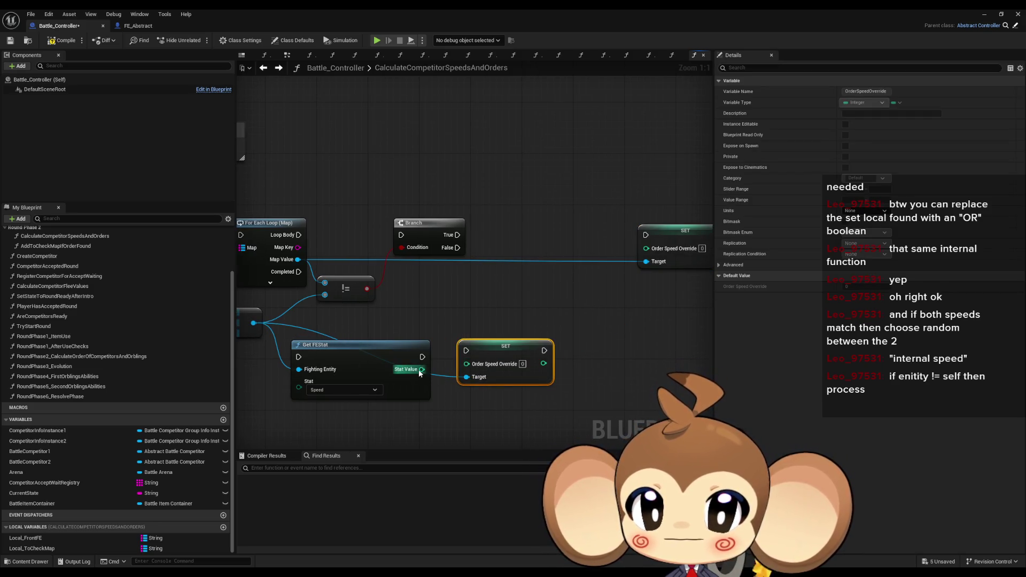
{"action": "mouse_move", "coordinate": [421, 369]}
{"action": "left_mouse_down"}
{"action": "mouse_move", "coordinate": [466, 364]}
{"action": "mouse_move", "coordinate": [466, 350]}
{"action": "left_mouse_up"}
{"action": "left_click", "coordinate": [513, 318]}
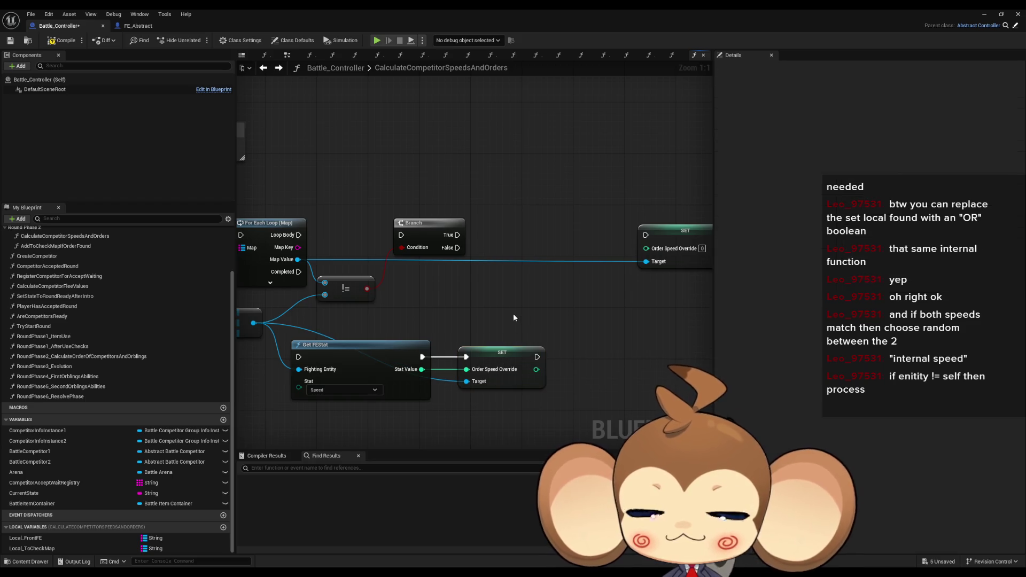
- Connect Loop Body to the Branch, Branch True to the upper setter, and feed it the Speed stat
{"action": "mouse_move", "coordinate": [513, 318]}
{"action": "left_mouse_down"}
{"action": "mouse_move", "coordinate": [647, 363]}
{"action": "mouse_move", "coordinate": [377, 269]}
{"action": "mouse_move", "coordinate": [367, 230]}
{"action": "mouse_move", "coordinate": [526, 240]}
{"action": "left_mouse_up"}
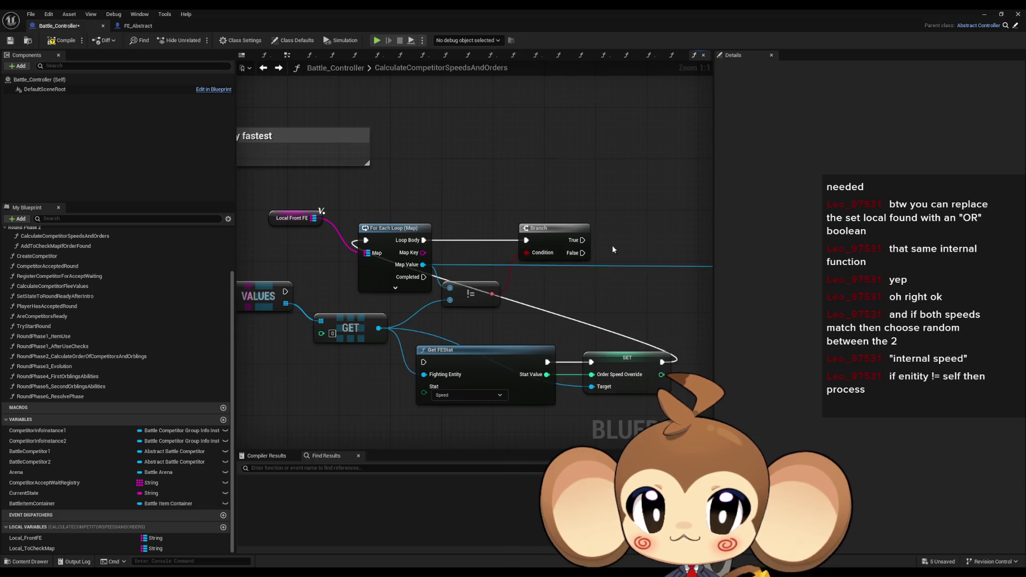
{"action": "mouse_move", "coordinate": [611, 245]}
{"action": "left_mouse_down"}
{"action": "mouse_move", "coordinate": [486, 242]}
{"action": "mouse_move", "coordinate": [502, 238]}
{"action": "left_mouse_up"}
{"action": "left_click_drag", "start_coordinate": [645, 237], "coordinate": [543, 233]}
{"action": "left_click_drag", "start_coordinate": [515, 313], "coordinate": [557, 309]}
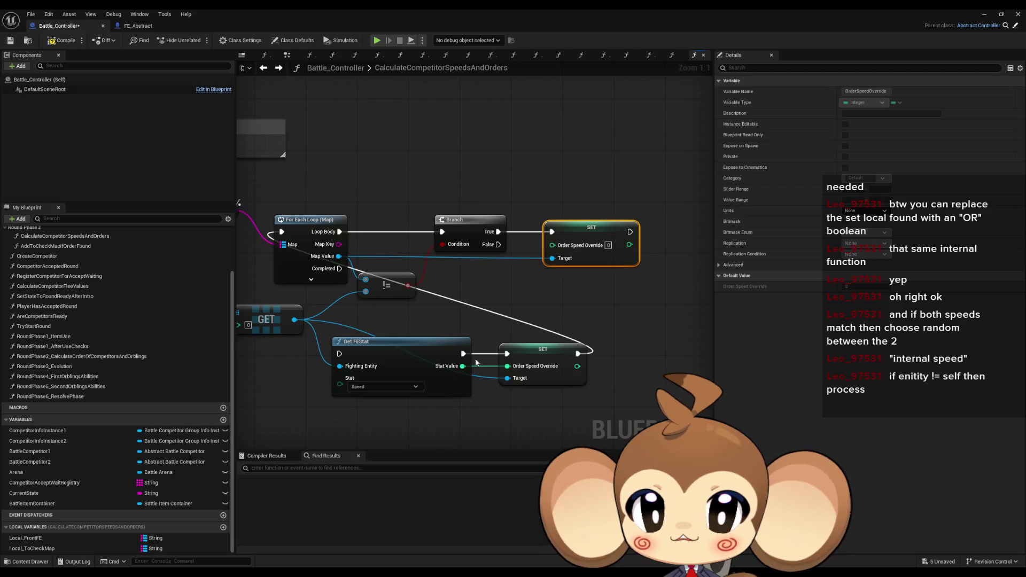
{"action": "left_click_drag", "start_coordinate": [462, 366], "coordinate": [552, 244]}
{"action": "left_click", "coordinate": [624, 309]}
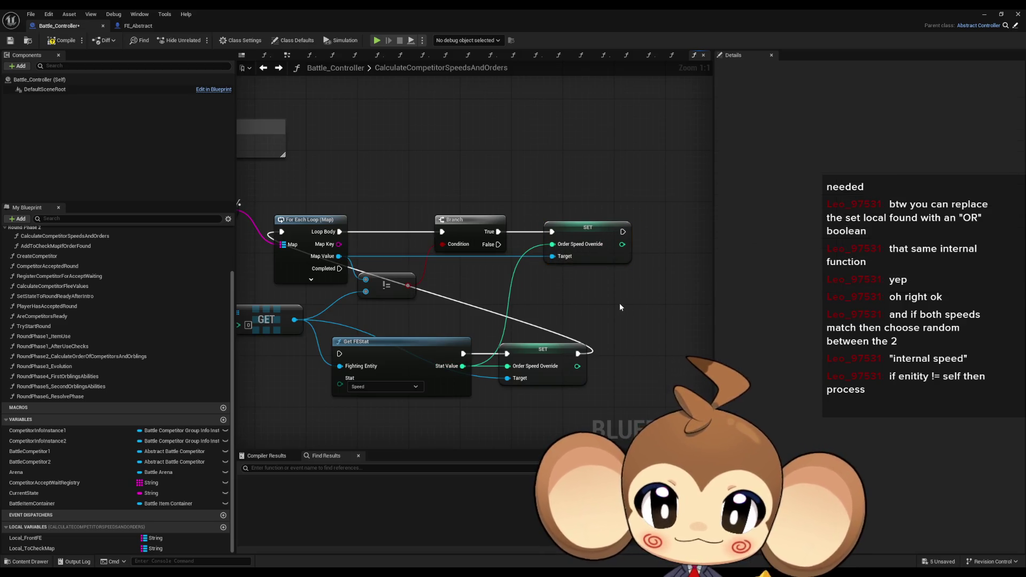
{"action": "scroll", "coordinate": [460, 287], "scroll_direction": "down", "scroll_amount": 1}
{"action": "left_click_drag", "start_coordinate": [329, 243], "coordinate": [561, 243]}
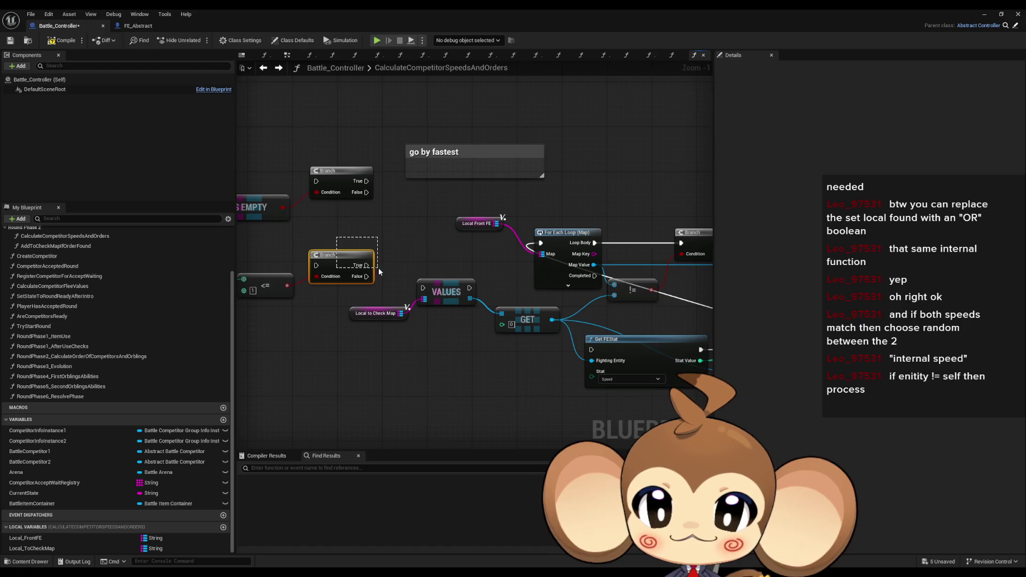
- Move the Local Front FE loop group further right and slightly lower
{"action": "left_click_drag", "start_coordinate": [379, 272], "coordinate": [377, 268]}
{"action": "left_click_drag", "start_coordinate": [214, 274], "coordinate": [334, 267]}
{"action": "left_click_drag", "start_coordinate": [376, 311], "coordinate": [377, 308]}
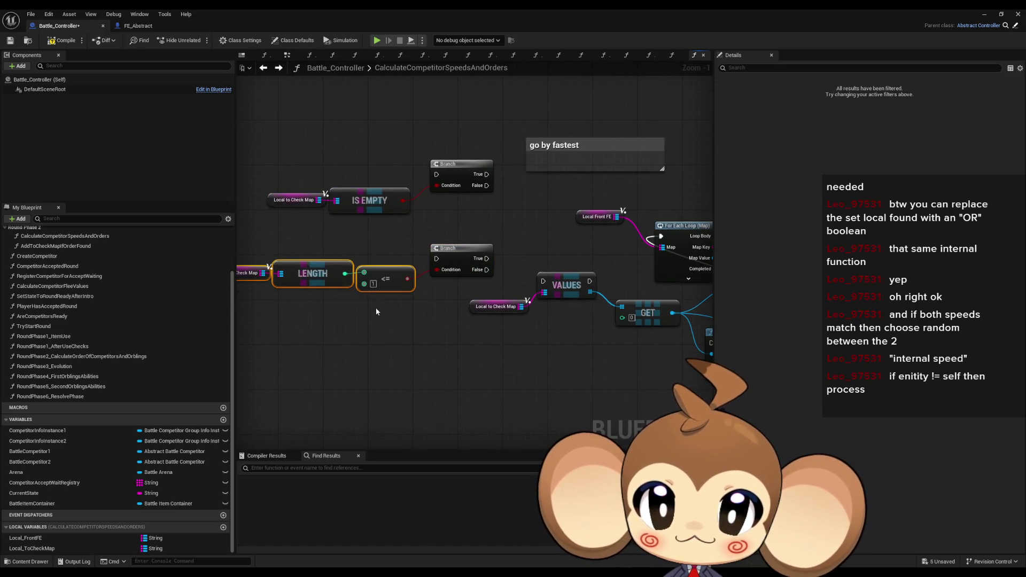
{"action": "left_click_drag", "start_coordinate": [413, 145], "coordinate": [490, 199]}
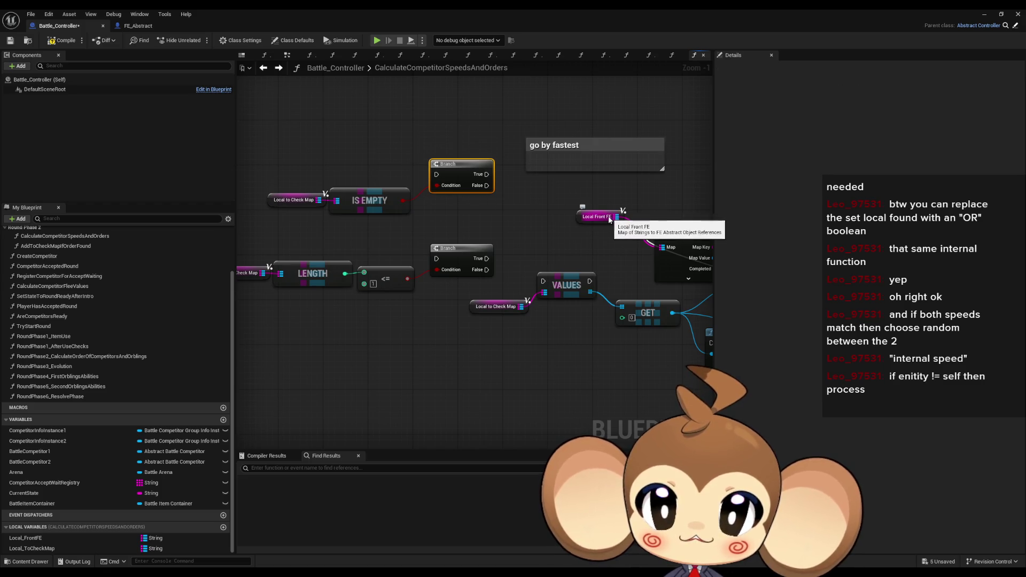
{"action": "left_click_drag", "start_coordinate": [618, 219], "coordinate": [426, 237]}
{"action": "mouse_move", "coordinate": [348, 240]}
{"action": "left_mouse_down"}
{"action": "mouse_move", "coordinate": [682, 297]}
{"action": "mouse_move", "coordinate": [668, 291]}
{"action": "mouse_move", "coordinate": [667, 273]}
{"action": "left_mouse_up"}
{"action": "mouse_move", "coordinate": [501, 319]}
{"action": "left_mouse_down"}
{"action": "mouse_move", "coordinate": [383, 302]}
{"action": "mouse_move", "coordinate": [652, 305]}
{"action": "mouse_move", "coordinate": [618, 290]}
{"action": "mouse_move", "coordinate": [620, 350]}
{"action": "left_mouse_up"}
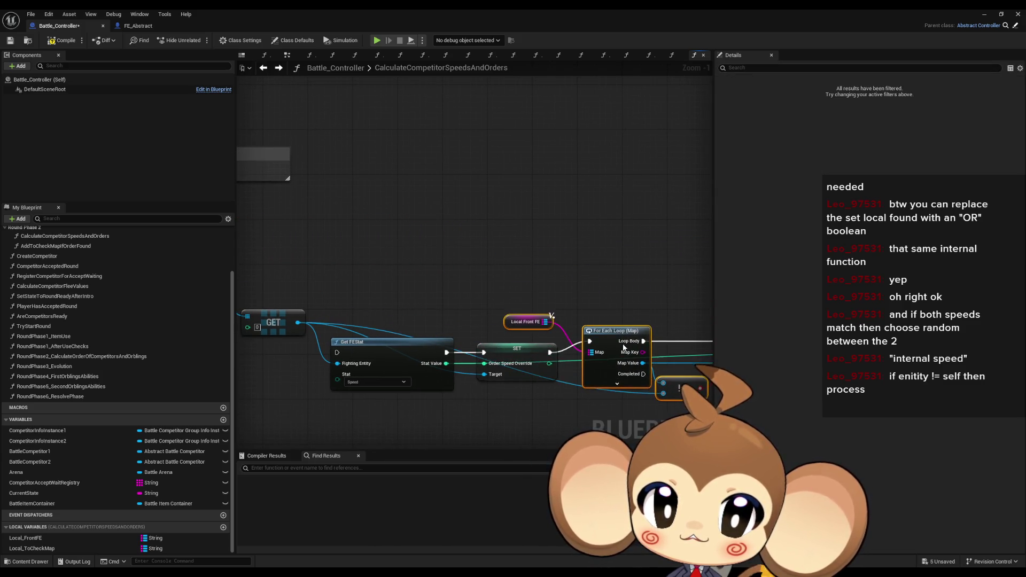
{"action": "left_click_drag", "start_coordinate": [343, 296], "coordinate": [566, 311]}
- Lower VALUES, Local to Check Map and GET, and wire VALUES' exec output into Get FEStat
{"action": "left_click", "coordinate": [341, 297]}
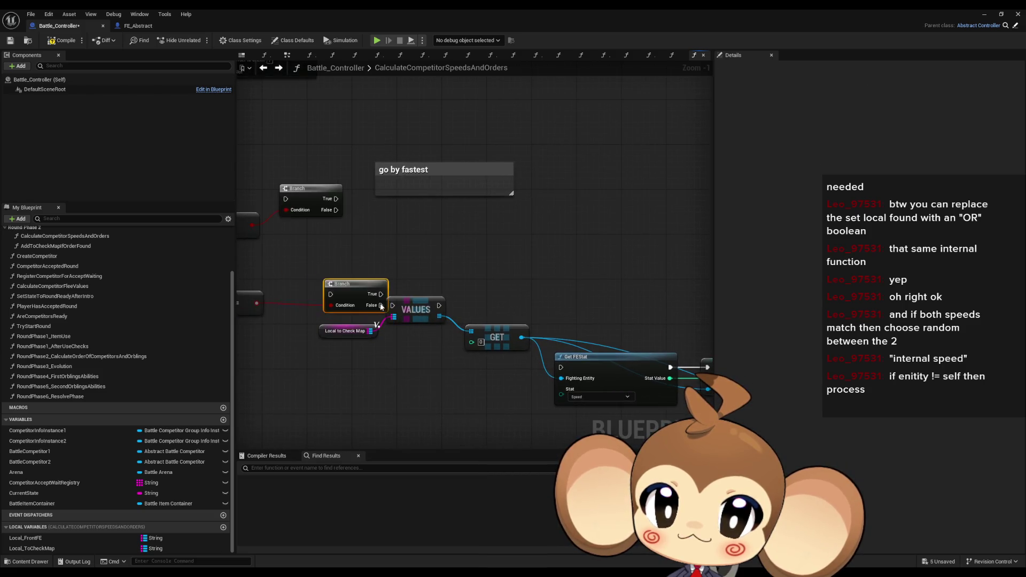
{"action": "left_click_drag", "start_coordinate": [386, 295], "coordinate": [342, 342]}
{"action": "mouse_move", "coordinate": [415, 309]}
{"action": "left_mouse_down"}
{"action": "mouse_move", "coordinate": [421, 365]}
{"action": "mouse_move", "coordinate": [303, 332]}
{"action": "left_mouse_up"}
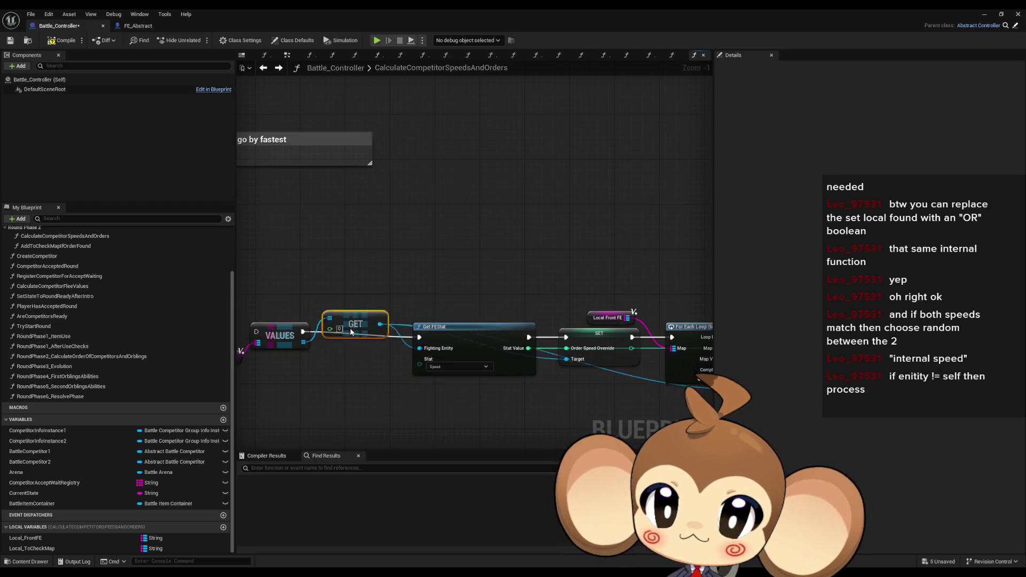
{"action": "left_click_drag", "start_coordinate": [355, 308], "coordinate": [355, 370]}
{"action": "left_click_drag", "start_coordinate": [338, 281], "coordinate": [438, 281]}
{"action": "left_click", "coordinate": [358, 354]}
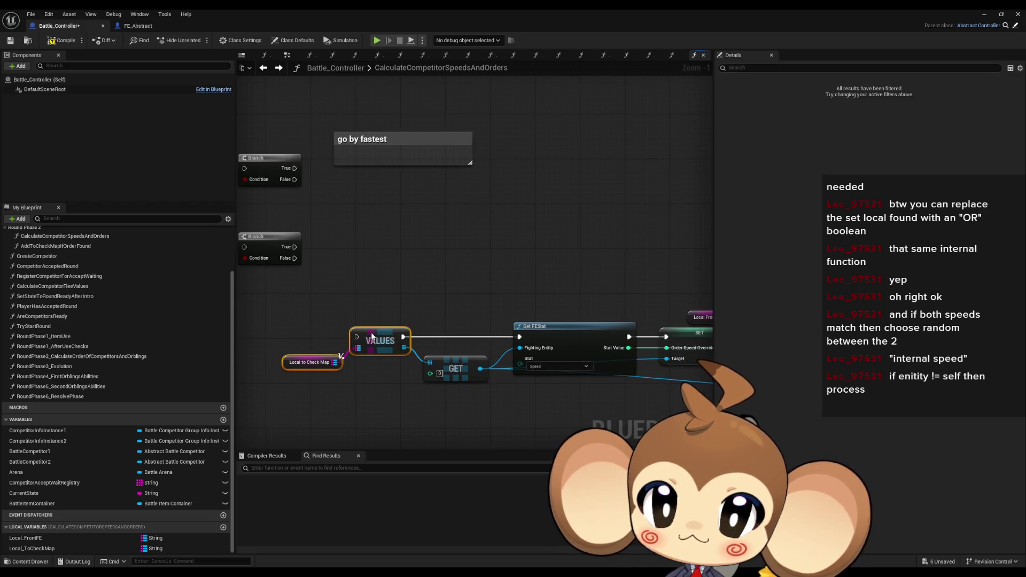
{"action": "left_click_drag", "start_coordinate": [369, 294], "coordinate": [435, 295]}
{"action": "mouse_move", "coordinate": [371, 376]}
{"action": "left_mouse_down"}
{"action": "mouse_move", "coordinate": [471, 402]}
{"action": "mouse_move", "coordinate": [526, 399]}
{"action": "left_mouse_up"}
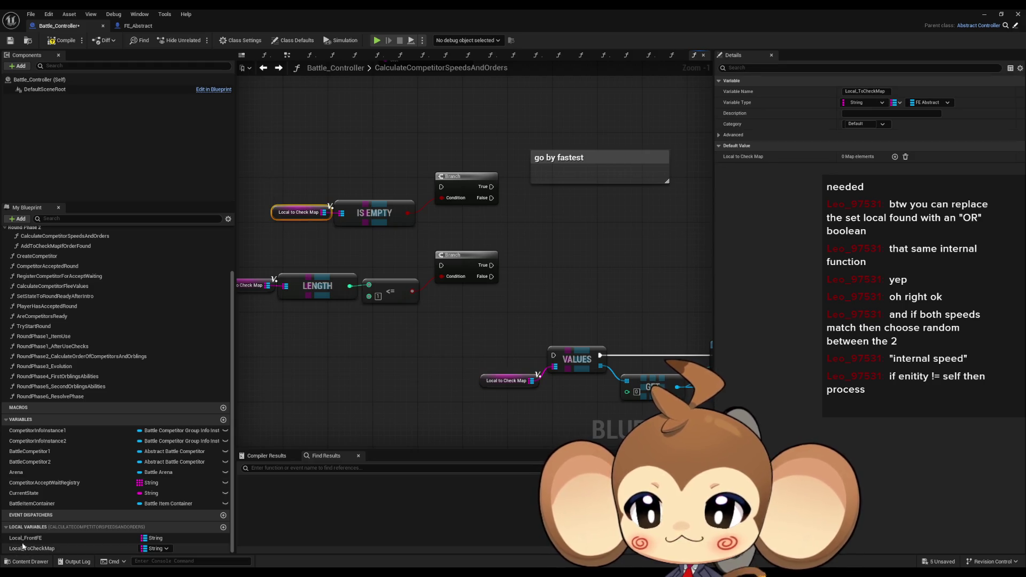
- Place a Local Front FE getter and create a For Each Loop (Map) from it
{"action": "left_click_drag", "start_coordinate": [25, 538], "coordinate": [729, 222]}
{"action": "left_click_drag", "start_coordinate": [517, 207], "coordinate": [594, 204]}
{"action": "type", "text": "forea"}
{"action": "key", "text": "Return"}
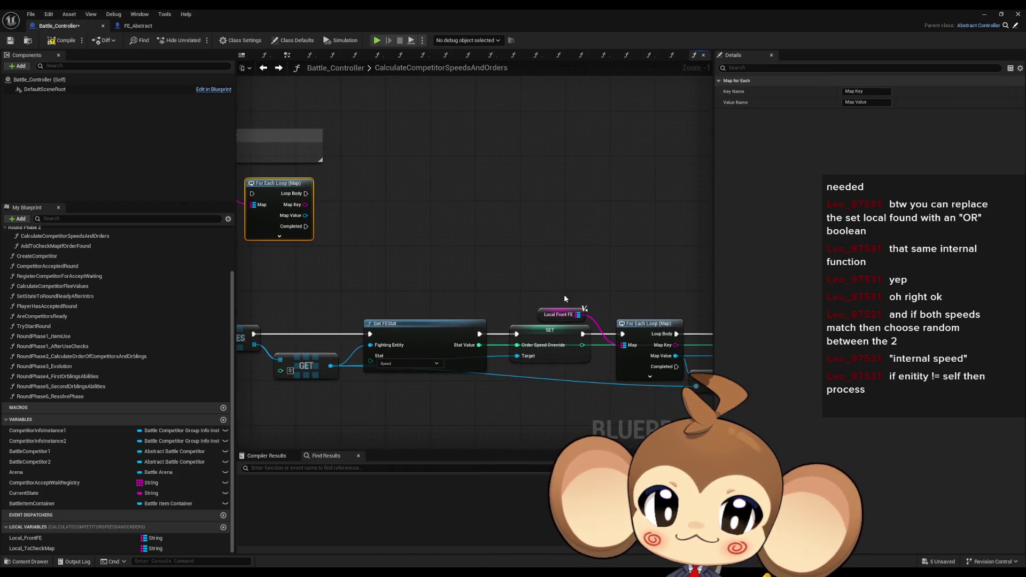
- Duplicate the Get FEStat node and feed each loop Map Value into it
{"action": "left_click", "coordinate": [427, 337]}
{"action": "key", "text": "ctrl+d"}
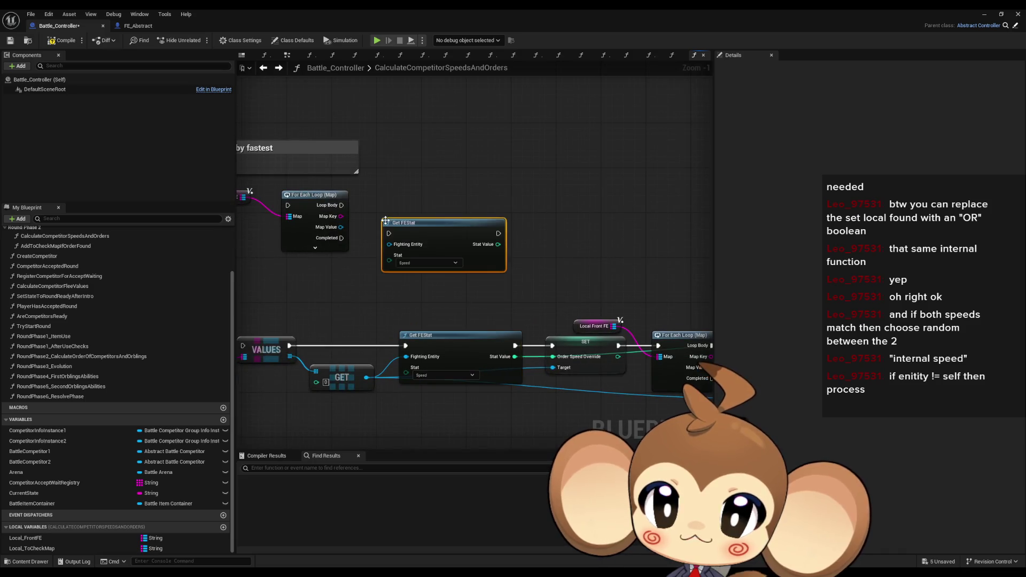
{"action": "left_click_drag", "start_coordinate": [340, 227], "coordinate": [389, 244]}
- Duplicate the Order Speed Override SET, wire Speed and Map Value into it, and run it after Get FEStat
{"action": "left_click_drag", "start_coordinate": [636, 382], "coordinate": [560, 318]}
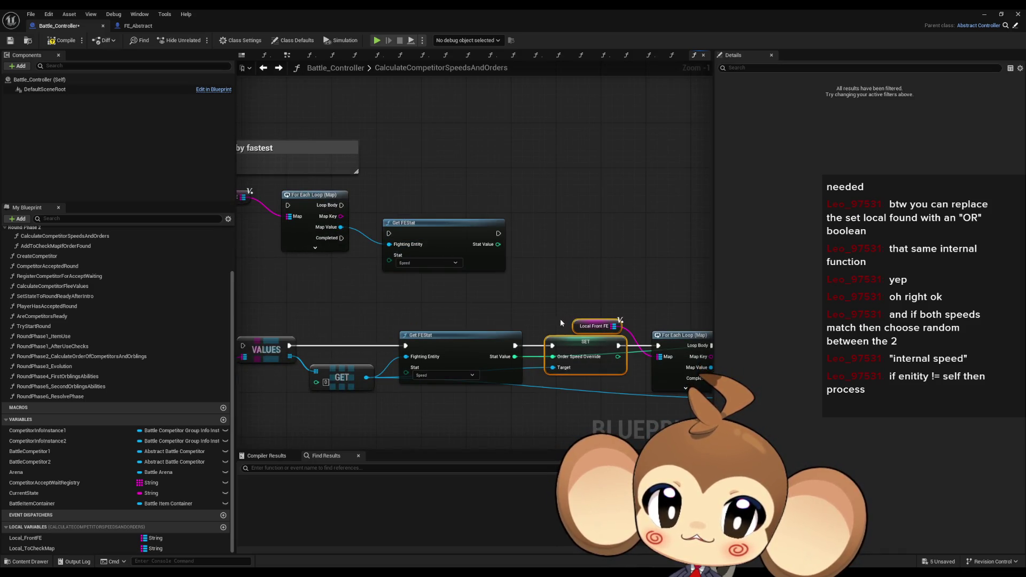
{"action": "left_click", "coordinate": [561, 345]}
{"action": "key", "text": "ctrl+d"}
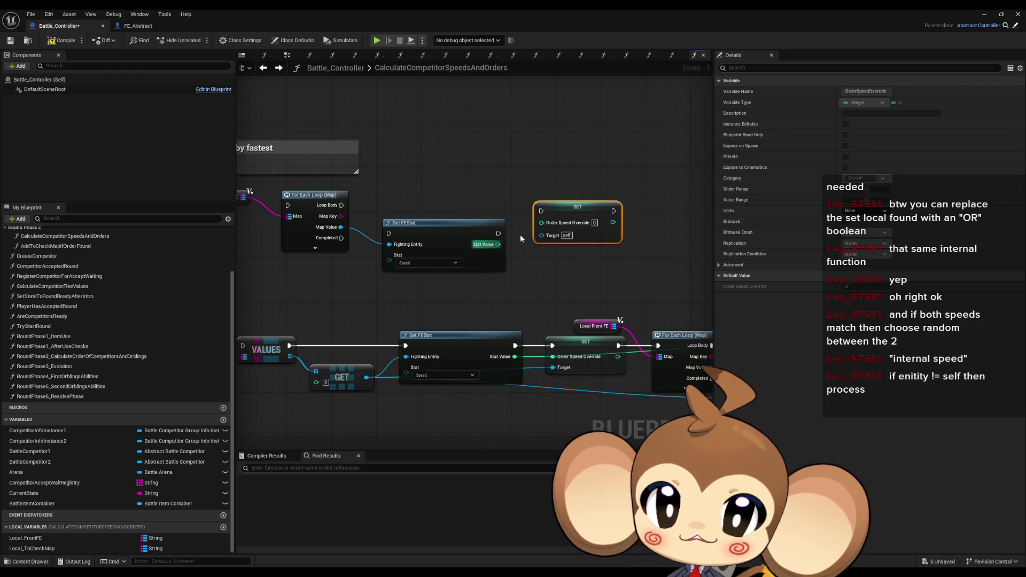
{"action": "mouse_move", "coordinate": [497, 244]}
{"action": "left_mouse_down"}
{"action": "mouse_move", "coordinate": [541, 222]}
{"action": "mouse_move", "coordinate": [318, 231]}
{"action": "mouse_move", "coordinate": [398, 235]}
{"action": "left_mouse_up"}
{"action": "left_click_drag", "start_coordinate": [496, 233], "coordinate": [541, 210]}
{"action": "mouse_move", "coordinate": [434, 243]}
{"action": "left_mouse_down"}
{"action": "mouse_move", "coordinate": [441, 215]}
{"action": "mouse_move", "coordinate": [427, 214]}
{"action": "left_mouse_up"}
{"action": "left_click", "coordinate": [579, 216]}
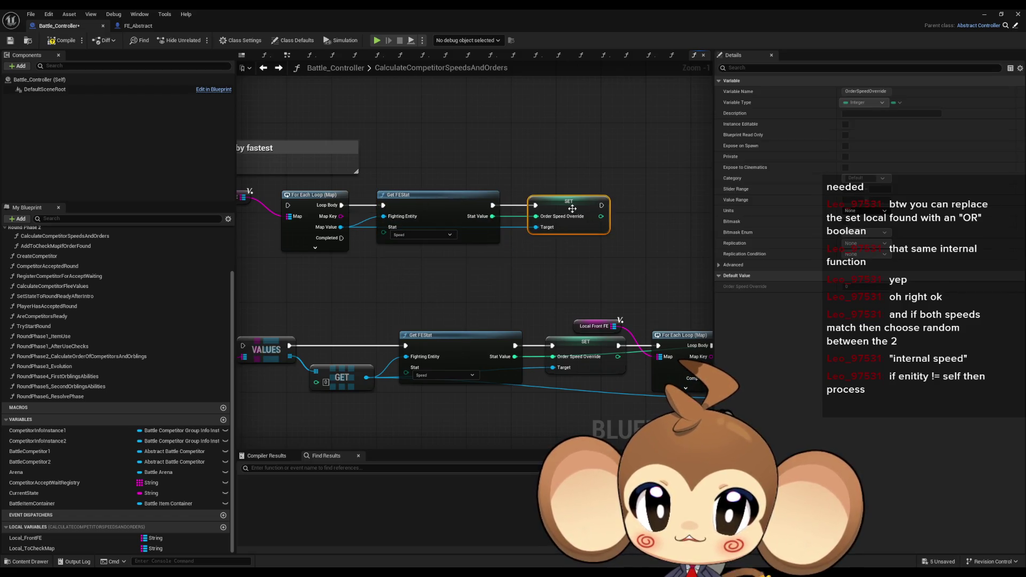
{"action": "left_click", "coordinate": [564, 264]}
{"action": "scroll", "coordinate": [565, 265], "scroll_direction": "down", "scroll_amount": 1}
{"action": "left_click_drag", "start_coordinate": [503, 293], "coordinate": [561, 313]}
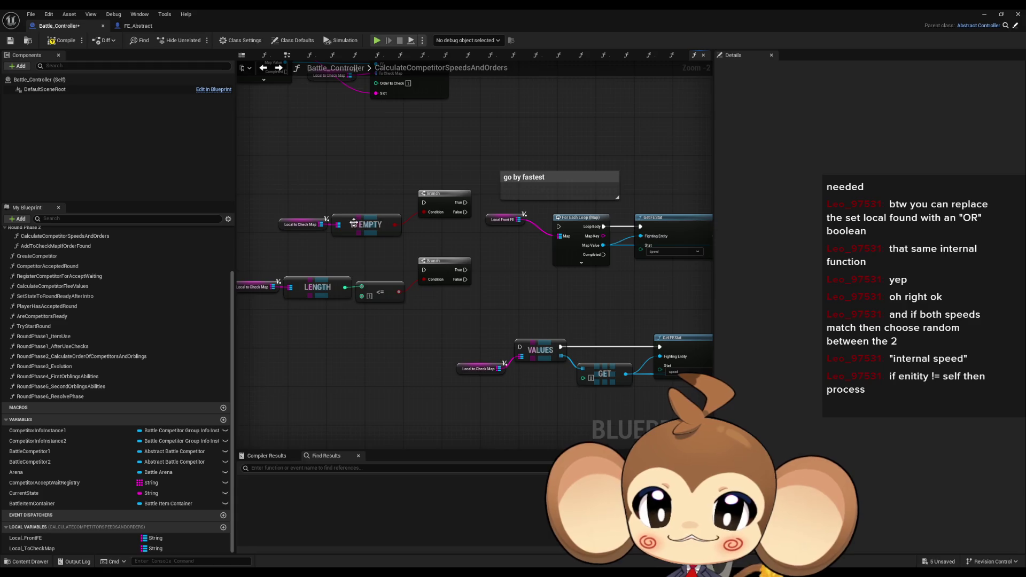
- Inspect the Local Front FE loop and the LENGTH, <= and Branch node wiring
{"action": "left_click", "coordinate": [302, 225]}
{"action": "mouse_move", "coordinate": [307, 234]}
{"action": "left_mouse_down"}
{"action": "mouse_move", "coordinate": [437, 197]}
{"action": "mouse_move", "coordinate": [540, 257]}
{"action": "left_mouse_up"}
{"action": "left_click_drag", "start_coordinate": [443, 288], "coordinate": [570, 280]}
{"action": "mouse_move", "coordinate": [325, 251]}
{"action": "left_mouse_down"}
{"action": "mouse_move", "coordinate": [437, 291]}
{"action": "mouse_move", "coordinate": [342, 265]}
{"action": "left_mouse_up"}
{"action": "scroll", "coordinate": [458, 318], "scroll_direction": "down", "scroll_amount": 2}
{"action": "left_click_drag", "start_coordinate": [430, 300], "coordinate": [272, 262]}
{"action": "scroll", "coordinate": [252, 309], "scroll_direction": "down", "scroll_amount": 5}
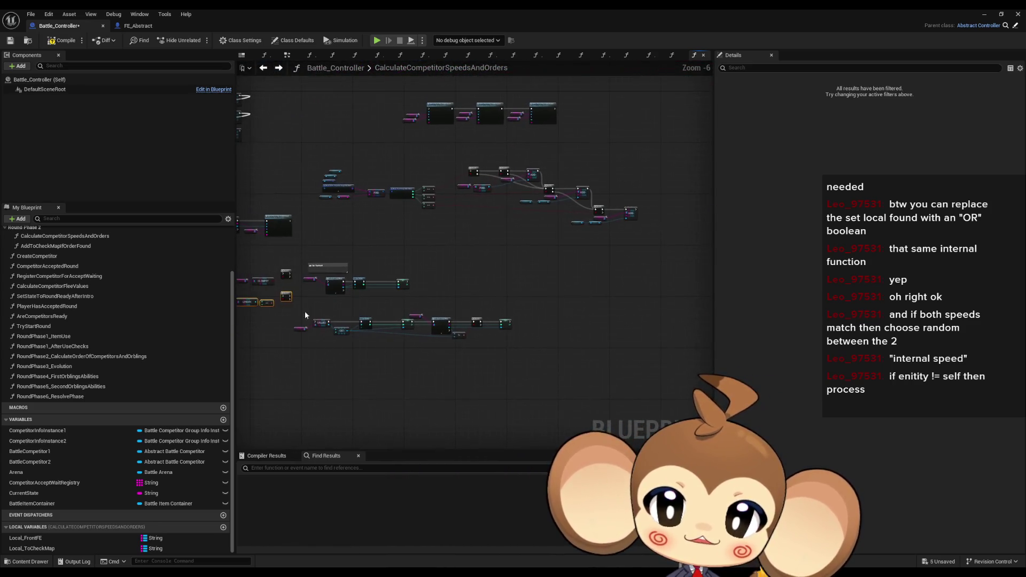
{"action": "left_click_drag", "start_coordinate": [294, 315], "coordinate": [522, 359]}
{"action": "scroll", "coordinate": [326, 317], "scroll_direction": "up", "scroll_amount": 3}
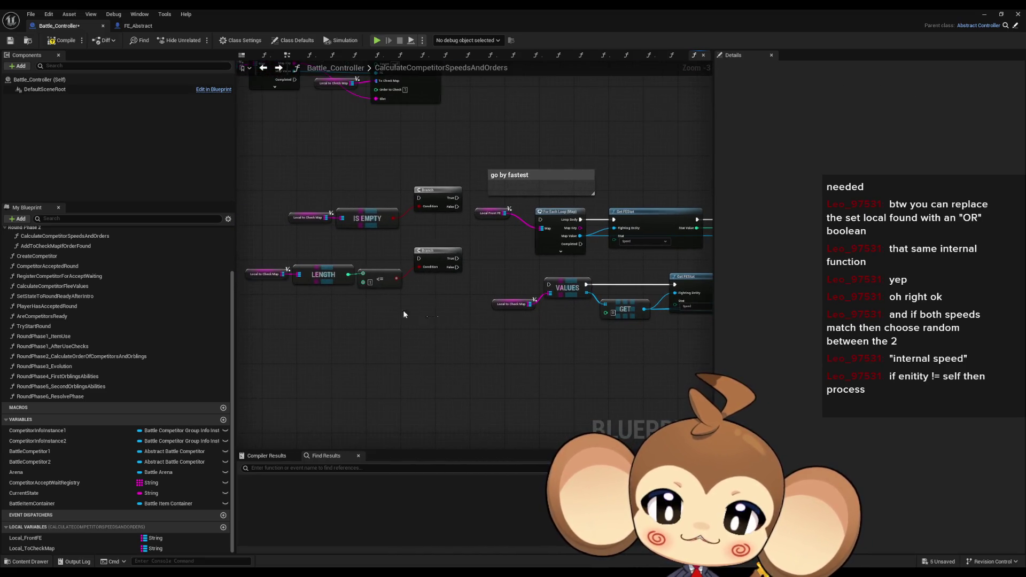
{"action": "left_click_drag", "start_coordinate": [438, 316], "coordinate": [259, 255]}
{"action": "left_click", "coordinate": [456, 340]}
{"action": "scroll", "coordinate": [460, 340], "scroll_direction": "down", "scroll_amount": 1}
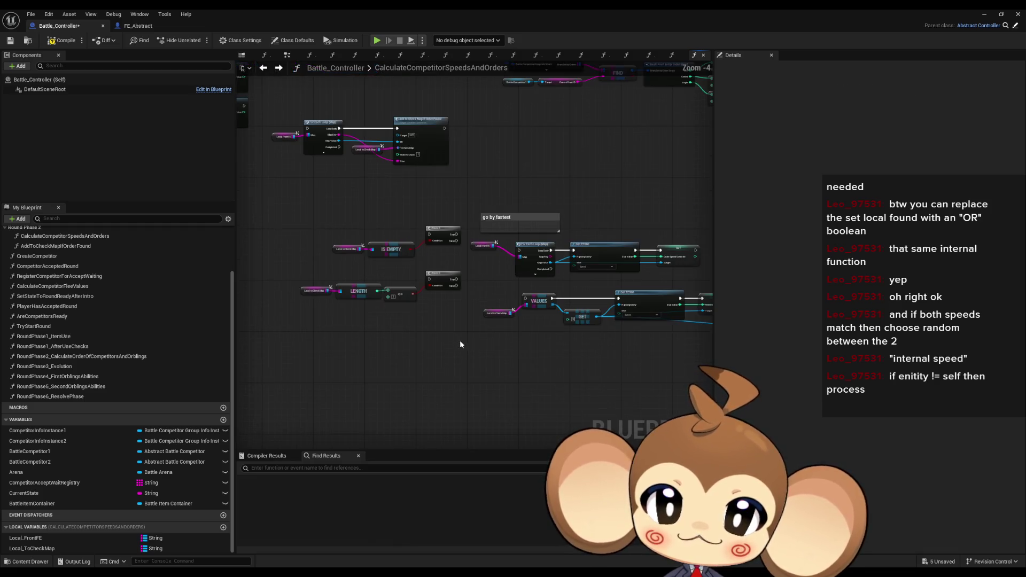
{"action": "mouse_move", "coordinate": [572, 353]}
{"action": "left_mouse_down"}
{"action": "mouse_move", "coordinate": [526, 344]}
{"action": "mouse_move", "coordinate": [287, 237]}
{"action": "mouse_move", "coordinate": [620, 307]}
{"action": "left_mouse_up"}
{"action": "left_click_drag", "start_coordinate": [460, 357], "coordinate": [639, 366]}
{"action": "left_click_drag", "start_coordinate": [501, 357], "coordinate": [514, 321]}
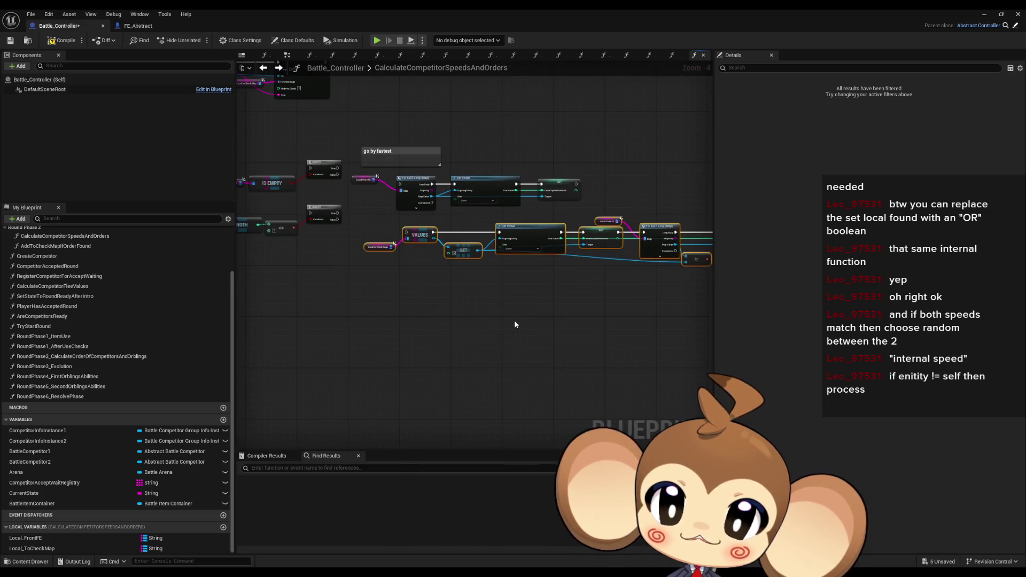
{"action": "left_click", "coordinate": [514, 325]}
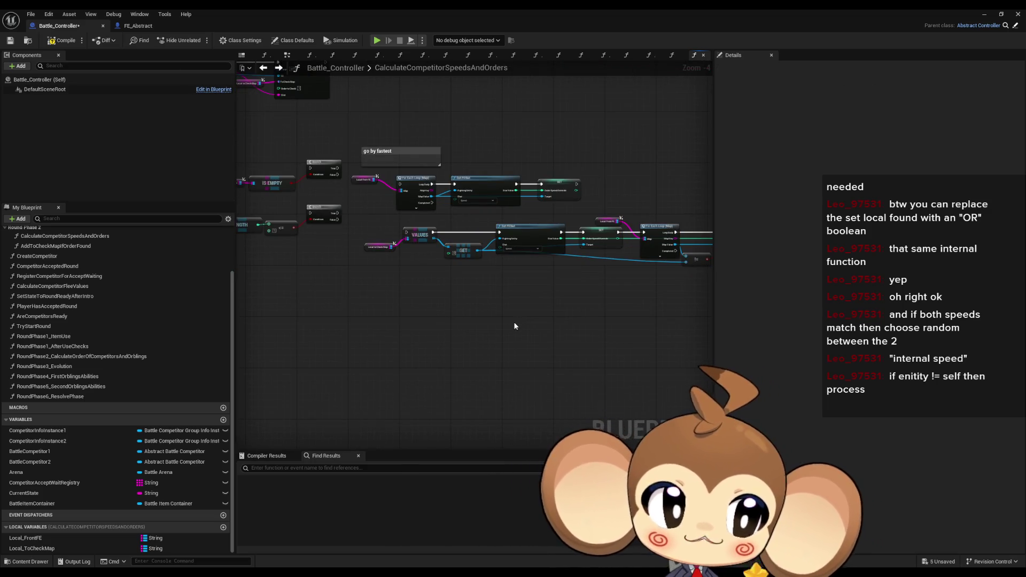
{"action": "scroll", "coordinate": [526, 324], "scroll_direction": "up", "scroll_amount": 1}
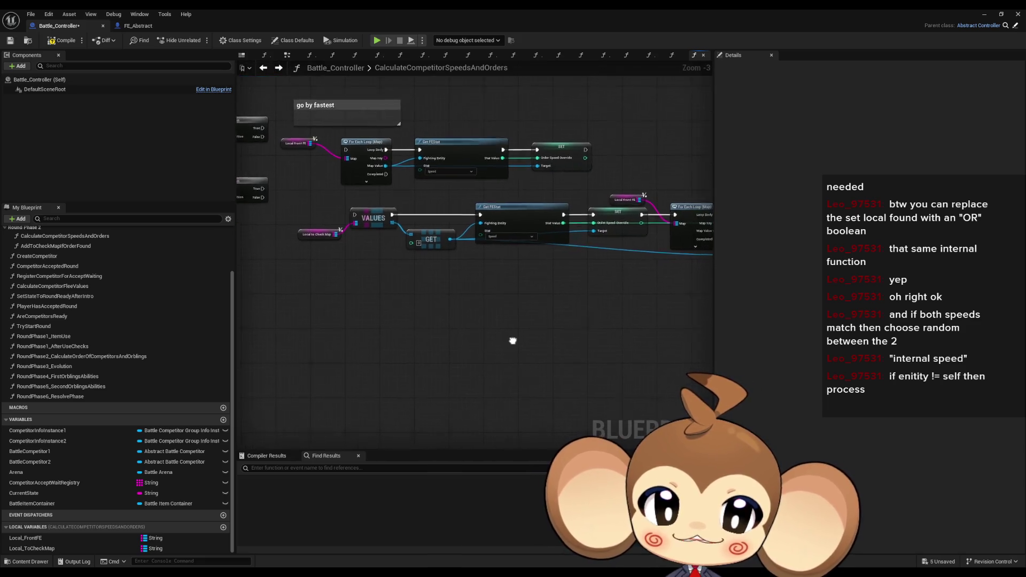
- Move Local Front FE beside the SET node and review the loop, Branch, != and Get FEStat nodes
{"action": "left_click_drag", "start_coordinate": [471, 246], "coordinate": [473, 278]}
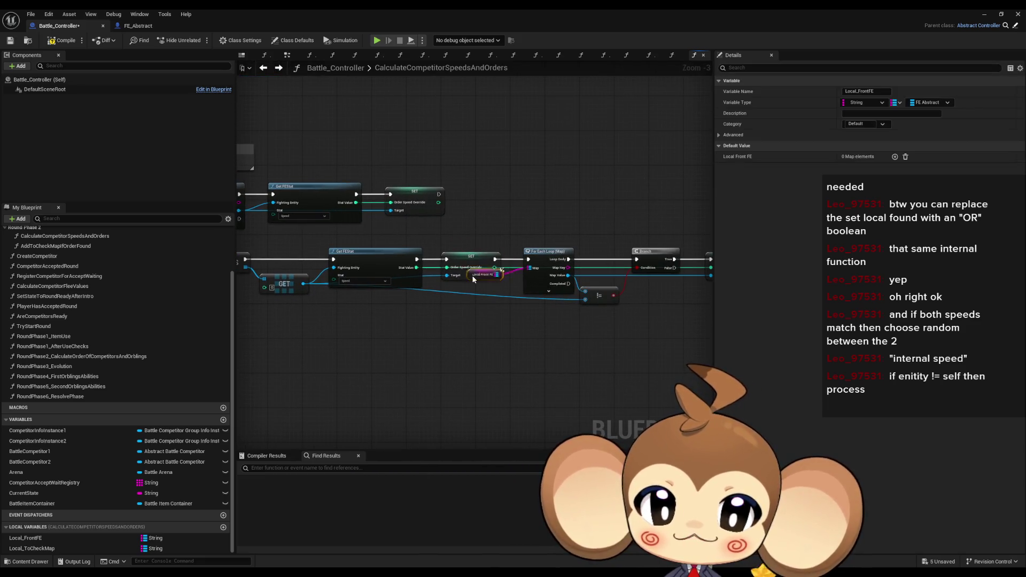
{"action": "left_click", "coordinate": [520, 310]}
{"action": "scroll", "coordinate": [522, 309], "scroll_direction": "down", "scroll_amount": 1}
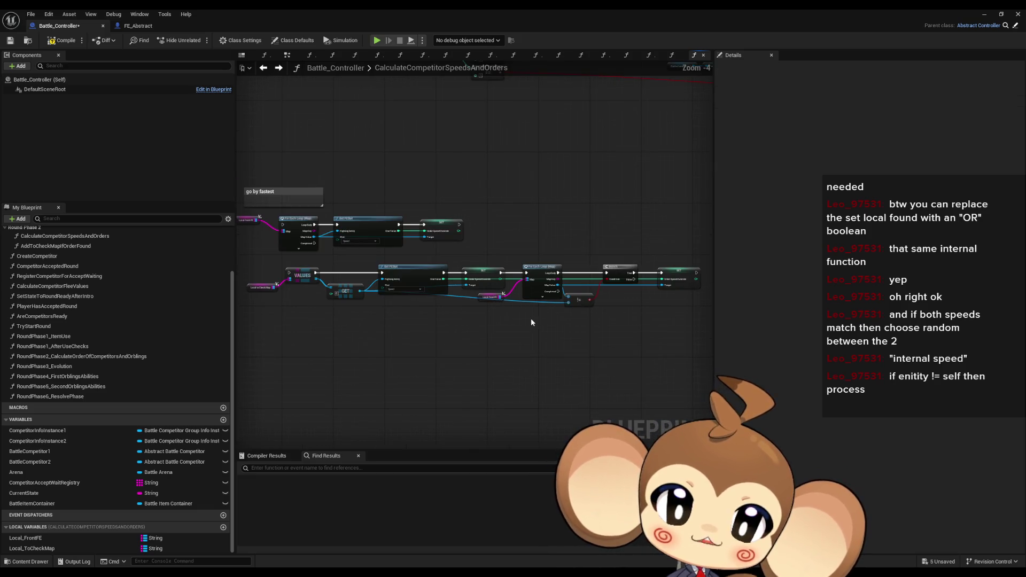
{"action": "scroll", "coordinate": [397, 292], "scroll_direction": "up", "scroll_amount": 3}
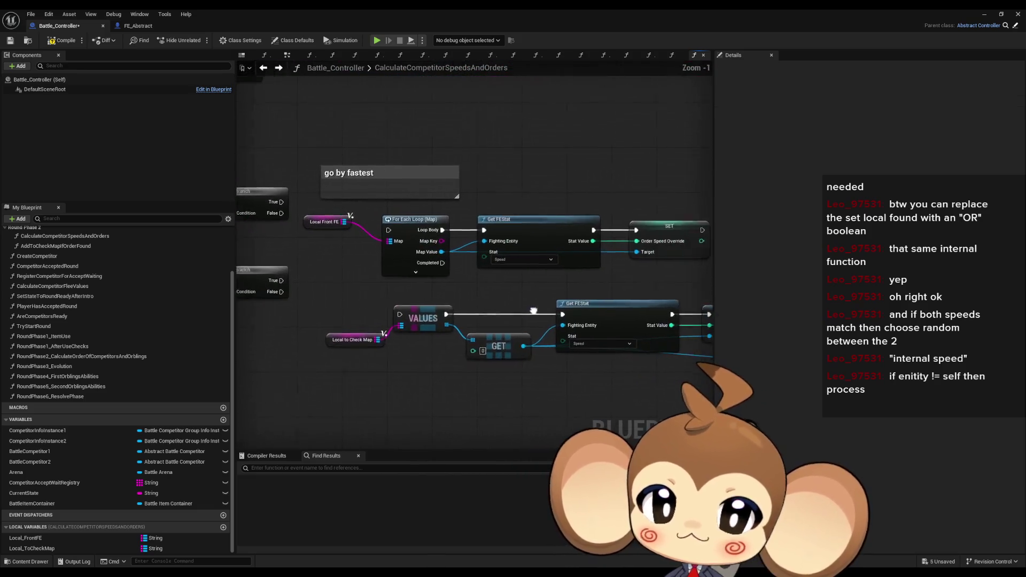
{"action": "mouse_move", "coordinate": [531, 298]}
{"action": "left_mouse_down"}
{"action": "mouse_move", "coordinate": [608, 238]}
{"action": "mouse_move", "coordinate": [526, 255]}
{"action": "mouse_move", "coordinate": [399, 252]}
{"action": "left_mouse_up"}
{"action": "left_click_drag", "start_coordinate": [399, 238], "coordinate": [537, 309]}
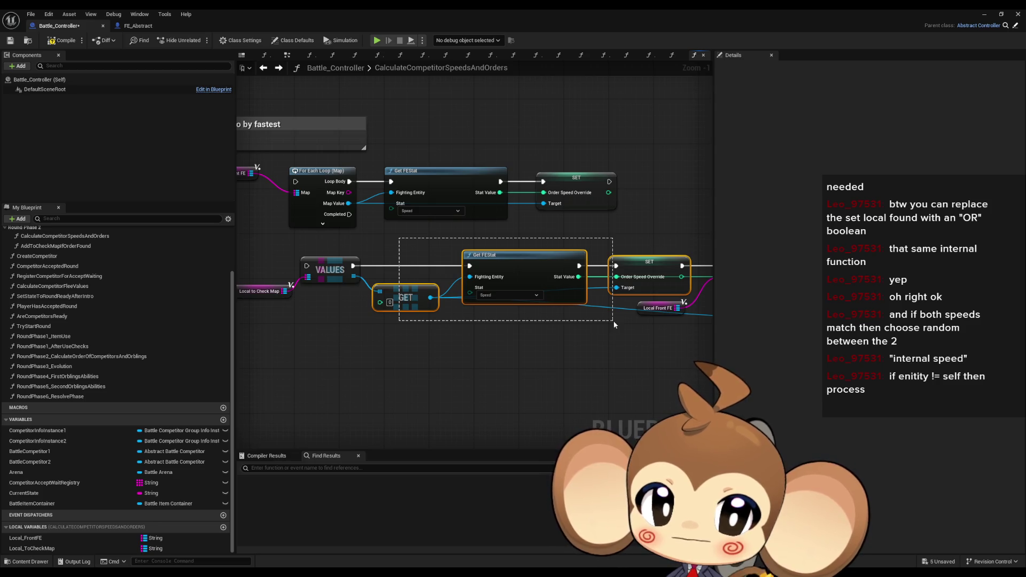
{"action": "left_click_drag", "start_coordinate": [613, 323], "coordinate": [373, 267]}
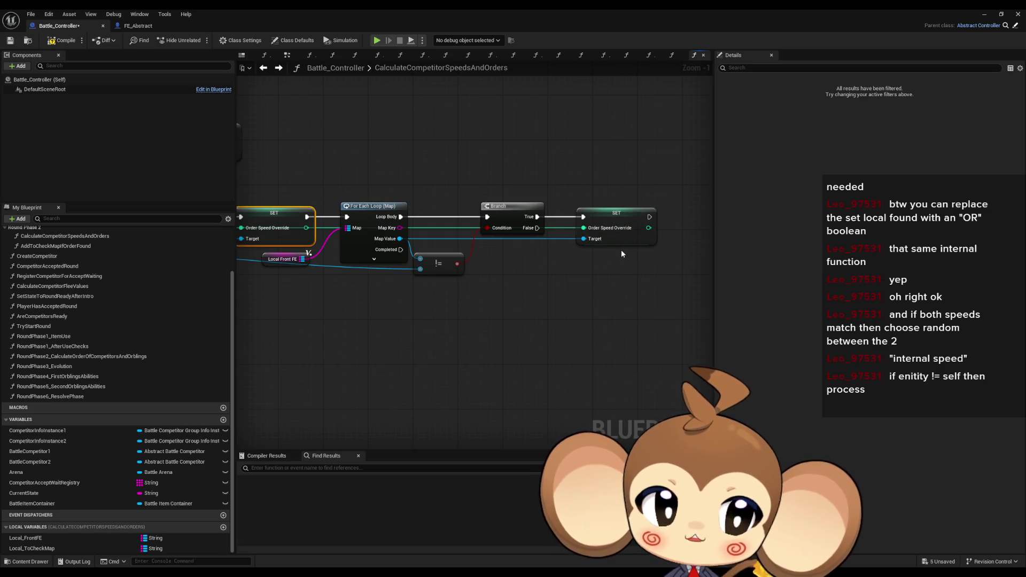
{"action": "mouse_move", "coordinate": [370, 149]}
{"action": "left_mouse_down"}
{"action": "mouse_move", "coordinate": [633, 325]}
{"action": "mouse_move", "coordinate": [652, 323]}
{"action": "left_mouse_up"}
{"action": "left_click_drag", "start_coordinate": [365, 307], "coordinate": [618, 326]}
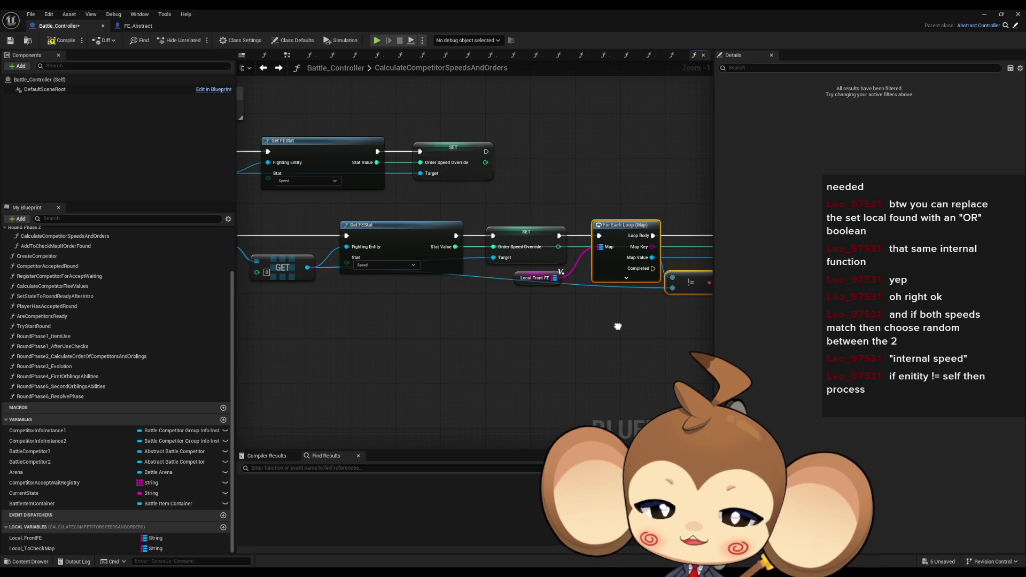
{"action": "left_click_drag", "start_coordinate": [618, 326], "coordinate": [520, 316]}
{"action": "left_click", "coordinate": [521, 315]}
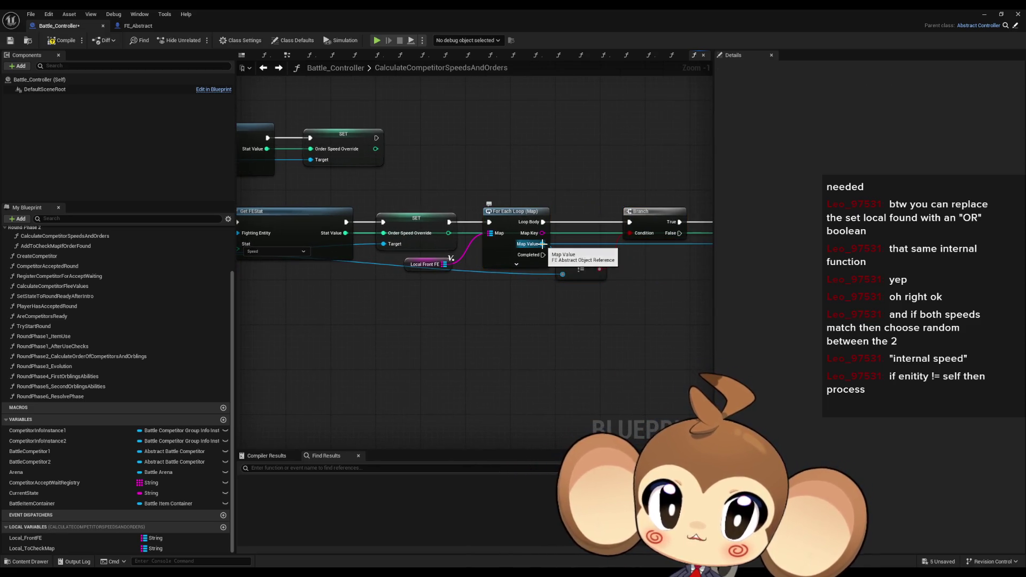
{"action": "left_click", "coordinate": [337, 211]}
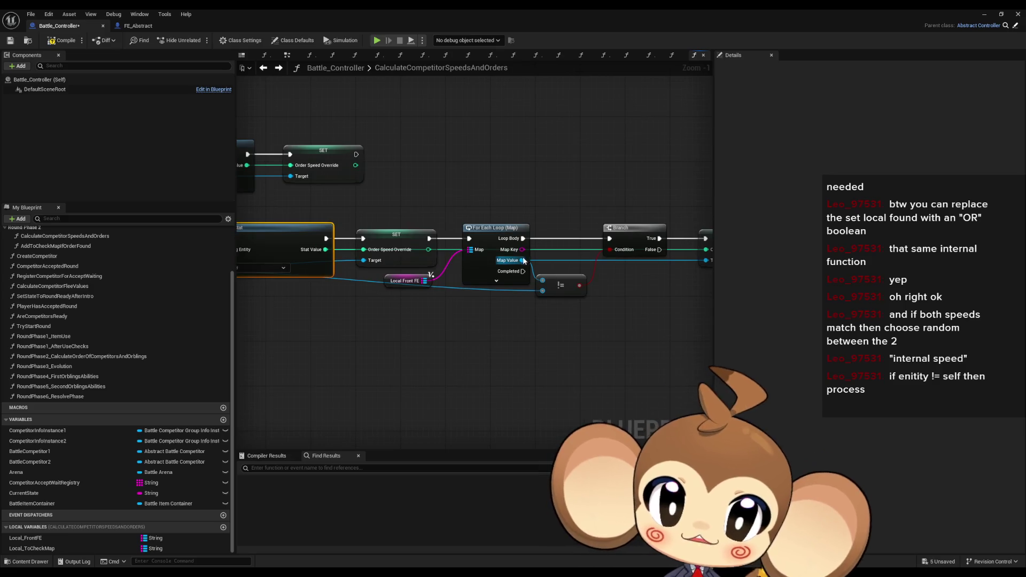
- Copy and paste the lower Get FEStat node
{"action": "left_click_drag", "start_coordinate": [523, 261], "coordinate": [516, 270]}
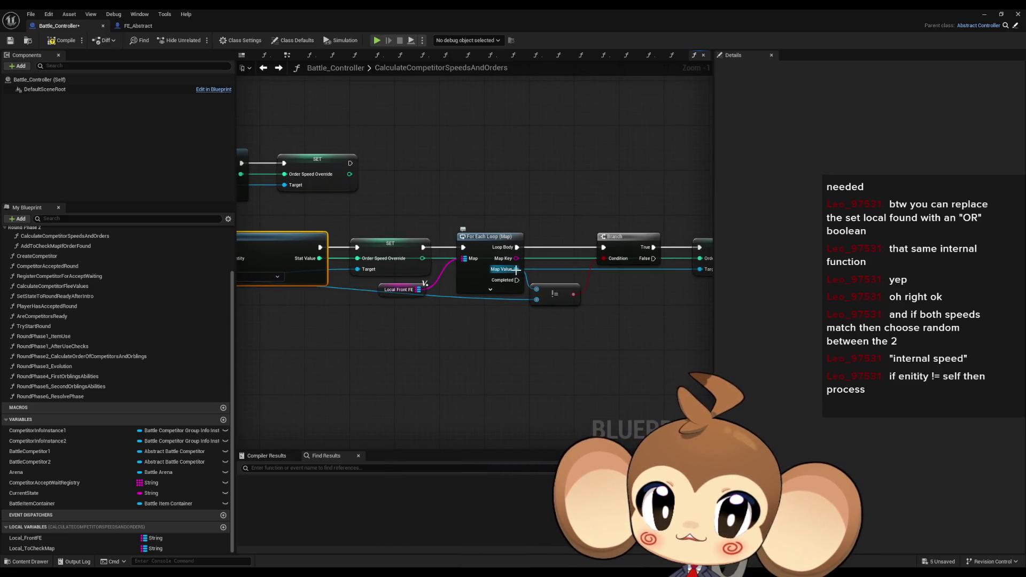
{"action": "key", "text": "ctrl+c"}
{"action": "key", "text": "ctrl+v"}
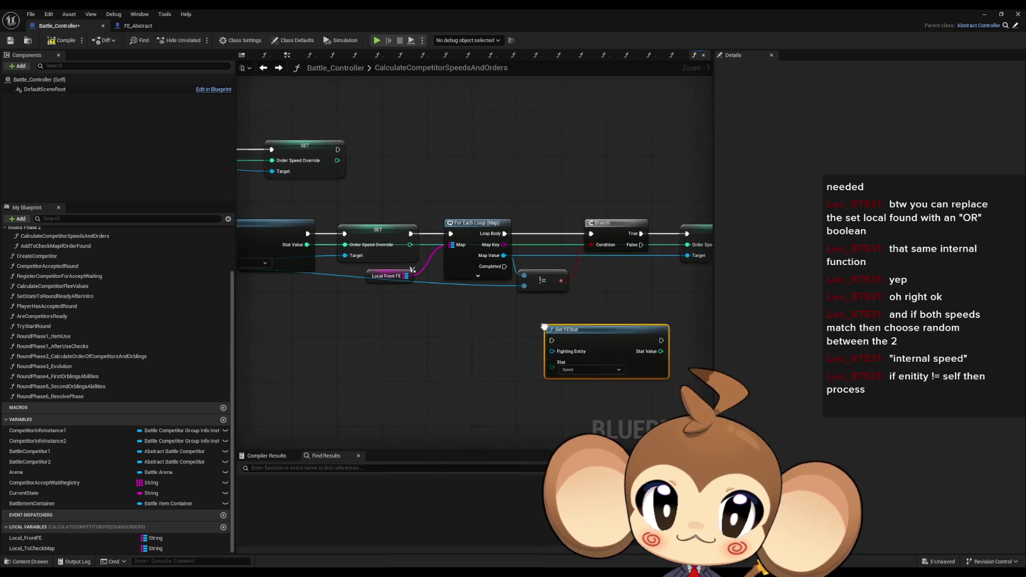
- Wire Map Value and Branch True into the new Get FEStat, then search '>' from Stat Value
{"action": "mouse_move", "coordinate": [497, 251]}
{"action": "left_mouse_down"}
{"action": "mouse_move", "coordinate": [530, 354]}
{"action": "mouse_move", "coordinate": [634, 229]}
{"action": "left_mouse_up"}
{"action": "left_click_drag", "start_coordinate": [677, 319], "coordinate": [578, 333]}
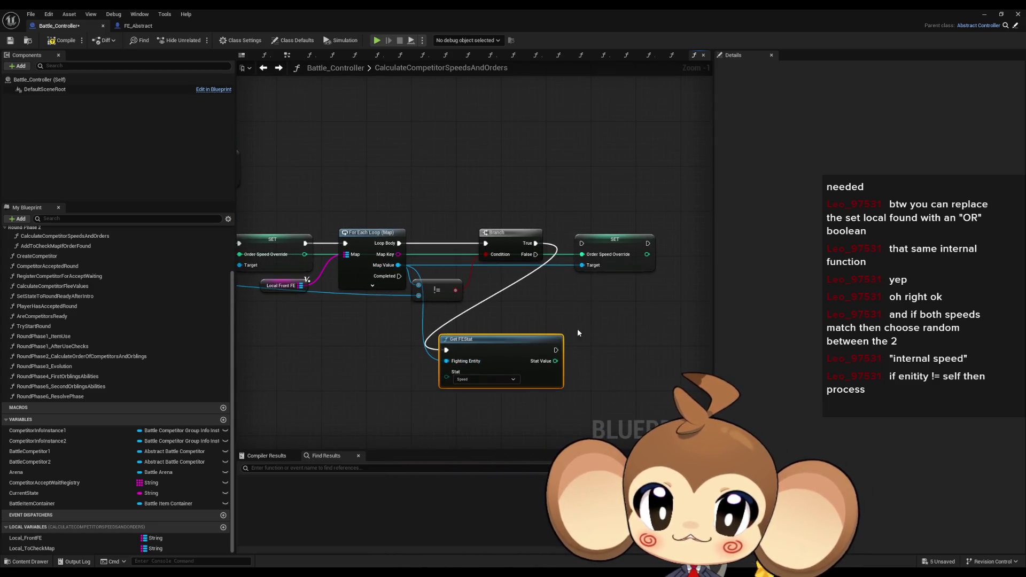
{"action": "left_click_drag", "start_coordinate": [481, 339], "coordinate": [657, 300]}
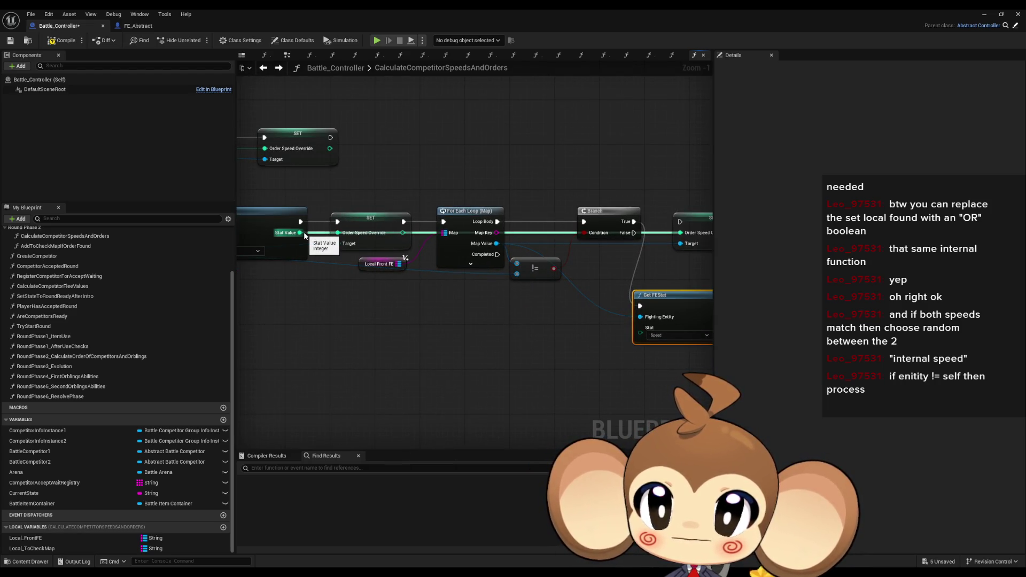
{"action": "left_click_drag", "start_coordinate": [460, 321], "coordinate": [331, 306]}
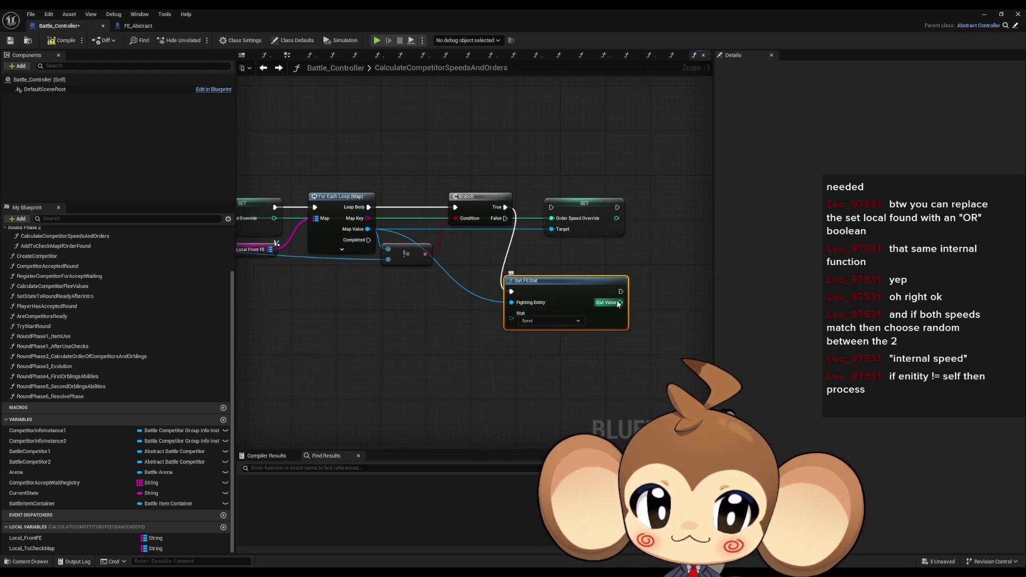
{"action": "left_click_drag", "start_coordinate": [561, 281], "coordinate": [532, 264]}
{"action": "left_click_drag", "start_coordinate": [592, 285], "coordinate": [633, 301]}
{"action": "type", "text": ">"}
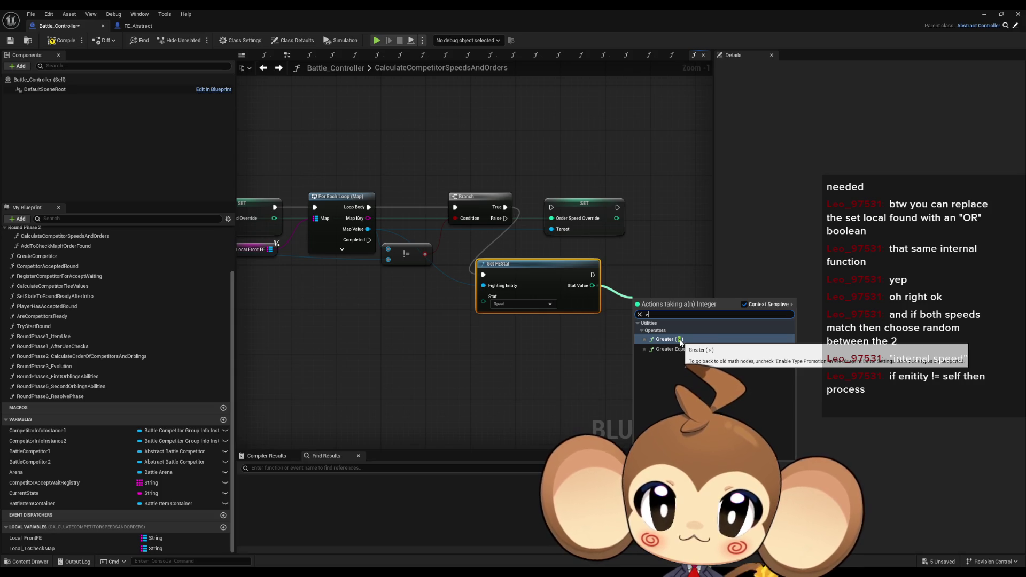
- Add a Greater (>) check on the Stat Value and a new Branch node
{"action": "left_click", "coordinate": [680, 340]}
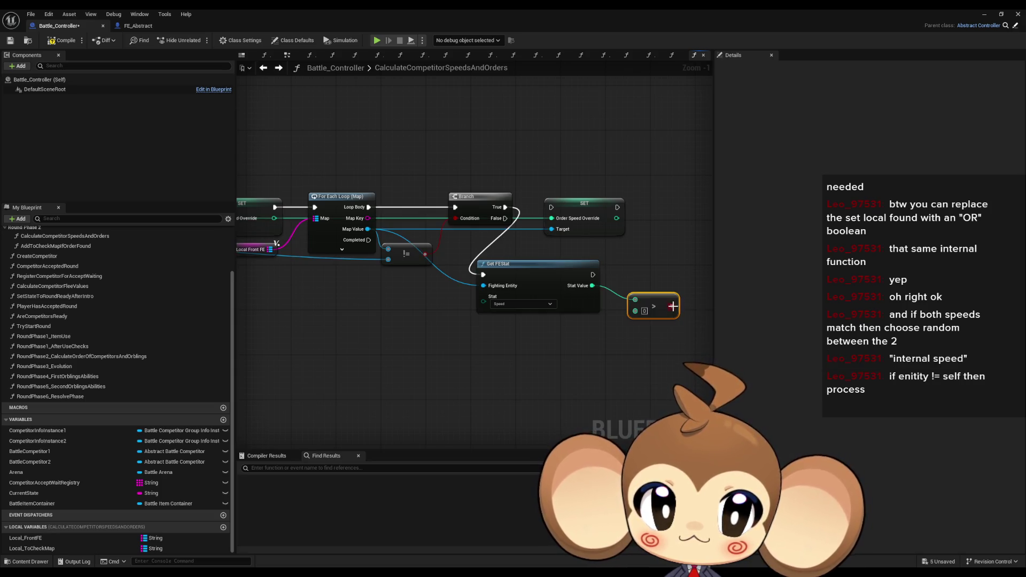
{"action": "right_click", "coordinate": [679, 262]}
{"action": "type", "text": "branch"}
{"action": "key", "text": "Return"}
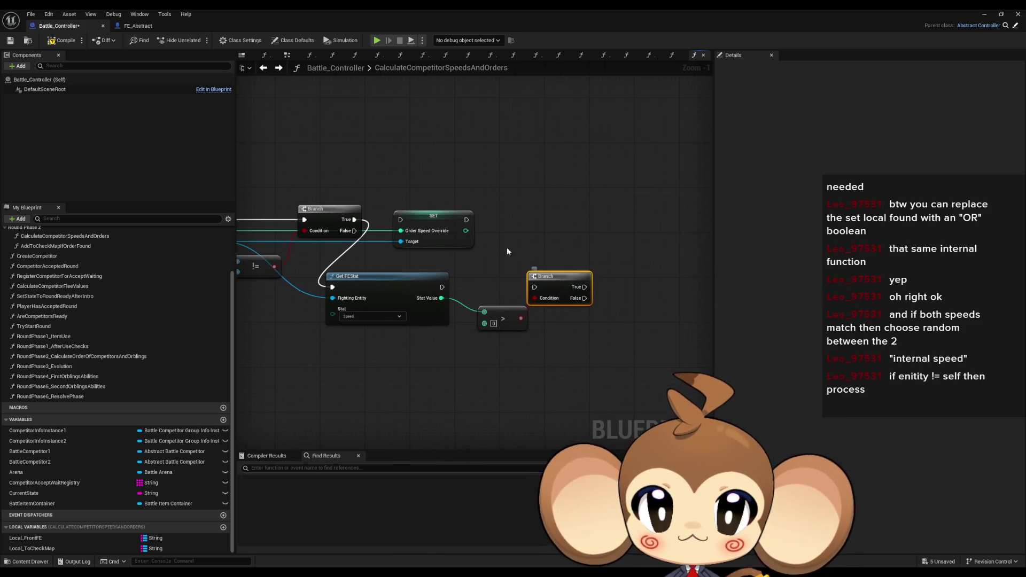
- Run the new Branch after Get FEStat and have its True output run the Order Speed Override SET
{"action": "left_click_drag", "start_coordinate": [469, 219], "coordinate": [635, 211]}
{"action": "mouse_move", "coordinate": [585, 287]}
{"action": "left_mouse_down"}
{"action": "mouse_move", "coordinate": [551, 230]}
{"action": "mouse_move", "coordinate": [568, 215]}
{"action": "left_mouse_up"}
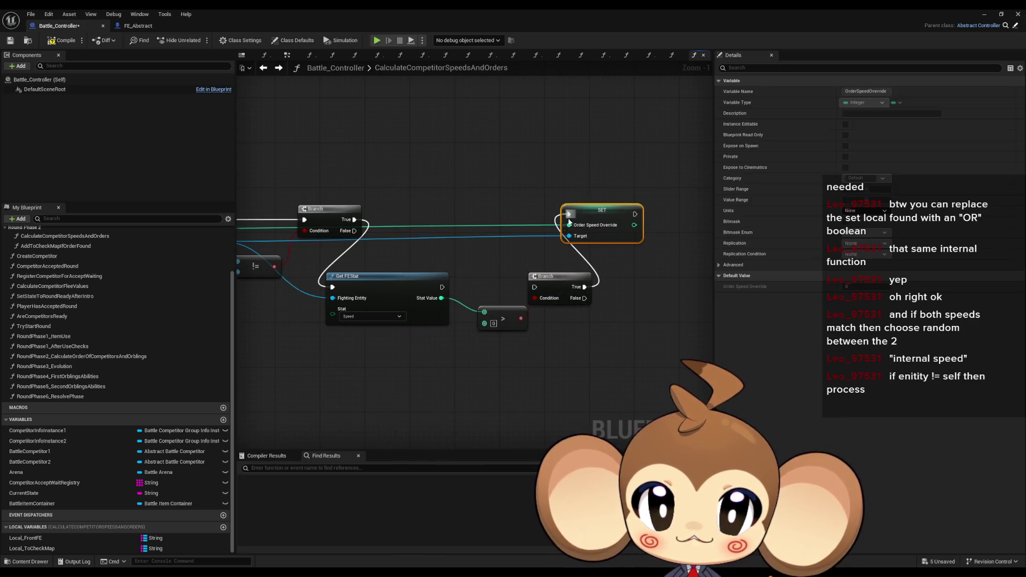
{"action": "left_click_drag", "start_coordinate": [534, 286], "coordinate": [355, 220]}
{"action": "left_click_drag", "start_coordinate": [380, 252], "coordinate": [486, 244]}
{"action": "left_click_drag", "start_coordinate": [548, 280], "coordinate": [640, 281]}
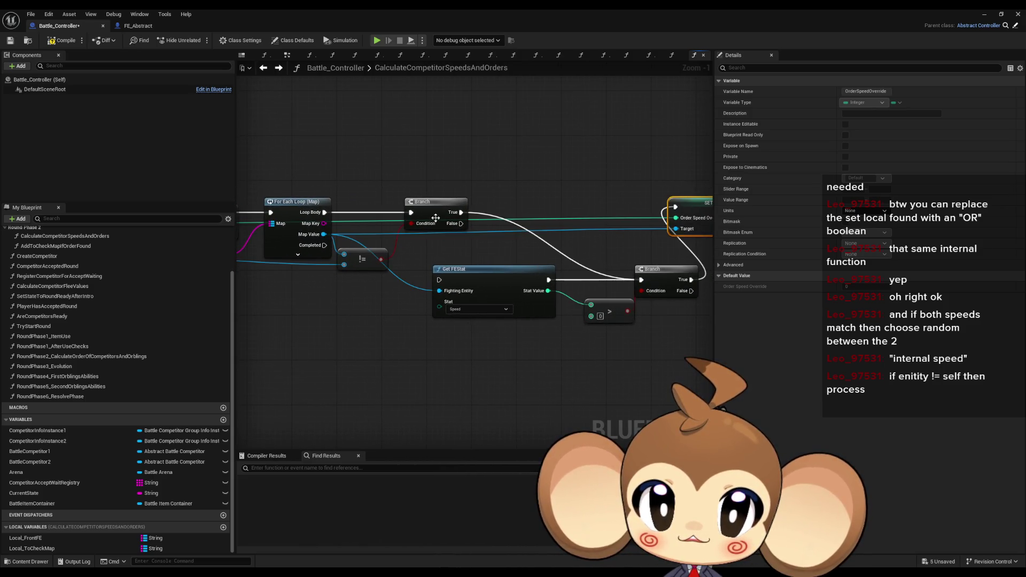
{"action": "left_click_drag", "start_coordinate": [461, 212], "coordinate": [438, 278]}
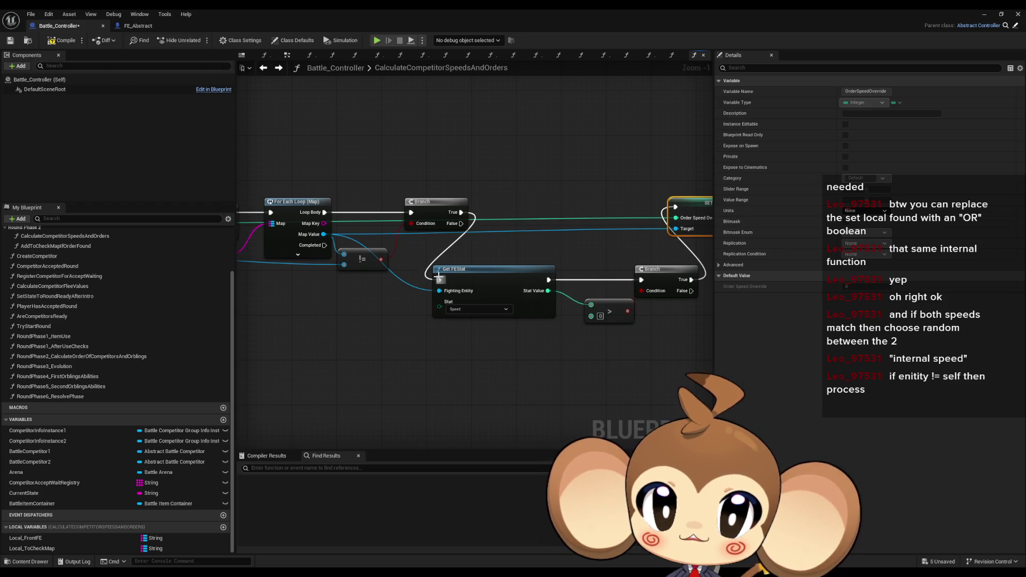
{"action": "mouse_move", "coordinate": [612, 317]}
{"action": "left_mouse_down"}
{"action": "mouse_move", "coordinate": [601, 316]}
{"action": "mouse_move", "coordinate": [610, 353]}
{"action": "mouse_move", "coordinate": [907, 373]}
{"action": "mouse_move", "coordinate": [667, 366]}
{"action": "mouse_move", "coordinate": [491, 319]}
{"action": "left_mouse_up"}
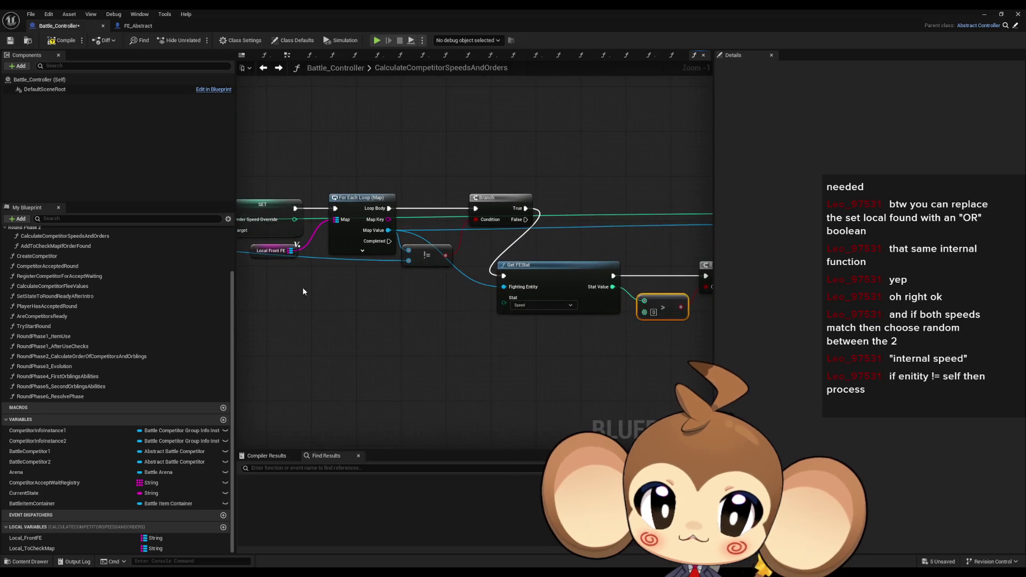
{"action": "left_click_drag", "start_coordinate": [303, 291], "coordinate": [552, 253]}
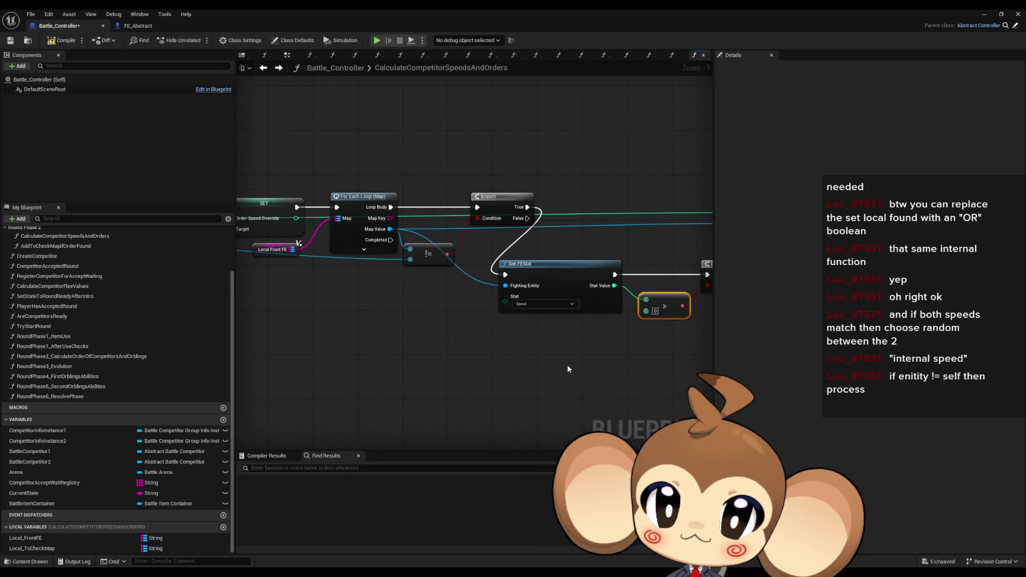
{"action": "mouse_move", "coordinate": [567, 369]}
{"action": "left_mouse_down"}
{"action": "mouse_move", "coordinate": [665, 371]}
{"action": "mouse_move", "coordinate": [522, 367]}
{"action": "mouse_move", "coordinate": [682, 370]}
{"action": "mouse_move", "coordinate": [361, 359]}
{"action": "left_mouse_up"}
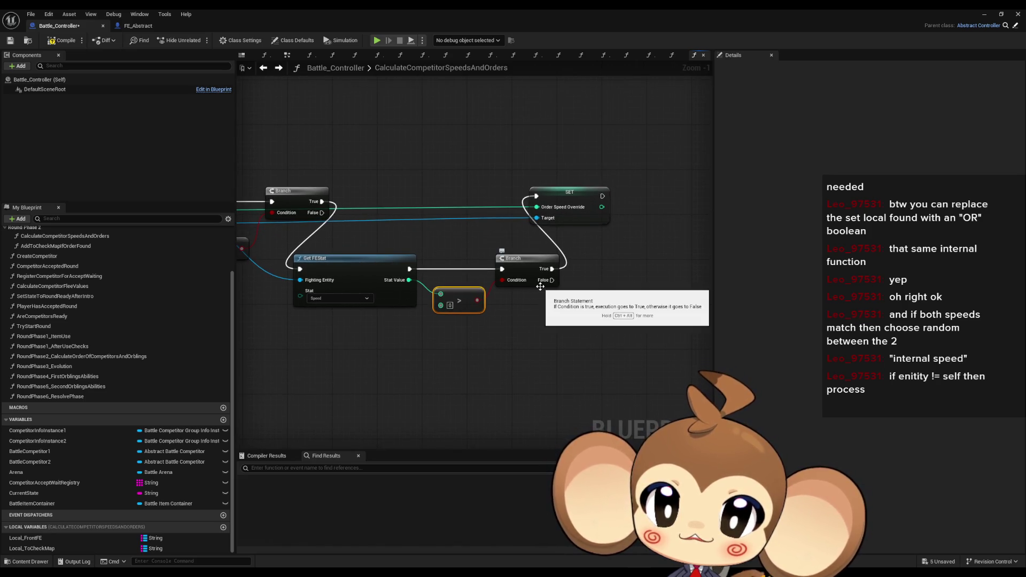
- Paste a second Order Speed Override SET fed by Stat Value on the Branch's False output
{"action": "left_click", "coordinate": [566, 199]}
{"action": "left_click_drag", "start_coordinate": [377, 287], "coordinate": [496, 281]}
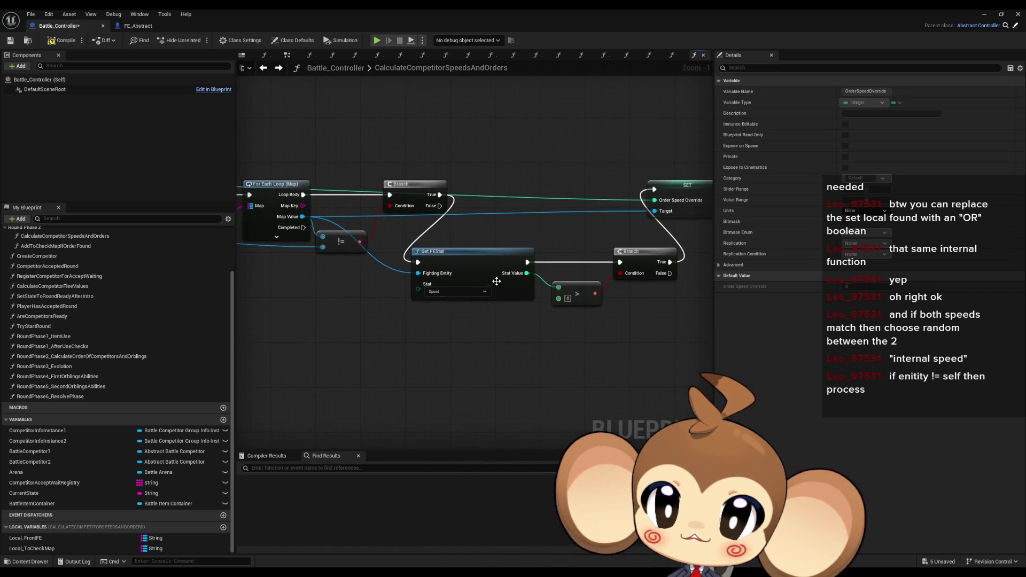
{"action": "left_click_drag", "start_coordinate": [314, 224], "coordinate": [203, 224]}
{"action": "key", "text": "ctrl+v"}
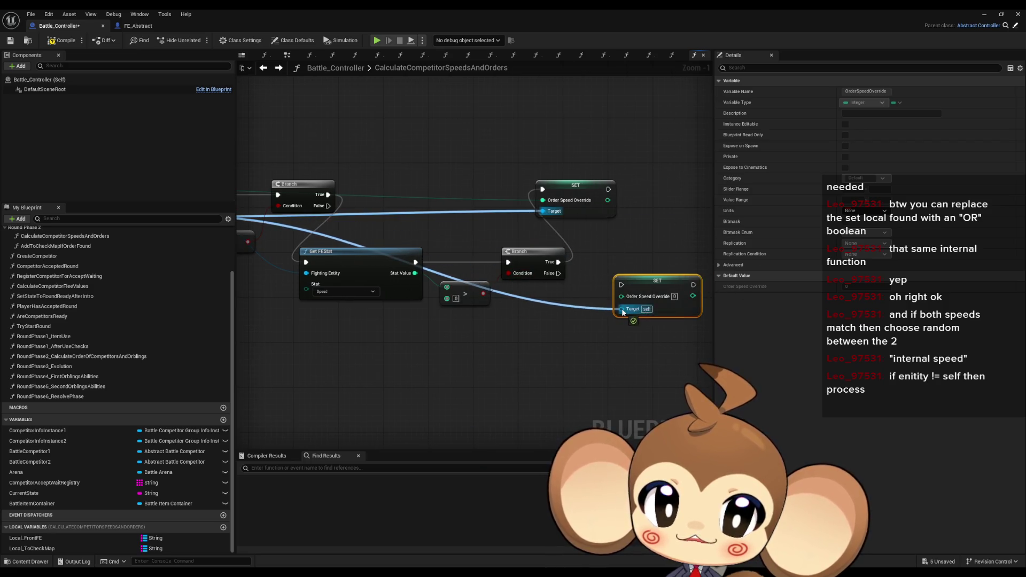
{"action": "left_click_drag", "start_coordinate": [415, 273], "coordinate": [620, 296]}
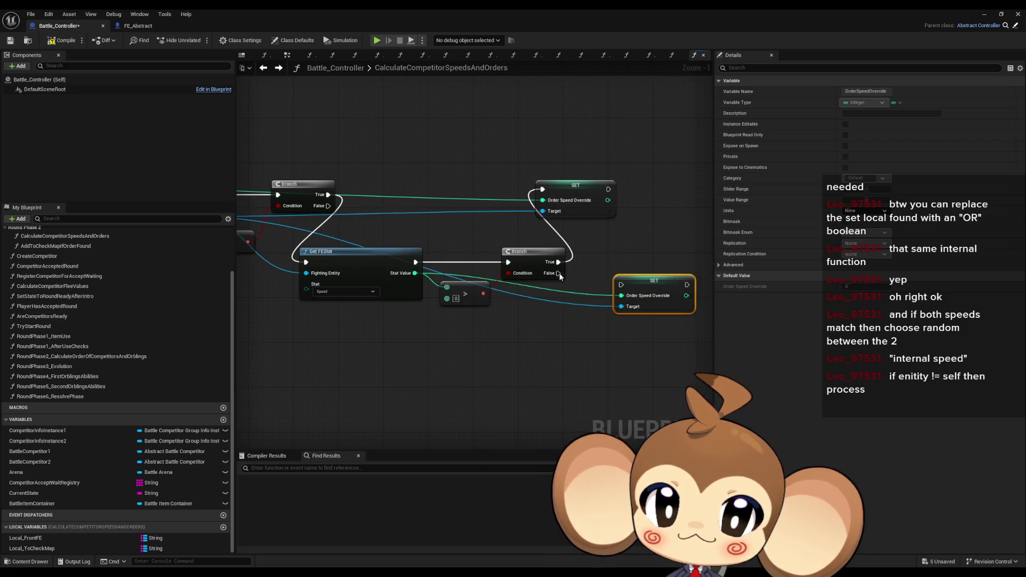
{"action": "mouse_move", "coordinate": [557, 273]}
{"action": "left_mouse_down"}
{"action": "mouse_move", "coordinate": [636, 288]}
{"action": "mouse_move", "coordinate": [616, 290]}
{"action": "left_mouse_up"}
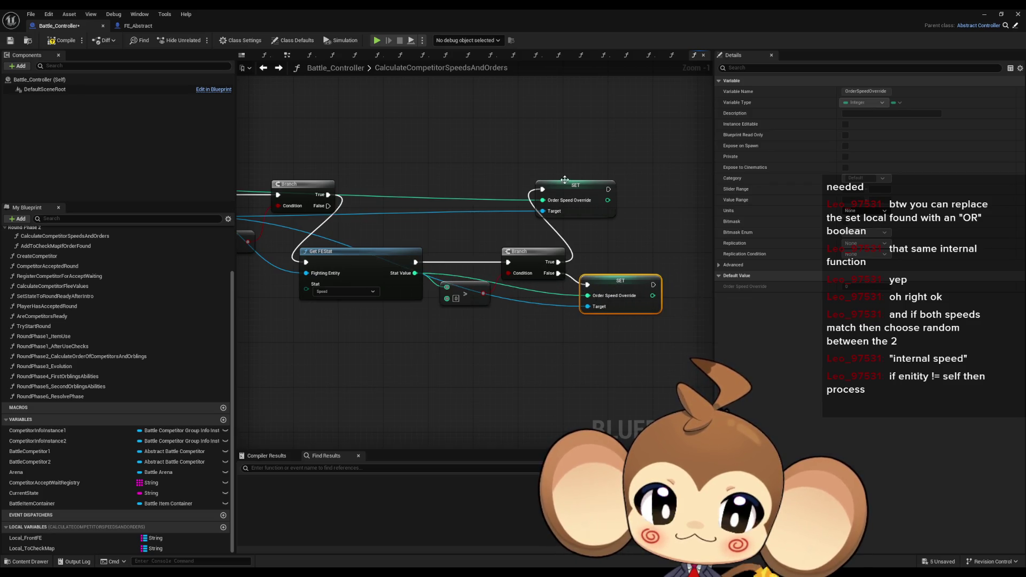
- Align both SET nodes beside the Branch outputs and shift the comparison chain right
{"action": "mouse_move", "coordinate": [565, 179]}
{"action": "left_mouse_down"}
{"action": "mouse_move", "coordinate": [622, 194]}
{"action": "mouse_move", "coordinate": [609, 236]}
{"action": "left_mouse_up"}
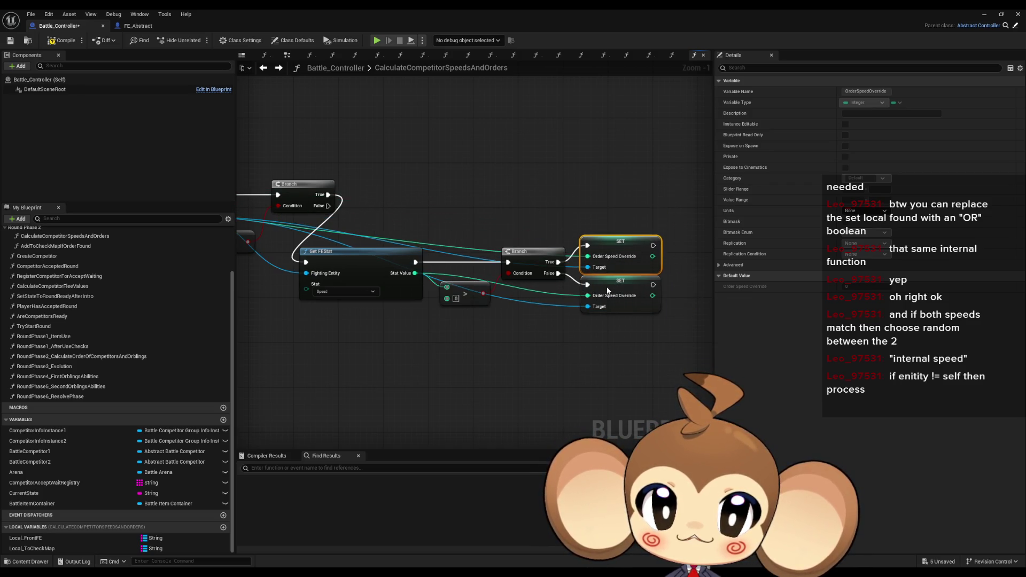
{"action": "left_click_drag", "start_coordinate": [607, 290], "coordinate": [609, 317]}
{"action": "left_click_drag", "start_coordinate": [615, 246], "coordinate": [616, 264]}
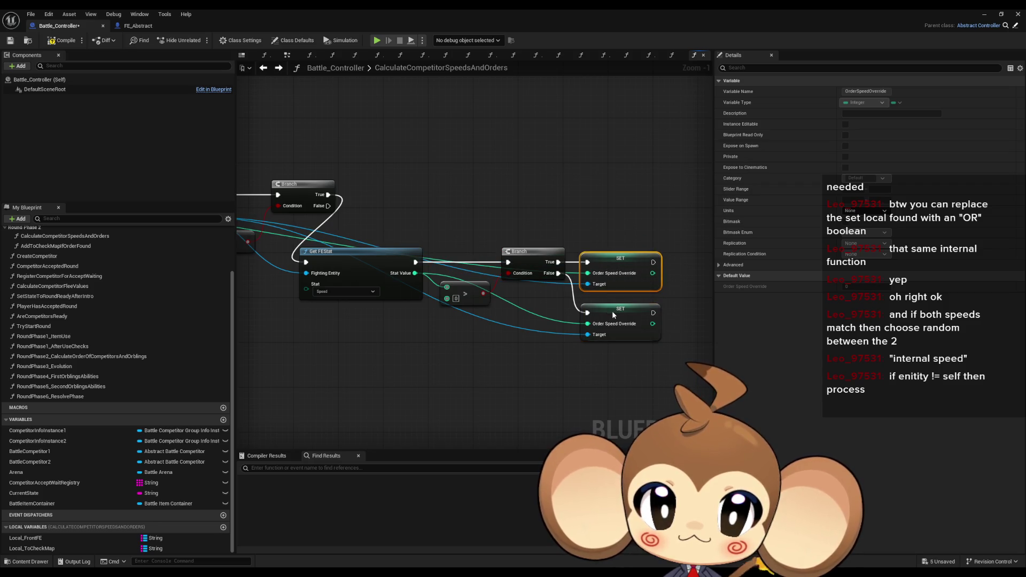
{"action": "left_click_drag", "start_coordinate": [613, 315], "coordinate": [612, 309]}
{"action": "left_click", "coordinate": [493, 342]}
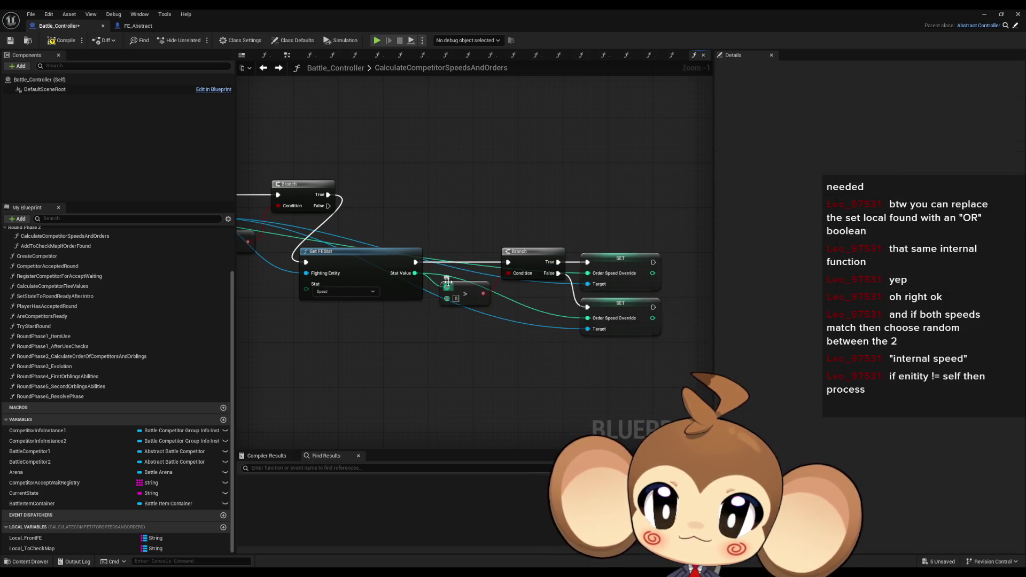
{"action": "mouse_move", "coordinate": [422, 214]}
{"action": "left_mouse_down"}
{"action": "mouse_move", "coordinate": [568, 311]}
{"action": "mouse_move", "coordinate": [662, 339]}
{"action": "left_mouse_up"}
{"action": "left_click_drag", "start_coordinate": [356, 256], "coordinate": [413, 251]}
{"action": "left_click", "coordinate": [592, 327]}
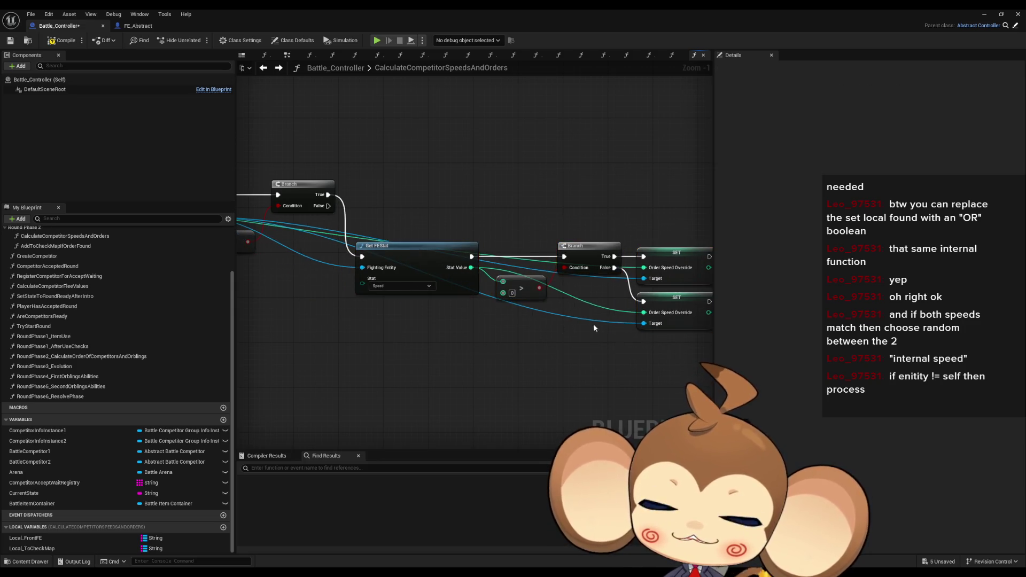
{"action": "left_click_drag", "start_coordinate": [593, 323], "coordinate": [538, 320]}
{"action": "left_click", "coordinate": [643, 323]}
{"action": "left_click", "coordinate": [399, 313]}
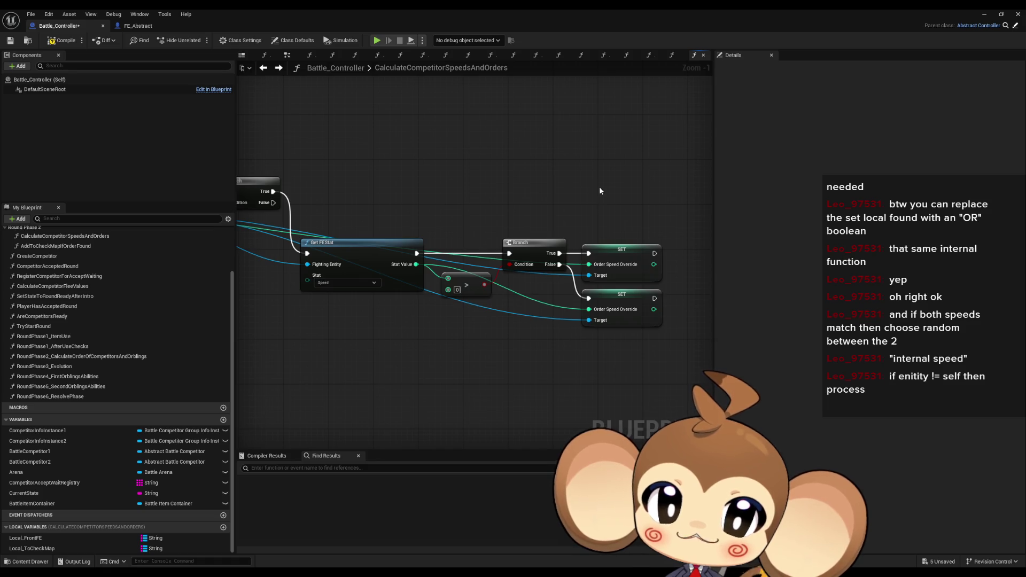
{"action": "left_click", "coordinate": [642, 259]}
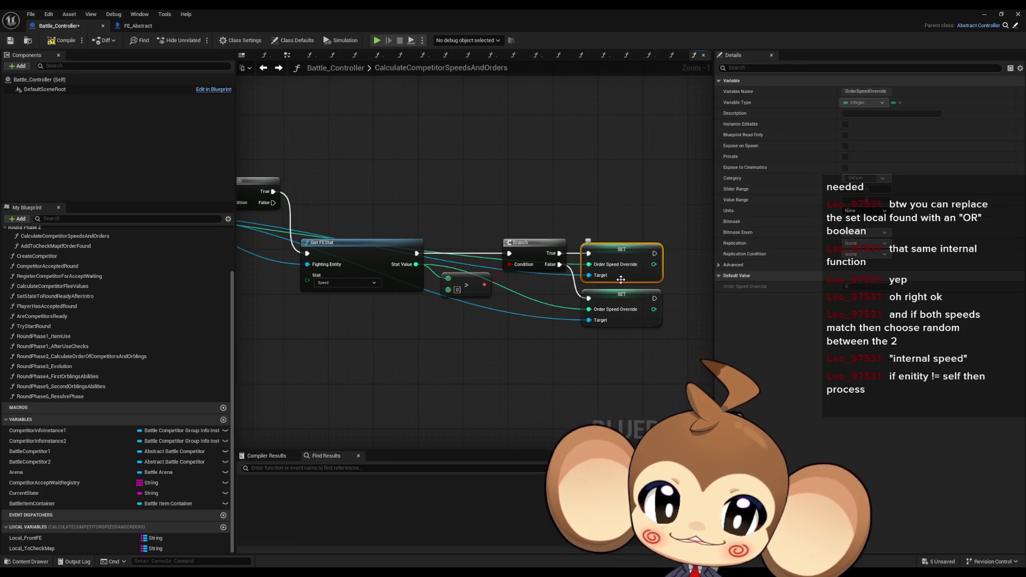
{"action": "scroll", "coordinate": [587, 278], "scroll_direction": "down", "scroll_amount": 5}
- Move the Local Front FE speed lookup loop group above the Add to Check Map loop
{"action": "left_click_drag", "start_coordinate": [328, 174], "coordinate": [460, 299]}
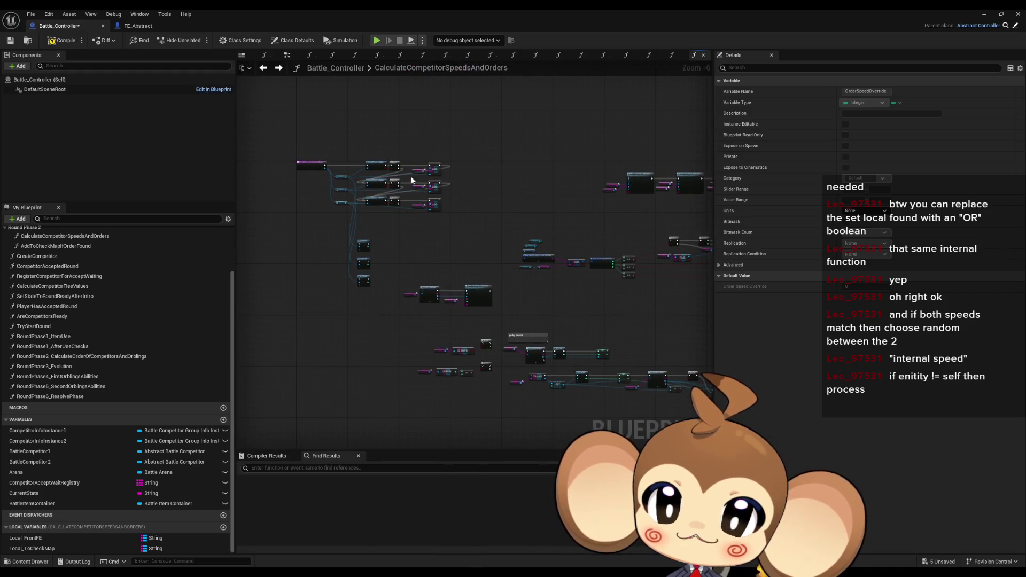
{"action": "mouse_move", "coordinate": [412, 217]}
{"action": "left_mouse_down"}
{"action": "mouse_move", "coordinate": [492, 286]}
{"action": "mouse_move", "coordinate": [571, 323]}
{"action": "left_mouse_up"}
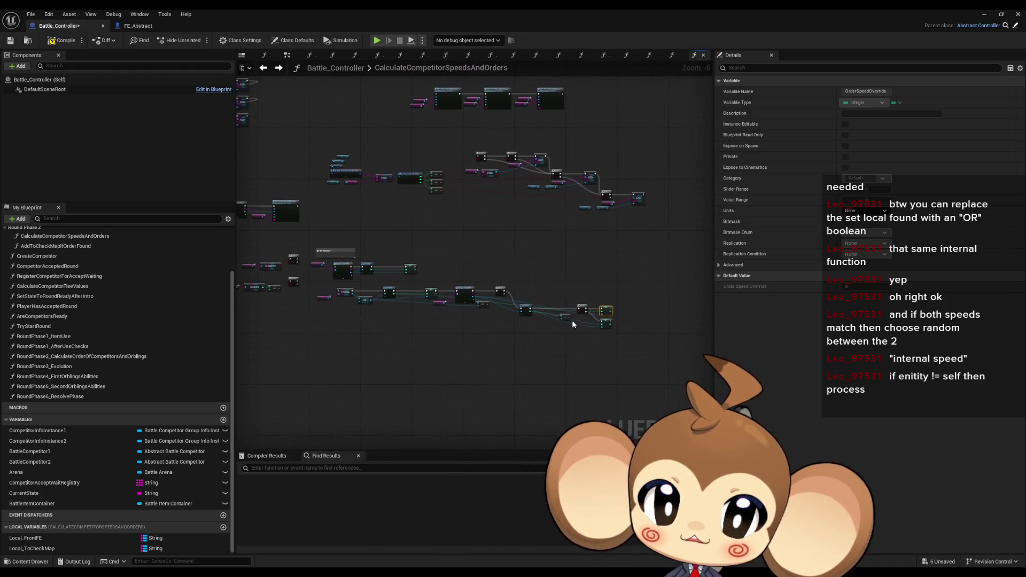
{"action": "scroll", "coordinate": [585, 319], "scroll_direction": "up", "scroll_amount": 1}
{"action": "scroll", "coordinate": [367, 278], "scroll_direction": "up", "scroll_amount": 2}
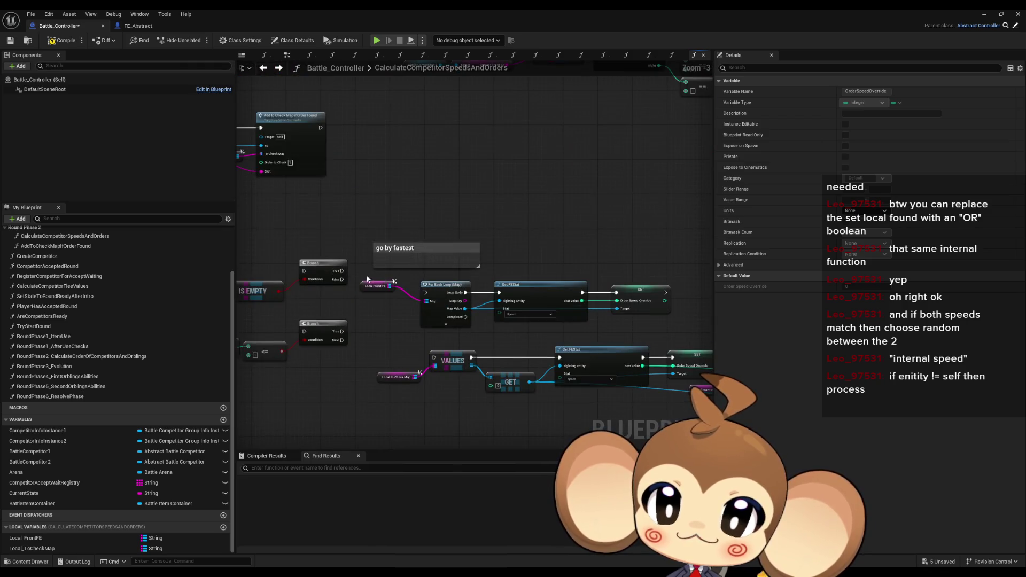
{"action": "left_click_drag", "start_coordinate": [366, 278], "coordinate": [689, 329]}
{"action": "left_click_drag", "start_coordinate": [253, 286], "coordinate": [415, 292]}
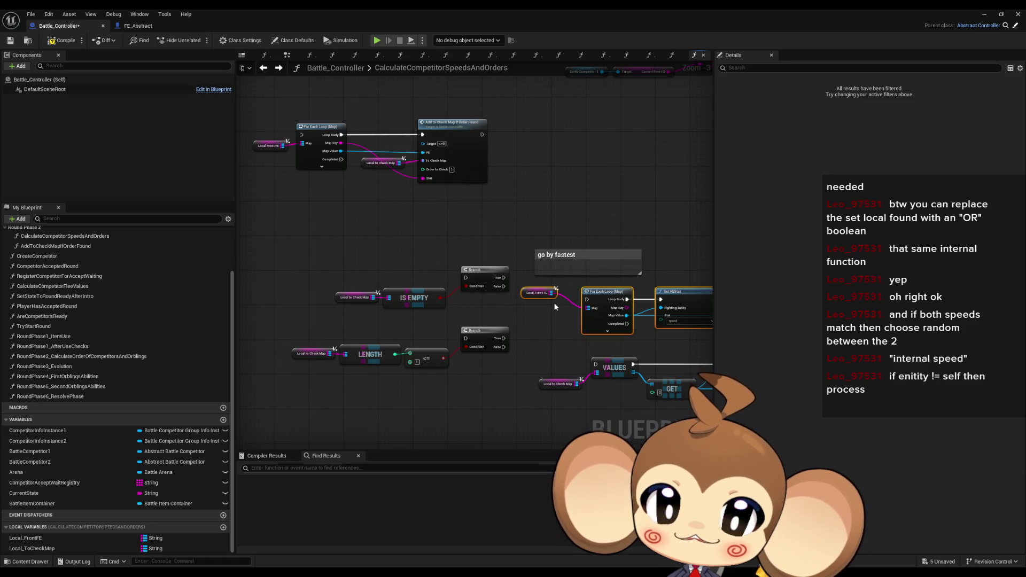
{"action": "mouse_move", "coordinate": [554, 306]}
{"action": "left_mouse_down"}
{"action": "mouse_move", "coordinate": [415, 289]}
{"action": "mouse_move", "coordinate": [427, 277]}
{"action": "mouse_move", "coordinate": [266, 225]}
{"action": "left_mouse_up"}
{"action": "scroll", "coordinate": [414, 290], "scroll_direction": "down", "scroll_amount": 1}
{"action": "left_click_drag", "start_coordinate": [396, 283], "coordinate": [486, 292]}
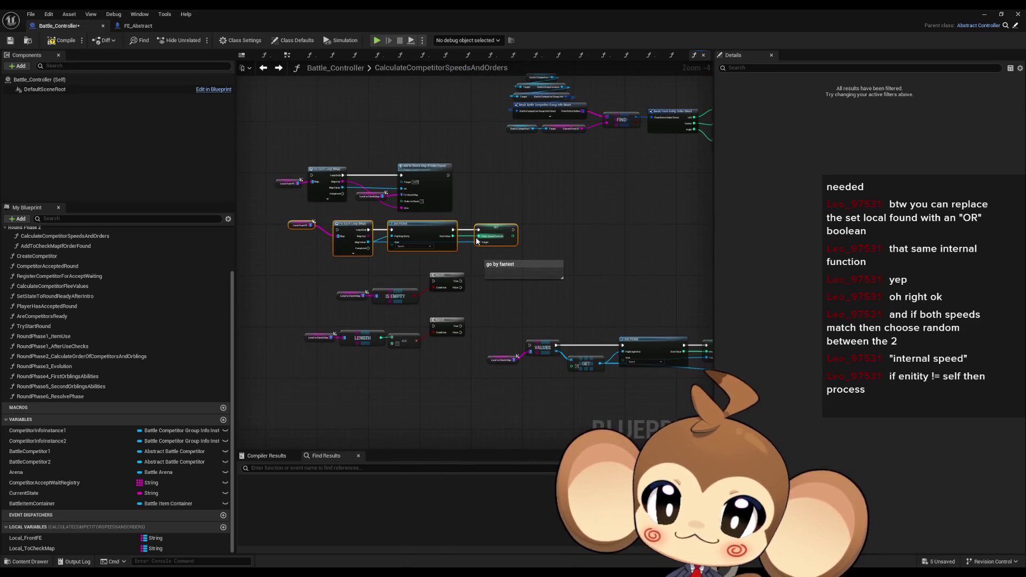
{"action": "left_click_drag", "start_coordinate": [477, 241], "coordinate": [457, 250]}
{"action": "mouse_move", "coordinate": [384, 221]}
{"action": "left_mouse_down"}
{"action": "mouse_move", "coordinate": [520, 307]}
{"action": "mouse_move", "coordinate": [457, 335]}
{"action": "left_mouse_up"}
{"action": "scroll", "coordinate": [454, 270], "scroll_direction": "up", "scroll_amount": 2}
{"action": "left_click_drag", "start_coordinate": [520, 371], "coordinate": [504, 175]}
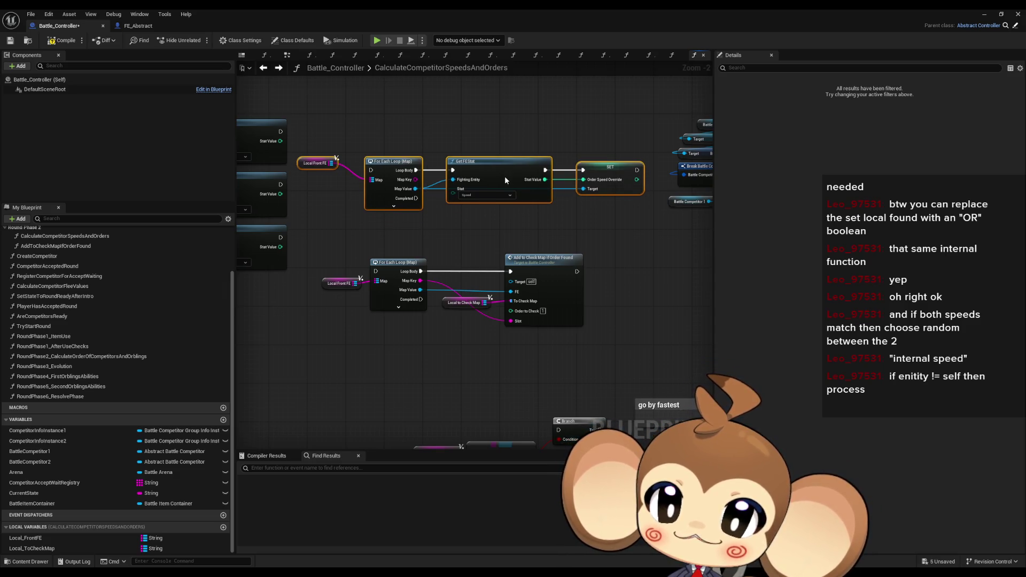
{"action": "left_click", "coordinate": [505, 223]}
- Chain first loop Completed into the second loop, then the IS EMPTY Branch, and length True into VALUES
{"action": "left_click_drag", "start_coordinate": [505, 223], "coordinate": [511, 254]}
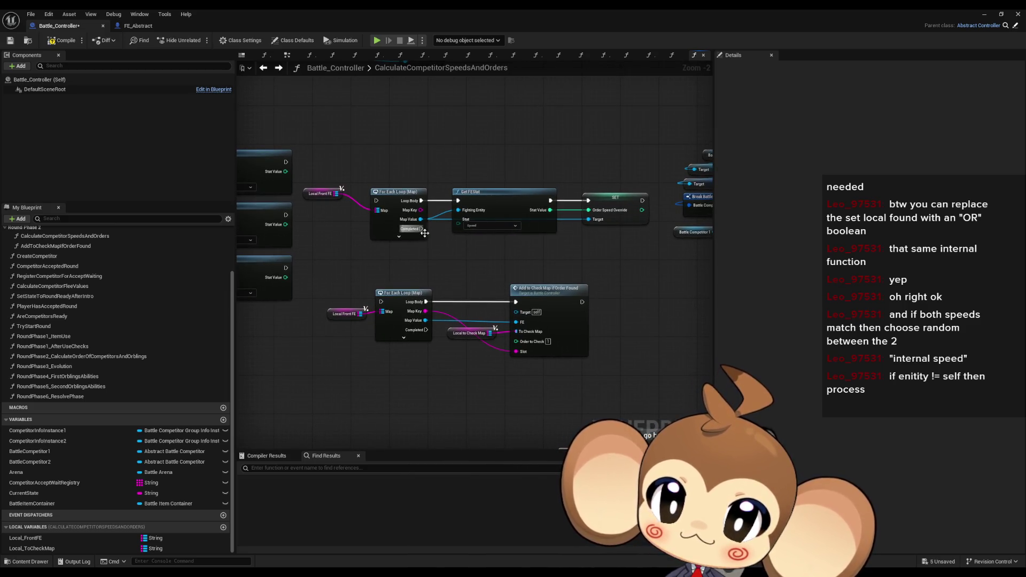
{"action": "left_click_drag", "start_coordinate": [476, 259], "coordinate": [480, 279]}
{"action": "mouse_move", "coordinate": [424, 248]}
{"action": "left_mouse_down"}
{"action": "mouse_move", "coordinate": [389, 334]}
{"action": "mouse_move", "coordinate": [385, 322]}
{"action": "left_mouse_up"}
{"action": "scroll", "coordinate": [616, 264], "scroll_direction": "down", "scroll_amount": 1}
{"action": "left_click_drag", "start_coordinate": [616, 264], "coordinate": [547, 190]}
{"action": "mouse_move", "coordinate": [385, 268]}
{"action": "left_mouse_down"}
{"action": "mouse_move", "coordinate": [446, 287]}
{"action": "mouse_move", "coordinate": [526, 392]}
{"action": "mouse_move", "coordinate": [510, 386]}
{"action": "left_mouse_up"}
{"action": "mouse_move", "coordinate": [578, 376]}
{"action": "left_mouse_down"}
{"action": "mouse_move", "coordinate": [581, 294]}
{"action": "mouse_move", "coordinate": [481, 356]}
{"action": "left_mouse_up"}
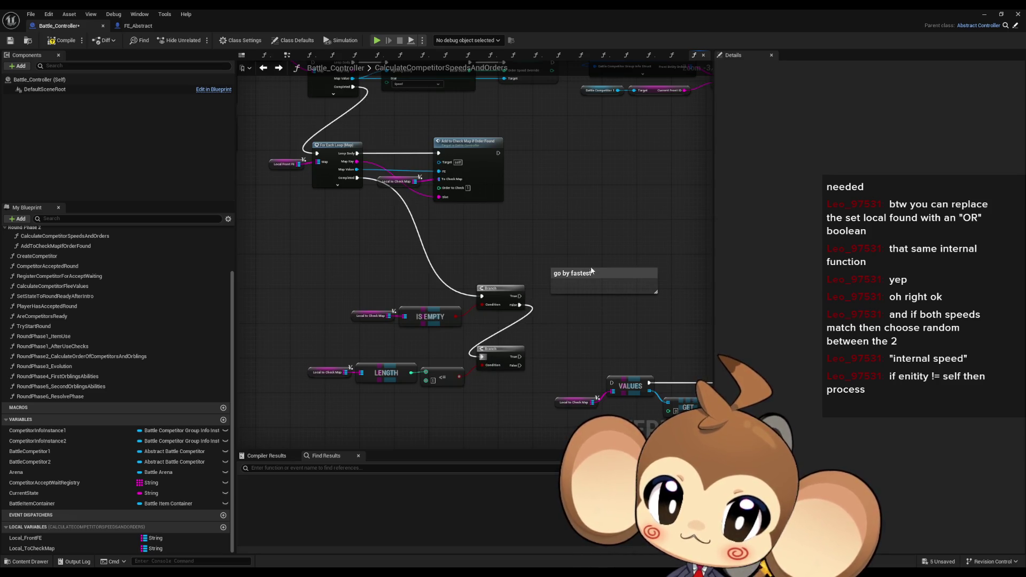
{"action": "left_click_drag", "start_coordinate": [592, 271], "coordinate": [476, 237]}
{"action": "left_click_drag", "start_coordinate": [405, 323], "coordinate": [496, 349]}
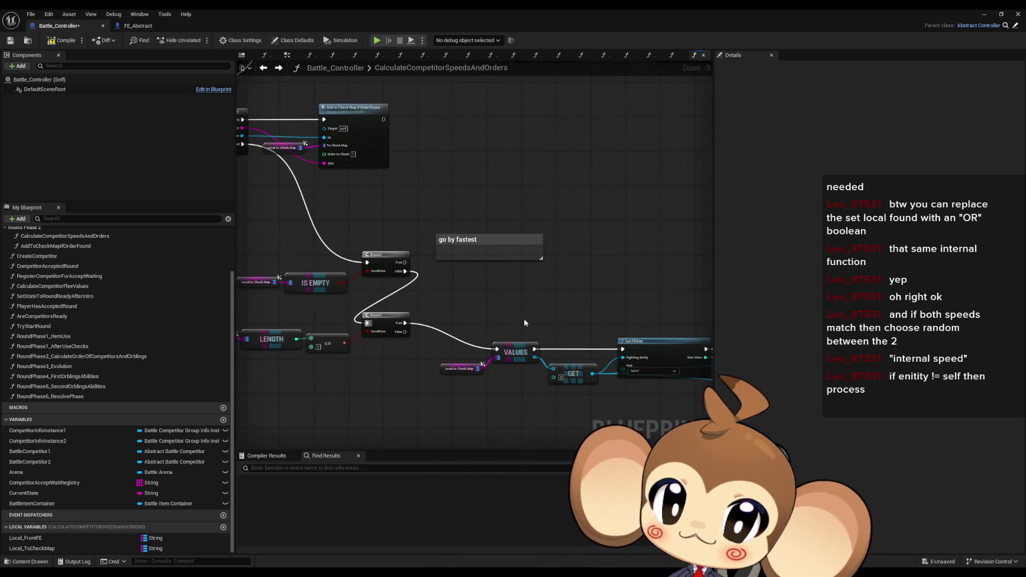
{"action": "scroll", "coordinate": [430, 264], "scroll_direction": "down", "scroll_amount": 2}
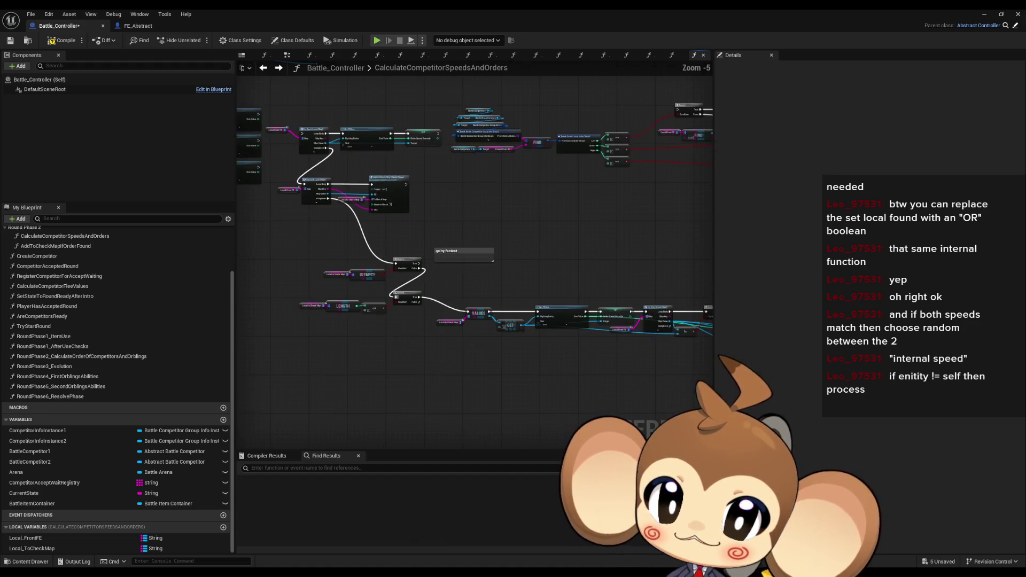
- Nudge the Local Front FE getter beside the go by fastest comment slightly down-right
{"action": "left_click_drag", "start_coordinate": [431, 262], "coordinate": [542, 301]}
{"action": "left_click", "coordinate": [569, 296]}
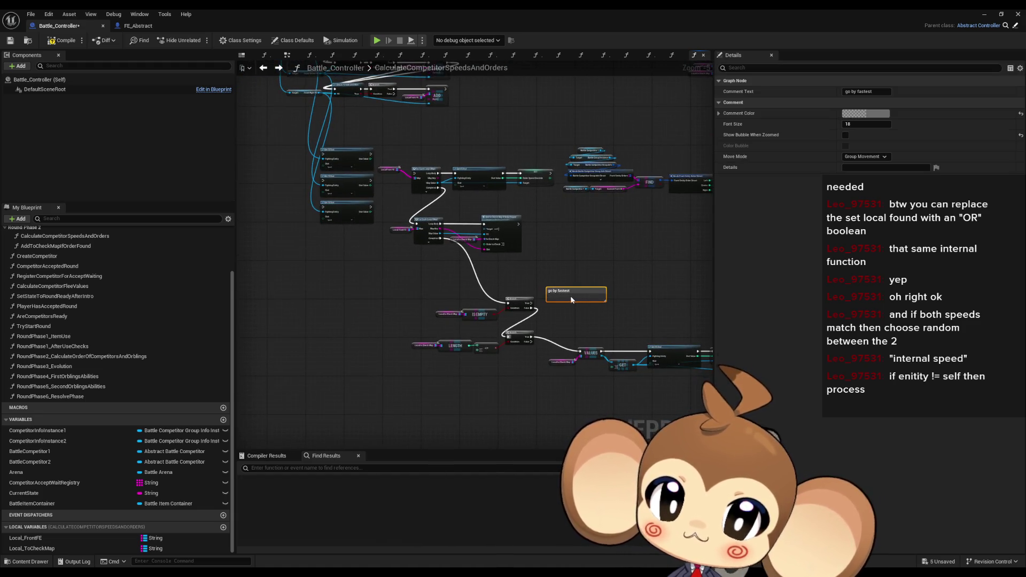
{"action": "left_click", "coordinate": [531, 189]}
{"action": "scroll", "coordinate": [457, 296], "scroll_direction": "up", "scroll_amount": 2}
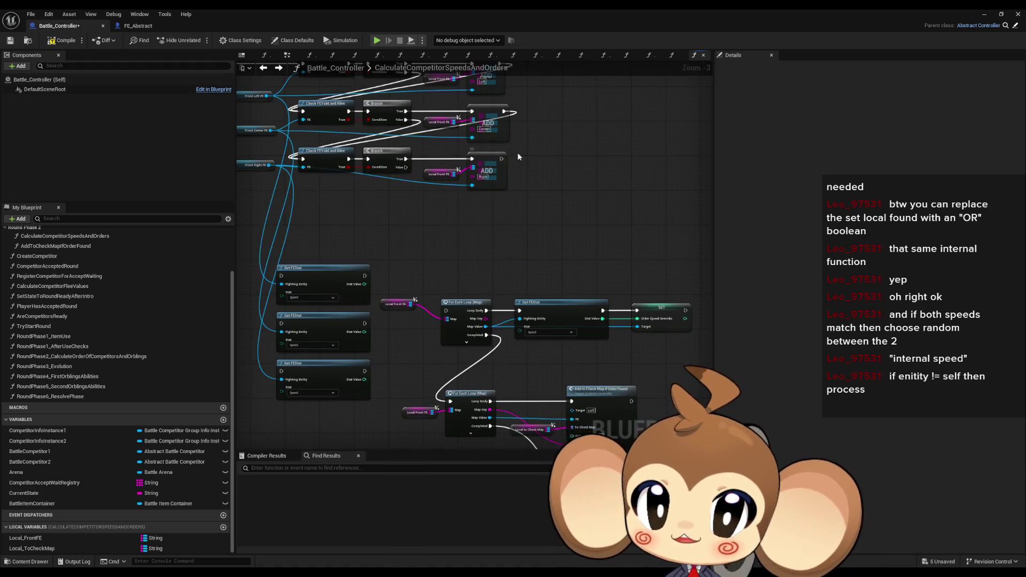
{"action": "left_click_drag", "start_coordinate": [397, 306], "coordinate": [403, 322]}
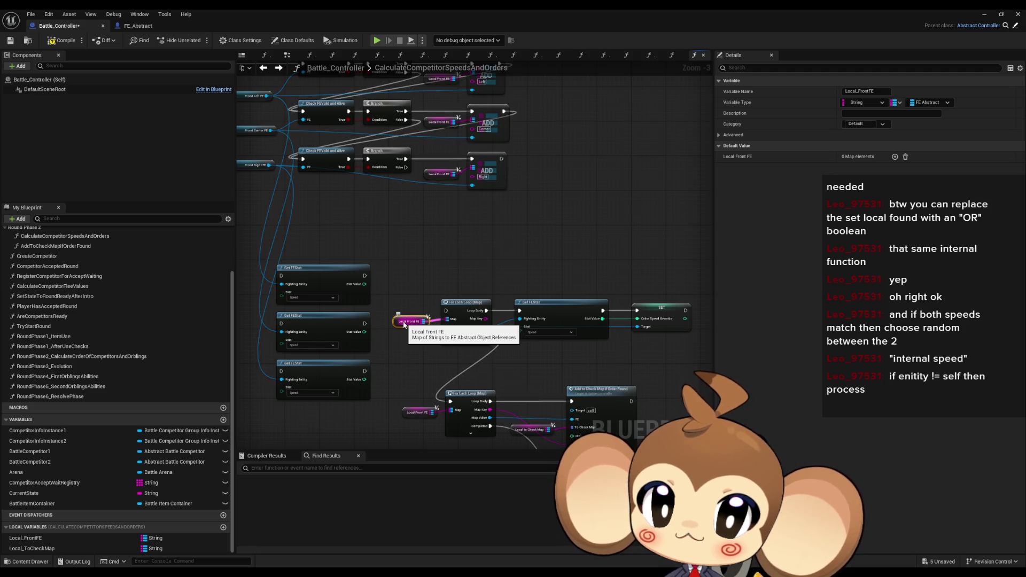
{"action": "left_click_drag", "start_coordinate": [466, 340], "coordinate": [343, 188]}
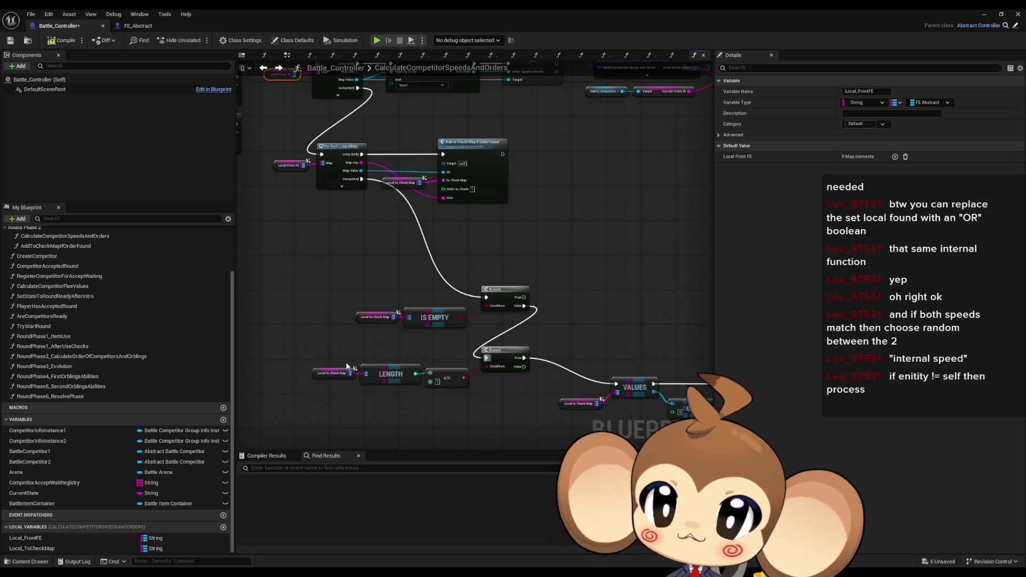
{"action": "left_click", "coordinate": [338, 278]}
{"action": "scroll", "coordinate": [475, 412], "scroll_direction": "down", "scroll_amount": 4}
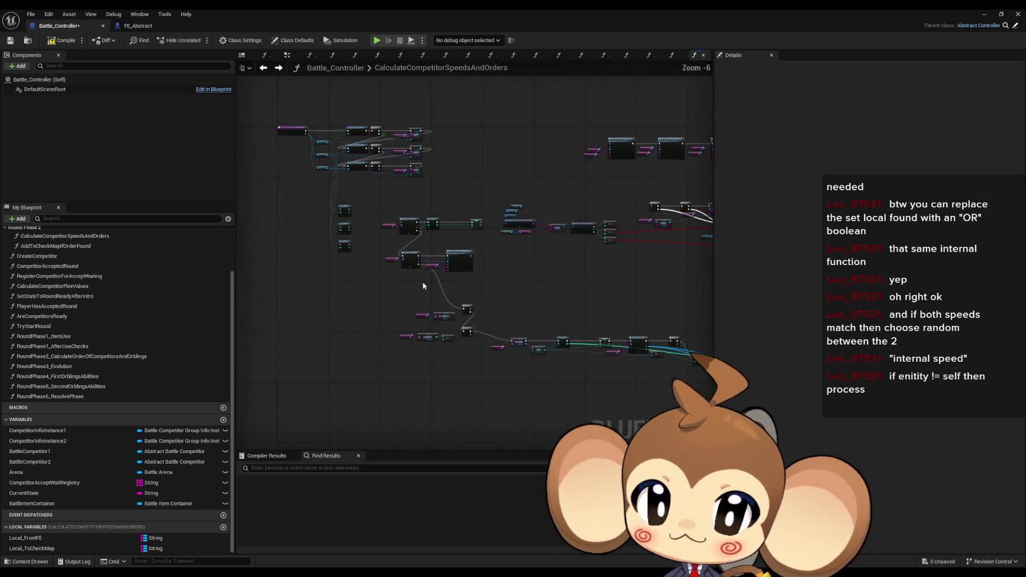
{"action": "scroll", "coordinate": [425, 294], "scroll_direction": "up", "scroll_amount": 4}
{"action": "left_click_drag", "start_coordinate": [422, 267], "coordinate": [444, 317]}
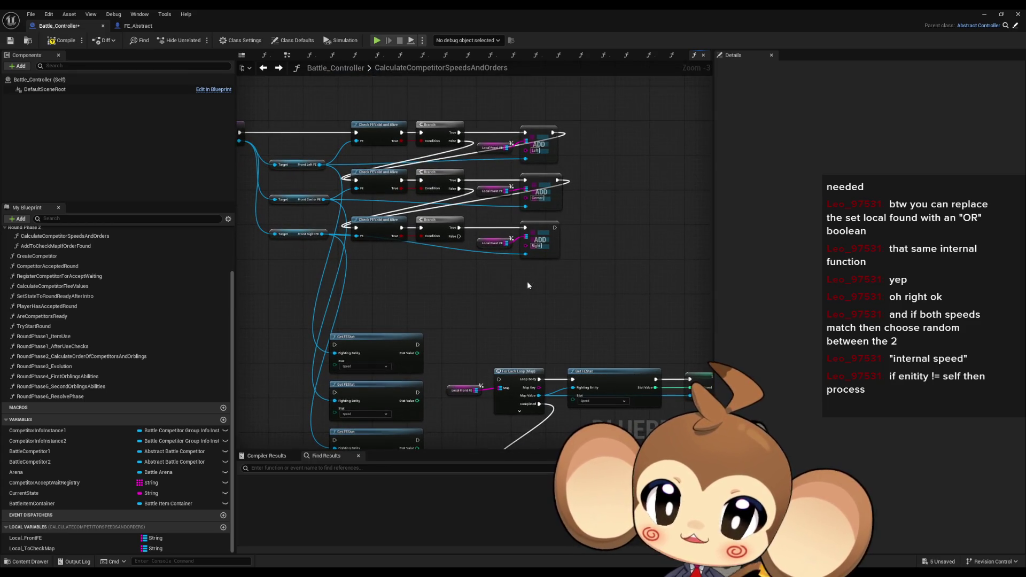
{"action": "scroll", "coordinate": [476, 332], "scroll_direction": "down", "scroll_amount": 2}
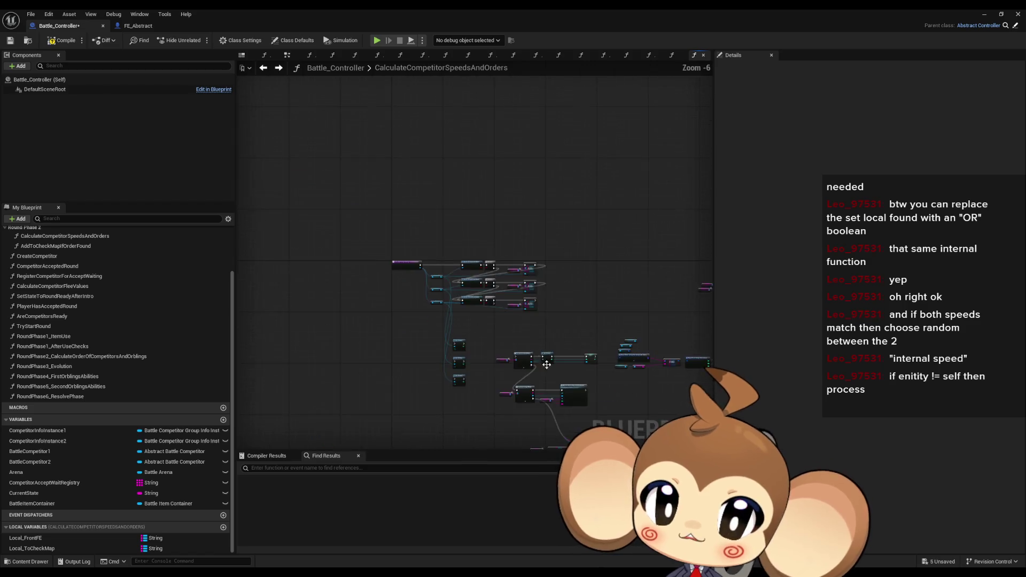
{"action": "scroll", "coordinate": [475, 332], "scroll_direction": "up", "scroll_amount": 3}
{"action": "mouse_move", "coordinate": [454, 272]}
{"action": "left_mouse_down"}
{"action": "mouse_move", "coordinate": [416, 230]}
{"action": "mouse_move", "coordinate": [437, 244]}
{"action": "left_mouse_up"}
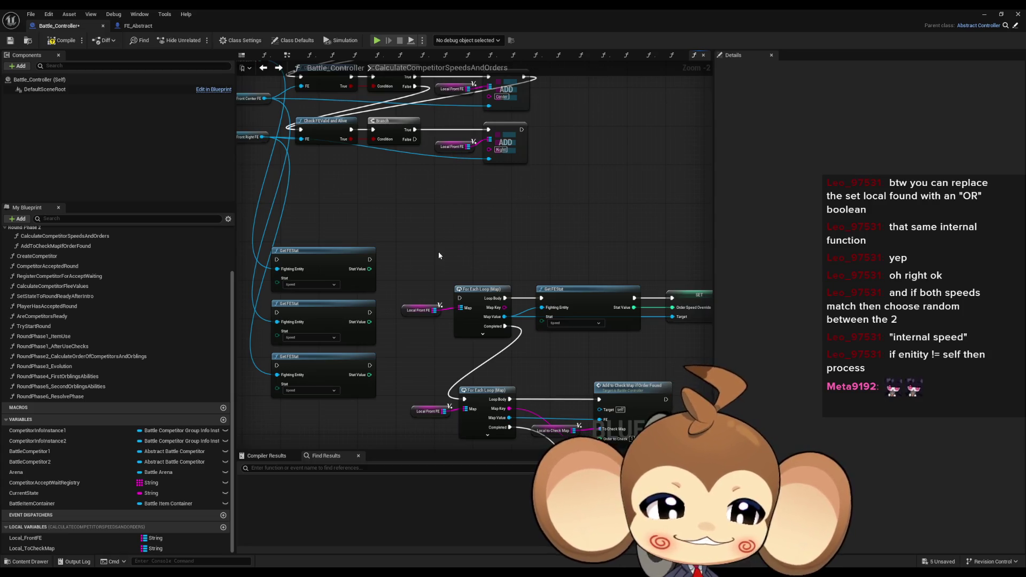
{"action": "left_click_drag", "start_coordinate": [448, 175], "coordinate": [463, 202]}
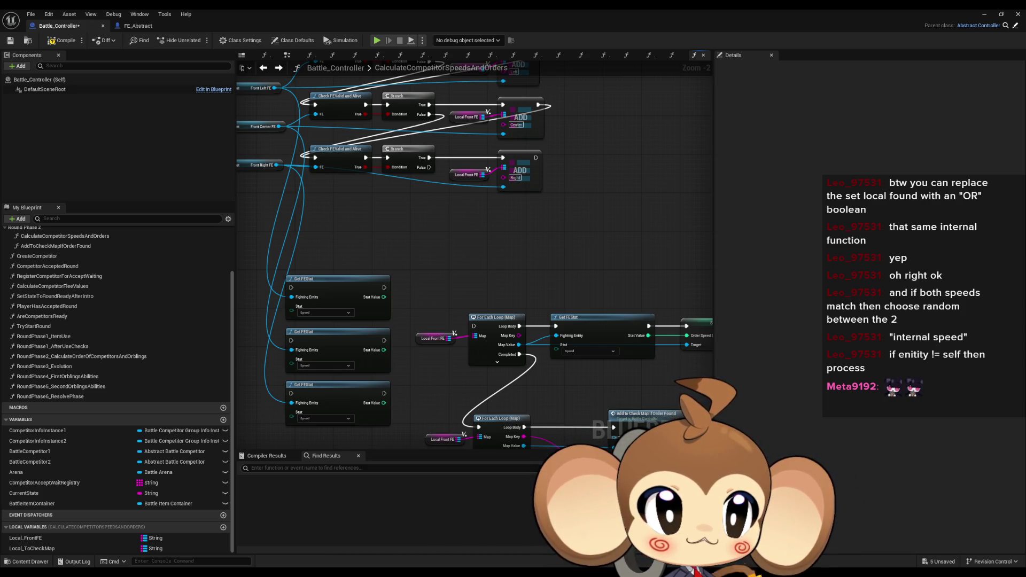
{"action": "scroll", "coordinate": [428, 173], "scroll_direction": "down", "scroll_amount": 1}
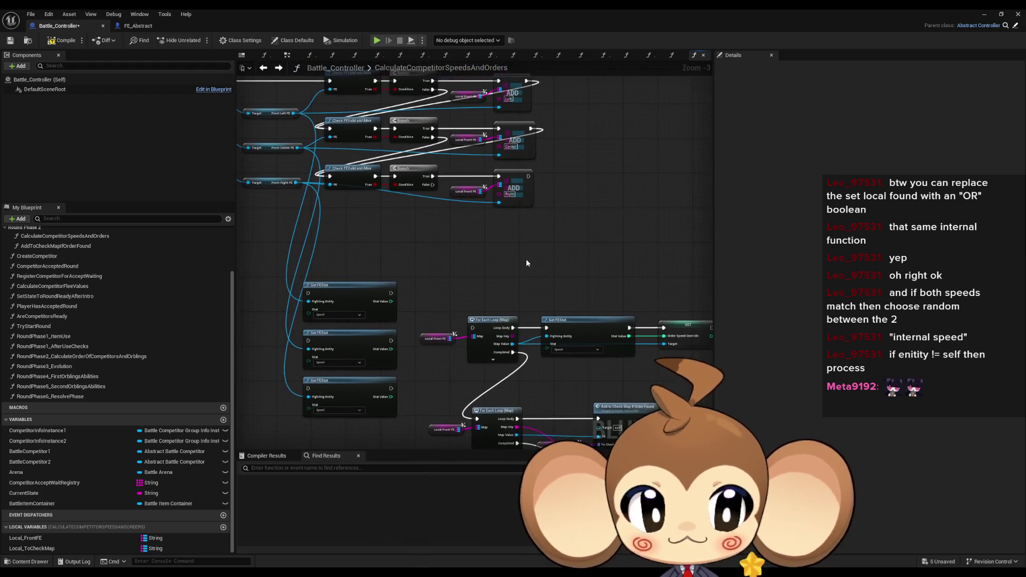
{"action": "scroll", "coordinate": [501, 252], "scroll_direction": "down", "scroll_amount": 1}
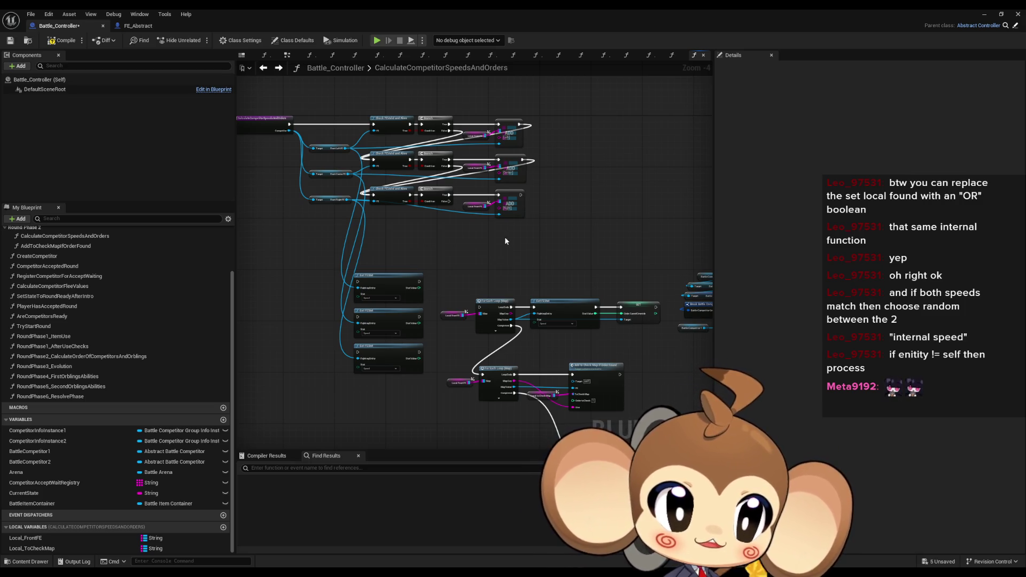
{"action": "scroll", "coordinate": [497, 249], "scroll_direction": "up", "scroll_amount": 1}
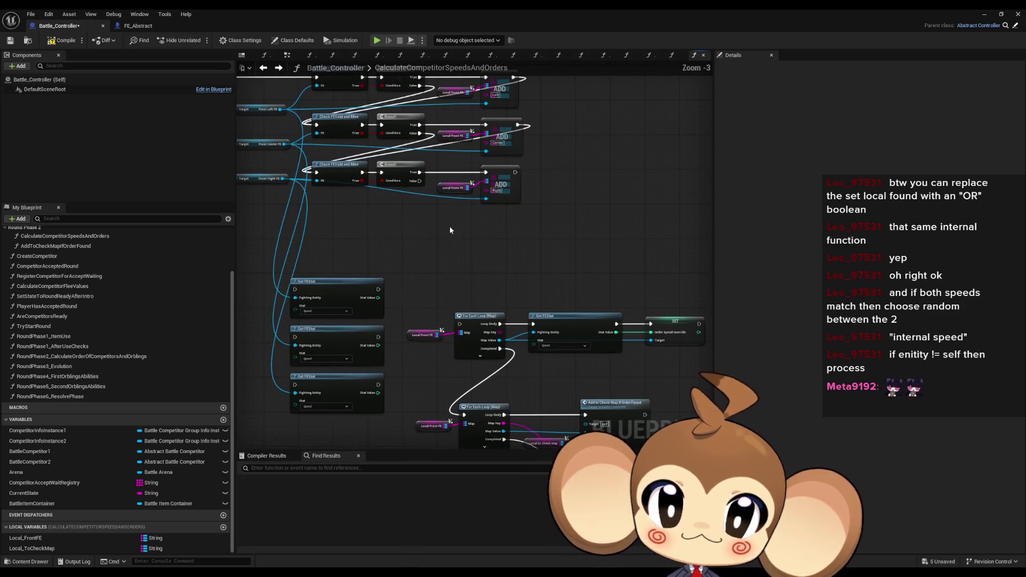
{"action": "scroll", "coordinate": [456, 216], "scroll_direction": "up", "scroll_amount": 2}
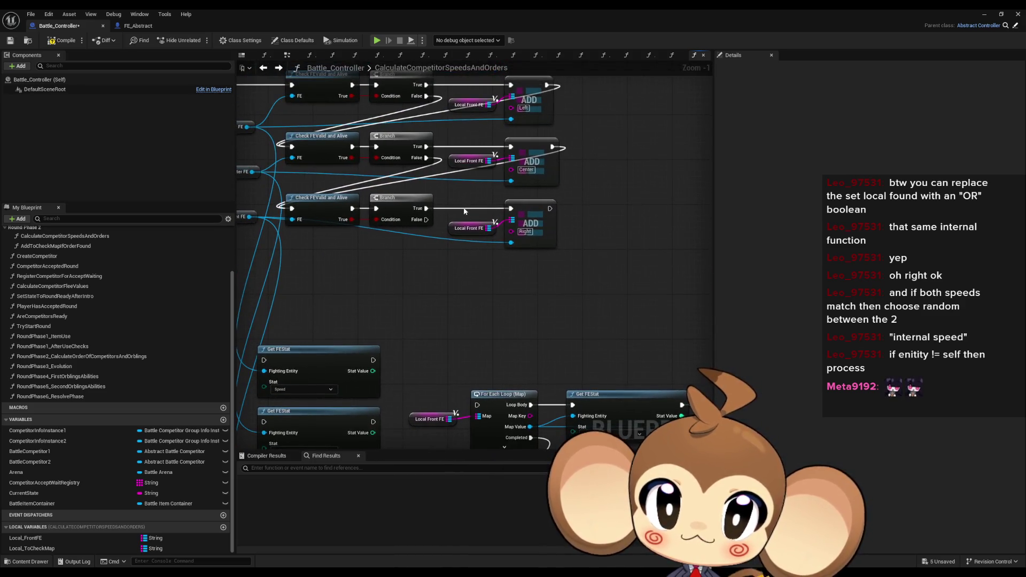
{"action": "left_click", "coordinate": [470, 228]}
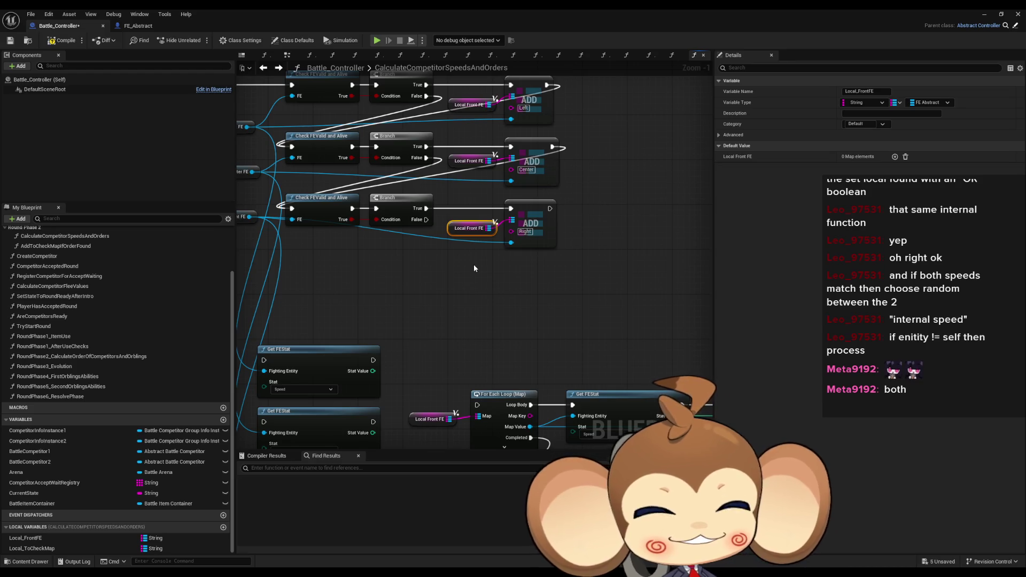
{"action": "scroll", "coordinate": [466, 265], "scroll_direction": "down", "scroll_amount": 3}
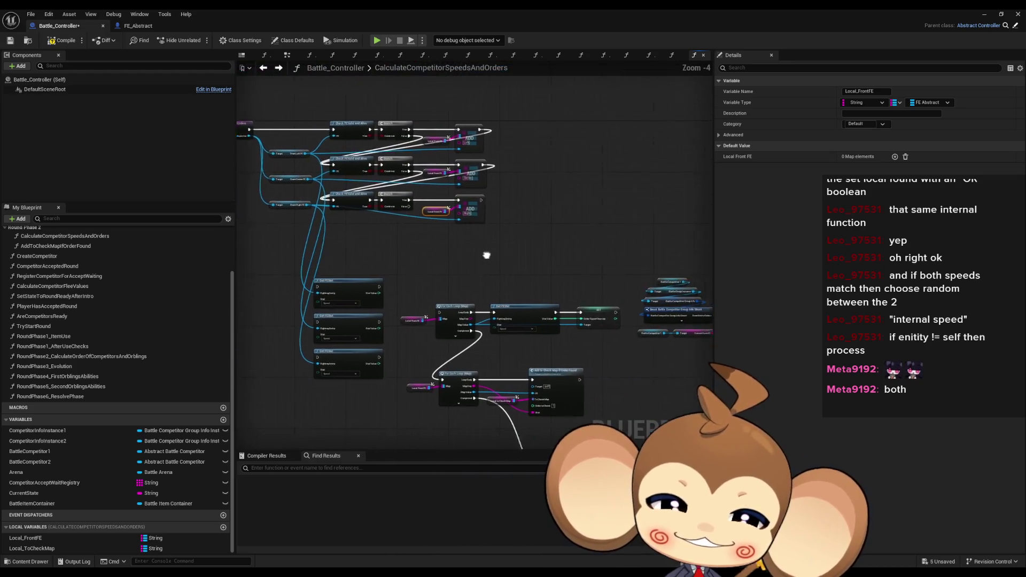
{"action": "scroll", "coordinate": [454, 251], "scroll_direction": "down", "scroll_amount": 2}
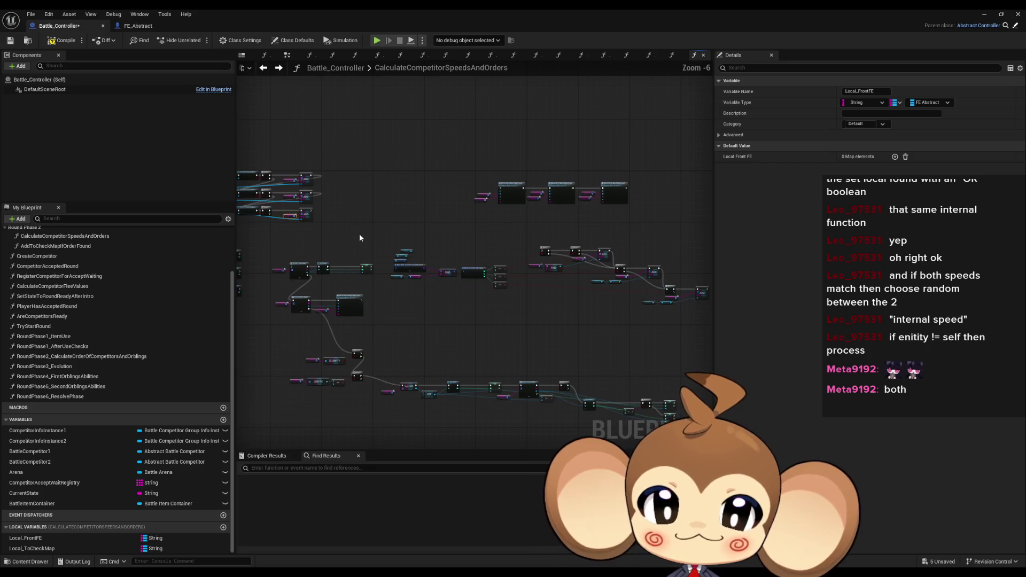
{"action": "left_click_drag", "start_coordinate": [359, 237], "coordinate": [538, 255]}
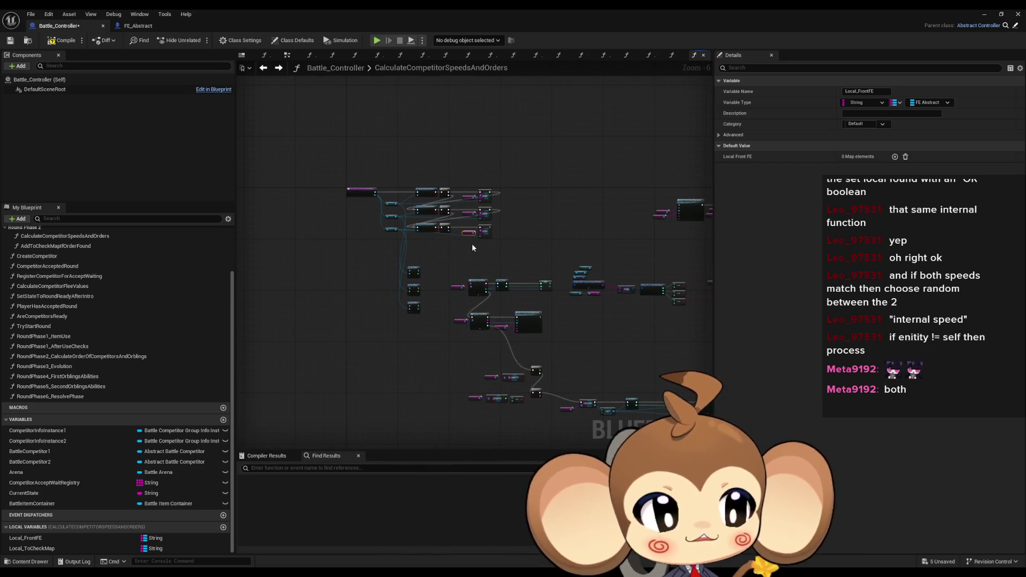
{"action": "scroll", "coordinate": [472, 244], "scroll_direction": "up", "scroll_amount": 1}
{"action": "scroll", "coordinate": [472, 243], "scroll_direction": "up", "scroll_amount": 2}
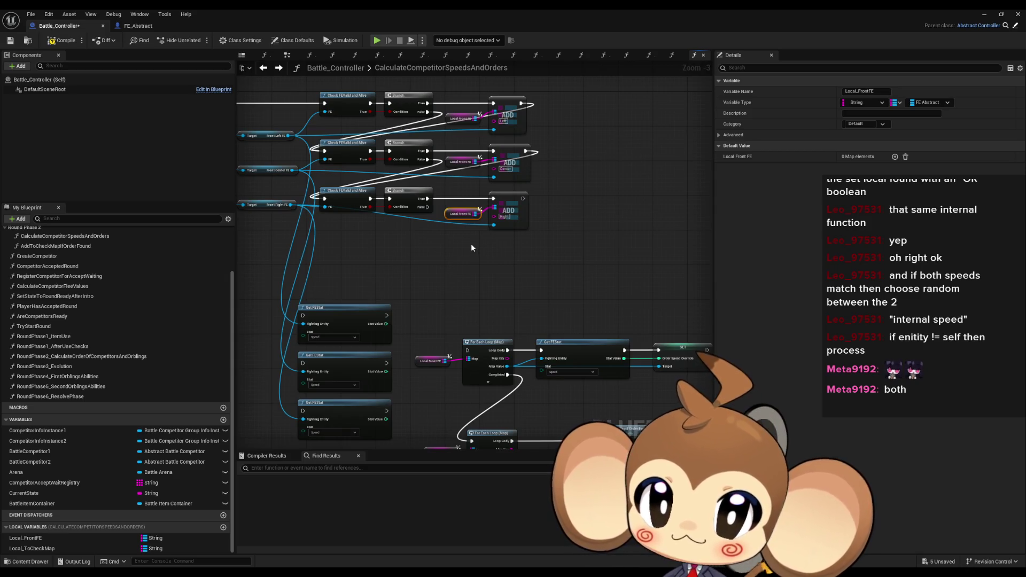
{"action": "mouse_move", "coordinate": [471, 248]}
{"action": "left_mouse_down"}
{"action": "mouse_move", "coordinate": [550, 286]}
{"action": "mouse_move", "coordinate": [536, 279]}
{"action": "left_mouse_up"}
{"action": "scroll", "coordinate": [527, 273], "scroll_direction": "up", "scroll_amount": 1}
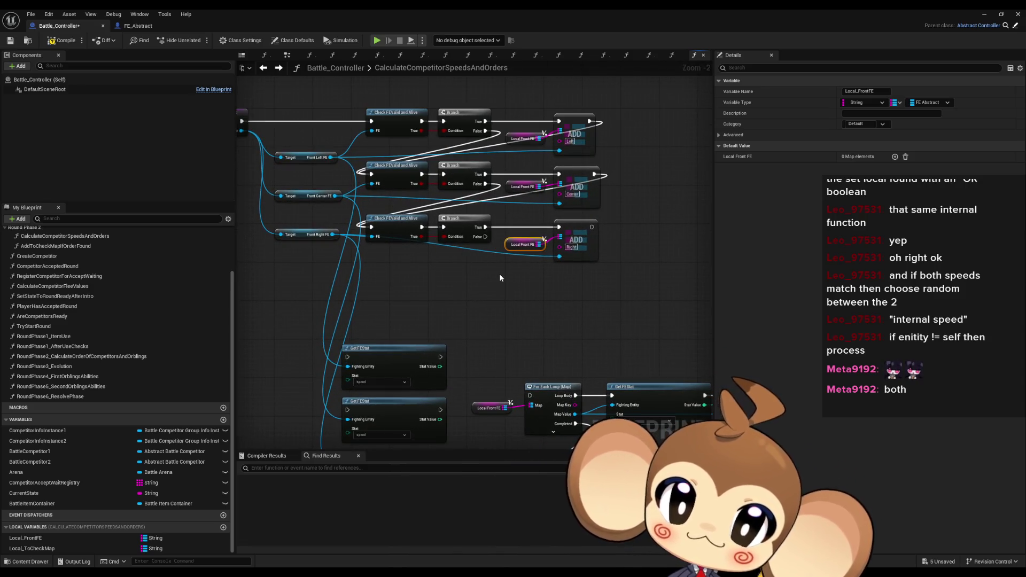
{"action": "key", "text": "ctrl+v"}
{"action": "left_click_drag", "start_coordinate": [437, 307], "coordinate": [463, 312]}
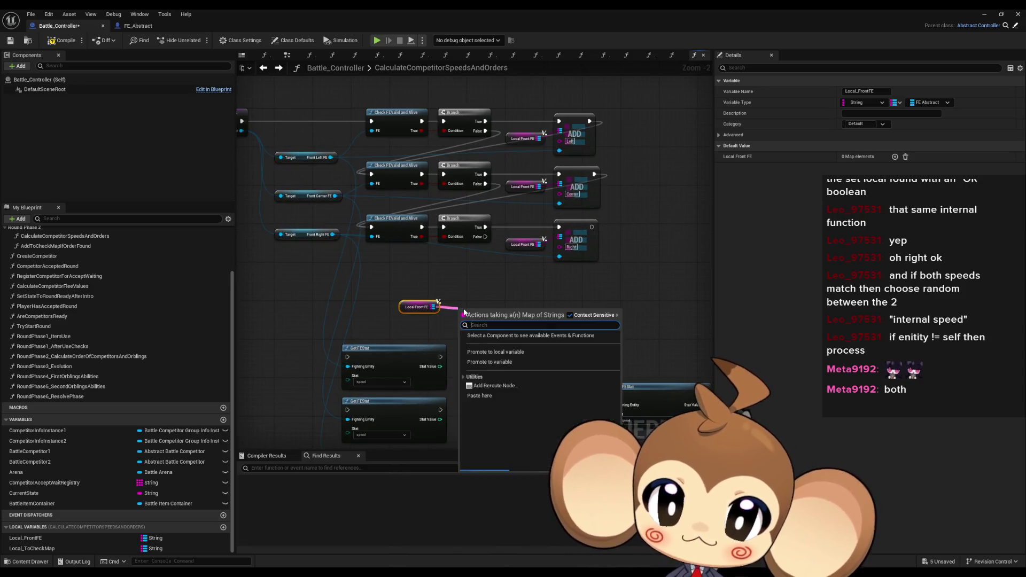
- Add an Is Not Empty check on Local Front FE driving a new Branch
{"action": "type", "text": "is em"}
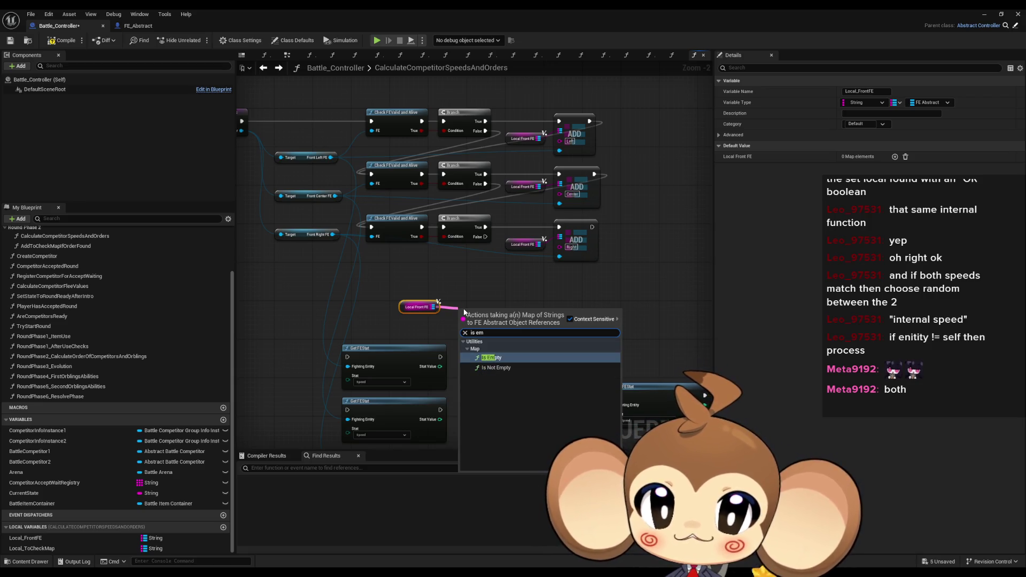
{"action": "key", "text": "Down"}
{"action": "key", "text": "Return"}
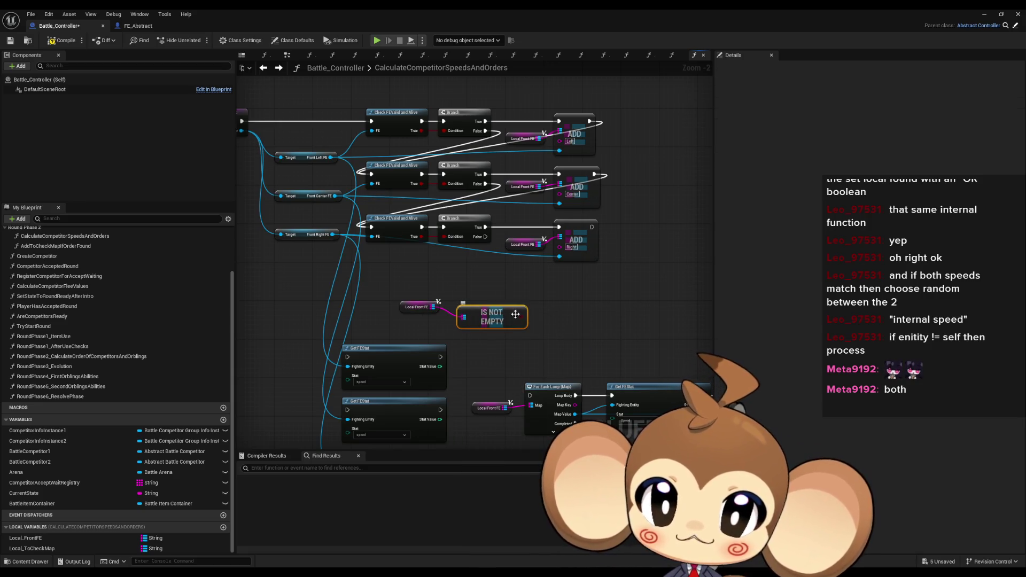
{"action": "mouse_move", "coordinate": [507, 314]}
{"action": "left_mouse_down"}
{"action": "mouse_move", "coordinate": [537, 310]}
{"action": "mouse_move", "coordinate": [530, 398]}
{"action": "left_mouse_up"}
{"action": "key", "text": "Return"}
{"action": "mouse_move", "coordinate": [543, 109]}
{"action": "left_mouse_down"}
{"action": "mouse_move", "coordinate": [602, 232]}
{"action": "mouse_move", "coordinate": [582, 240]}
{"action": "mouse_move", "coordinate": [546, 232]}
{"action": "mouse_move", "coordinate": [580, 235]}
{"action": "left_mouse_up"}
{"action": "left_click", "coordinate": [546, 232]}
{"action": "left_click_drag", "start_coordinate": [459, 244], "coordinate": [470, 289]}
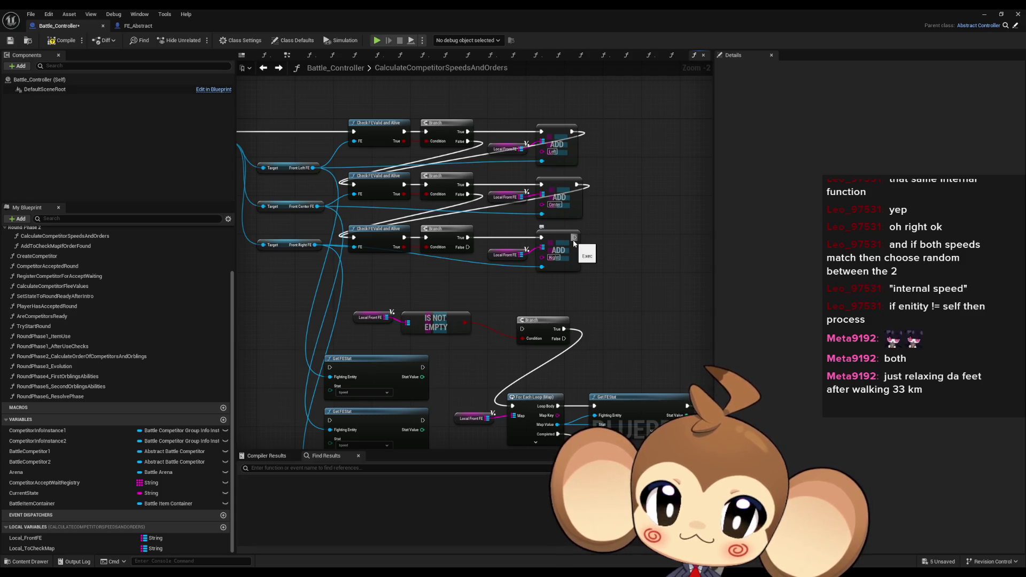
{"action": "left_click_drag", "start_coordinate": [371, 127], "coordinate": [482, 163]}
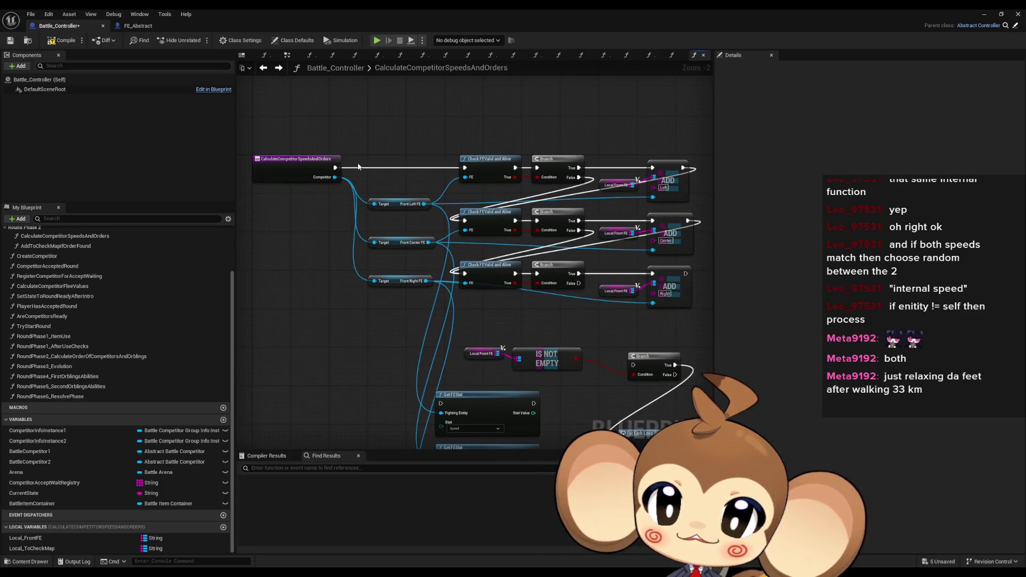
{"action": "mouse_move", "coordinate": [358, 167]}
{"action": "left_mouse_down"}
{"action": "mouse_move", "coordinate": [390, 252]}
{"action": "mouse_move", "coordinate": [379, 220]}
{"action": "left_mouse_up"}
{"action": "key", "text": "Escape"}
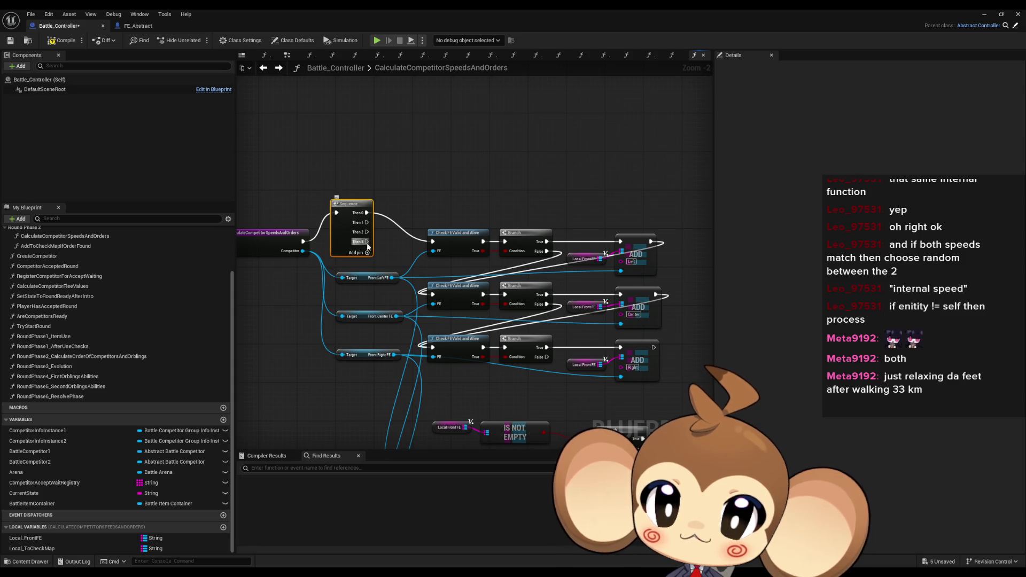
- Wire Sequence Then 3 to the emptiness Branch and Then 1 to the second FE check, tidying rows
{"action": "mouse_move", "coordinate": [367, 243]}
{"action": "left_mouse_down"}
{"action": "mouse_move", "coordinate": [584, 424]}
{"action": "mouse_move", "coordinate": [601, 388]}
{"action": "left_mouse_up"}
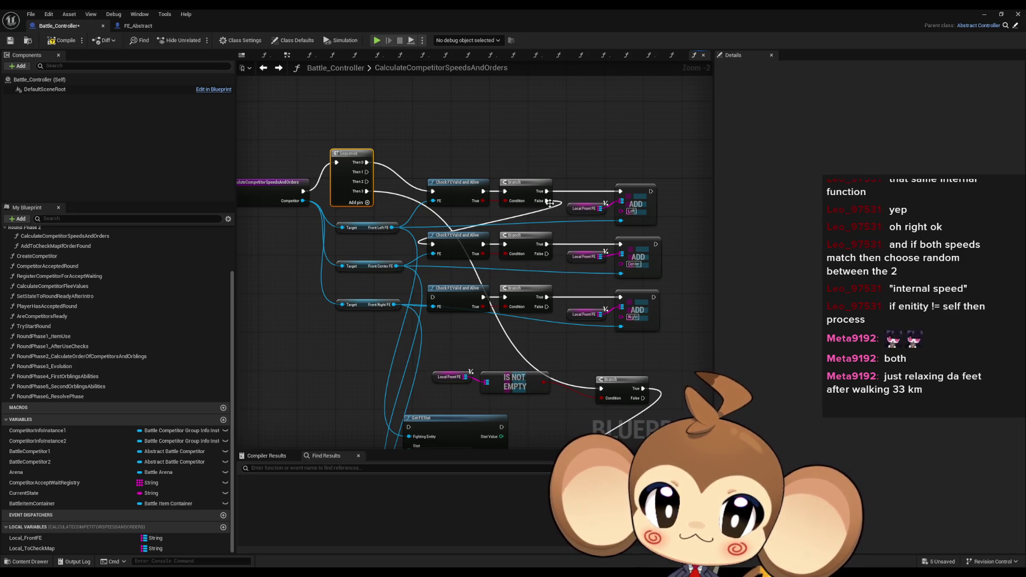
{"action": "mouse_move", "coordinate": [368, 172]}
{"action": "left_mouse_down"}
{"action": "mouse_move", "coordinate": [422, 251]}
{"action": "mouse_move", "coordinate": [412, 255]}
{"action": "mouse_move", "coordinate": [432, 297]}
{"action": "left_mouse_up"}
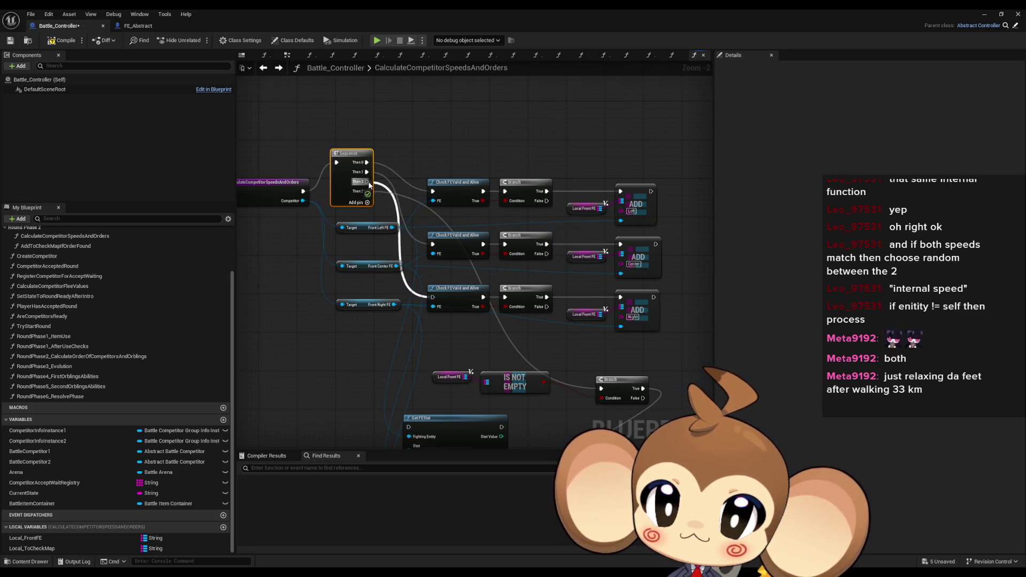
{"action": "mouse_move", "coordinate": [395, 214]}
{"action": "left_mouse_down"}
{"action": "mouse_move", "coordinate": [463, 326]}
{"action": "mouse_move", "coordinate": [632, 307]}
{"action": "left_mouse_up"}
{"action": "left_click_drag", "start_coordinate": [472, 212], "coordinate": [608, 189]}
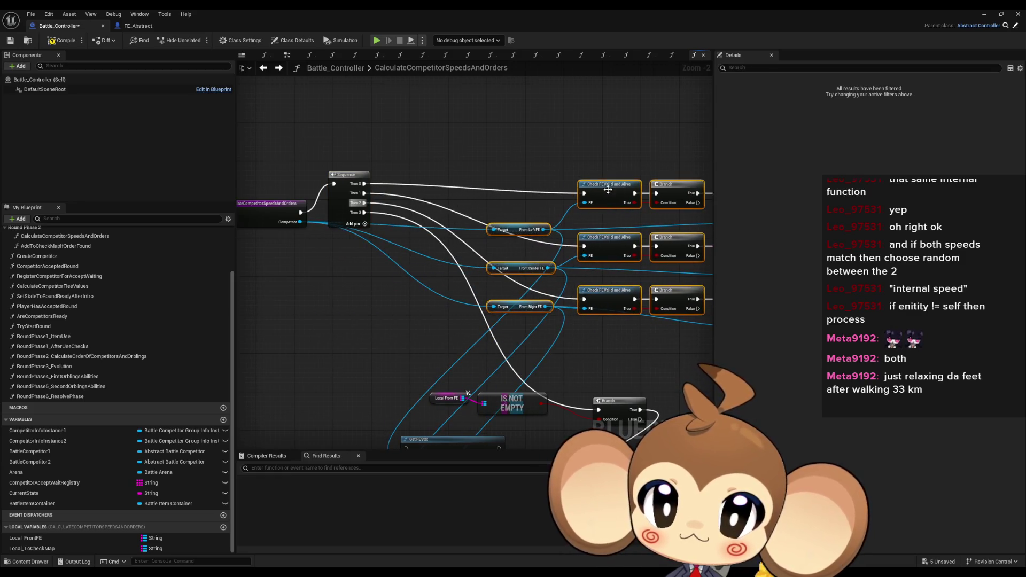
{"action": "left_click_drag", "start_coordinate": [342, 179], "coordinate": [332, 206]}
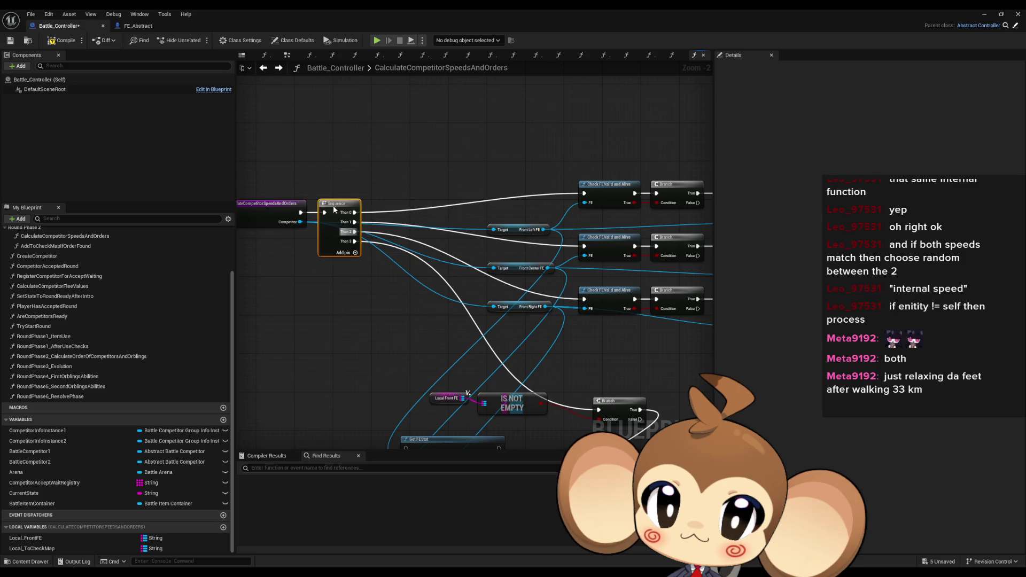
{"action": "left_click_drag", "start_coordinate": [475, 173], "coordinate": [689, 315]}
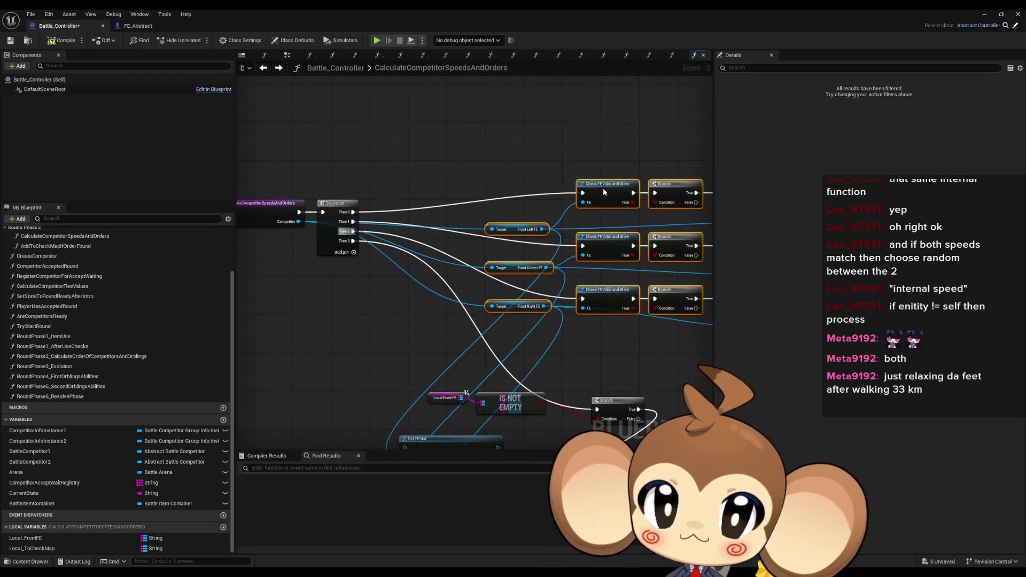
{"action": "mouse_move", "coordinate": [603, 188]}
{"action": "left_mouse_down"}
{"action": "mouse_move", "coordinate": [523, 213]}
{"action": "mouse_move", "coordinate": [498, 207]}
{"action": "left_mouse_up"}
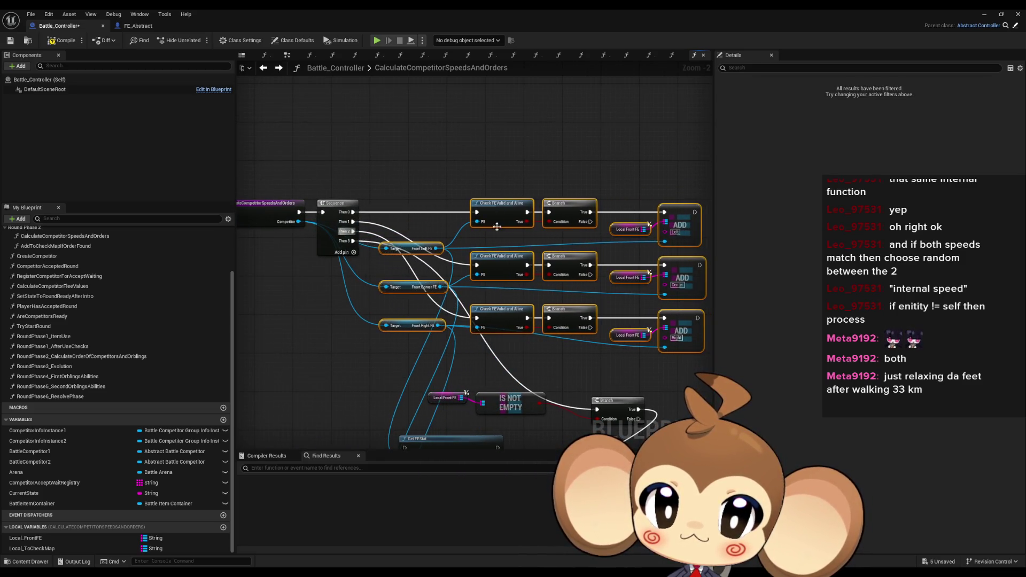
- Move the three Get FE Stat nodes aside, then line up the emptiness Branch, IS NOT EMPTY and Local Front FE
{"action": "scroll", "coordinate": [505, 284], "scroll_direction": "down", "scroll_amount": 1}
{"action": "left_click_drag", "start_coordinate": [370, 300], "coordinate": [513, 422]}
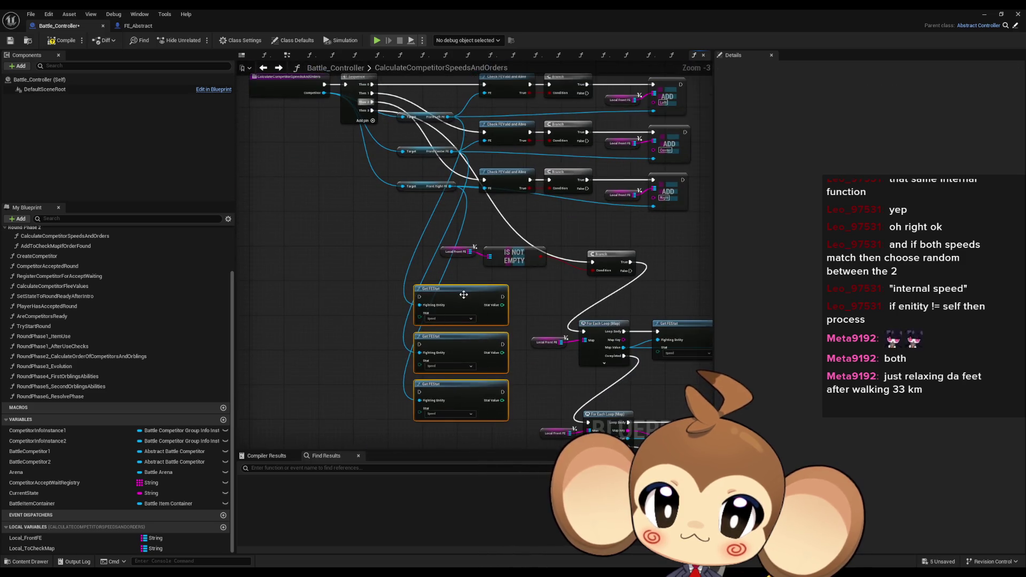
{"action": "left_click_drag", "start_coordinate": [459, 299], "coordinate": [282, 356]}
{"action": "mouse_move", "coordinate": [435, 243]}
{"action": "left_mouse_down"}
{"action": "mouse_move", "coordinate": [550, 272]}
{"action": "mouse_move", "coordinate": [433, 295]}
{"action": "left_mouse_up"}
{"action": "left_click_drag", "start_coordinate": [607, 260], "coordinate": [500, 238]}
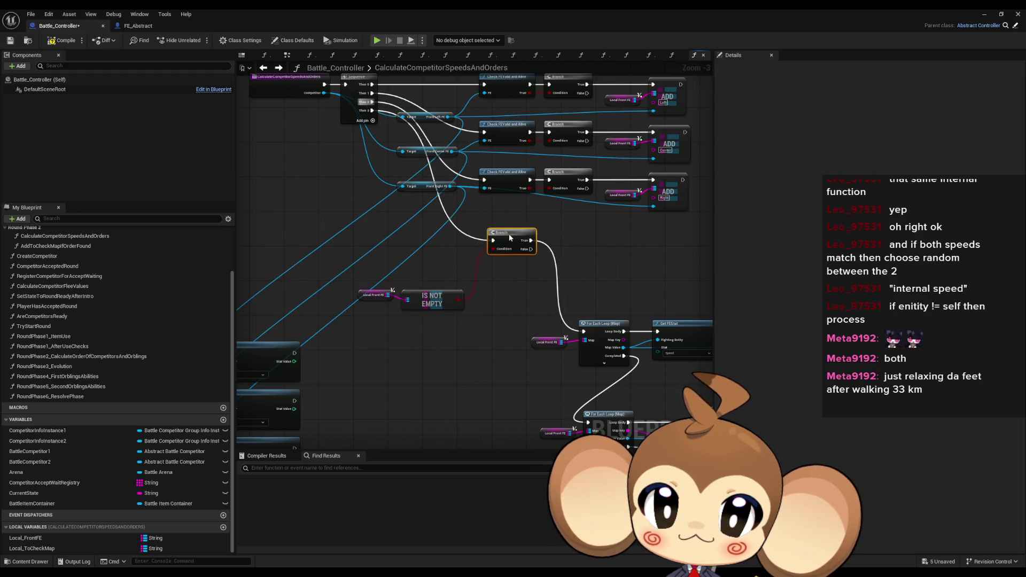
{"action": "left_click_drag", "start_coordinate": [430, 298], "coordinate": [440, 259]}
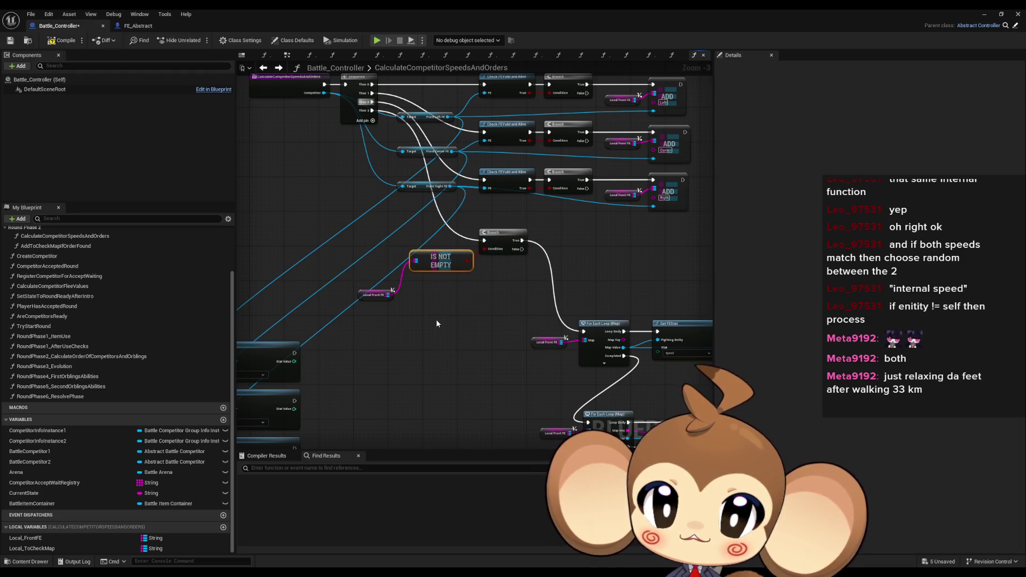
{"action": "left_click_drag", "start_coordinate": [371, 297], "coordinate": [382, 262]}
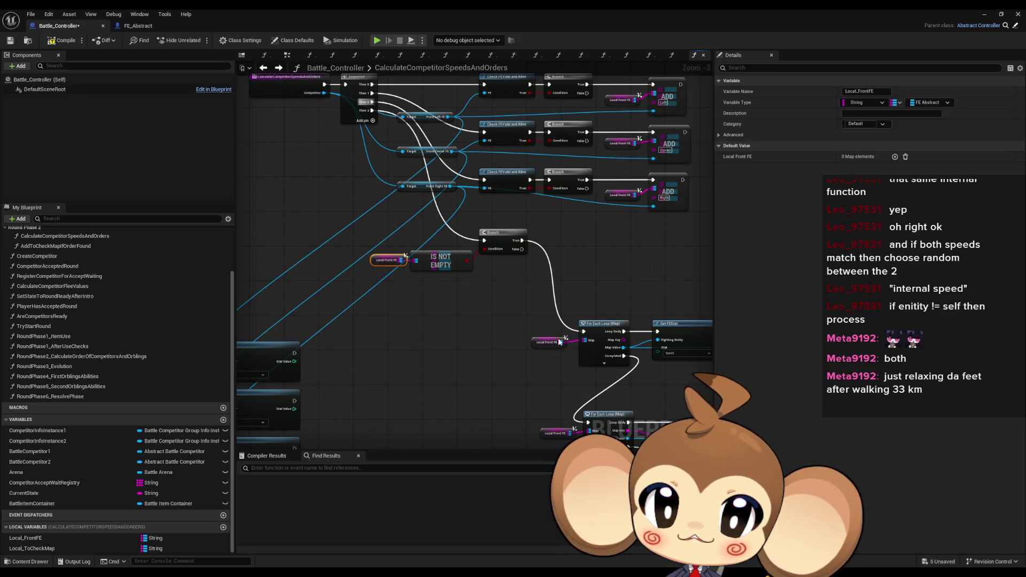
- Shift the far-right node group up and left, and move the For Each loops under the Branch
{"action": "scroll", "coordinate": [441, 265], "scroll_direction": "down", "scroll_amount": 4}
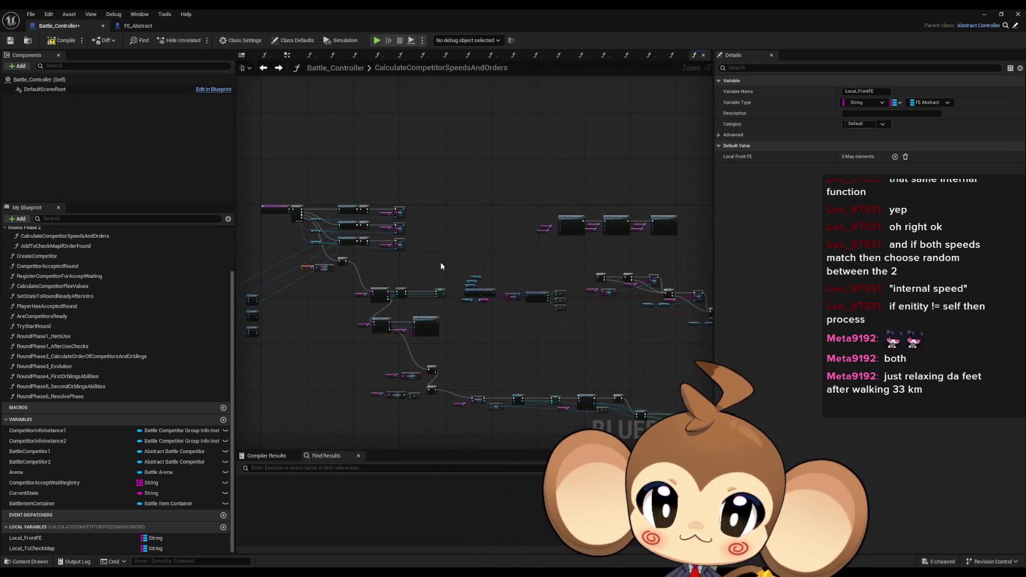
{"action": "left_click_drag", "start_coordinate": [412, 182], "coordinate": [700, 331]}
{"action": "left_click_drag", "start_coordinate": [677, 292], "coordinate": [666, 248]}
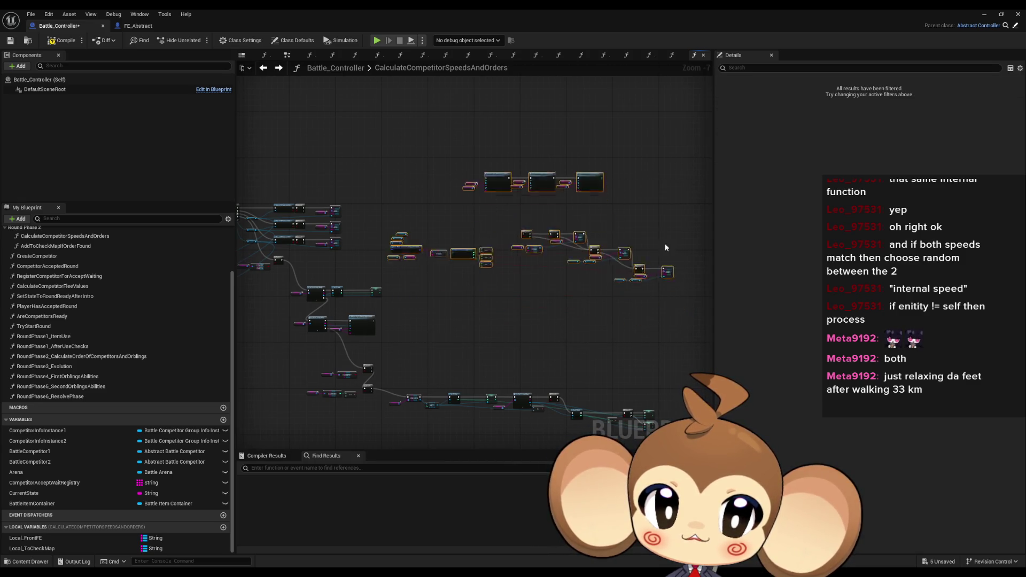
{"action": "scroll", "coordinate": [422, 241], "scroll_direction": "up", "scroll_amount": 4}
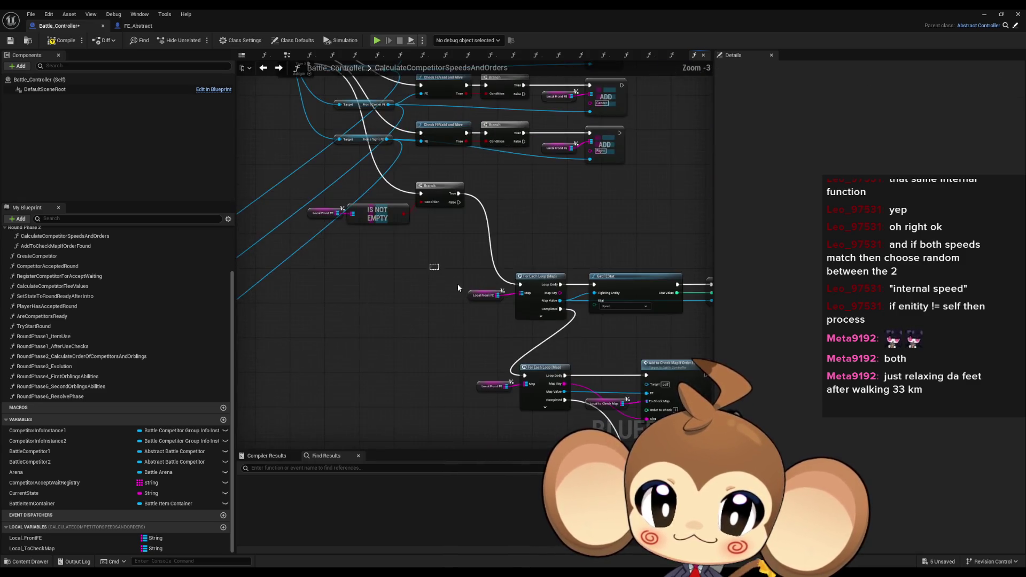
{"action": "scroll", "coordinate": [458, 289], "scroll_direction": "down", "scroll_amount": 3}
{"action": "left_click_drag", "start_coordinate": [246, 270], "coordinate": [697, 456]}
{"action": "scroll", "coordinate": [427, 296], "scroll_direction": "up", "scroll_amount": 5}
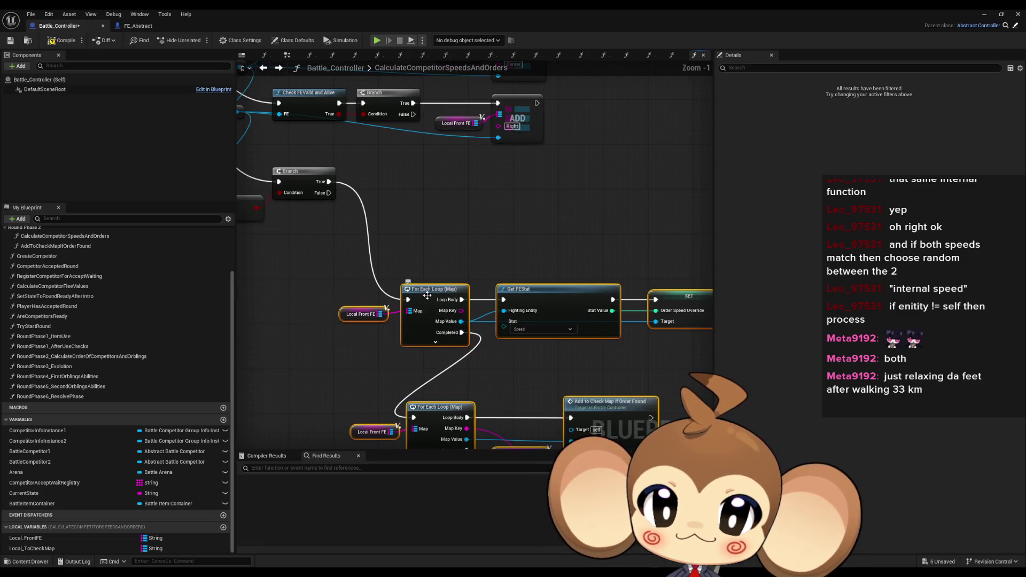
{"action": "mouse_move", "coordinate": [428, 296]}
{"action": "left_mouse_down"}
{"action": "mouse_move", "coordinate": [411, 191]}
{"action": "mouse_move", "coordinate": [448, 181]}
{"action": "left_mouse_up"}
{"action": "left_click", "coordinate": [454, 277]}
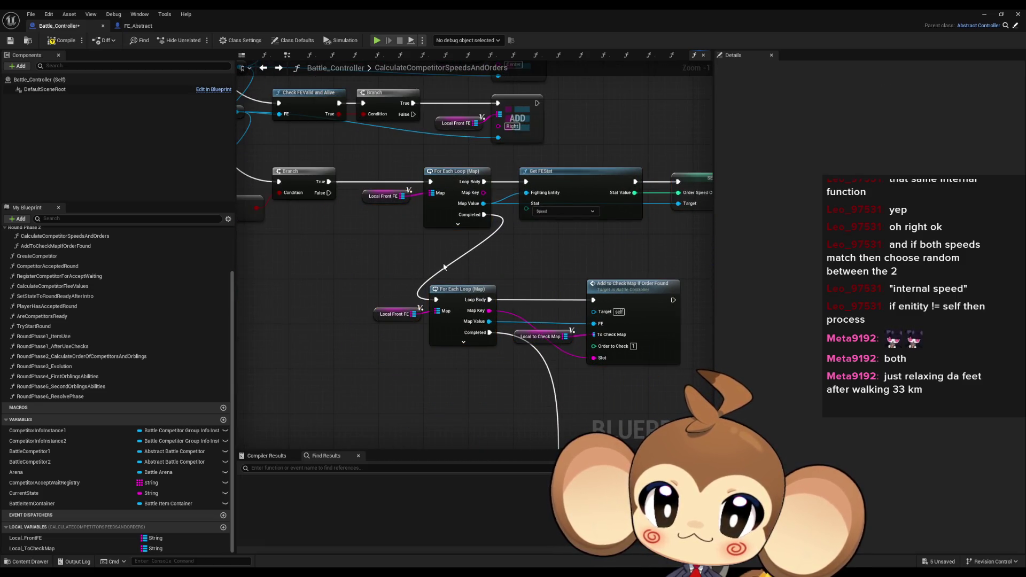
- Move the lower map-check chain right and down, placing VALUES and GET beside the Branches
{"action": "scroll", "coordinate": [454, 277], "scroll_direction": "down", "scroll_amount": 4}
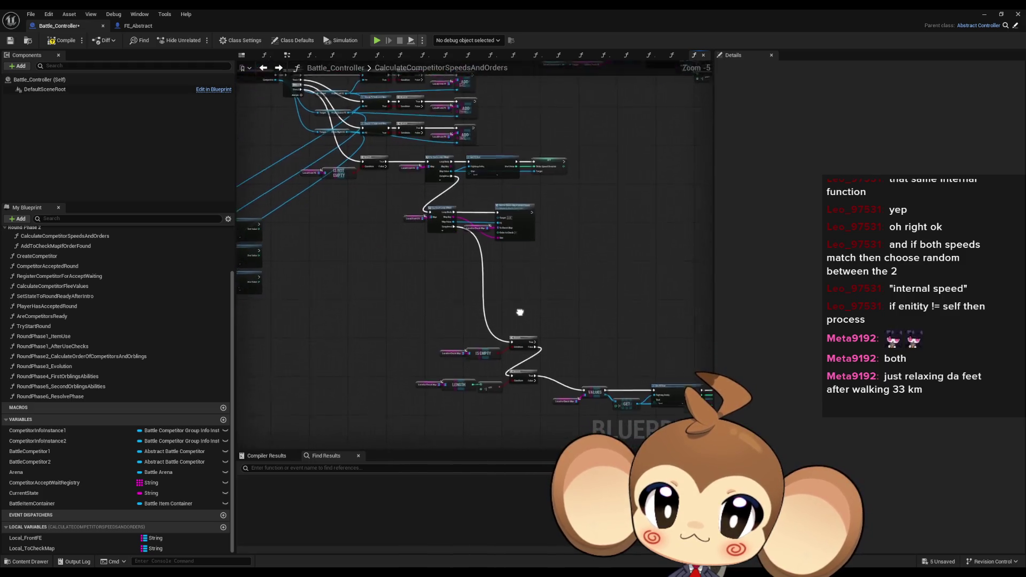
{"action": "scroll", "coordinate": [517, 311], "scroll_direction": "down", "scroll_amount": 2}
{"action": "left_click_drag", "start_coordinate": [245, 282], "coordinate": [661, 405]}
{"action": "scroll", "coordinate": [442, 330], "scroll_direction": "up", "scroll_amount": 4}
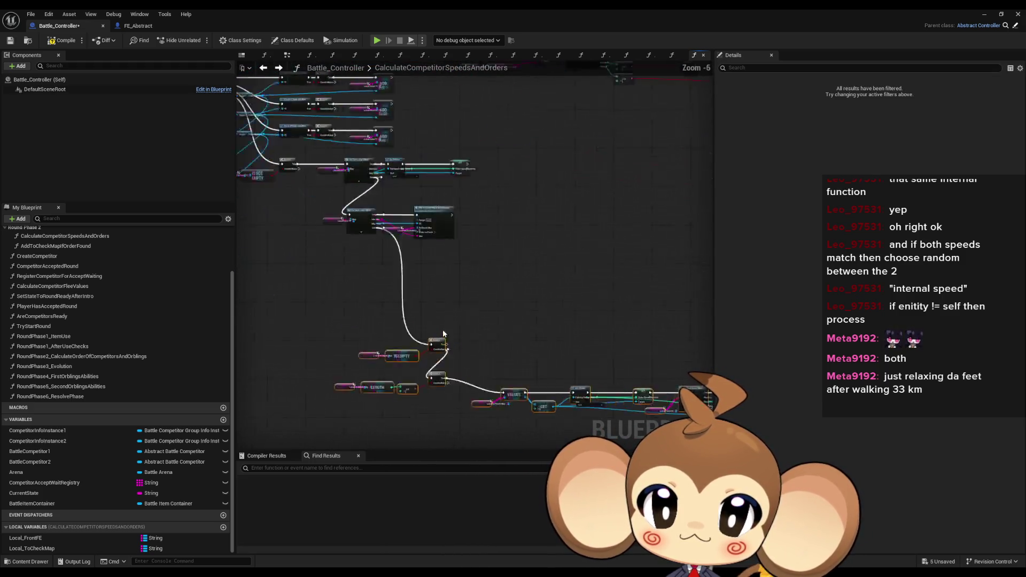
{"action": "mouse_move", "coordinate": [370, 226]}
{"action": "left_mouse_down"}
{"action": "mouse_move", "coordinate": [379, 249]}
{"action": "mouse_move", "coordinate": [650, 336]}
{"action": "left_mouse_up"}
{"action": "left_click", "coordinate": [510, 257]}
{"action": "scroll", "coordinate": [381, 249], "scroll_direction": "down", "scroll_amount": 3}
{"action": "scroll", "coordinate": [573, 242], "scroll_direction": "up", "scroll_amount": 4}
{"action": "mouse_move", "coordinate": [305, 282]}
{"action": "left_mouse_down"}
{"action": "mouse_move", "coordinate": [470, 268]}
{"action": "mouse_move", "coordinate": [578, 286]}
{"action": "left_mouse_up"}
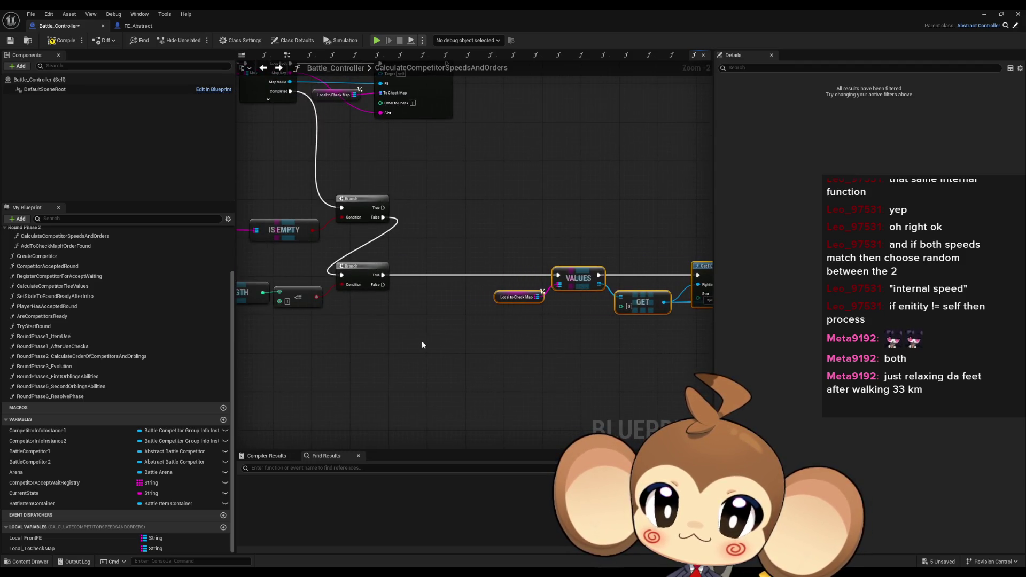
{"action": "left_click_drag", "start_coordinate": [320, 248], "coordinate": [543, 300]}
{"action": "key", "text": "ctrl+c"}
{"action": "key", "text": "ctrl+v"}
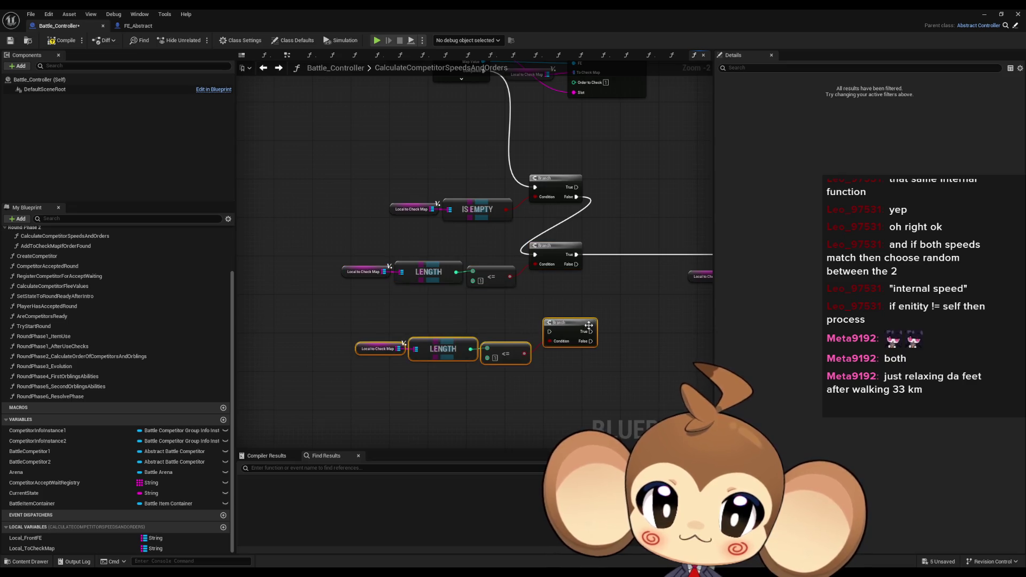
{"action": "left_click", "coordinate": [478, 358]}
{"action": "type", "text": "1"}
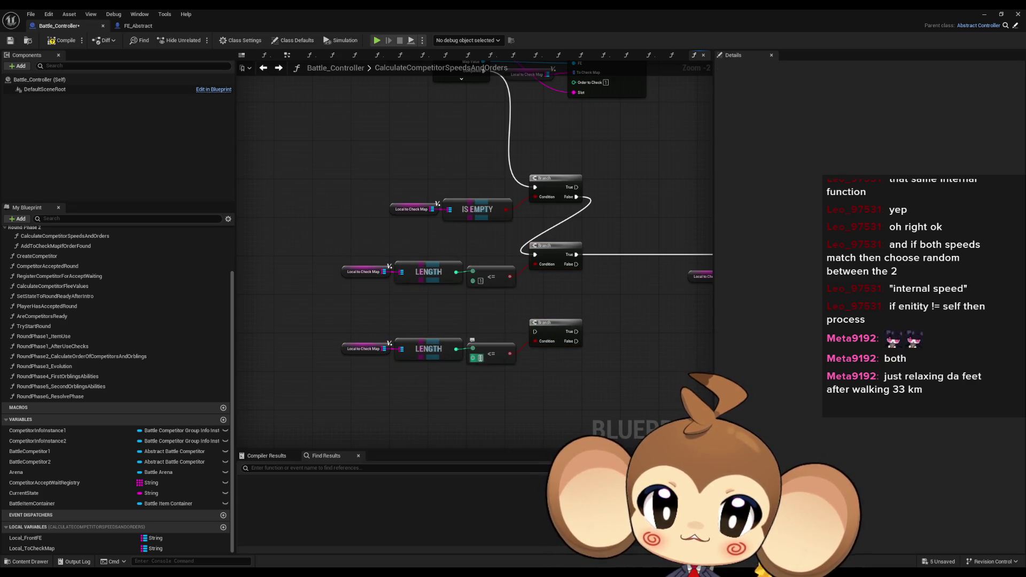
{"action": "left_click_drag", "start_coordinate": [535, 331], "coordinate": [576, 265]}
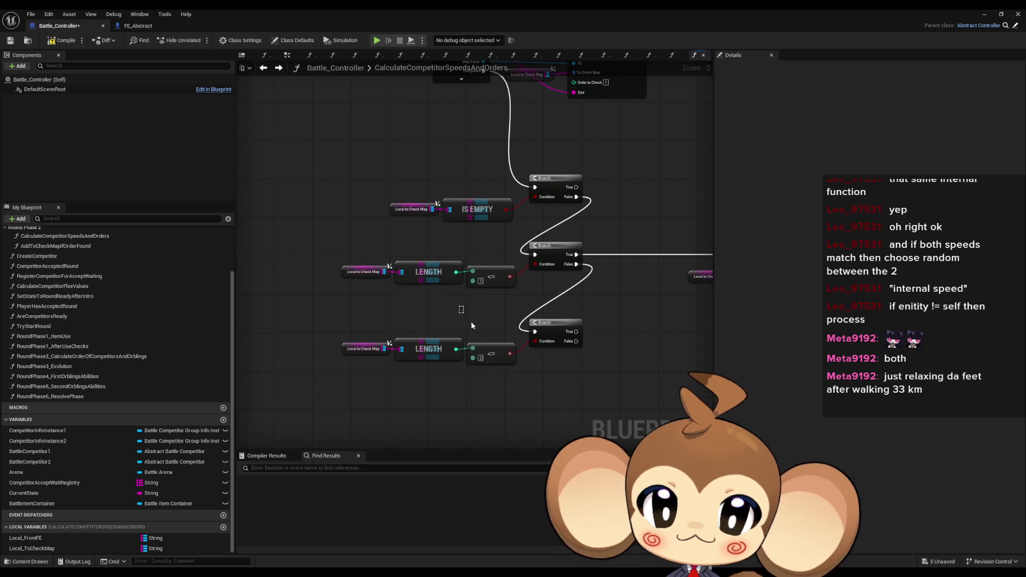
{"action": "left_click_drag", "start_coordinate": [471, 325], "coordinate": [599, 389]}
{"action": "left_click", "coordinate": [611, 397]}
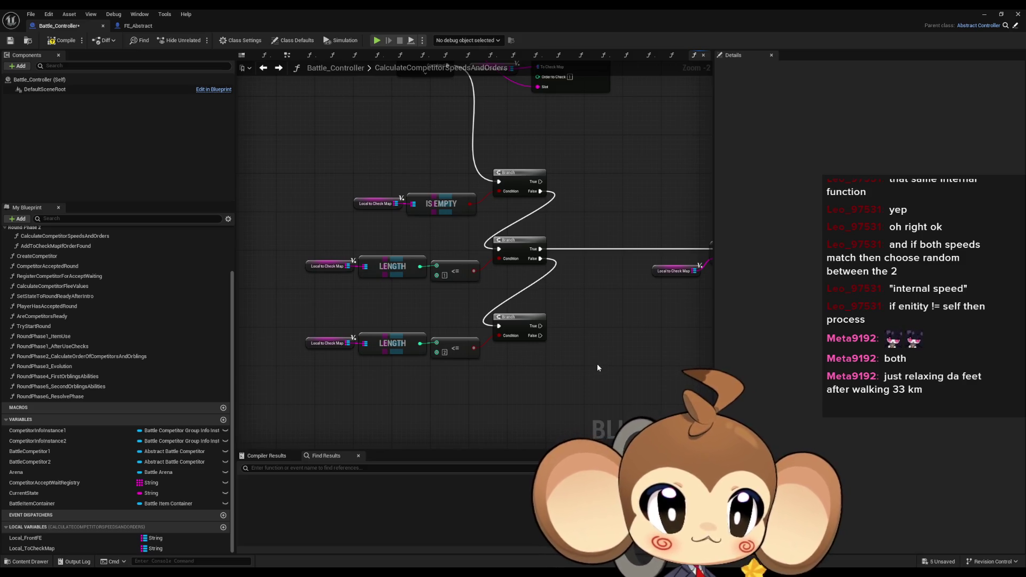
{"action": "scroll", "coordinate": [597, 365], "scroll_direction": "down", "scroll_amount": 1}
{"action": "scroll", "coordinate": [615, 361], "scroll_direction": "down", "scroll_amount": 1}
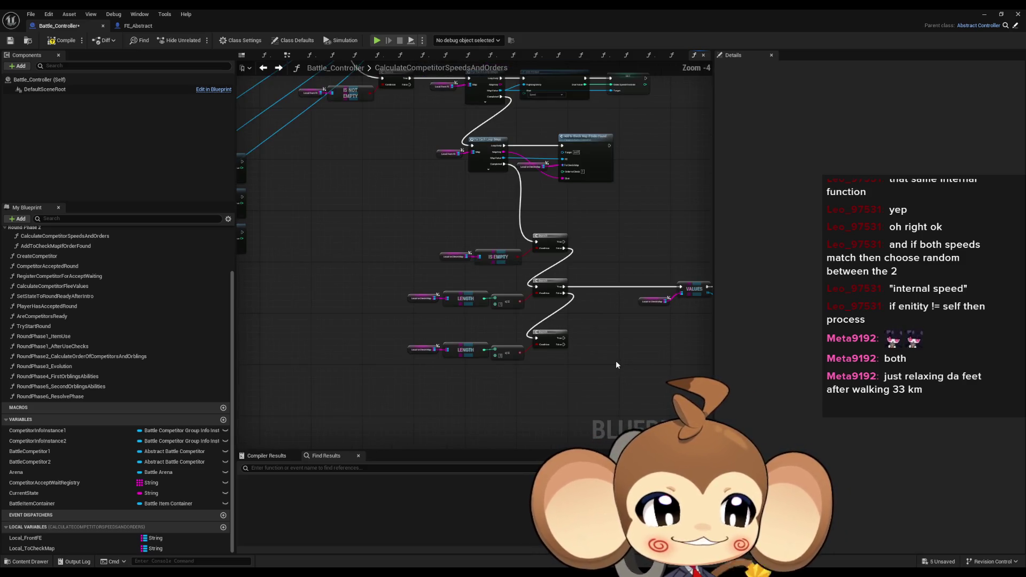
{"action": "left_click_drag", "start_coordinate": [615, 365], "coordinate": [595, 378]}
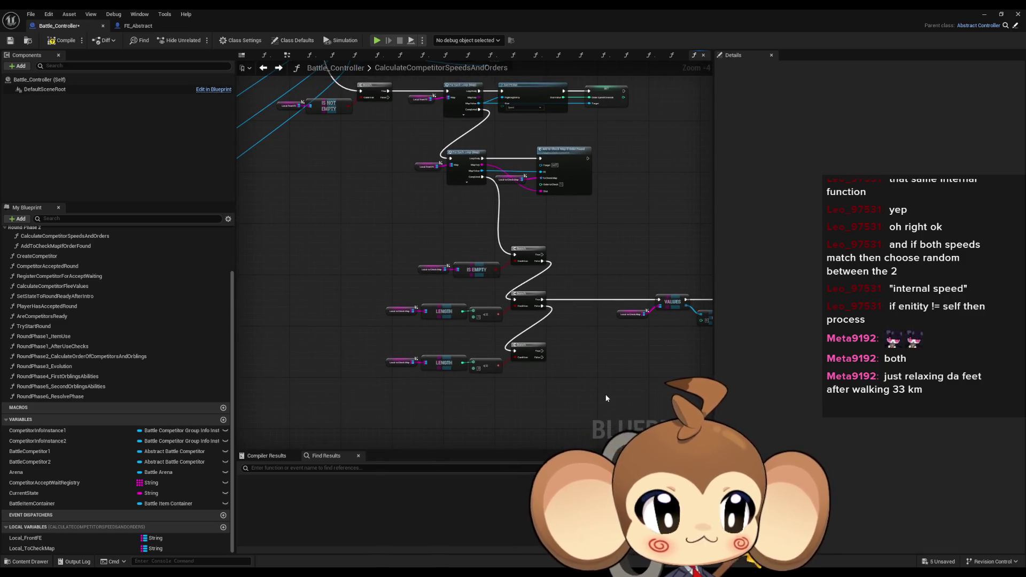
{"action": "scroll", "coordinate": [609, 400], "scroll_direction": "down", "scroll_amount": 1}
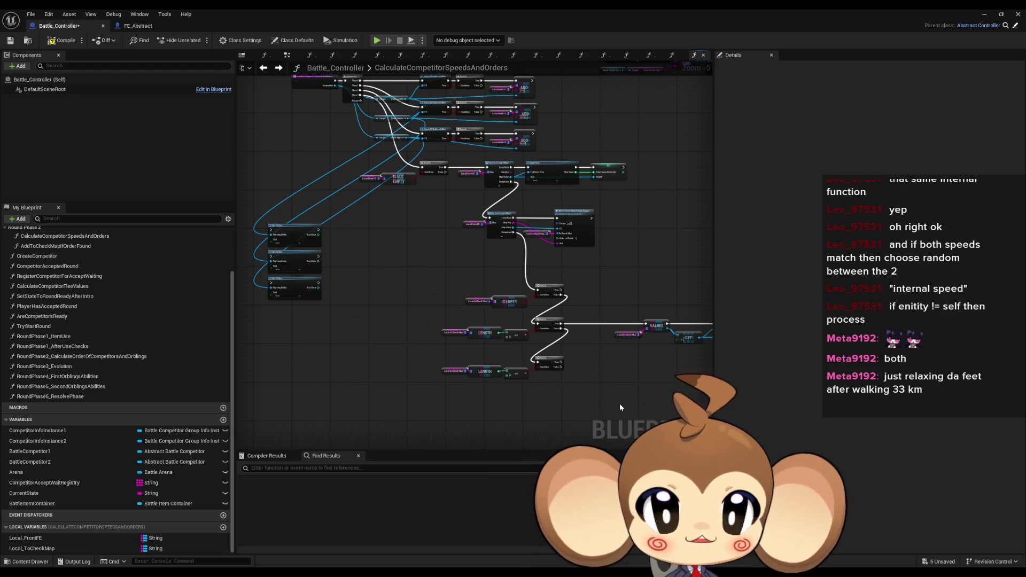
{"action": "left_click_drag", "start_coordinate": [578, 348], "coordinate": [505, 363]}
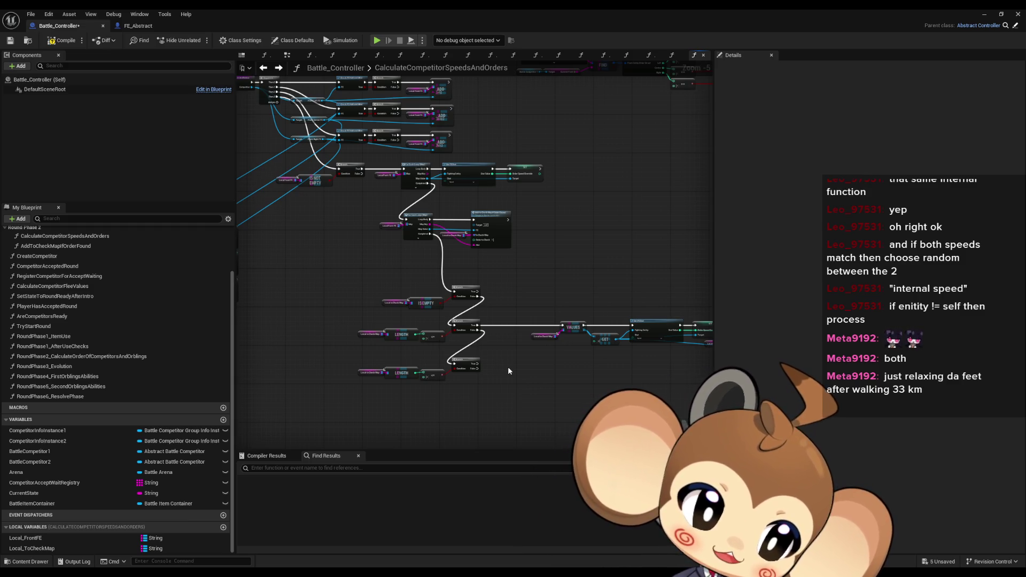
{"action": "left_click_drag", "start_coordinate": [501, 395], "coordinate": [444, 372]}
{"action": "scroll", "coordinate": [303, 335], "scroll_direction": "up", "scroll_amount": 1}
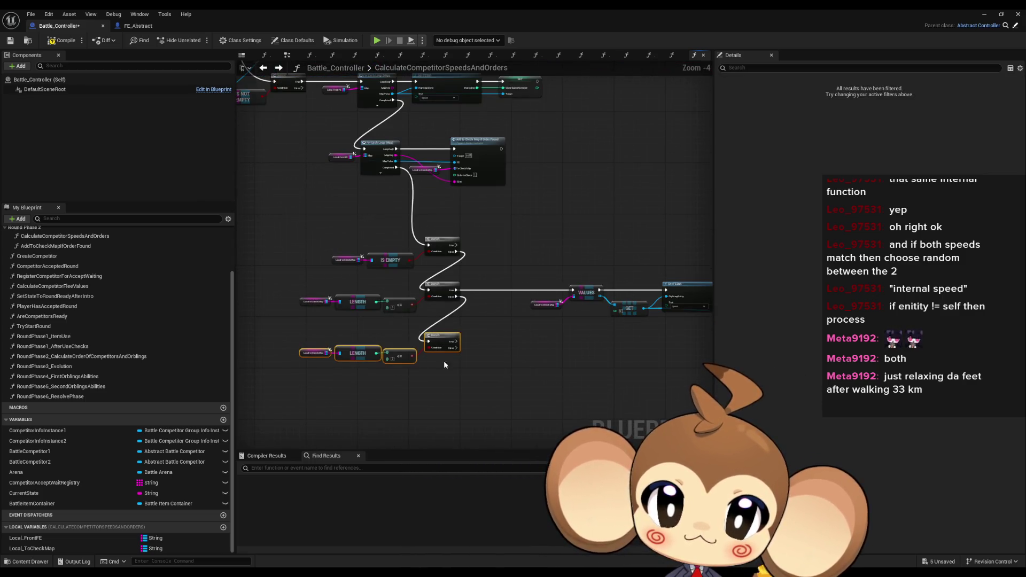
{"action": "left_click_drag", "start_coordinate": [297, 374], "coordinate": [445, 358]}
{"action": "left_click", "coordinate": [537, 369]}
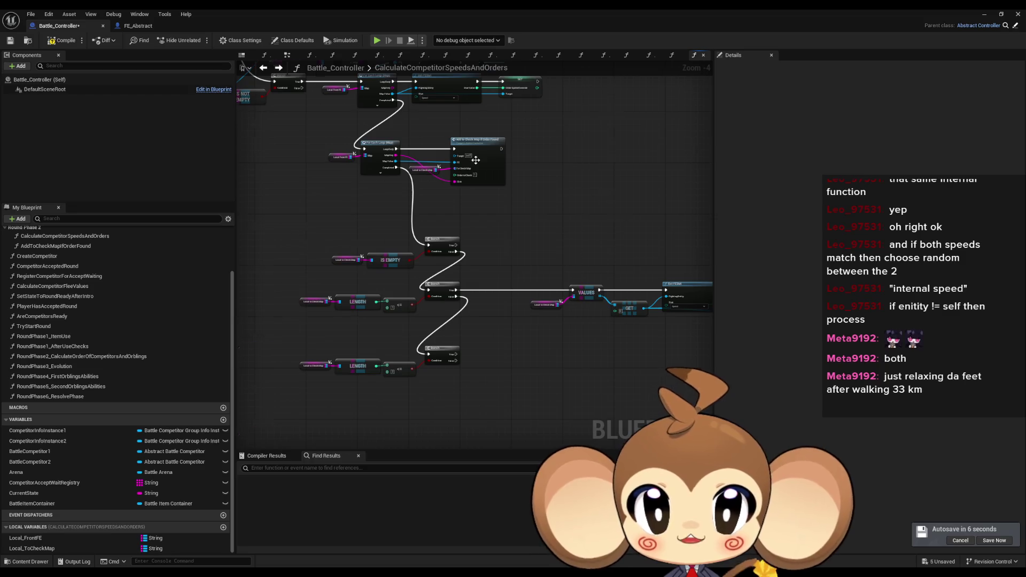
- Pan around the graph to find the For Each loop and its Add To Check Map call nodes
{"action": "scroll", "coordinate": [475, 160], "scroll_direction": "up", "scroll_amount": 4}
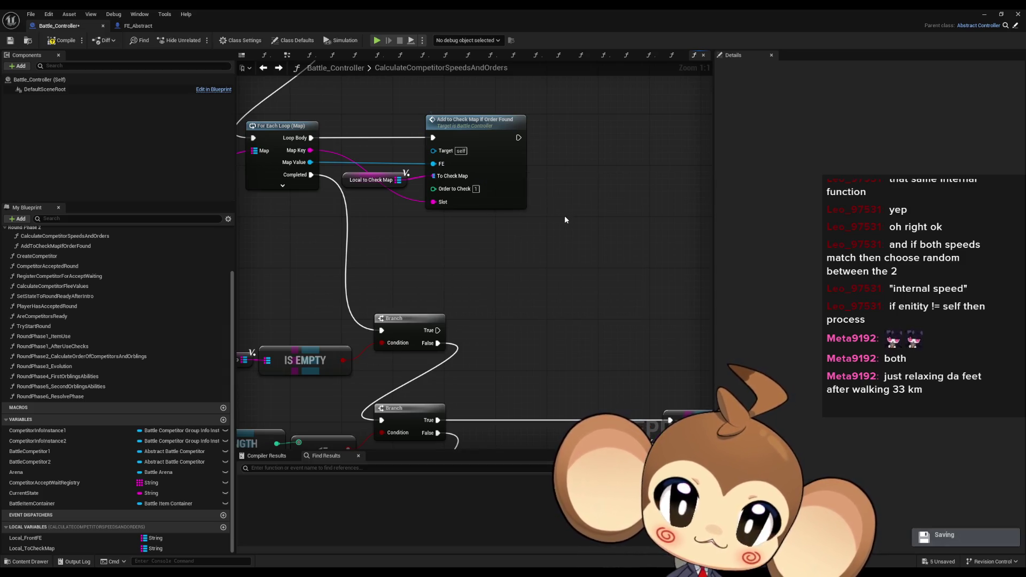
{"action": "scroll", "coordinate": [566, 219], "scroll_direction": "down", "scroll_amount": 4}
{"action": "left_click_drag", "start_coordinate": [579, 273], "coordinate": [542, 211]}
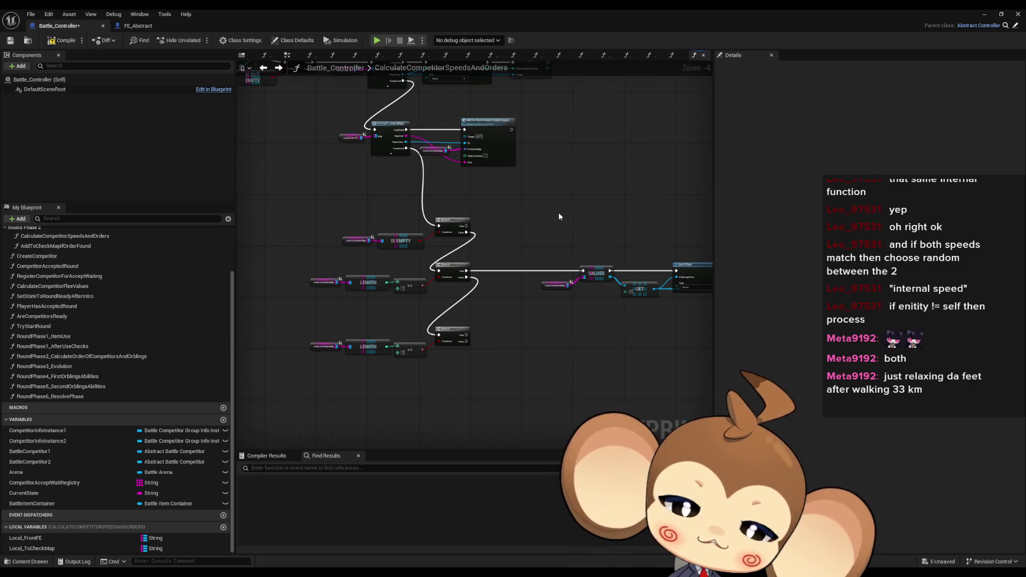
{"action": "scroll", "coordinate": [517, 329], "scroll_direction": "up", "scroll_amount": 1}
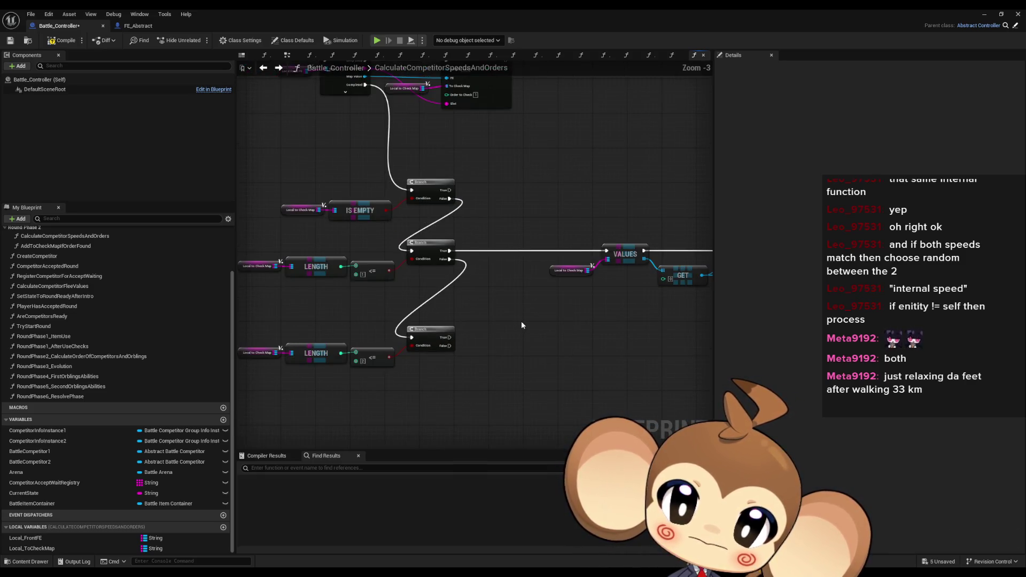
{"action": "mouse_move", "coordinate": [491, 309]}
{"action": "left_mouse_down"}
{"action": "mouse_move", "coordinate": [547, 269]}
{"action": "mouse_move", "coordinate": [368, 260]}
{"action": "left_mouse_up"}
{"action": "scroll", "coordinate": [547, 264], "scroll_direction": "down", "scroll_amount": 3}
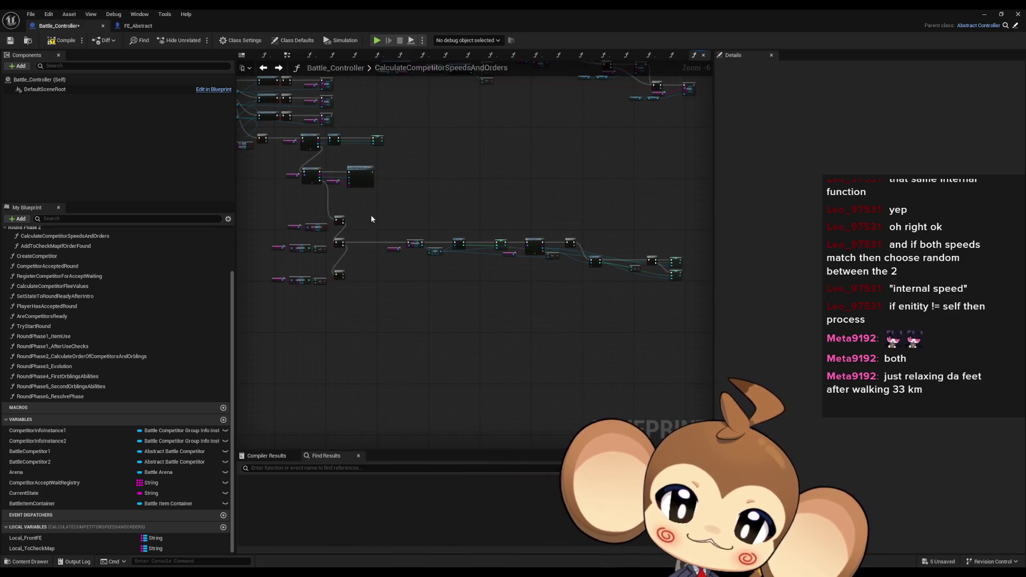
{"action": "left_click_drag", "start_coordinate": [371, 215], "coordinate": [660, 309]}
{"action": "scroll", "coordinate": [332, 235], "scroll_direction": "up", "scroll_amount": 3}
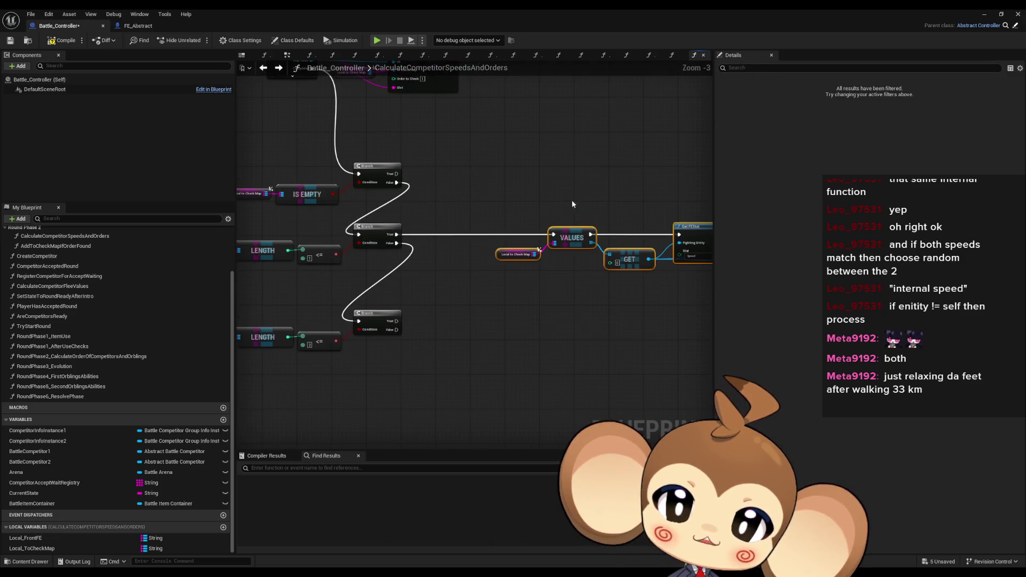
{"action": "left_click_drag", "start_coordinate": [572, 204], "coordinate": [458, 211]}
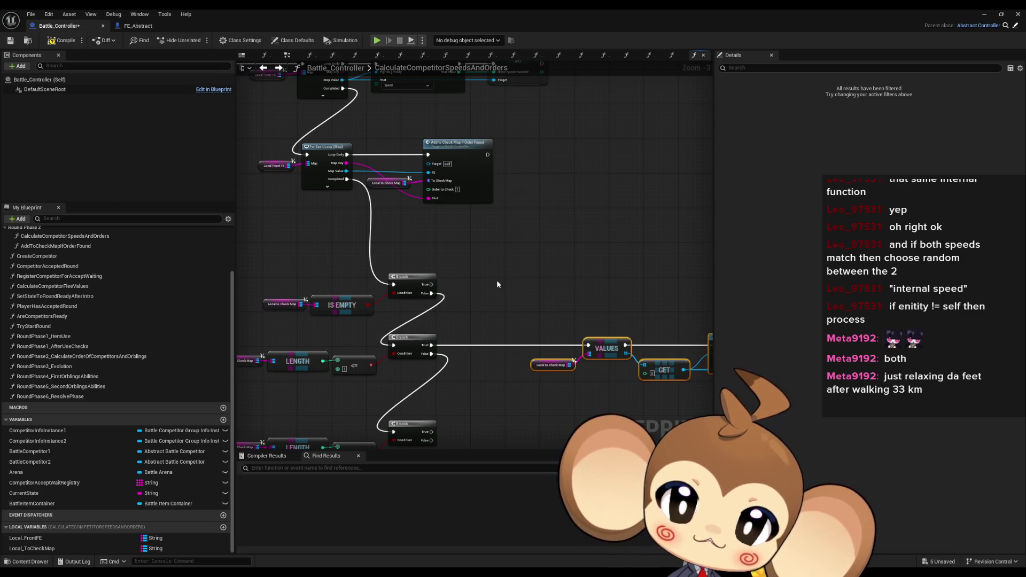
{"action": "mouse_move", "coordinate": [495, 281]}
{"action": "left_mouse_down"}
{"action": "mouse_move", "coordinate": [515, 263]}
{"action": "mouse_move", "coordinate": [447, 223]}
{"action": "left_mouse_up"}
{"action": "left_click", "coordinate": [427, 186]}
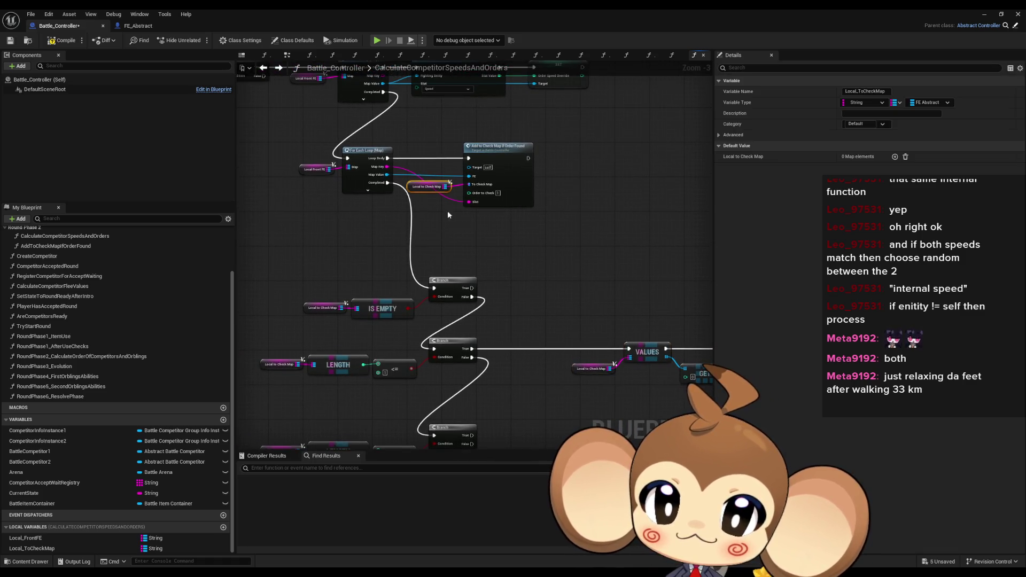
{"action": "mouse_move", "coordinate": [531, 310]}
{"action": "left_mouse_down"}
{"action": "mouse_move", "coordinate": [533, 330]}
{"action": "mouse_move", "coordinate": [542, 328]}
{"action": "mouse_move", "coordinate": [543, 276]}
{"action": "left_mouse_up"}
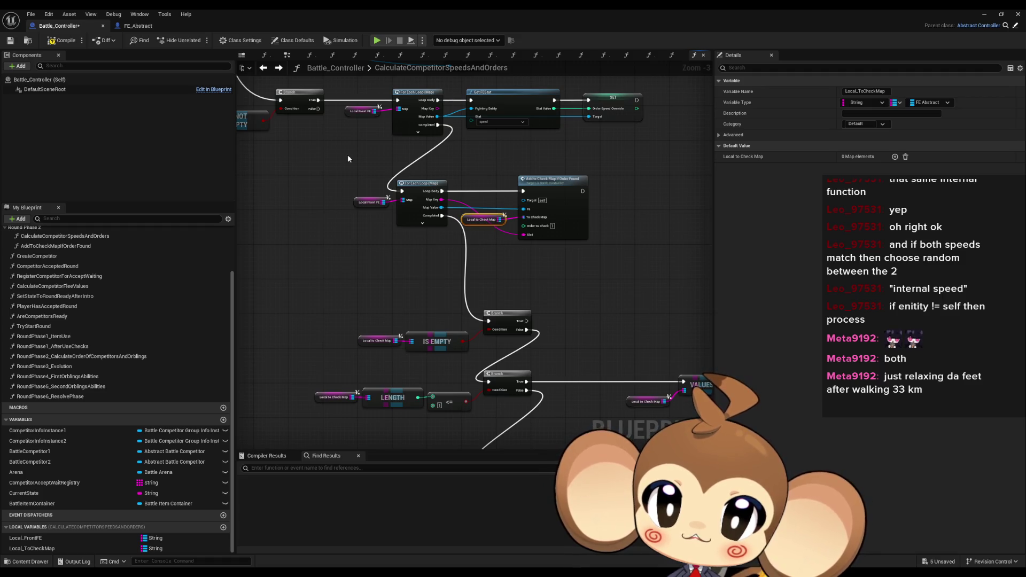
- Cut and paste the For Each loop group below the Length branches, then open AddToCheckMapIfOrderFound
{"action": "mouse_move", "coordinate": [335, 165]}
{"action": "left_mouse_down"}
{"action": "mouse_move", "coordinate": [341, 222]}
{"action": "mouse_move", "coordinate": [406, 281]}
{"action": "mouse_move", "coordinate": [492, 315]}
{"action": "left_mouse_up"}
{"action": "key", "text": "ctrl+x"}
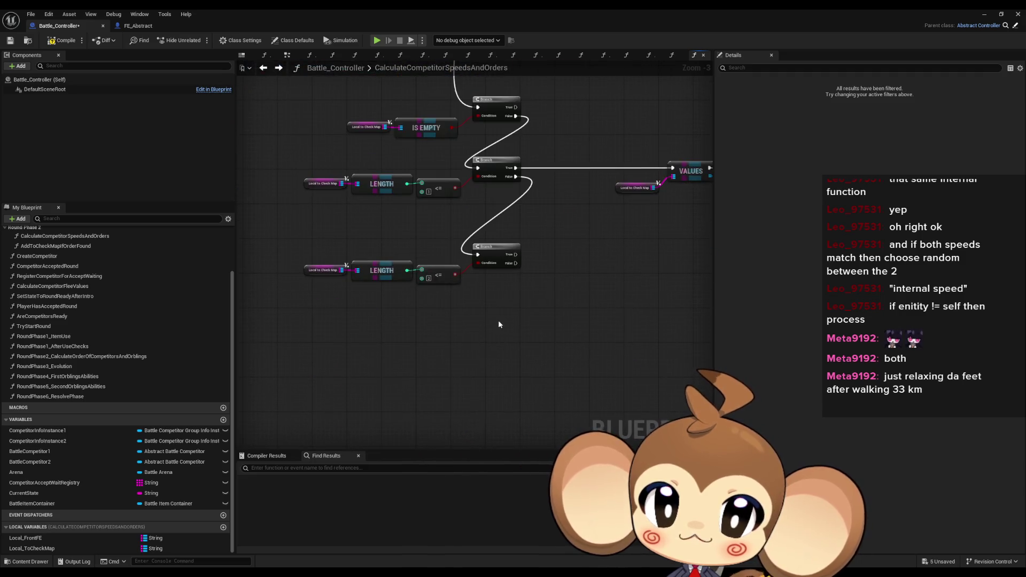
{"action": "key", "text": "ctrl+v"}
{"action": "left_click", "coordinate": [520, 289]}
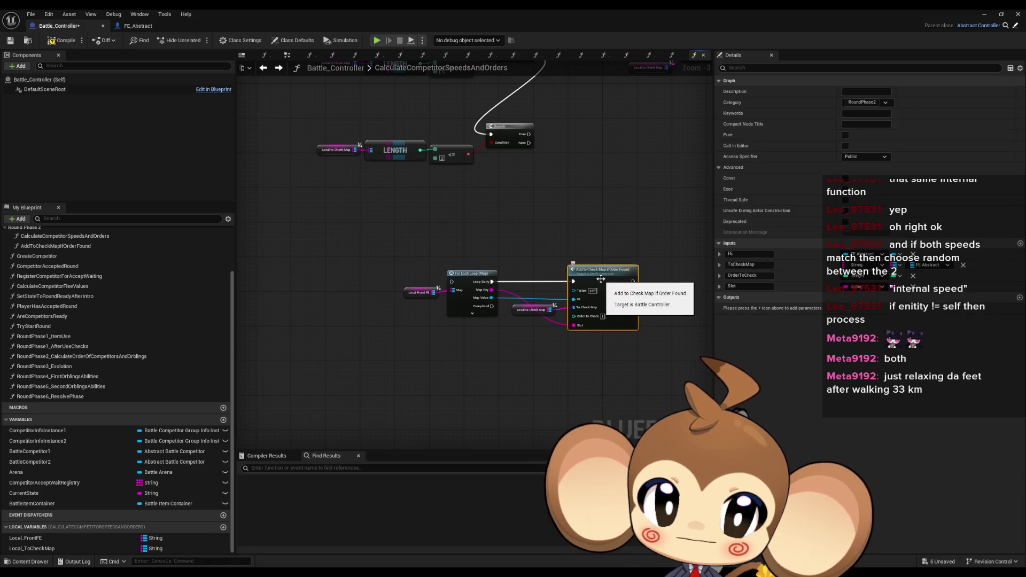
{"action": "double_click", "coordinate": [536, 282]}
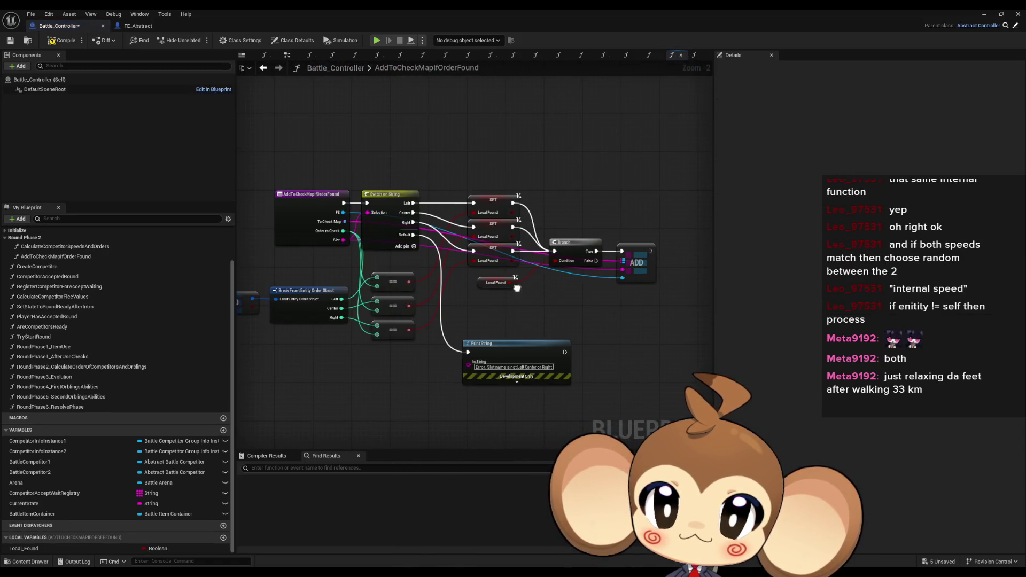
- Add a Clear node from the function's To Check Map input
{"action": "left_click_drag", "start_coordinate": [536, 282], "coordinate": [593, 289]}
{"action": "left_click_drag", "start_coordinate": [433, 215], "coordinate": [571, 227]}
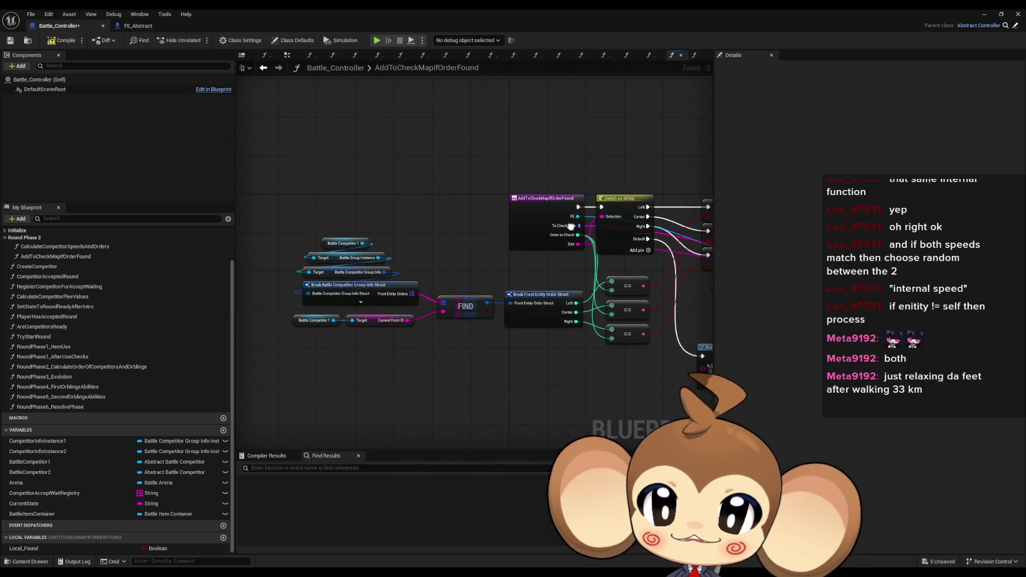
{"action": "left_click_drag", "start_coordinate": [592, 170], "coordinate": [527, 174]}
{"action": "mouse_move", "coordinate": [513, 242]}
{"action": "left_mouse_down"}
{"action": "mouse_move", "coordinate": [459, 263]}
{"action": "mouse_move", "coordinate": [394, 247]}
{"action": "mouse_move", "coordinate": [407, 157]}
{"action": "left_mouse_up"}
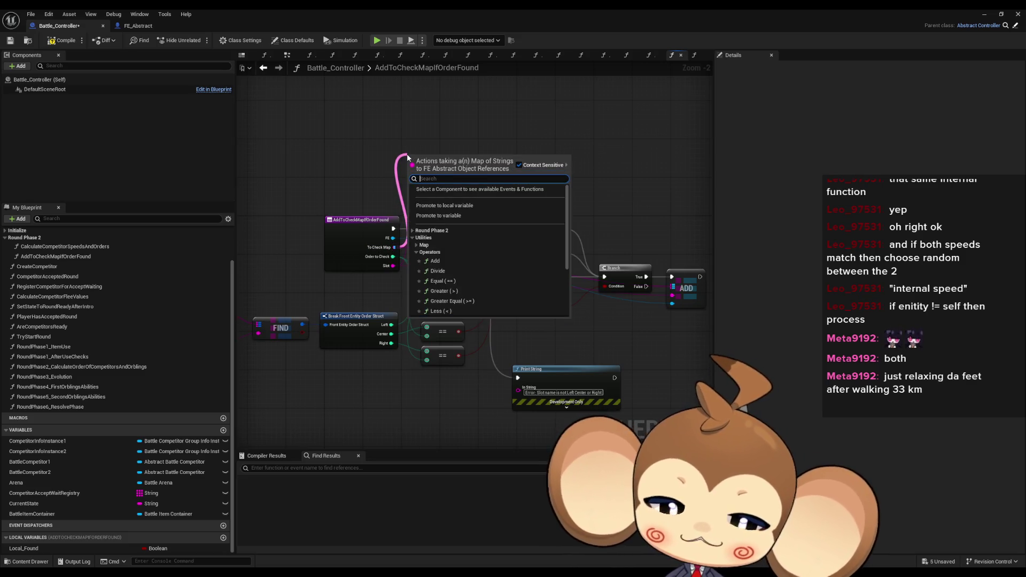
{"action": "type", "text": "clear"}
{"action": "key", "text": "Return"}
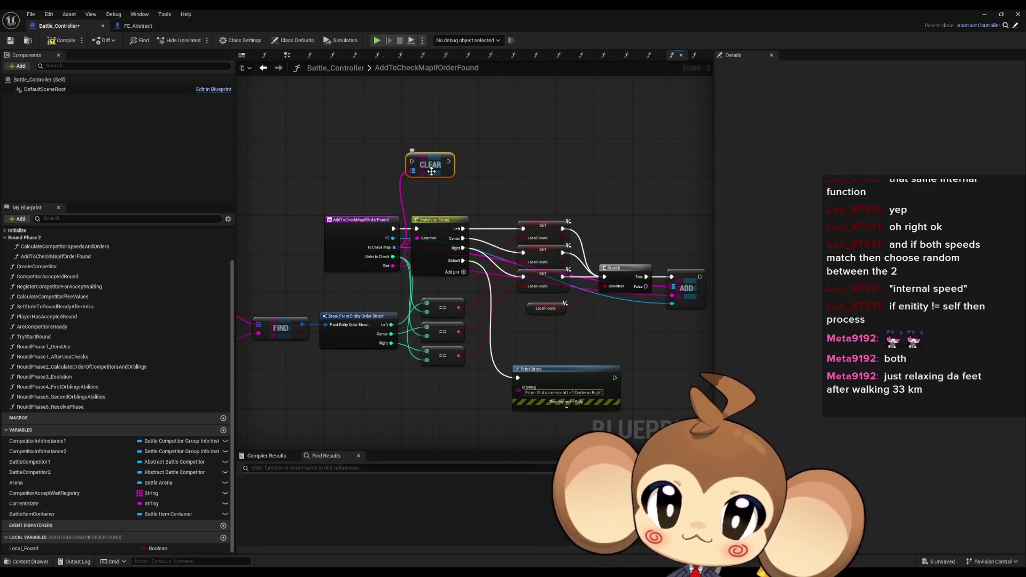
- Wire Clear between the entry node and Switch on String, then return to the main graph
{"action": "mouse_move", "coordinate": [451, 170]}
{"action": "left_mouse_down"}
{"action": "mouse_move", "coordinate": [412, 219]}
{"action": "mouse_move", "coordinate": [422, 191]}
{"action": "mouse_move", "coordinate": [415, 165]}
{"action": "mouse_move", "coordinate": [513, 257]}
{"action": "mouse_move", "coordinate": [665, 301]}
{"action": "mouse_move", "coordinate": [673, 419]}
{"action": "left_mouse_up"}
{"action": "left_click_drag", "start_coordinate": [261, 210], "coordinate": [450, 383]}
{"action": "left_click_drag", "start_coordinate": [490, 296], "coordinate": [537, 350]}
{"action": "left_click_drag", "start_coordinate": [567, 304], "coordinate": [590, 304]}
{"action": "left_click_drag", "start_coordinate": [533, 159], "coordinate": [532, 224]}
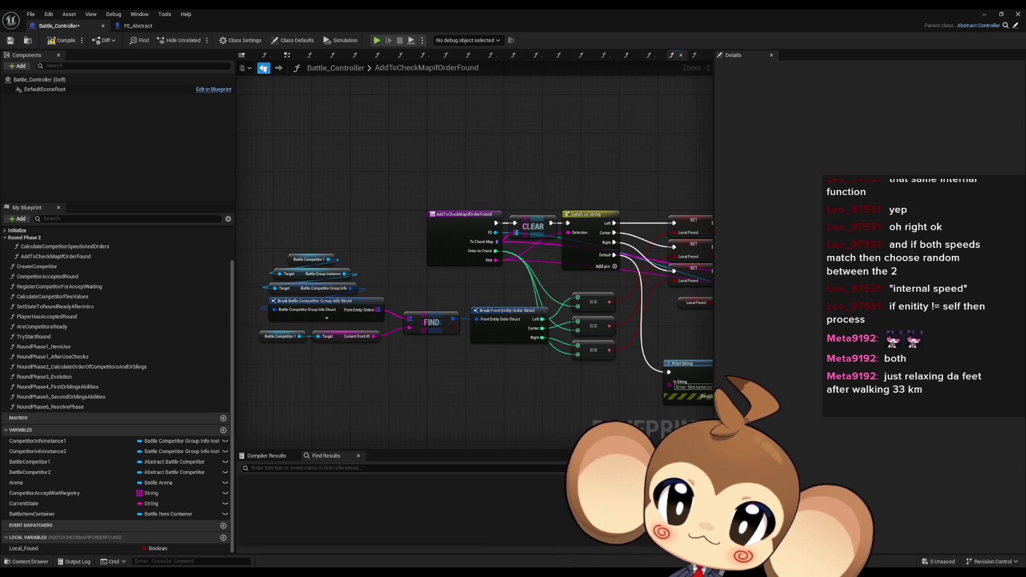
{"action": "left_click", "coordinate": [263, 67]}
{"action": "scroll", "coordinate": [482, 143], "scroll_direction": "down", "scroll_amount": 3}
{"action": "scroll", "coordinate": [483, 143], "scroll_direction": "up", "scroll_amount": 3}
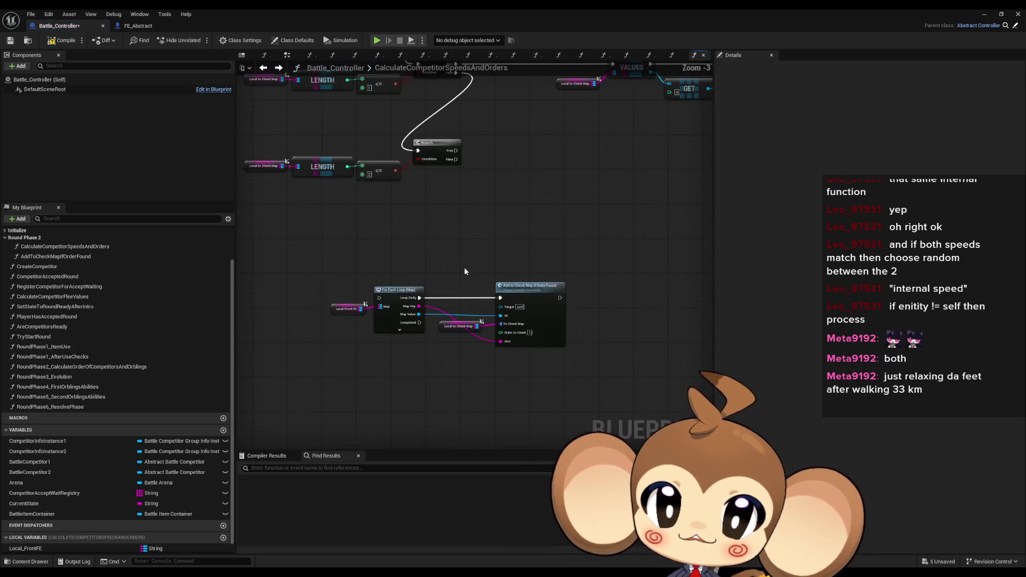
- Move the For Each loop and Add To Check Map nodes down-right, then pan back to Values
{"action": "mouse_move", "coordinate": [349, 217]}
{"action": "left_mouse_down"}
{"action": "mouse_move", "coordinate": [357, 293]}
{"action": "mouse_move", "coordinate": [396, 282]}
{"action": "left_mouse_up"}
{"action": "mouse_move", "coordinate": [320, 298]}
{"action": "left_mouse_down"}
{"action": "mouse_move", "coordinate": [490, 354]}
{"action": "mouse_move", "coordinate": [528, 343]}
{"action": "mouse_move", "coordinate": [560, 382]}
{"action": "left_mouse_up"}
{"action": "left_click", "coordinate": [522, 273]}
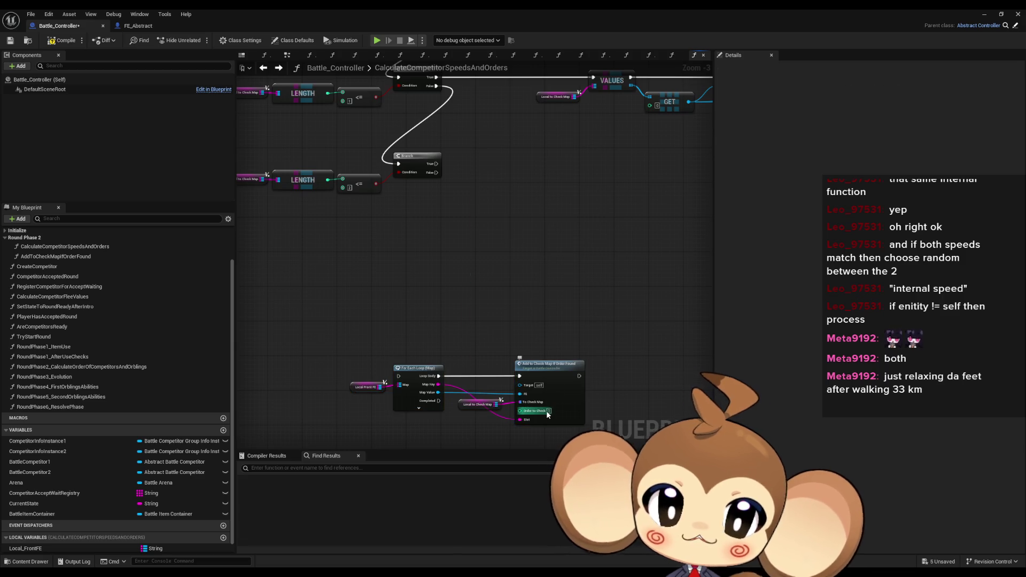
{"action": "scroll", "coordinate": [487, 272], "scroll_direction": "down", "scroll_amount": 1}
{"action": "scroll", "coordinate": [504, 298], "scroll_direction": "down", "scroll_amount": 2}
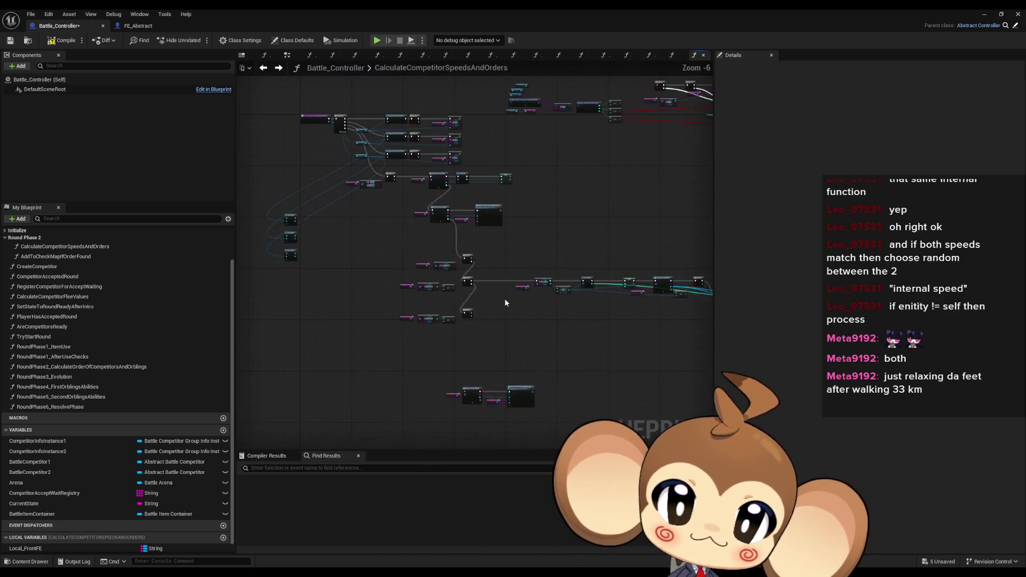
{"action": "scroll", "coordinate": [534, 316], "scroll_direction": "up", "scroll_amount": 2}
{"action": "mouse_move", "coordinate": [534, 316]}
{"action": "left_mouse_down"}
{"action": "mouse_move", "coordinate": [470, 246]}
{"action": "mouse_move", "coordinate": [523, 347]}
{"action": "mouse_move", "coordinate": [530, 400]}
{"action": "left_mouse_up"}
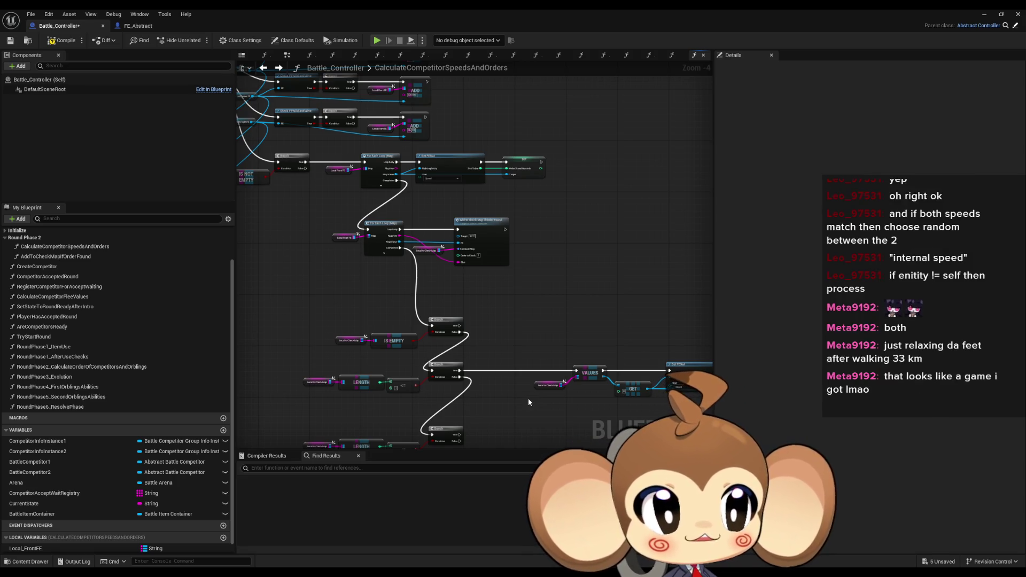
{"action": "mouse_move", "coordinate": [529, 401]}
{"action": "left_mouse_down"}
{"action": "mouse_move", "coordinate": [517, 361]}
{"action": "mouse_move", "coordinate": [522, 325]}
{"action": "mouse_move", "coordinate": [492, 266]}
{"action": "mouse_move", "coordinate": [479, 261]}
{"action": "left_mouse_up"}
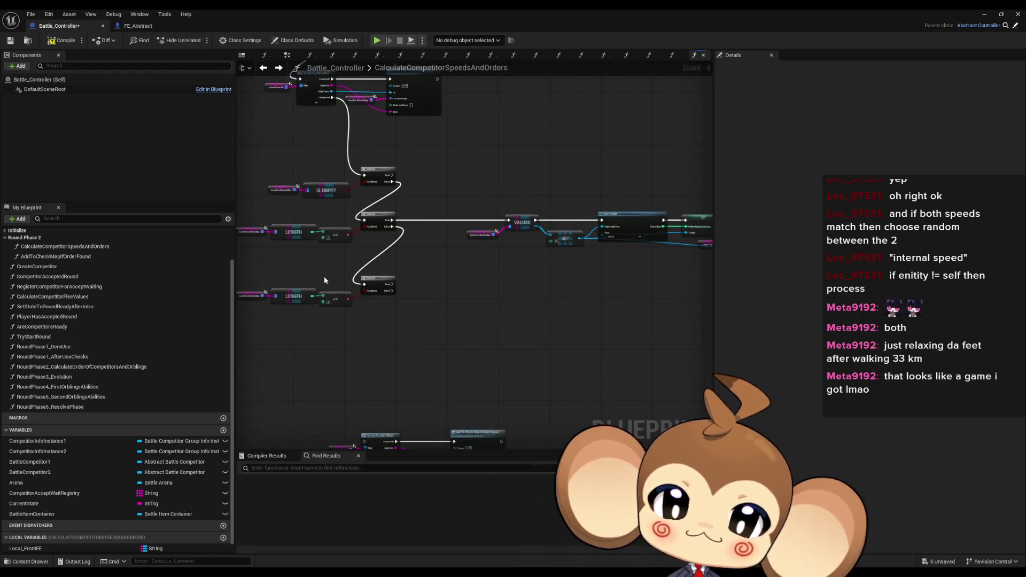
{"action": "scroll", "coordinate": [479, 261], "scroll_direction": "up", "scroll_amount": 2}
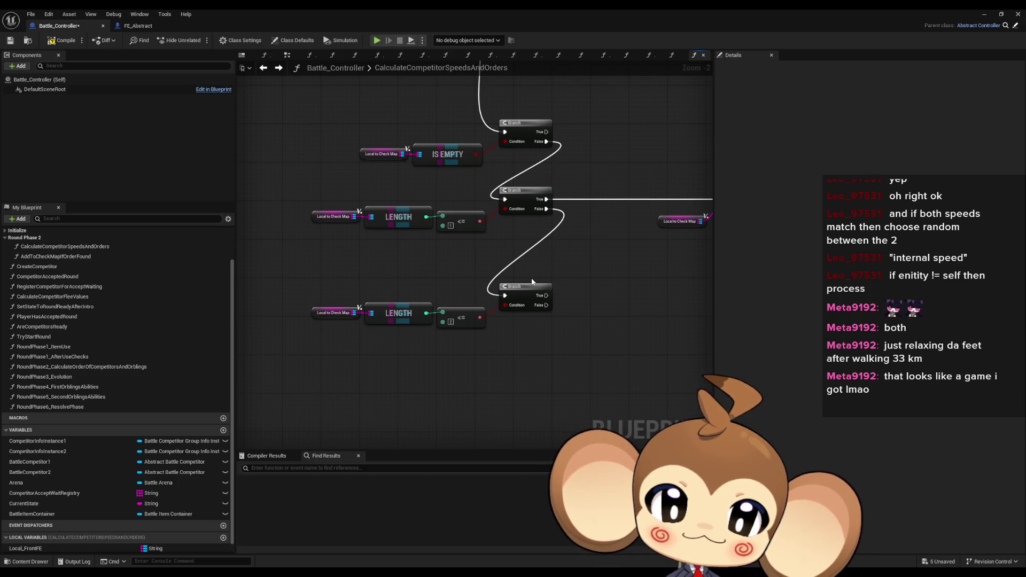
{"action": "left_click_drag", "start_coordinate": [542, 296], "coordinate": [485, 280]}
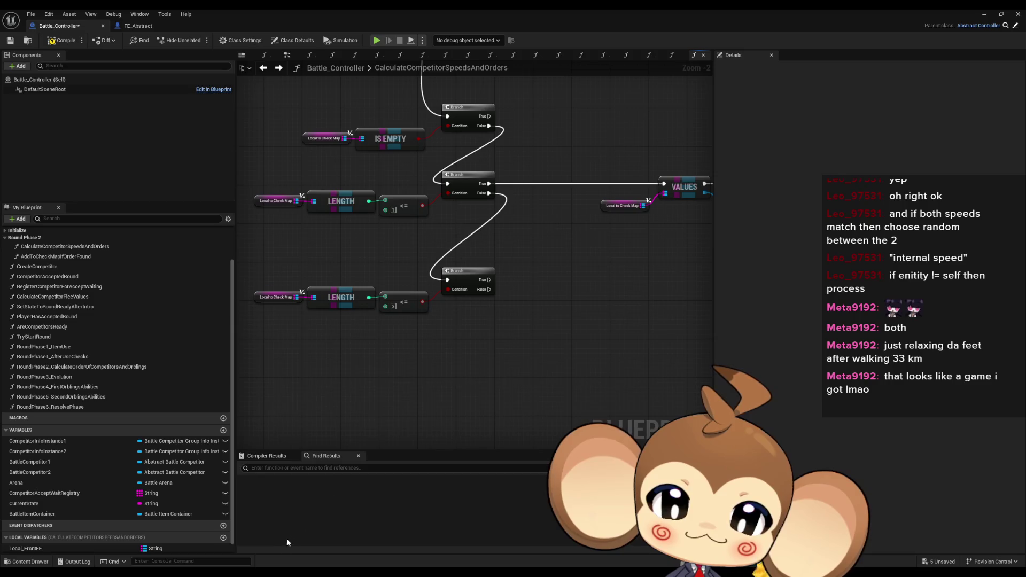
{"action": "key", "text": "alt+Tab"}
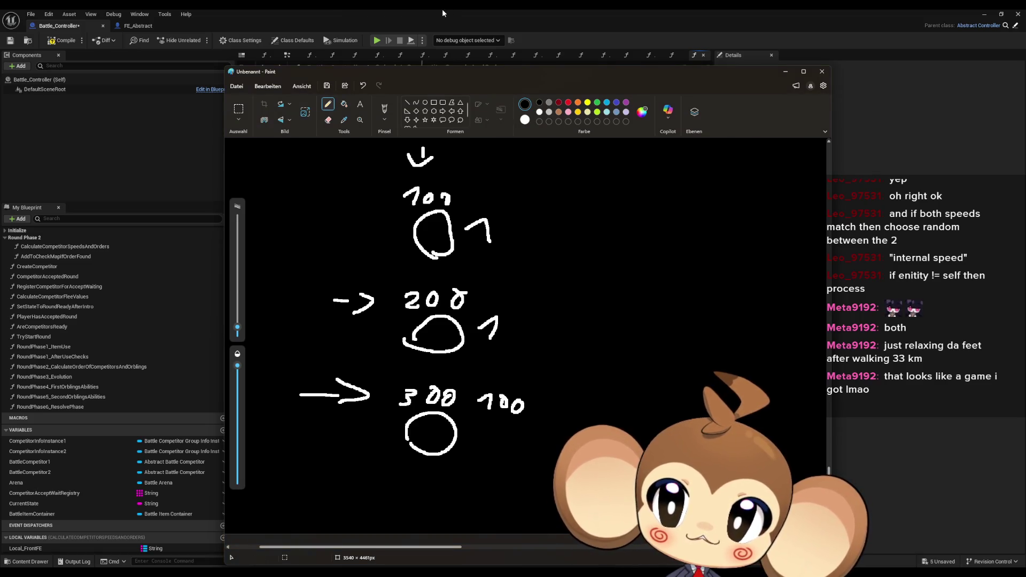
- Minimize the Paint speed sketch so the Unreal graph is back in front
{"action": "left_click", "coordinate": [341, 8]}
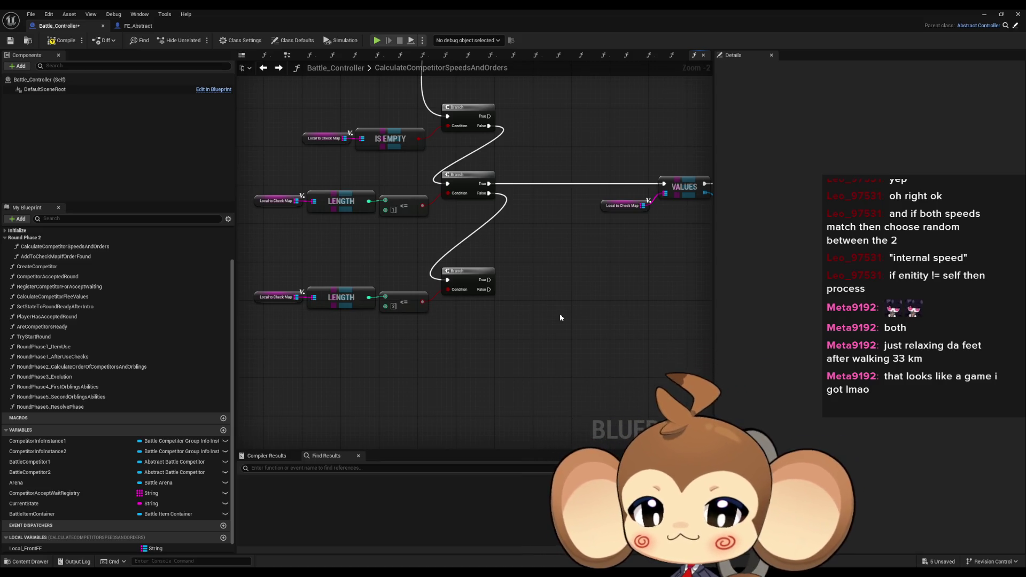
- Add an unwired Local Front FE getter below the lower LENGTH Branch, then select the last Length row
{"action": "scroll", "coordinate": [453, 342], "scroll_direction": "down", "scroll_amount": 2}
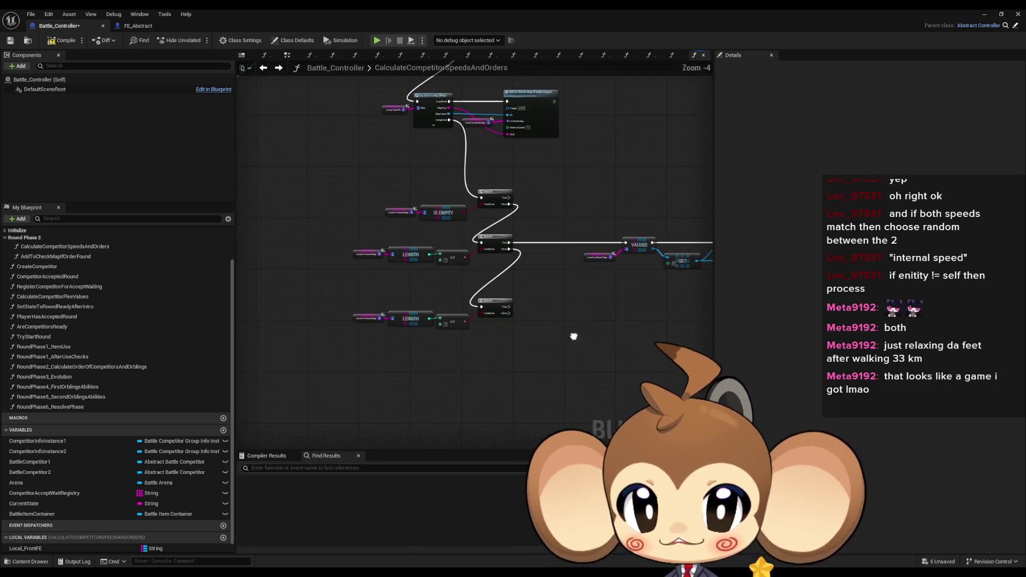
{"action": "scroll", "coordinate": [289, 311], "scroll_direction": "up", "scroll_amount": 1}
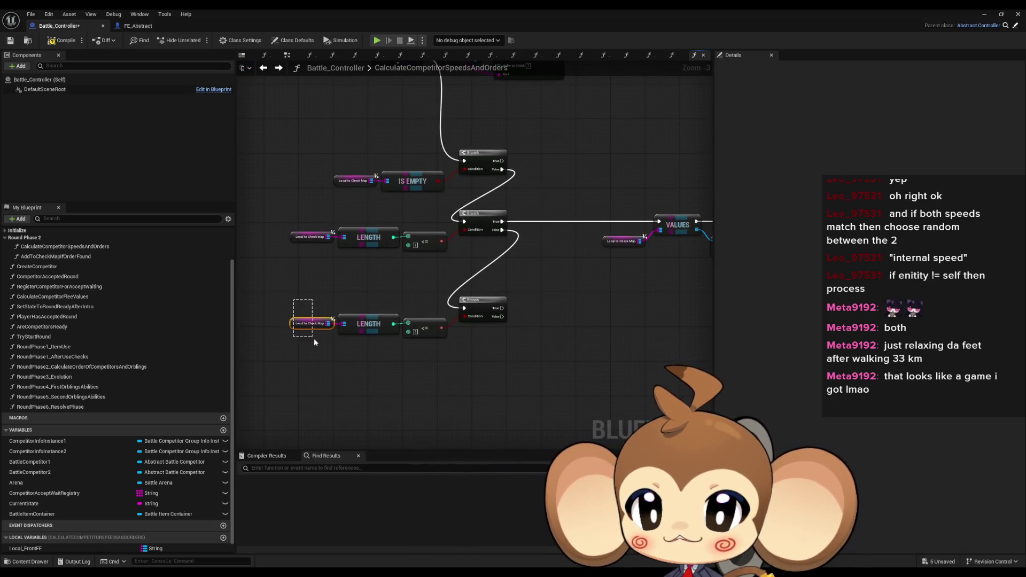
{"action": "left_click_drag", "start_coordinate": [314, 339], "coordinate": [318, 338]}
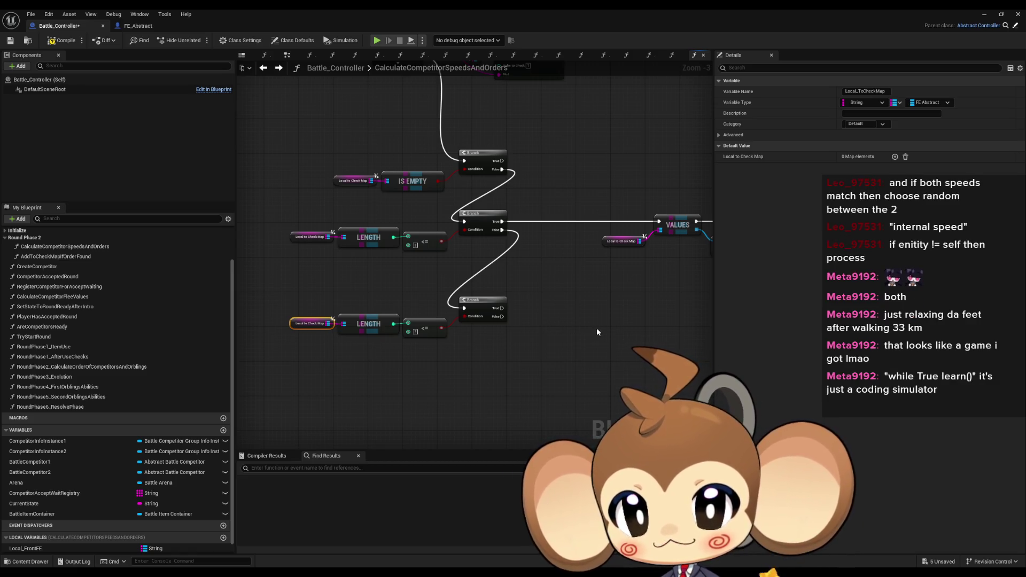
{"action": "mouse_move", "coordinate": [596, 328]}
{"action": "left_mouse_down"}
{"action": "mouse_move", "coordinate": [577, 275]}
{"action": "mouse_move", "coordinate": [587, 307]}
{"action": "left_mouse_up"}
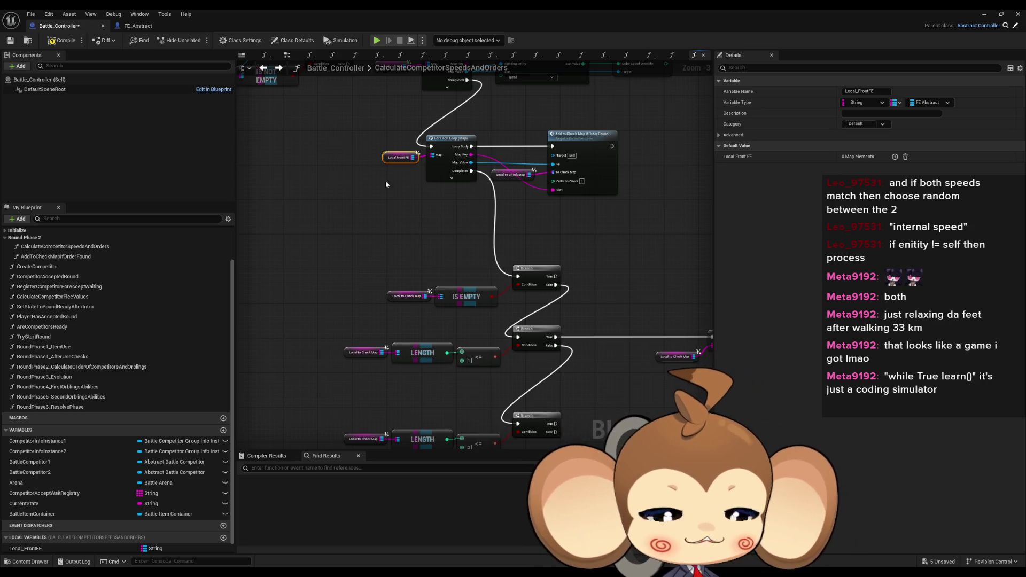
{"action": "left_click_drag", "start_coordinate": [601, 386], "coordinate": [514, 336]}
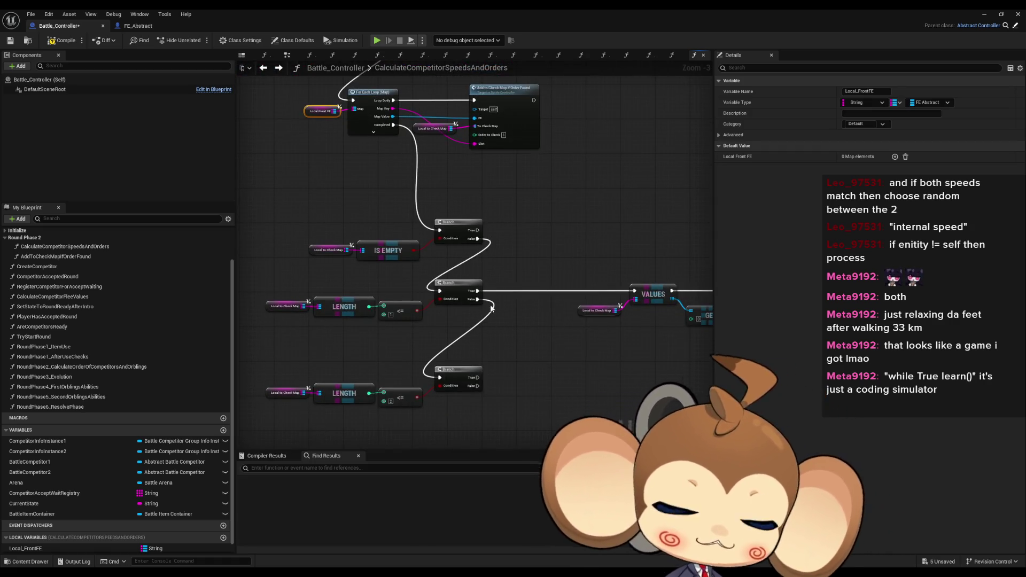
{"action": "mouse_move", "coordinate": [501, 328]}
{"action": "left_mouse_down"}
{"action": "mouse_move", "coordinate": [551, 229]}
{"action": "mouse_move", "coordinate": [543, 245]}
{"action": "mouse_move", "coordinate": [400, 305]}
{"action": "mouse_move", "coordinate": [436, 307]}
{"action": "mouse_move", "coordinate": [515, 280]}
{"action": "left_mouse_up"}
{"action": "scroll", "coordinate": [550, 228], "scroll_direction": "down", "scroll_amount": 1}
{"action": "scroll", "coordinate": [514, 280], "scroll_direction": "up", "scroll_amount": 1}
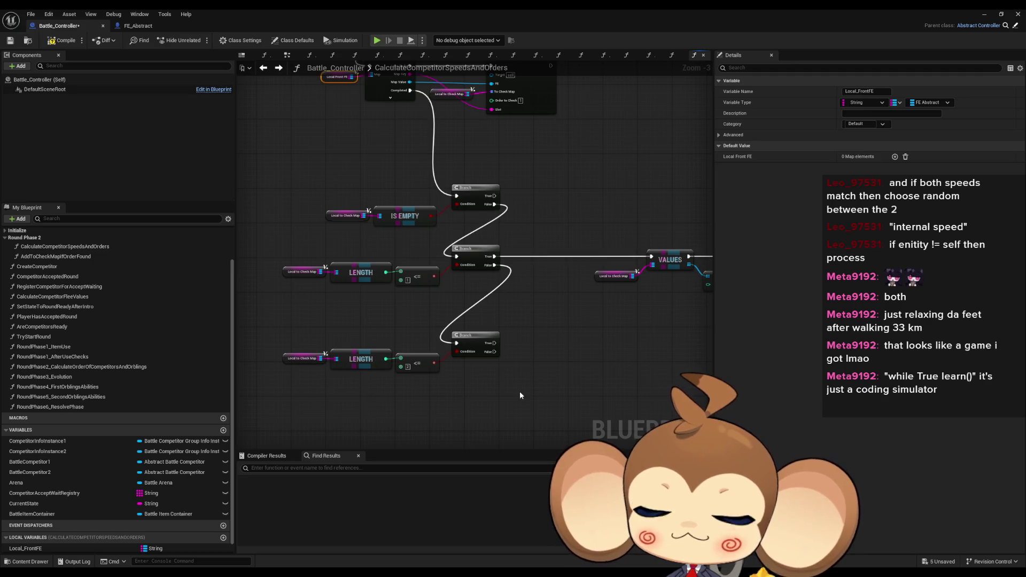
{"action": "left_click", "coordinate": [549, 283]}
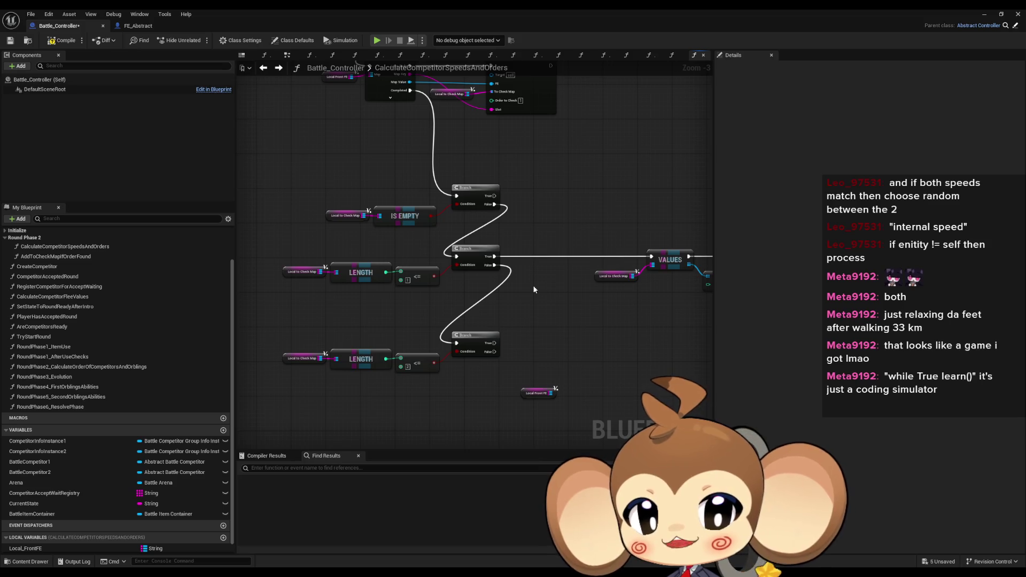
{"action": "scroll", "coordinate": [533, 290], "scroll_direction": "down", "scroll_amount": 1}
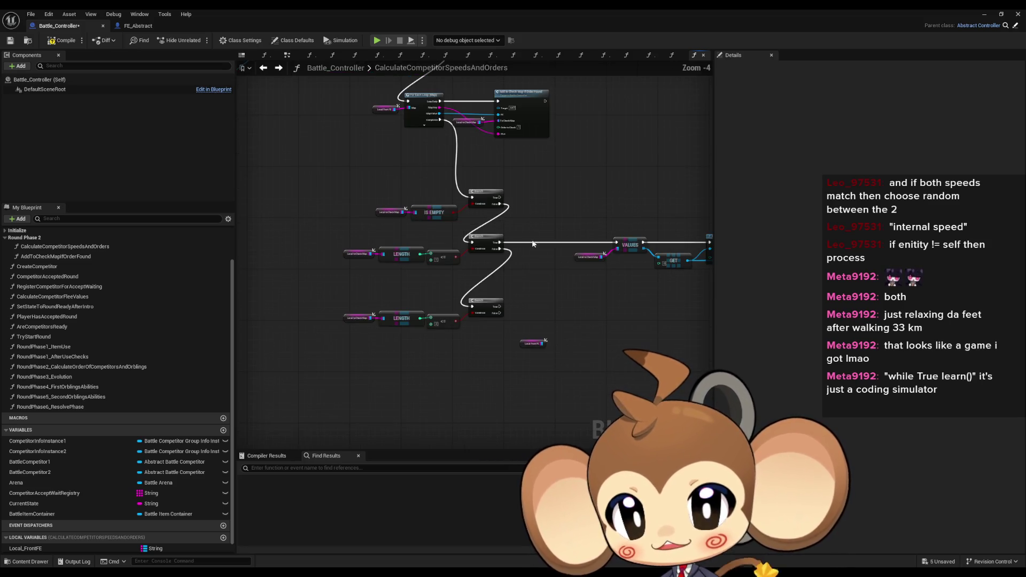
{"action": "scroll", "coordinate": [537, 289], "scroll_direction": "up", "scroll_amount": 2}
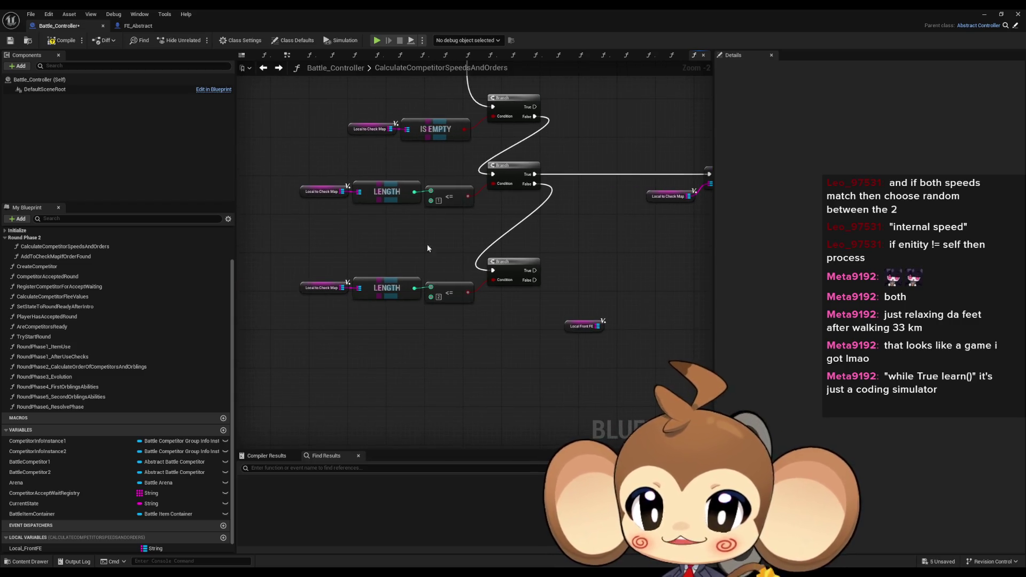
{"action": "left_click_drag", "start_coordinate": [277, 241], "coordinate": [538, 300]}
- Paste a copy of the last Length/<=/Branch row below it and set its comparison to 3
{"action": "key", "text": "ctrl+c"}
{"action": "key", "text": "ctrl+v"}
{"action": "mouse_move", "coordinate": [570, 344]}
{"action": "left_mouse_down"}
{"action": "mouse_move", "coordinate": [514, 355]}
{"action": "mouse_move", "coordinate": [513, 367]}
{"action": "left_mouse_up"}
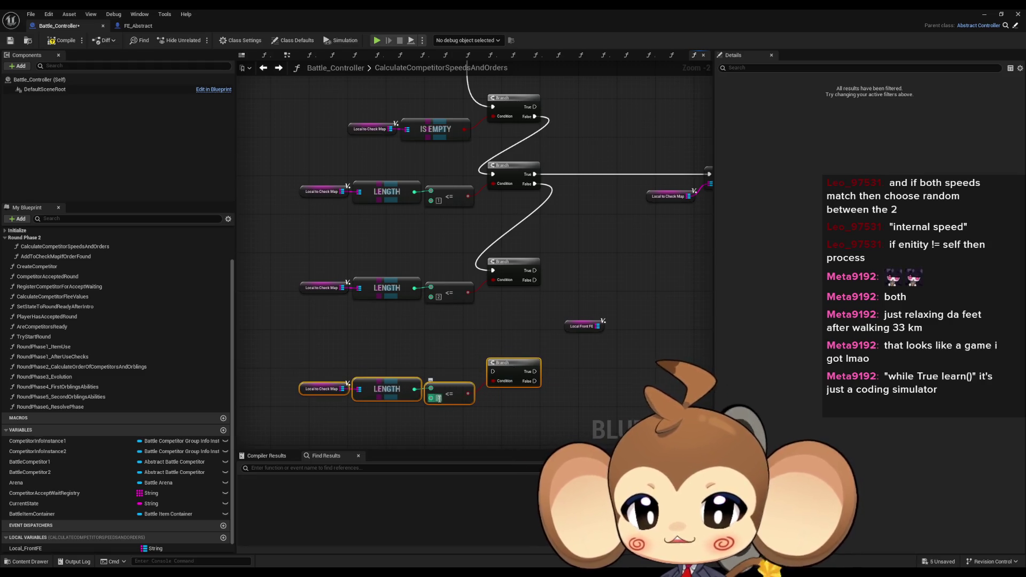
{"action": "type", "text": "3"}
{"action": "left_click", "coordinate": [553, 405]}
- Connect the new Branch's False output to the Local Front FE For Each Loop
{"action": "mouse_move", "coordinate": [605, 370]}
{"action": "left_mouse_down"}
{"action": "mouse_move", "coordinate": [584, 303]}
{"action": "mouse_move", "coordinate": [600, 252]}
{"action": "left_mouse_up"}
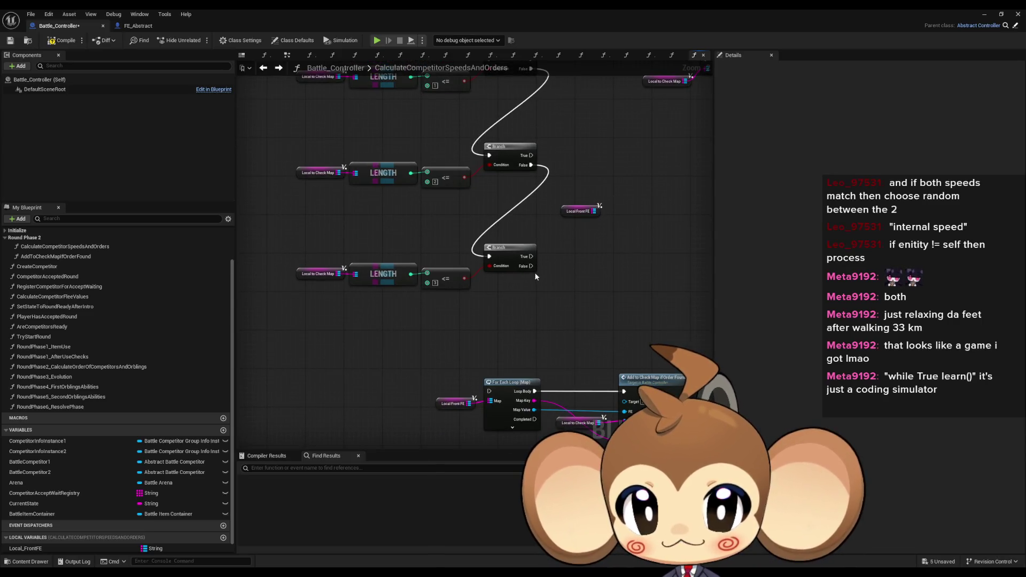
{"action": "left_click_drag", "start_coordinate": [531, 265], "coordinate": [489, 391]}
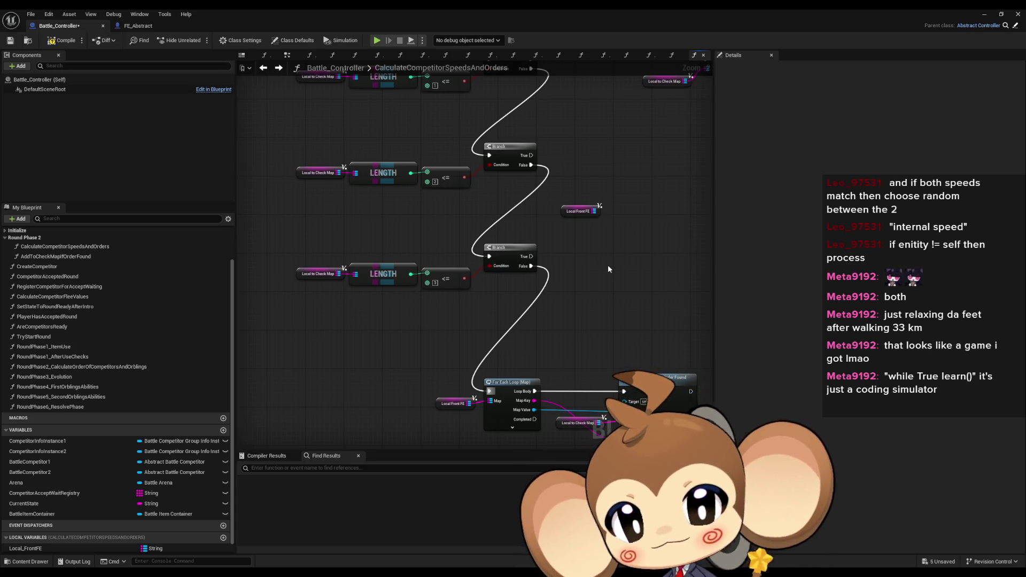
{"action": "scroll", "coordinate": [582, 186], "scroll_direction": "down", "scroll_amount": 6}
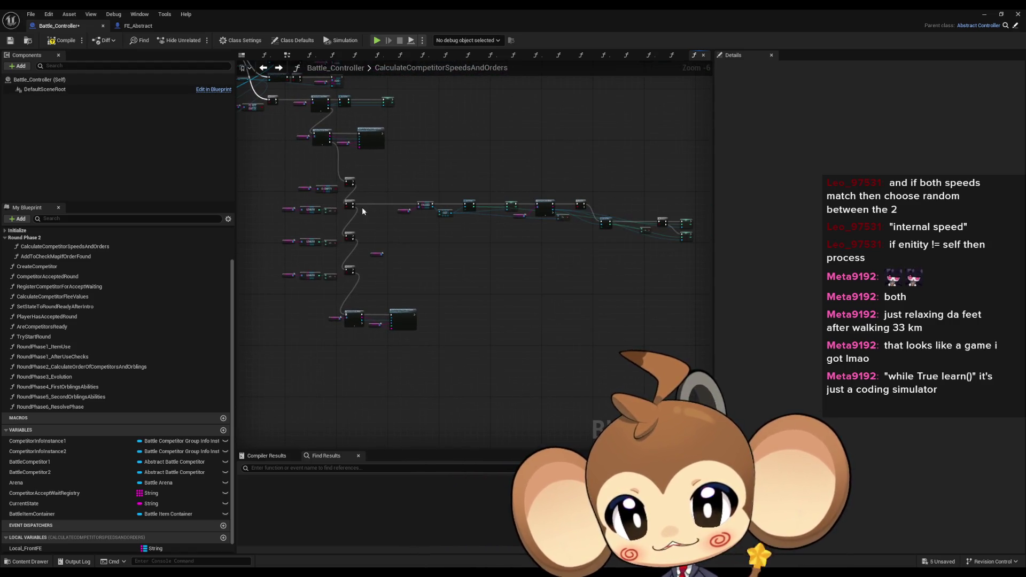
{"action": "scroll", "coordinate": [362, 211], "scroll_direction": "up", "scroll_amount": 5}
{"action": "scroll", "coordinate": [597, 423], "scroll_direction": "down", "scroll_amount": 4}
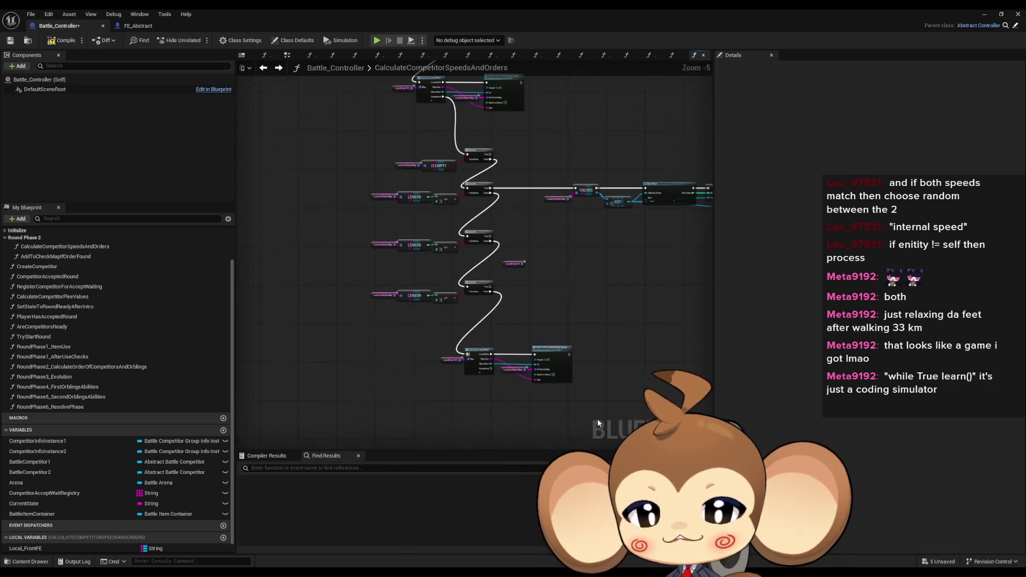
{"action": "scroll", "coordinate": [591, 427], "scroll_direction": "down", "scroll_amount": 2}
{"action": "scroll", "coordinate": [588, 428], "scroll_direction": "up", "scroll_amount": 2}
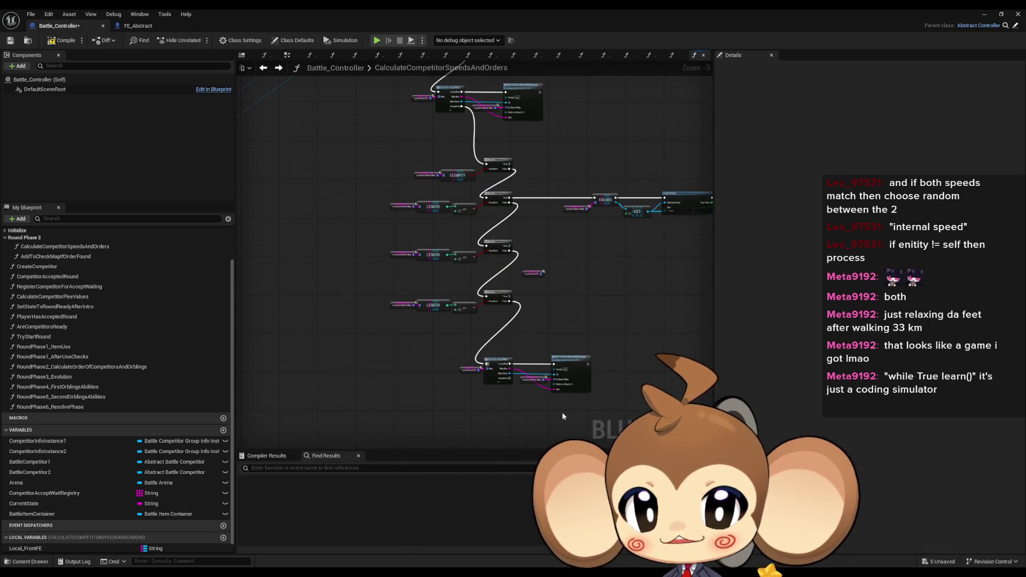
{"action": "left_click_drag", "start_coordinate": [563, 415], "coordinate": [442, 405]}
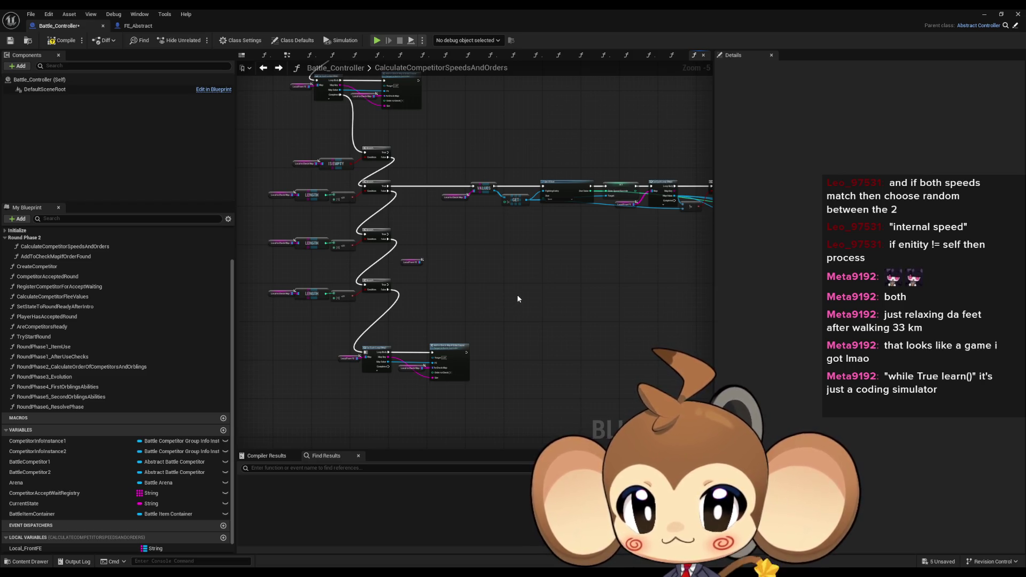
{"action": "left_click_drag", "start_coordinate": [519, 297], "coordinate": [367, 309]}
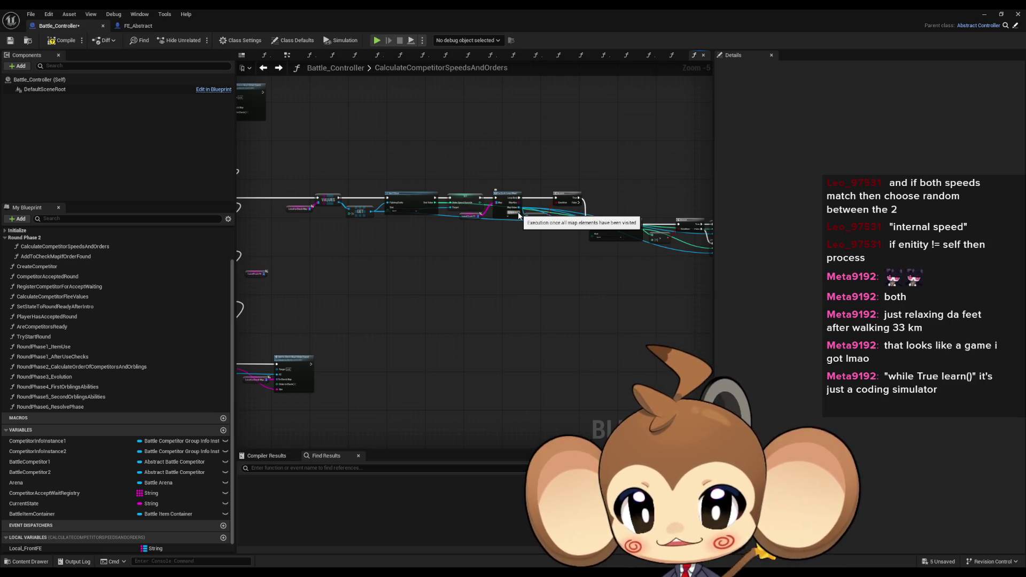
- Wire the right For Each Loop's Completed pin into the bottom Local Front FE loop
{"action": "mouse_move", "coordinate": [517, 214]}
{"action": "left_mouse_down"}
{"action": "mouse_move", "coordinate": [347, 360]}
{"action": "mouse_move", "coordinate": [365, 366]}
{"action": "left_mouse_up"}
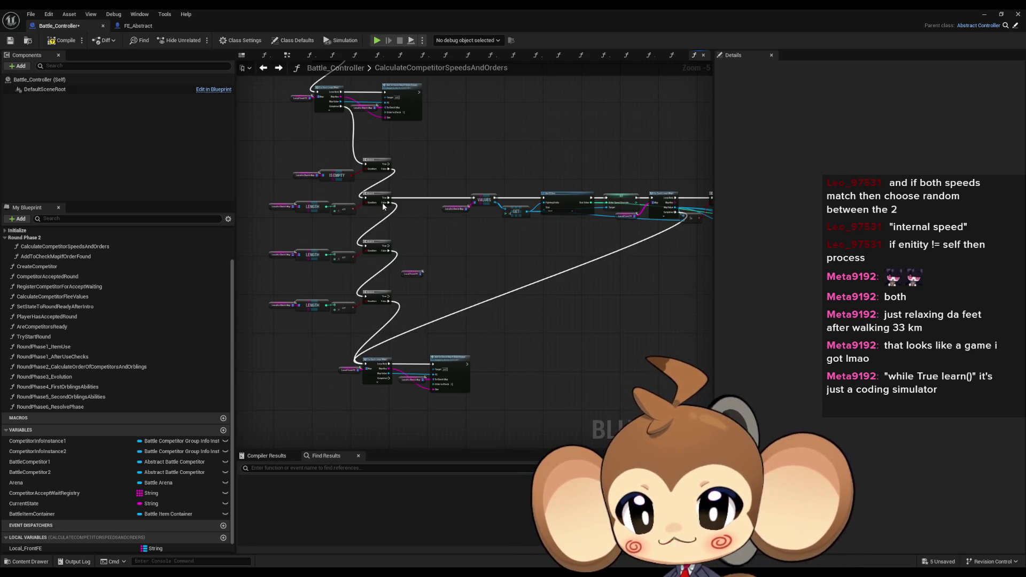
{"action": "scroll", "coordinate": [358, 173], "scroll_direction": "up", "scroll_amount": 2}
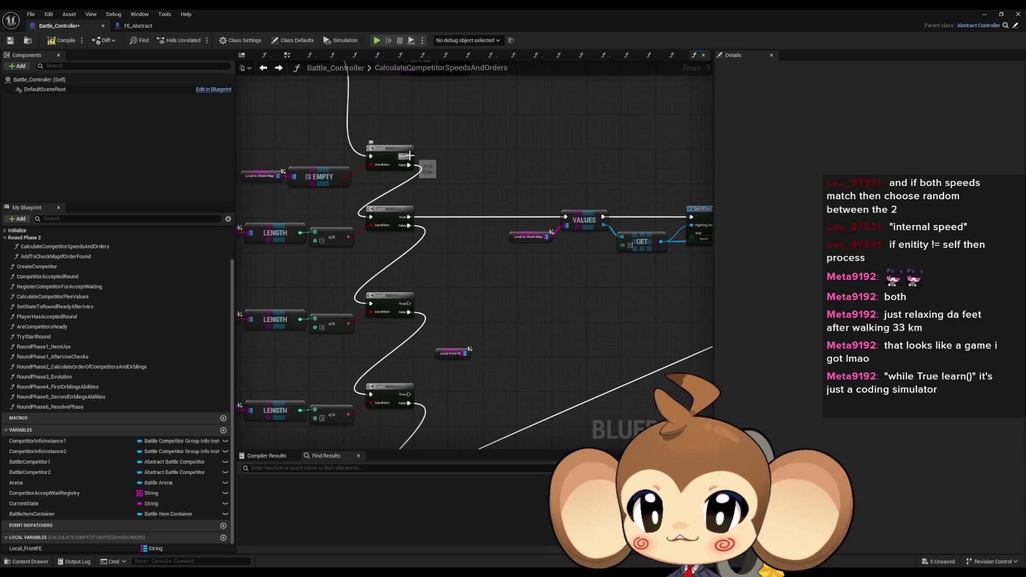
{"action": "mouse_move", "coordinate": [409, 156]}
{"action": "left_mouse_down"}
{"action": "mouse_move", "coordinate": [477, 193]}
{"action": "mouse_move", "coordinate": [454, 427]}
{"action": "mouse_move", "coordinate": [446, 379]}
{"action": "mouse_move", "coordinate": [445, 390]}
{"action": "left_mouse_up"}
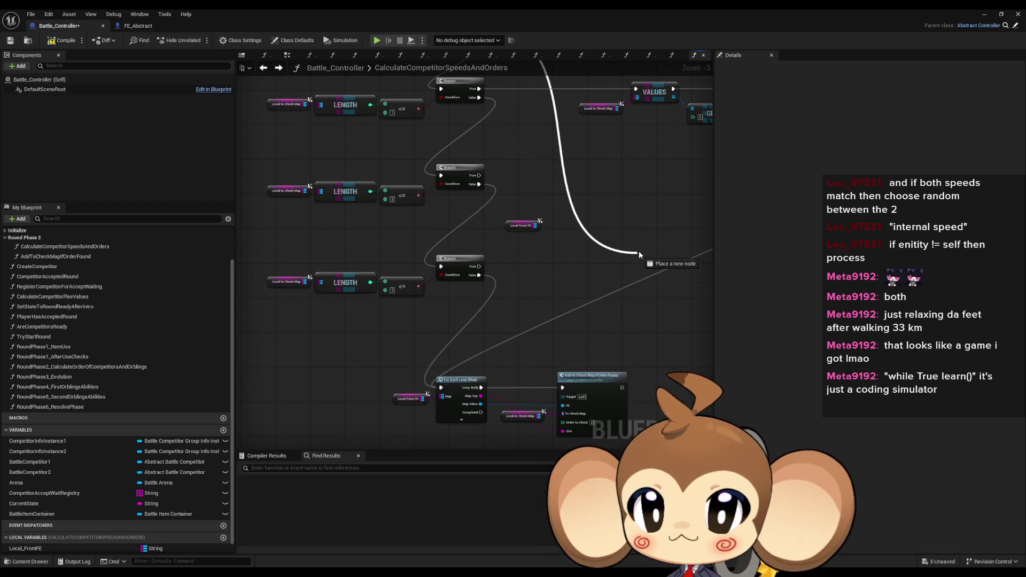
{"action": "scroll", "coordinate": [601, 154], "scroll_direction": "down", "scroll_amount": 2}
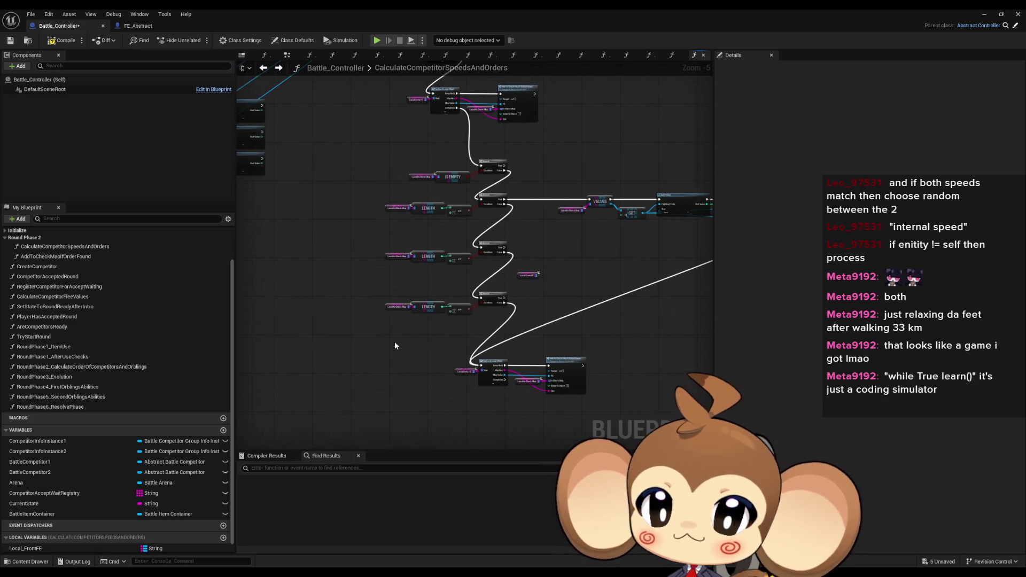
- Paste a copy of a Length check row and attach a three-output Sequence to its Branch
{"action": "left_click_drag", "start_coordinate": [364, 277], "coordinate": [507, 319]}
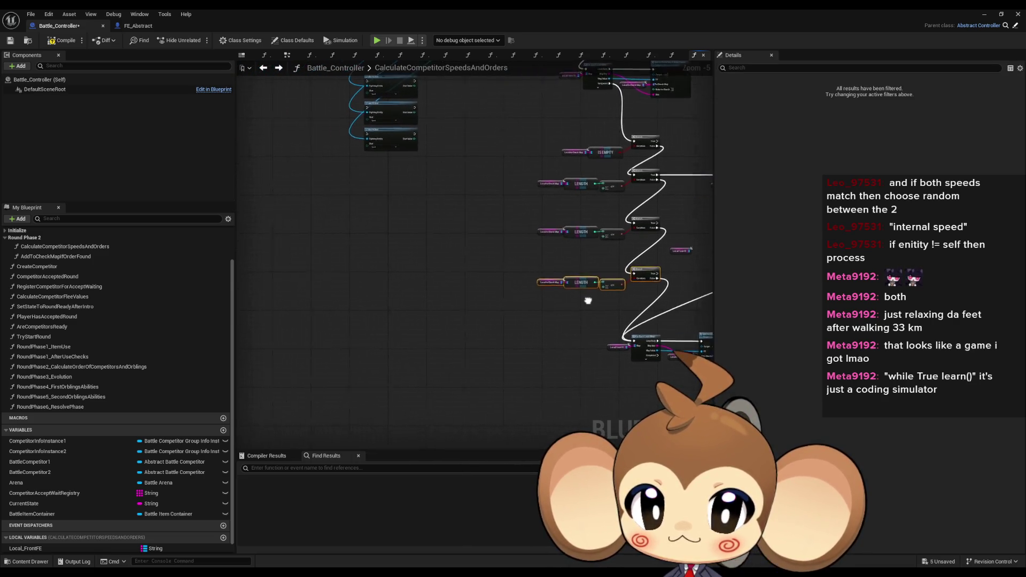
{"action": "key", "text": "ctrl+v"}
{"action": "mouse_move", "coordinate": [440, 303]}
{"action": "left_mouse_down"}
{"action": "mouse_move", "coordinate": [393, 291]}
{"action": "mouse_move", "coordinate": [382, 276]}
{"action": "mouse_move", "coordinate": [424, 317]}
{"action": "mouse_move", "coordinate": [415, 315]}
{"action": "left_mouse_up"}
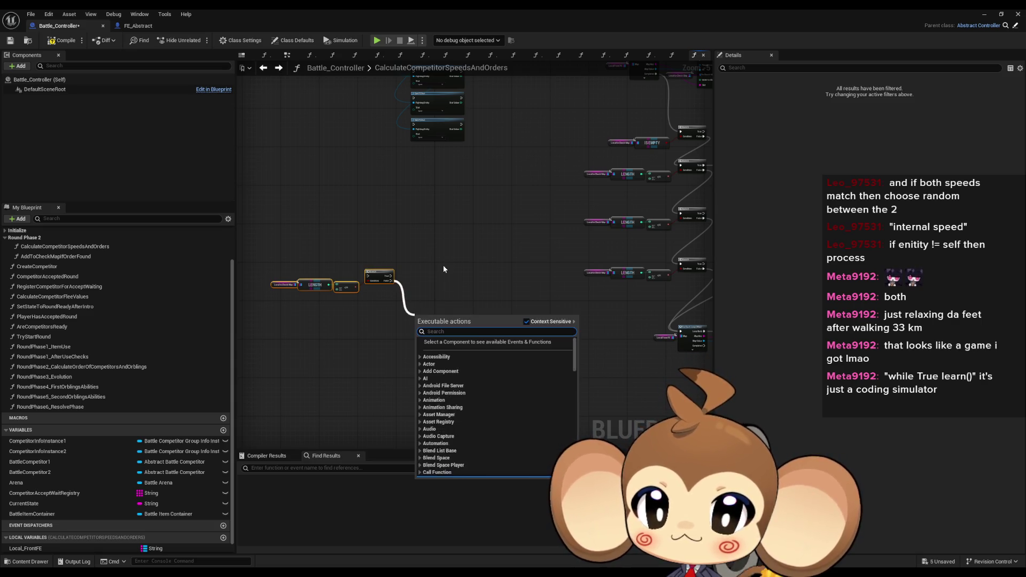
{"action": "type", "text": "seq"}
{"action": "key", "text": "Return"}
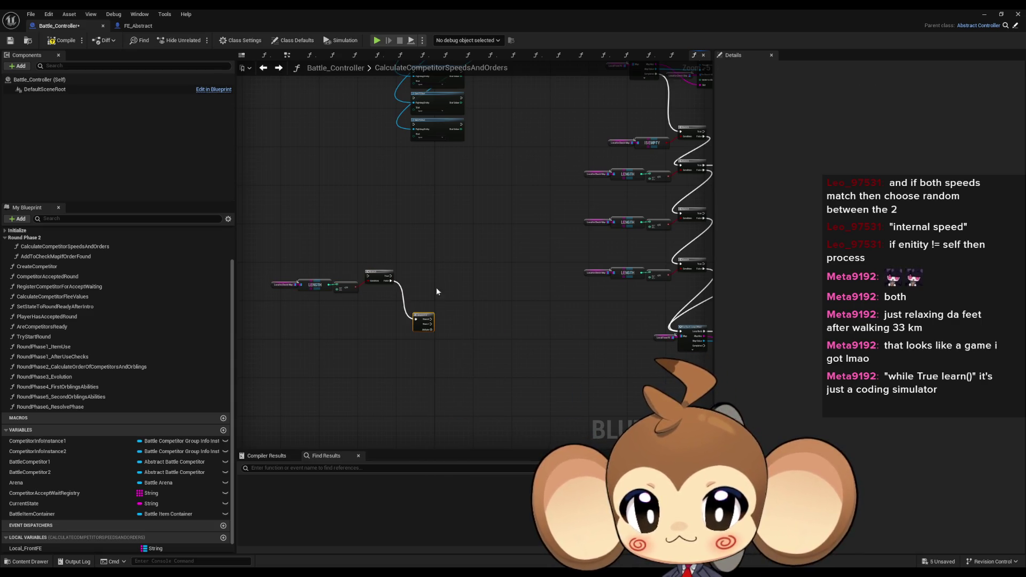
{"action": "left_click", "coordinate": [427, 330]}
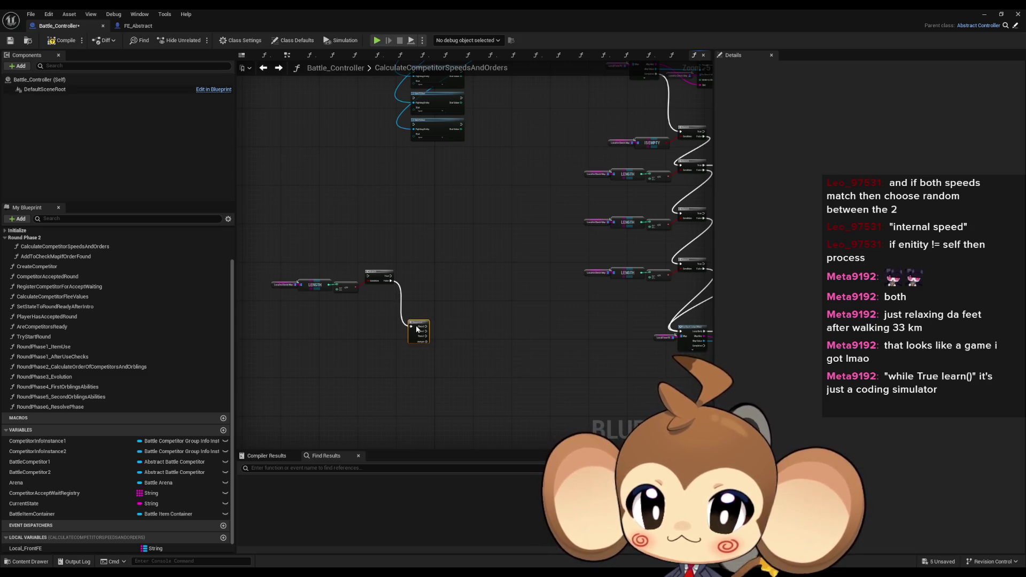
{"action": "left_click_drag", "start_coordinate": [425, 314], "coordinate": [417, 324]}
- Route the Is Empty Branch's True output into the bottom For Each Loop
{"action": "mouse_move", "coordinate": [476, 299]}
{"action": "left_mouse_down"}
{"action": "mouse_move", "coordinate": [394, 290]}
{"action": "mouse_move", "coordinate": [413, 284]}
{"action": "left_mouse_up"}
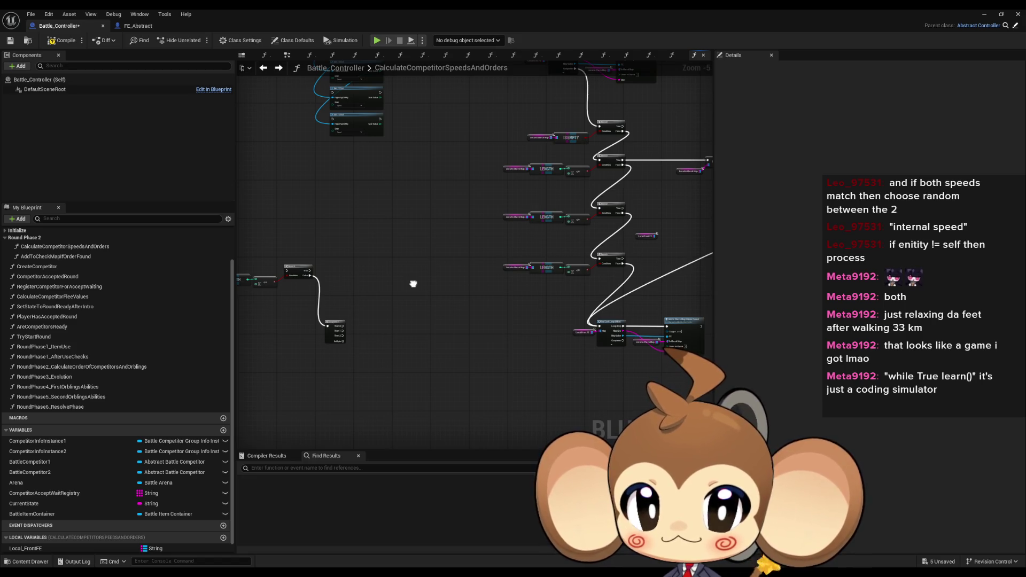
{"action": "left_click_drag", "start_coordinate": [496, 255], "coordinate": [357, 256]}
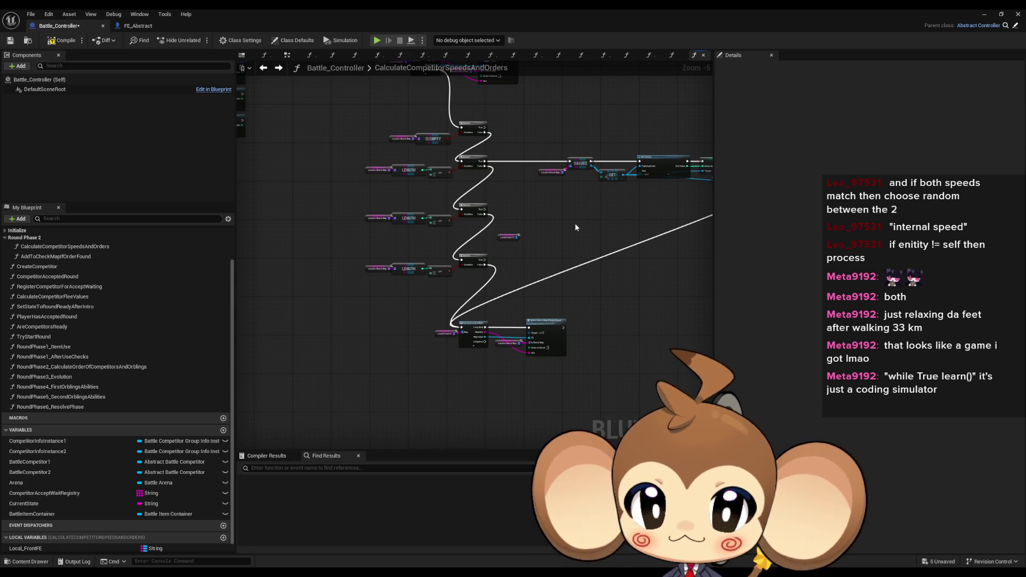
{"action": "left_click_drag", "start_coordinate": [575, 223], "coordinate": [516, 250]}
{"action": "scroll", "coordinate": [451, 183], "scroll_direction": "up", "scroll_amount": 1}
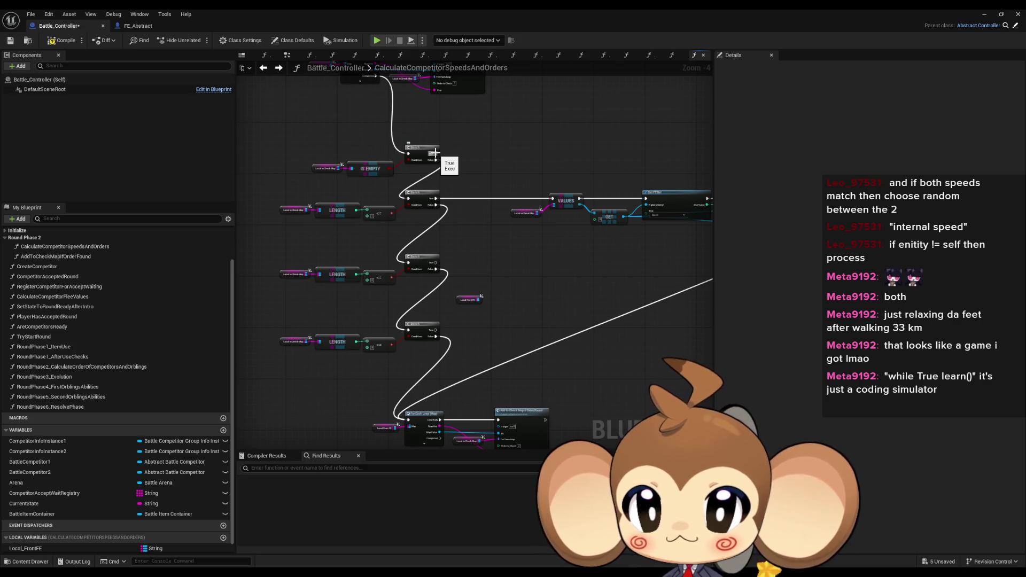
{"action": "mouse_move", "coordinate": [435, 153]}
{"action": "left_mouse_down"}
{"action": "mouse_move", "coordinate": [449, 157]}
{"action": "mouse_move", "coordinate": [477, 322]}
{"action": "mouse_move", "coordinate": [408, 420]}
{"action": "left_mouse_up"}
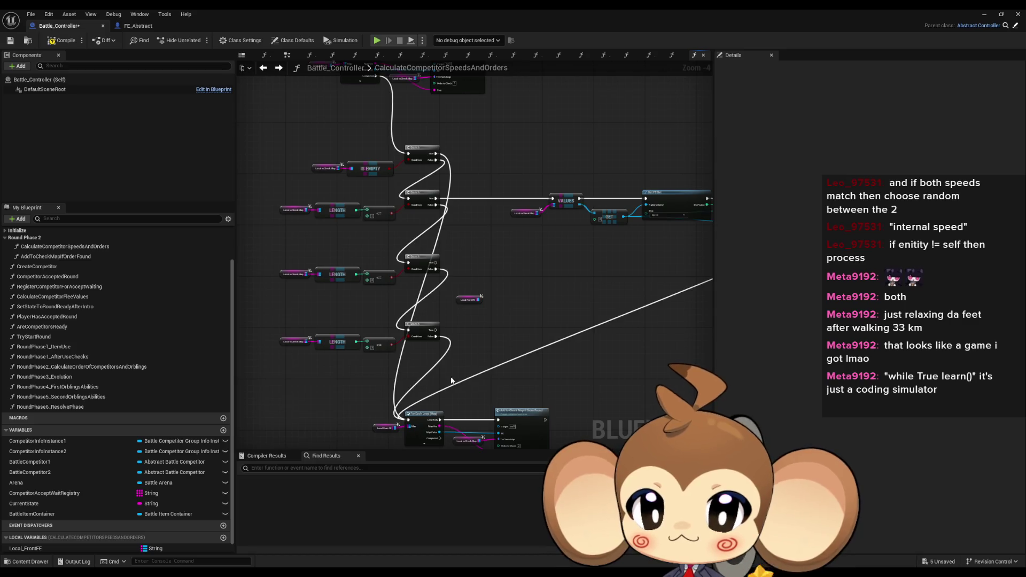
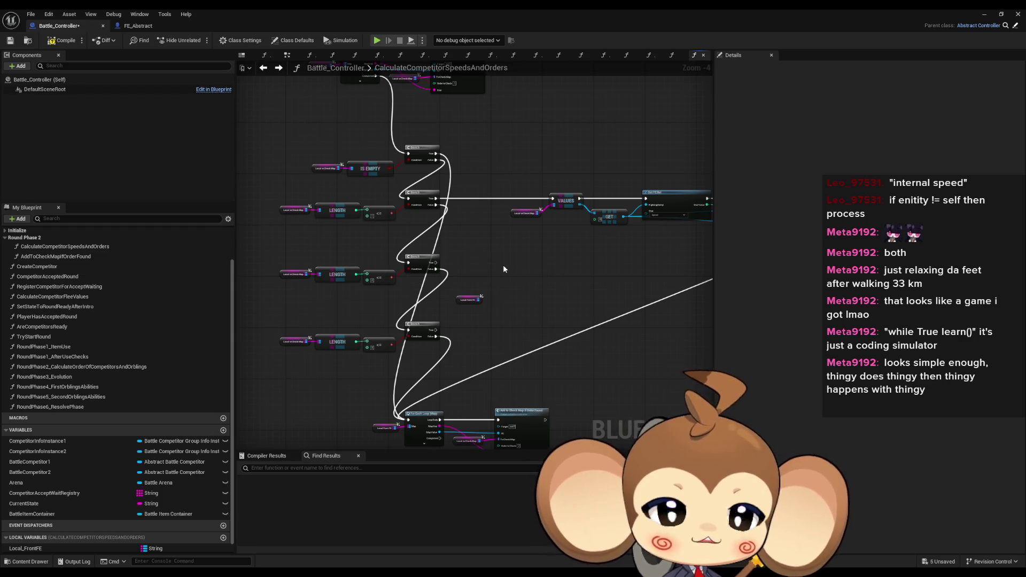
- Comment the top empty-map branch: 'if nothing to check, overrides will take over from top'
{"action": "scroll", "coordinate": [502, 268], "scroll_direction": "up", "scroll_amount": 1}
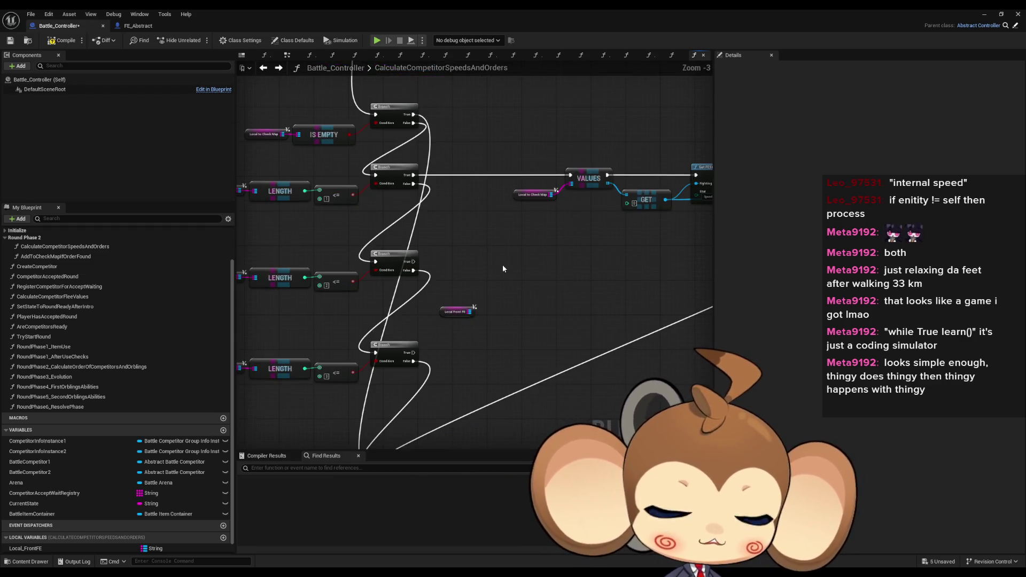
{"action": "scroll", "coordinate": [481, 274], "scroll_direction": "down", "scroll_amount": 1}
{"action": "mouse_move", "coordinate": [476, 274]}
{"action": "left_mouse_down"}
{"action": "mouse_move", "coordinate": [446, 263]}
{"action": "mouse_move", "coordinate": [156, 251]}
{"action": "left_mouse_up"}
{"action": "mouse_move", "coordinate": [617, 225]}
{"action": "left_mouse_down"}
{"action": "mouse_move", "coordinate": [376, 246]}
{"action": "mouse_move", "coordinate": [582, 280]}
{"action": "left_mouse_up"}
{"action": "scroll", "coordinate": [390, 223], "scroll_direction": "up", "scroll_amount": 3}
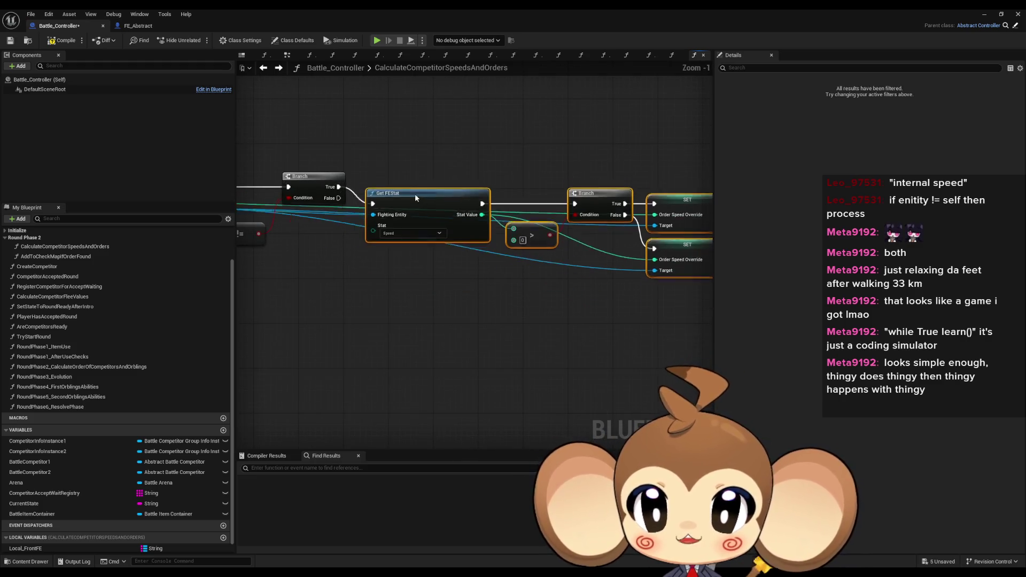
{"action": "left_click", "coordinate": [396, 302]}
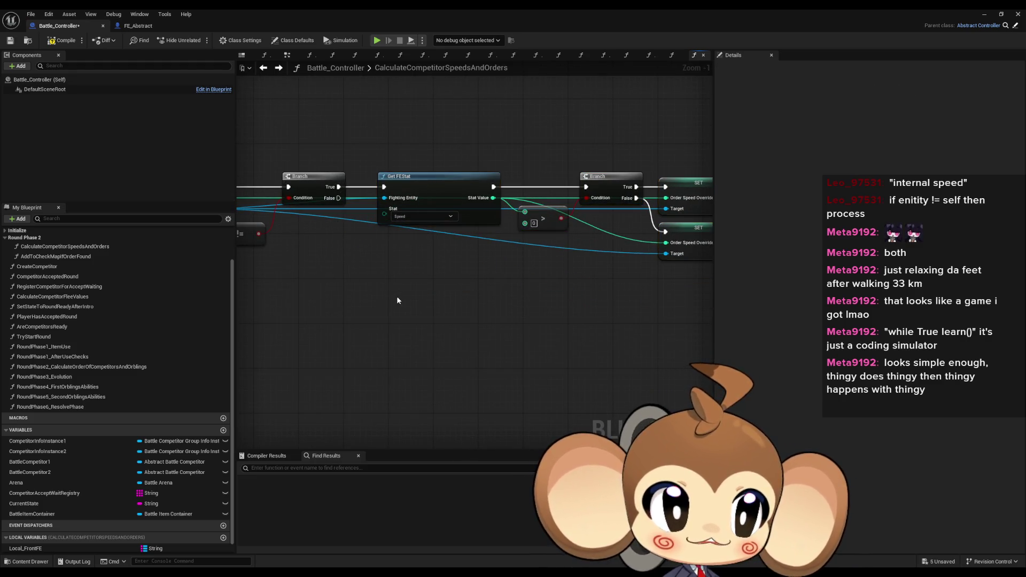
{"action": "scroll", "coordinate": [411, 283], "scroll_direction": "down", "scroll_amount": 1}
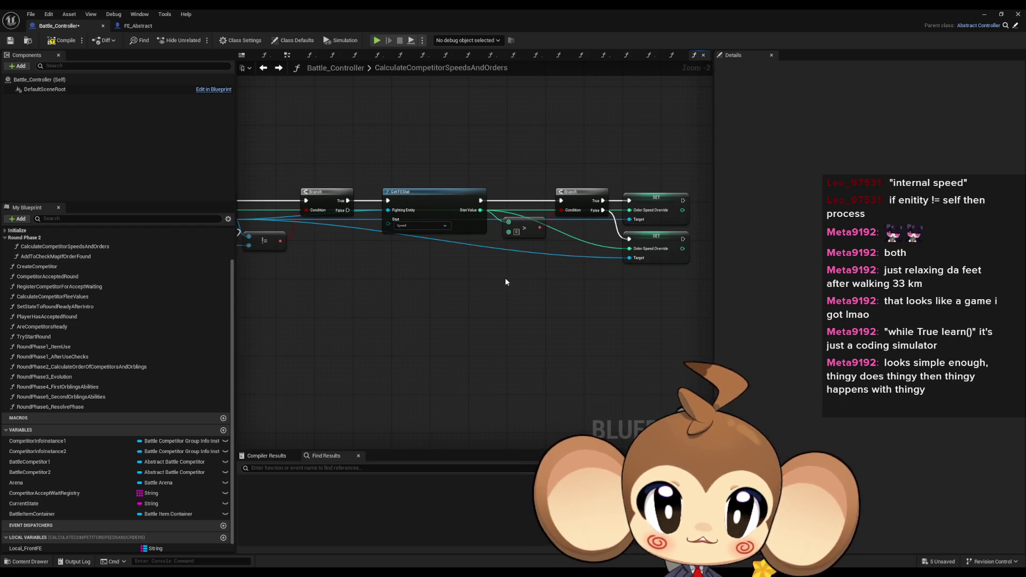
{"action": "scroll", "coordinate": [505, 282], "scroll_direction": "down", "scroll_amount": 2}
{"action": "mouse_move", "coordinate": [506, 281]}
{"action": "left_mouse_down"}
{"action": "mouse_move", "coordinate": [463, 252]}
{"action": "mouse_move", "coordinate": [560, 287]}
{"action": "mouse_move", "coordinate": [696, 287]}
{"action": "left_mouse_up"}
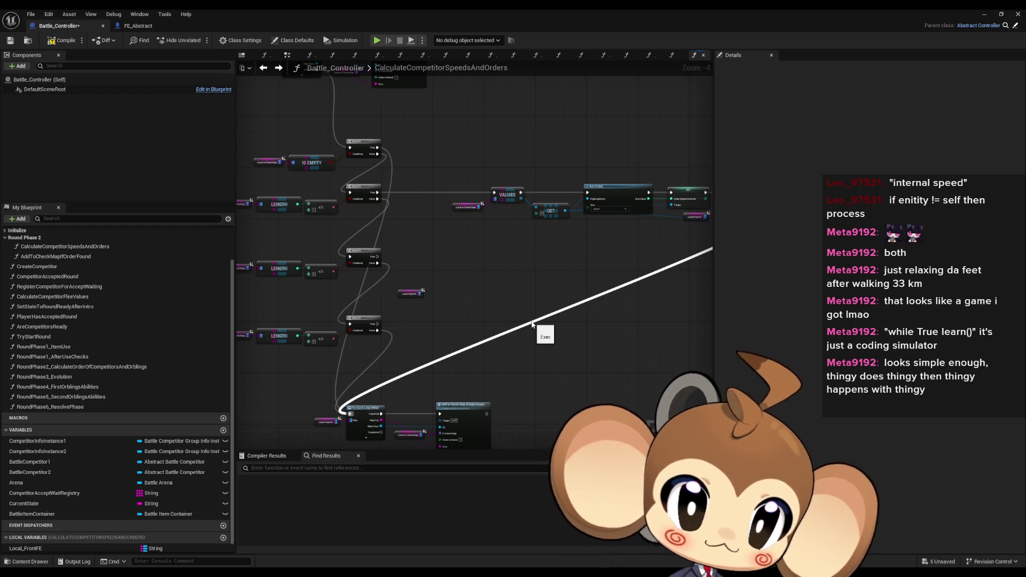
{"action": "mouse_move", "coordinate": [486, 290]}
{"action": "left_mouse_down"}
{"action": "mouse_move", "coordinate": [550, 267]}
{"action": "mouse_move", "coordinate": [533, 273]}
{"action": "left_mouse_up"}
{"action": "scroll", "coordinate": [447, 261], "scroll_direction": "up", "scroll_amount": 1}
{"action": "scroll", "coordinate": [577, 262], "scroll_direction": "down", "scroll_amount": 1}
{"action": "scroll", "coordinate": [511, 269], "scroll_direction": "up", "scroll_amount": 1}
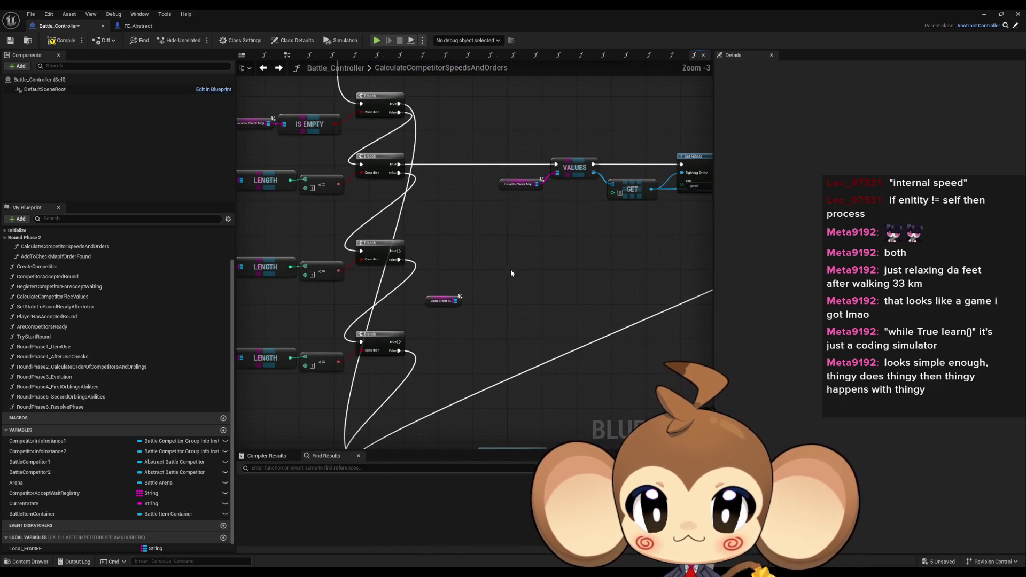
{"action": "left_click_drag", "start_coordinate": [489, 261], "coordinate": [560, 327]}
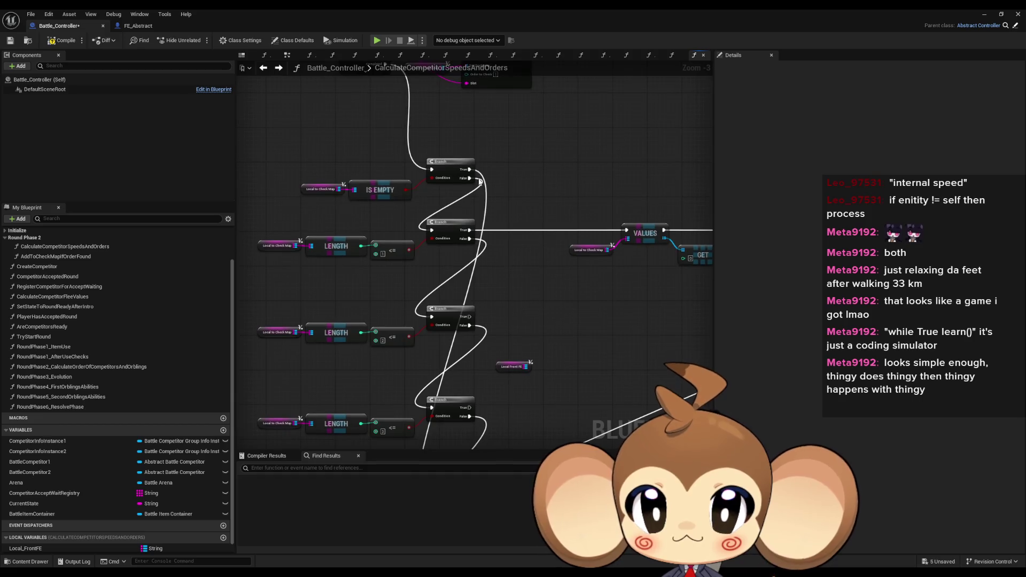
{"action": "left_click", "coordinate": [431, 158]}
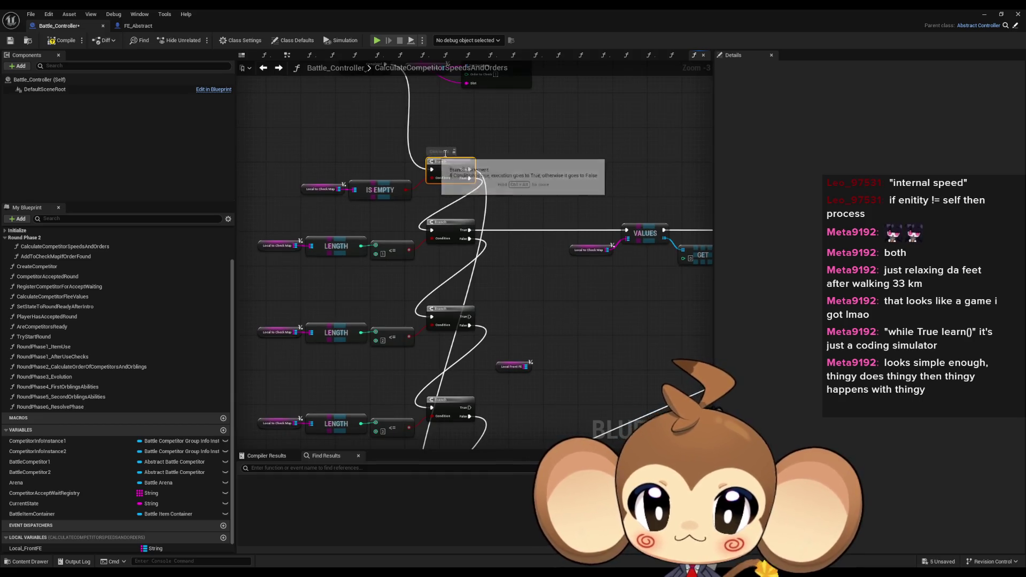
{"action": "left_click", "coordinate": [434, 154]}
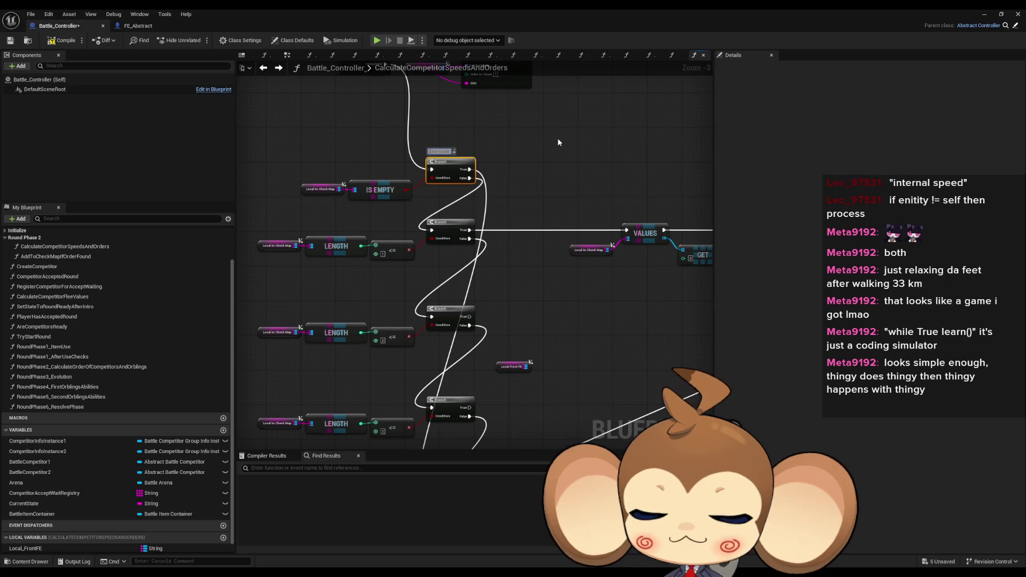
{"action": "key", "text": "Escape"}
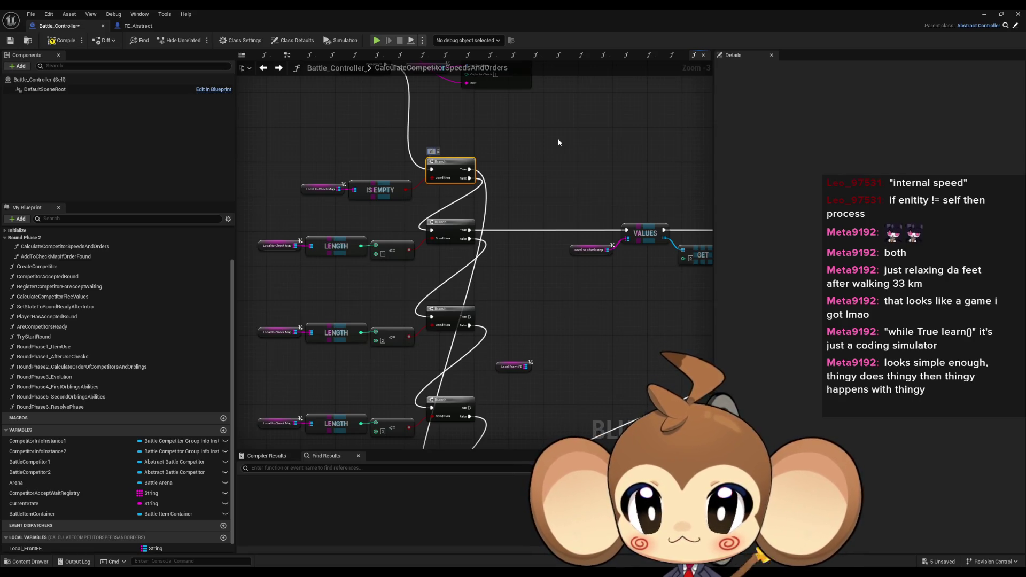
{"action": "type", "text": "if nothing to"}
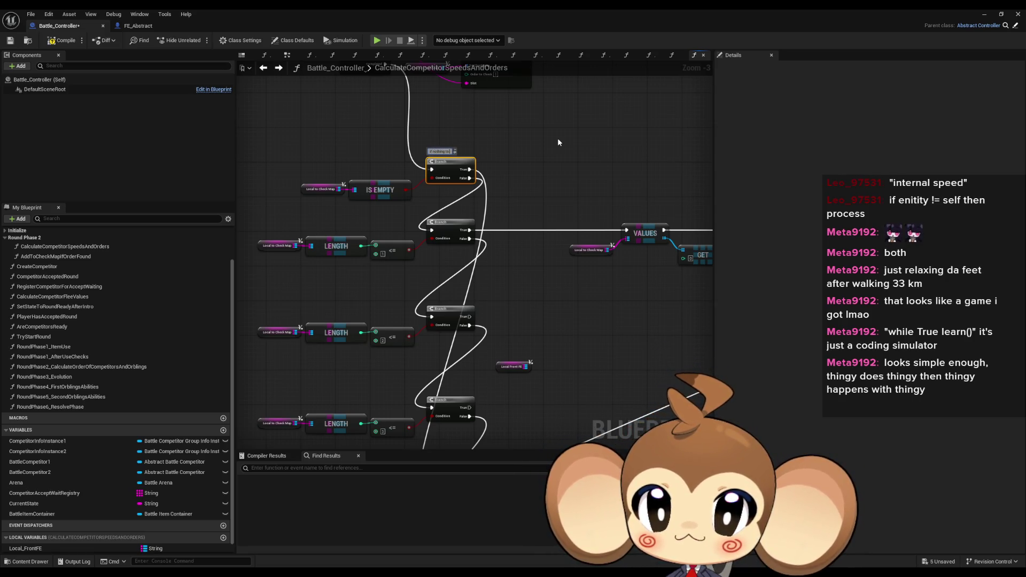
{"action": "type", "text": " check, ove"}
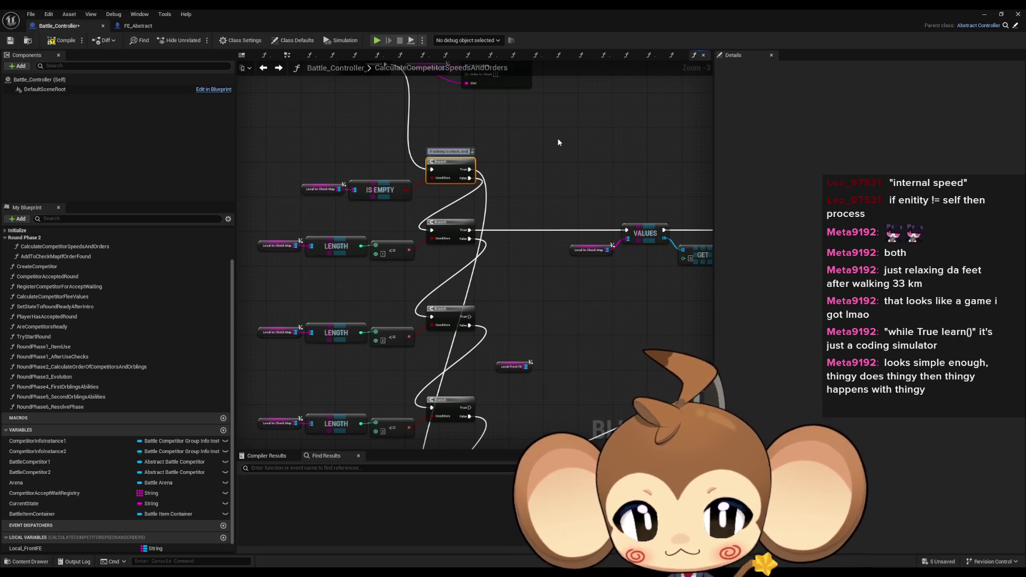
{"action": "type", "text": "rrides wil"}
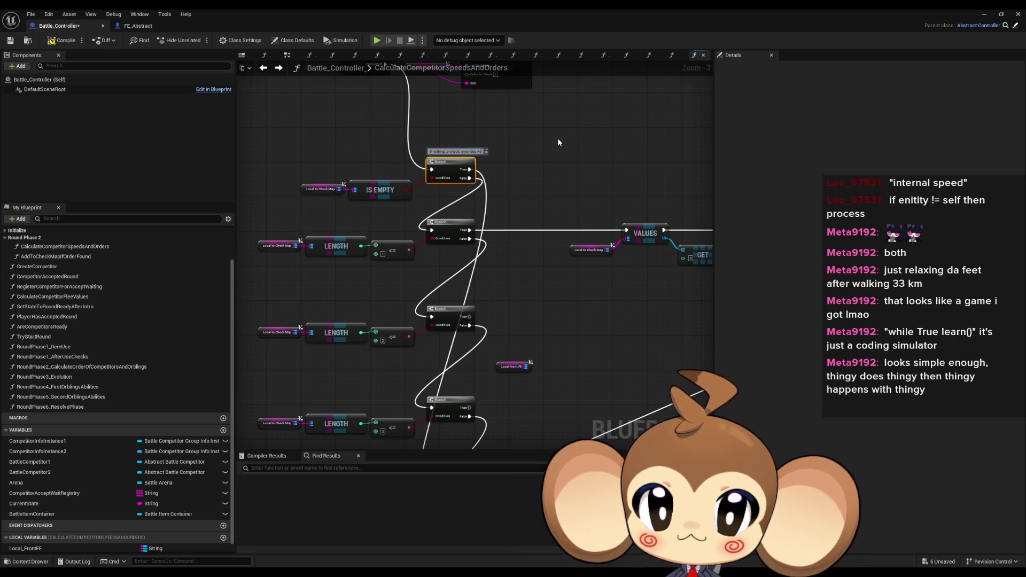
{"action": "type", "text": "l take over f"}
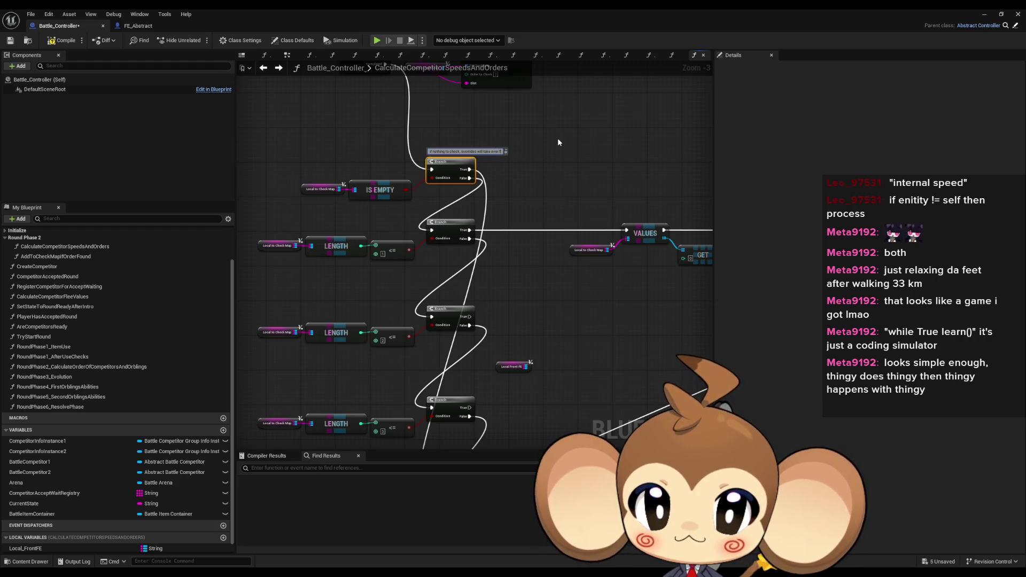
{"action": "type", "text": "rom top"}
{"action": "key", "text": "Return"}
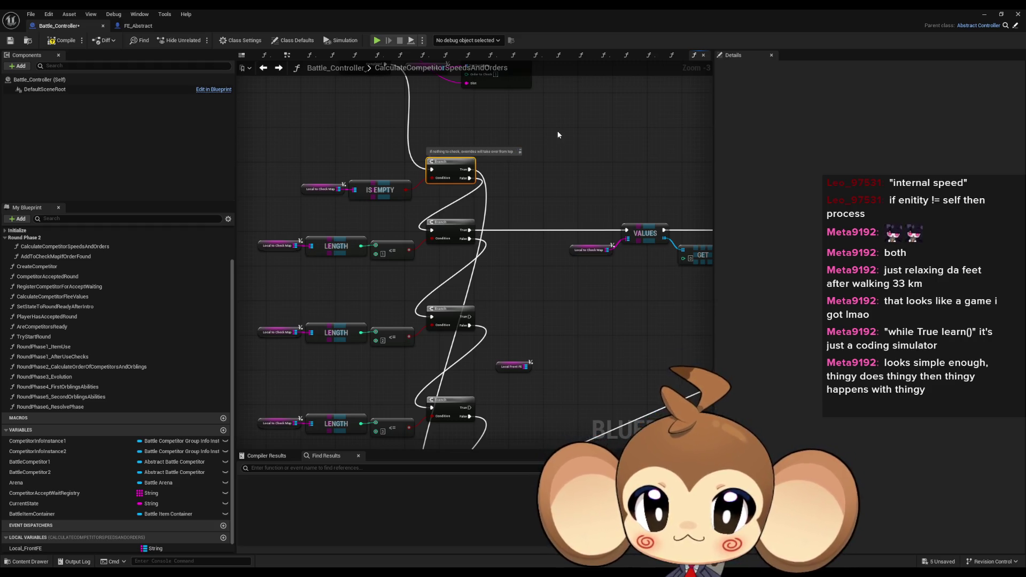
- Comment the second and third branches 'one manual order found' and '2 manual order found'
{"action": "left_click", "coordinate": [441, 222]}
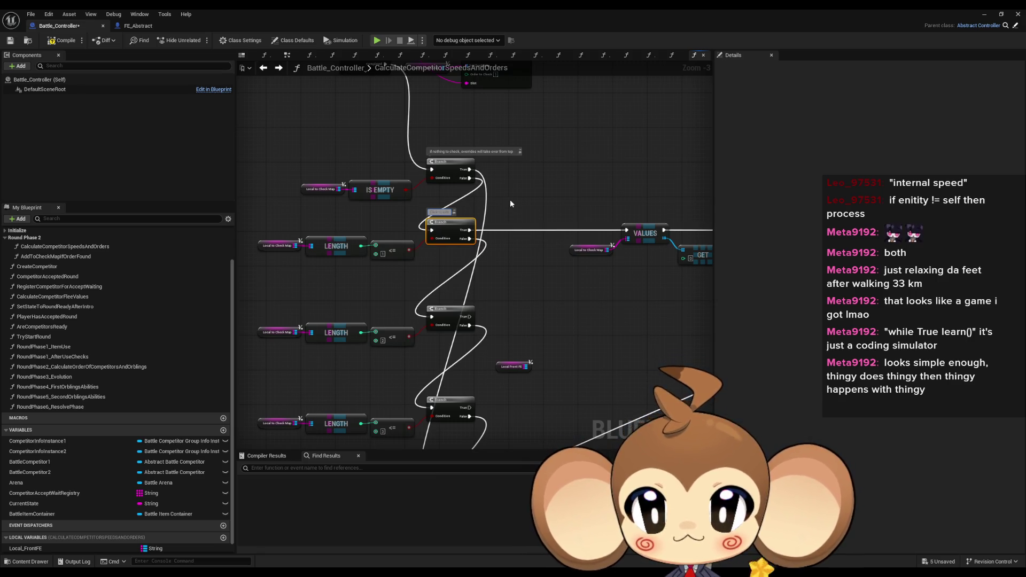
{"action": "type", "text": "one leftanual order fo"}
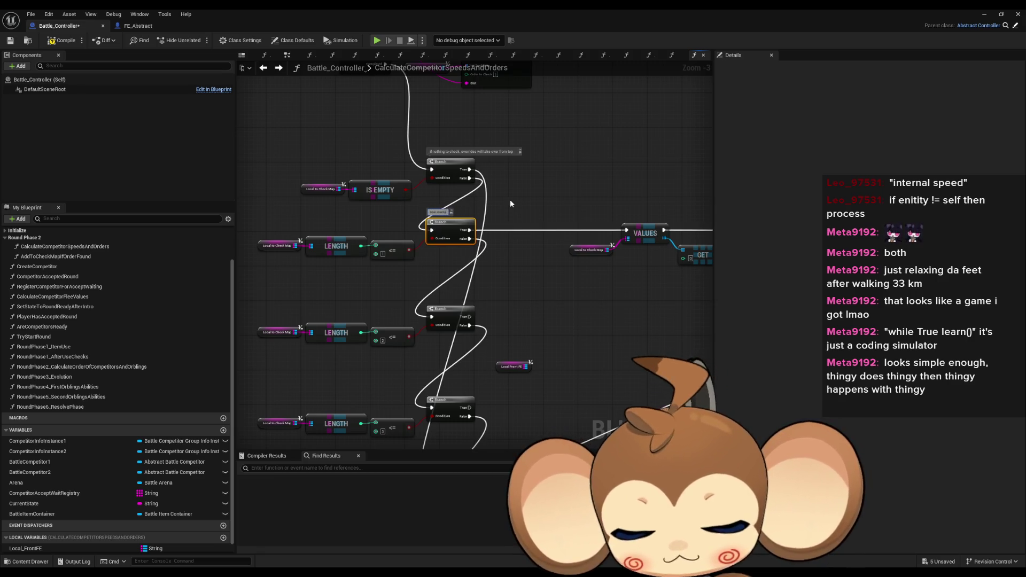
{"action": "type", "text": "und"}
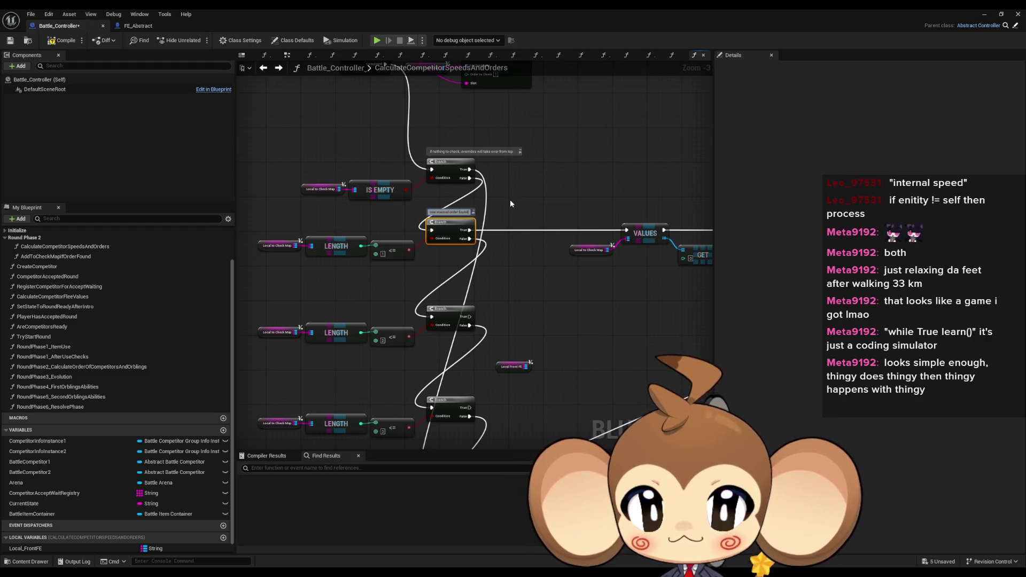
{"action": "key", "text": "Return"}
{"action": "left_click", "coordinate": [434, 309]}
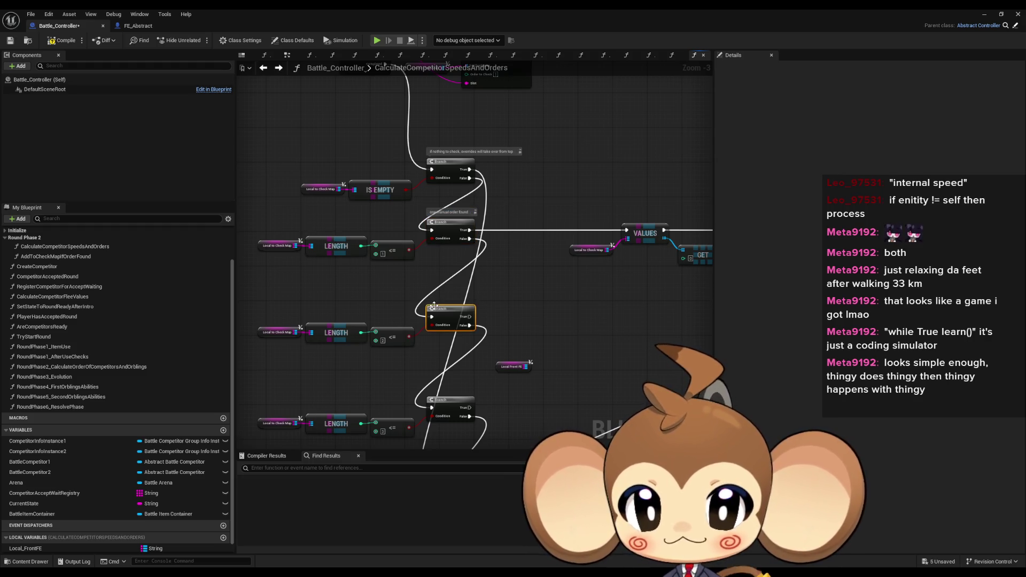
{"action": "left_click", "coordinate": [434, 303]}
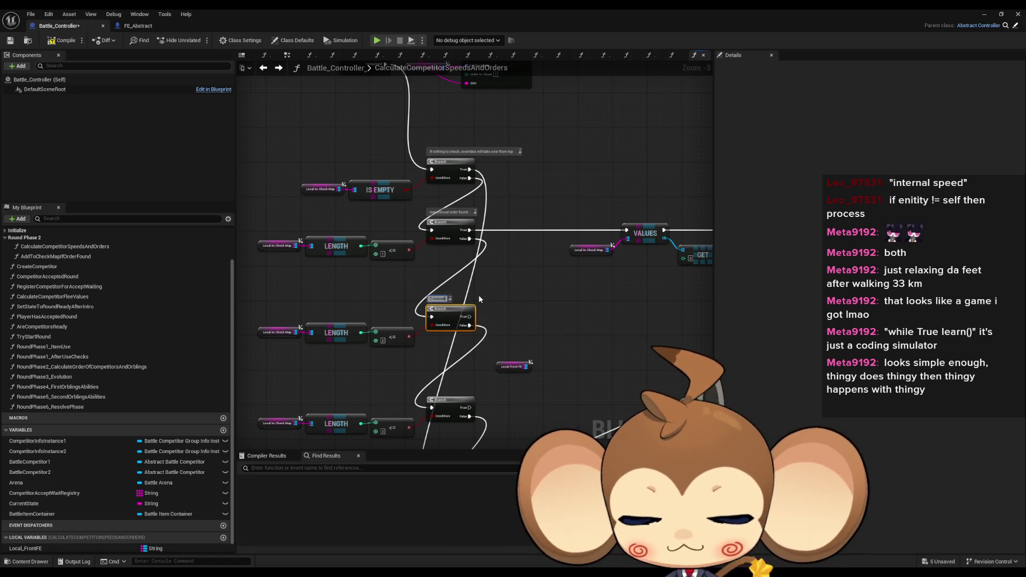
{"action": "type", "text": "found"}
{"action": "key", "text": "Return"}
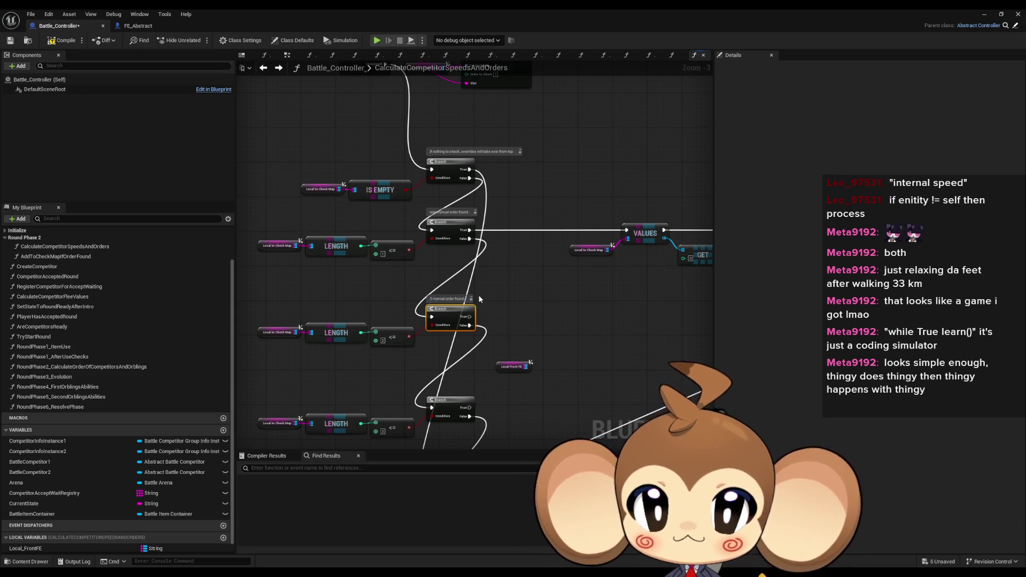
- Comment the fourth branch '3 manual order found, overrides take over…', correcting 'ar' to 'are'
{"action": "left_click", "coordinate": [452, 338]}
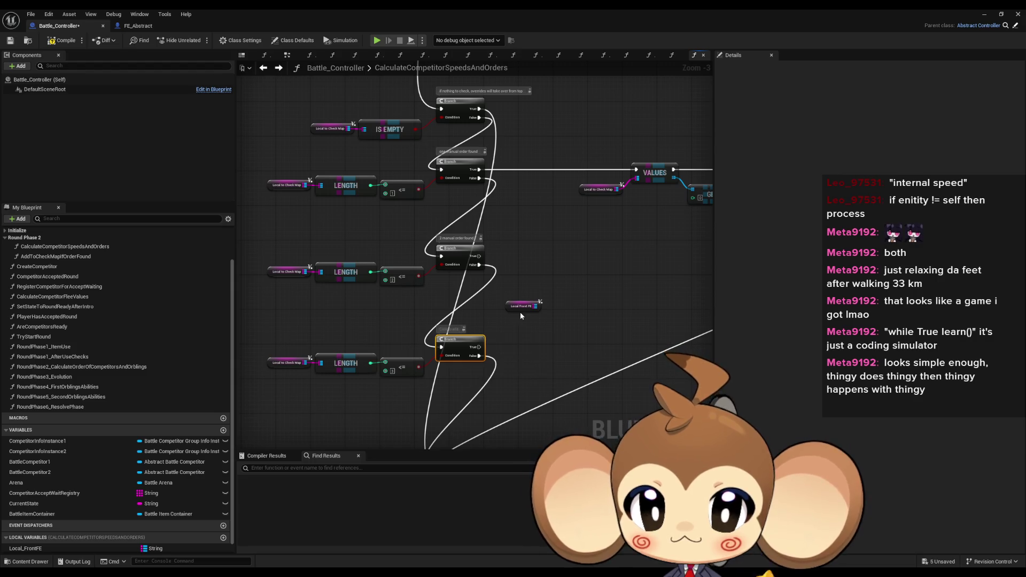
{"action": "type", "text": "3 manual"}
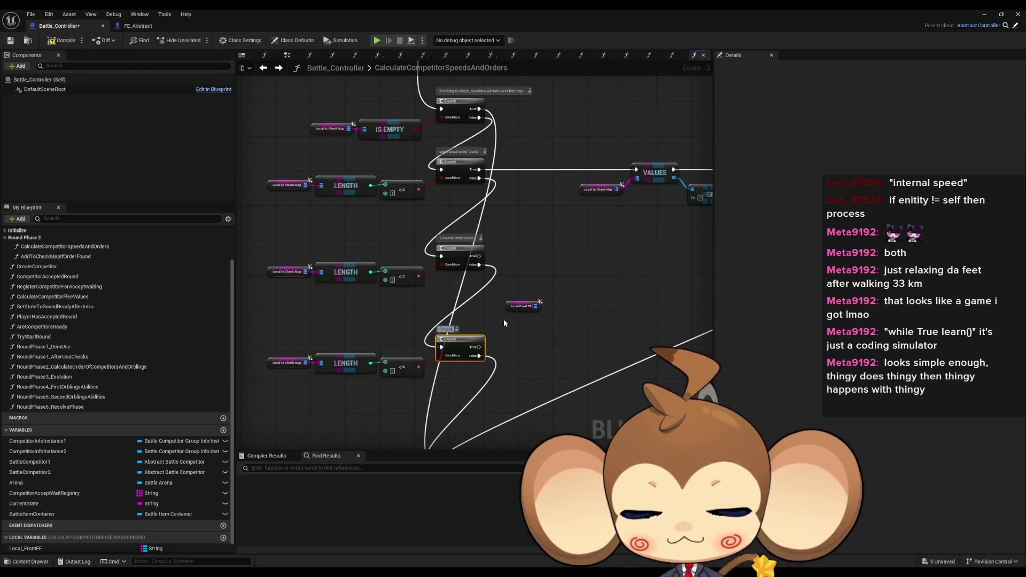
{"action": "type", "text": " order found, overides from"}
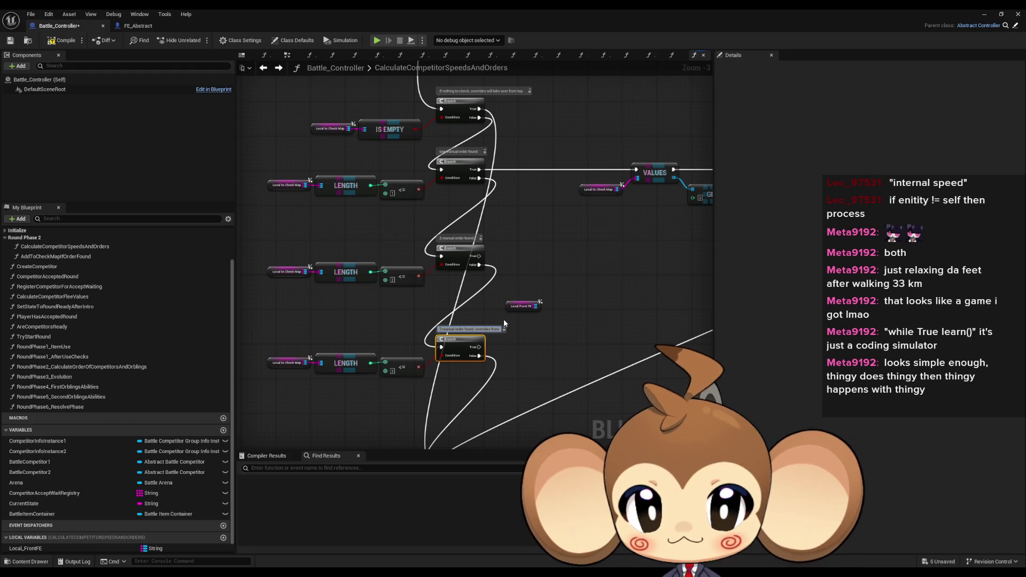
{"action": "type", "text": " top"}
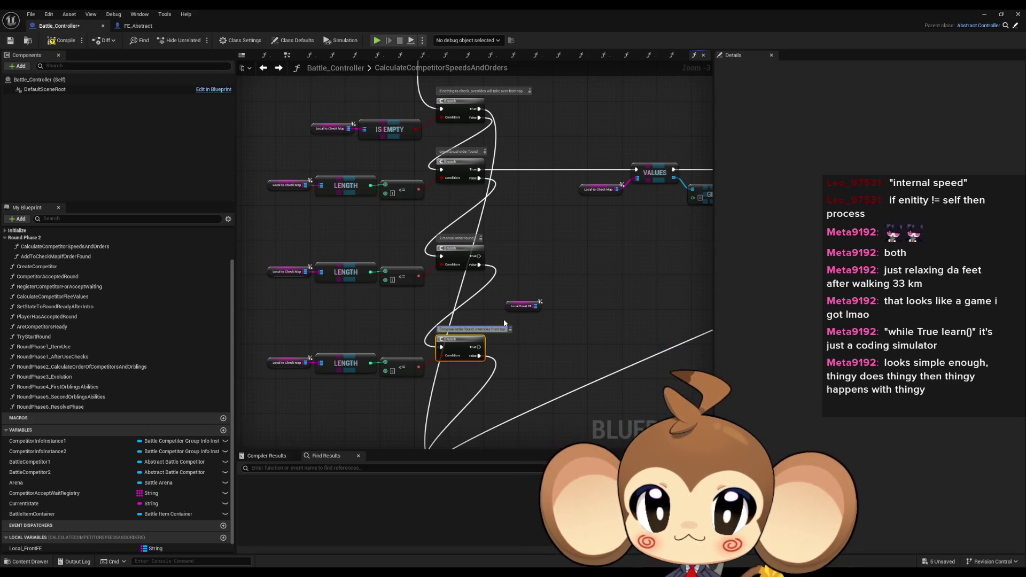
{"action": "type", "text": ", take o"}
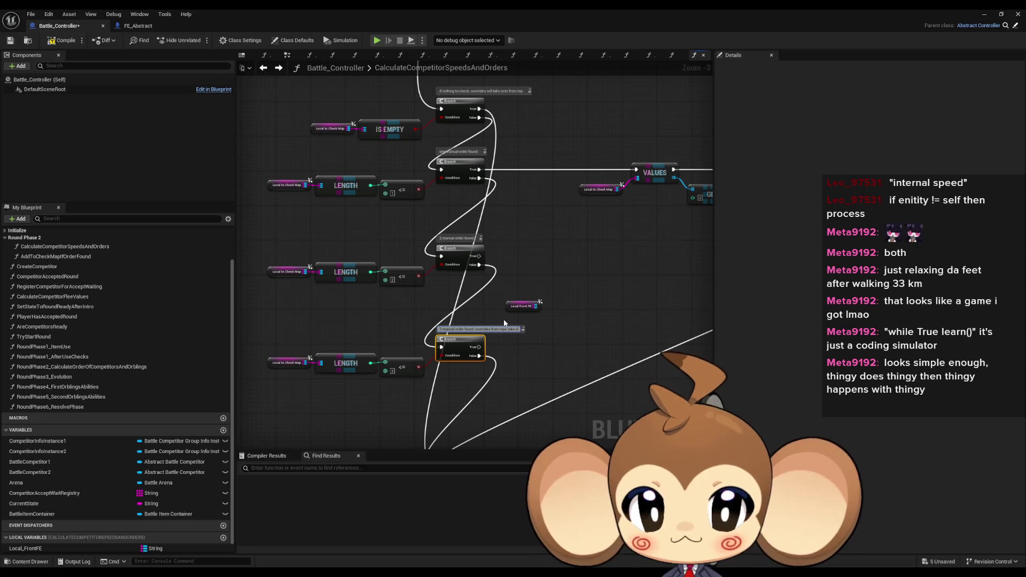
{"action": "type", "text": "ver and we stop fu"}
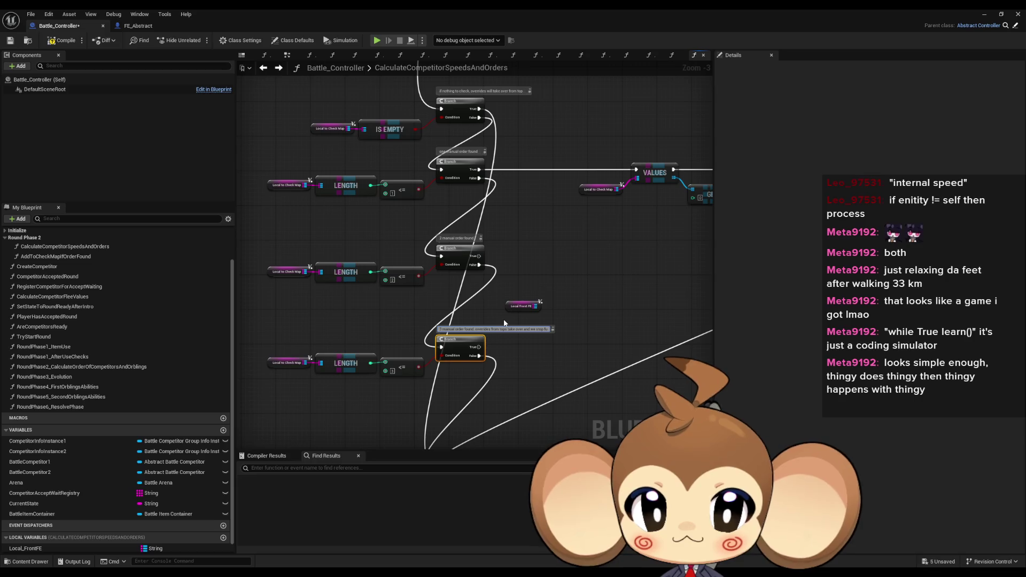
{"action": "type", "text": "nction since"}
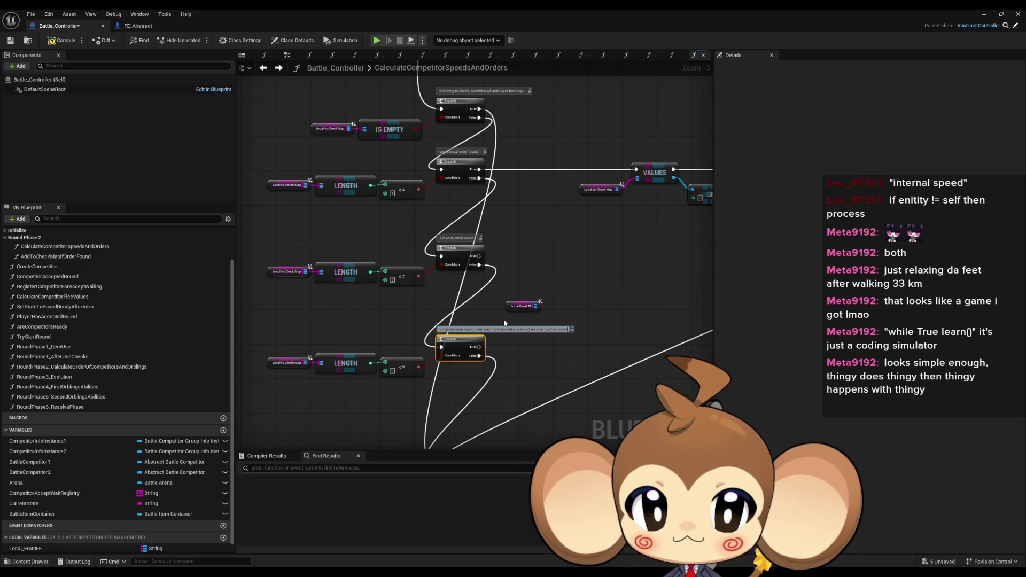
{"action": "type", "text": " no othe"}
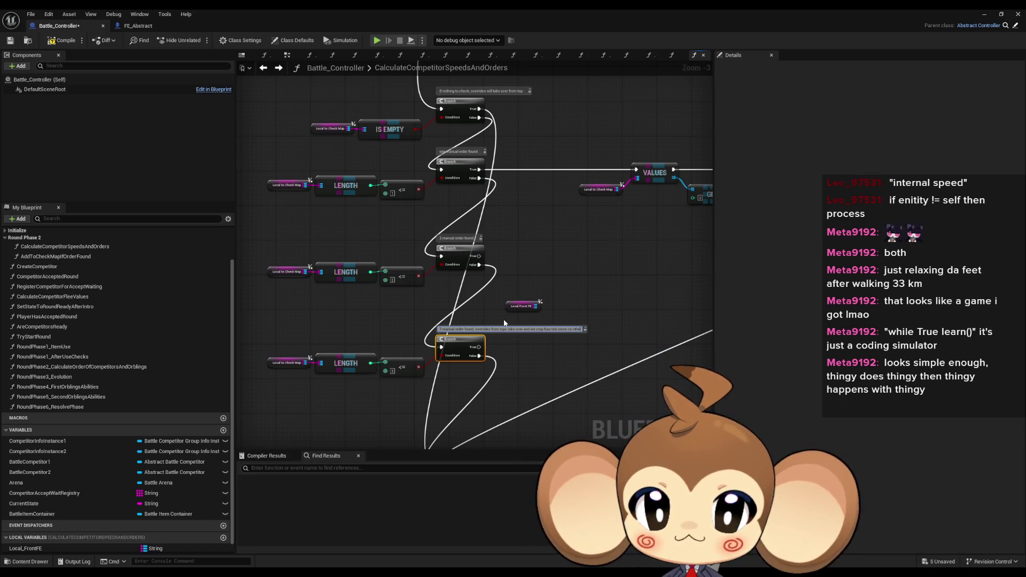
{"action": "type", "text": "r order"}
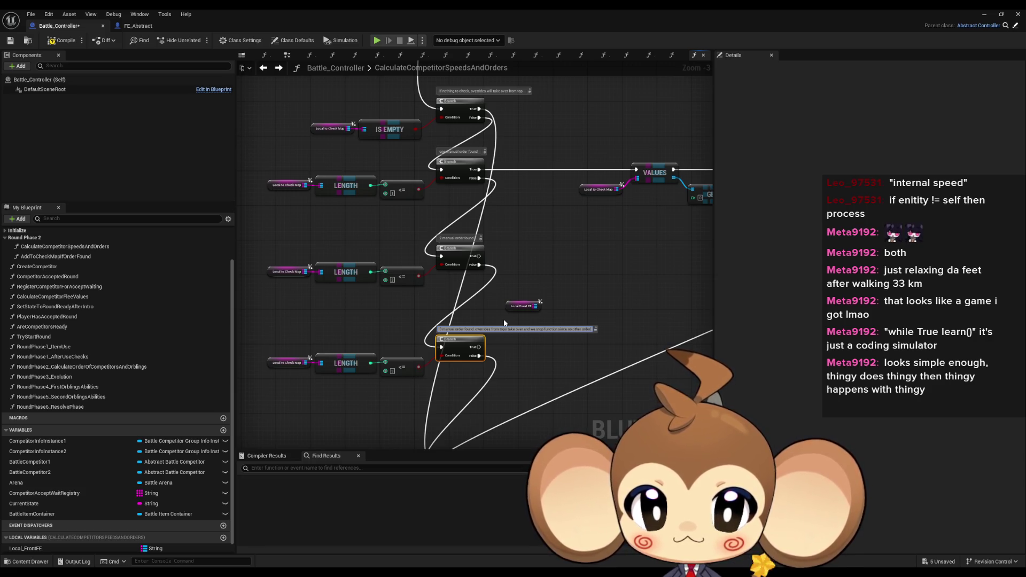
{"action": "type", "text": "s ar possible"}
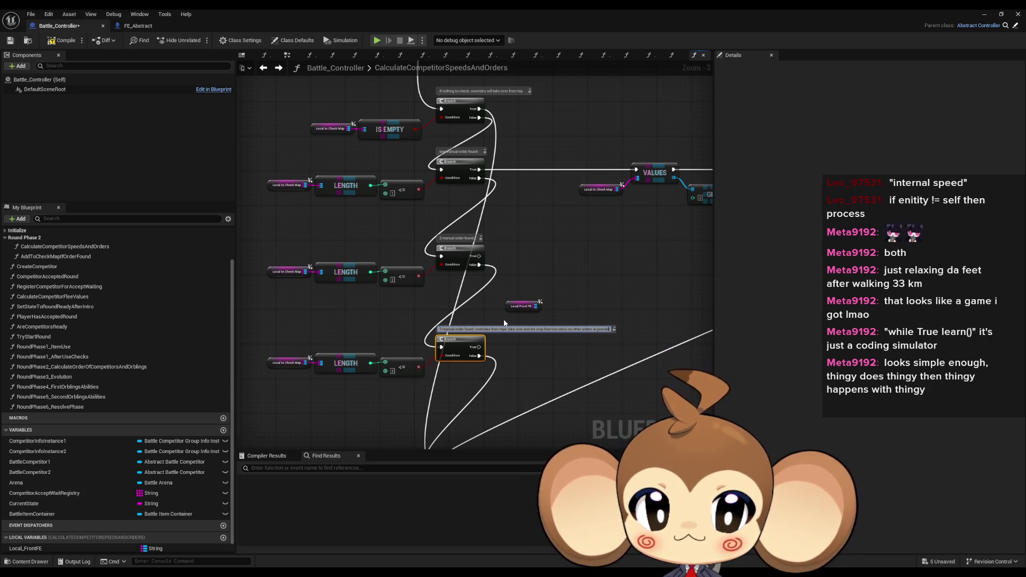
{"action": "left_click", "coordinate": [592, 330]}
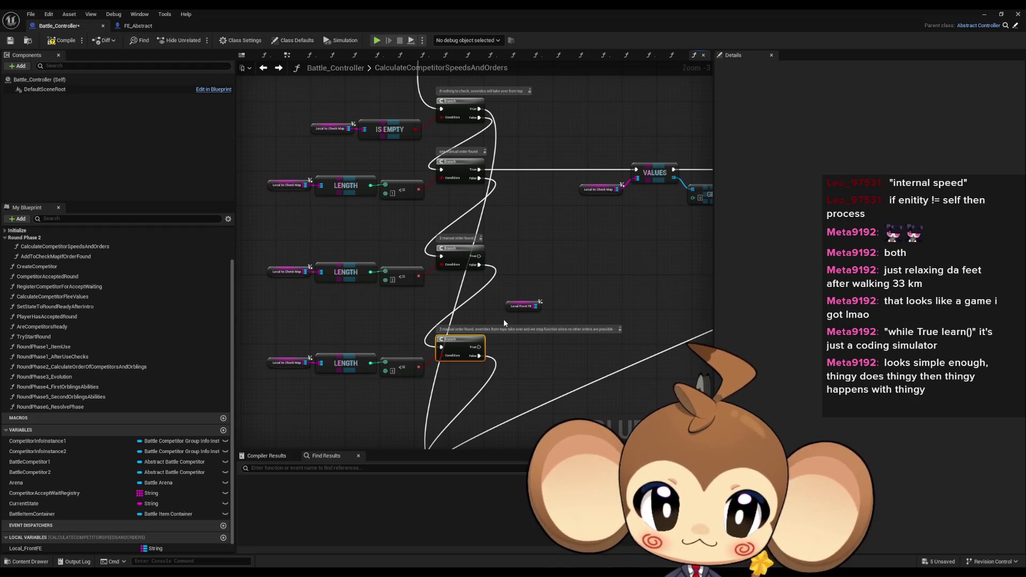
{"action": "type", "text": "e"}
{"action": "scroll", "coordinate": [592, 330], "scroll_direction": "down", "scroll_amount": 1}
{"action": "mouse_move", "coordinate": [592, 330]}
{"action": "left_mouse_down"}
{"action": "mouse_move", "coordinate": [476, 361]}
{"action": "mouse_move", "coordinate": [518, 377]}
{"action": "mouse_move", "coordinate": [486, 296]}
{"action": "left_mouse_up"}
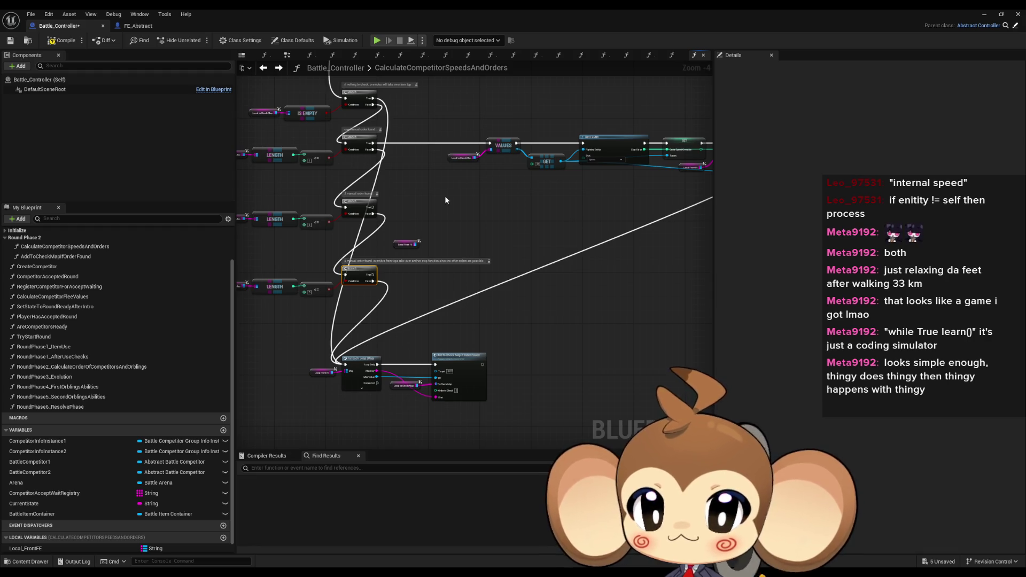
{"action": "scroll", "coordinate": [473, 268], "scroll_direction": "up", "scroll_amount": 2}
{"action": "mouse_move", "coordinate": [482, 287]}
{"action": "left_mouse_down"}
{"action": "mouse_move", "coordinate": [545, 290]}
{"action": "mouse_move", "coordinate": [563, 276]}
{"action": "left_mouse_up"}
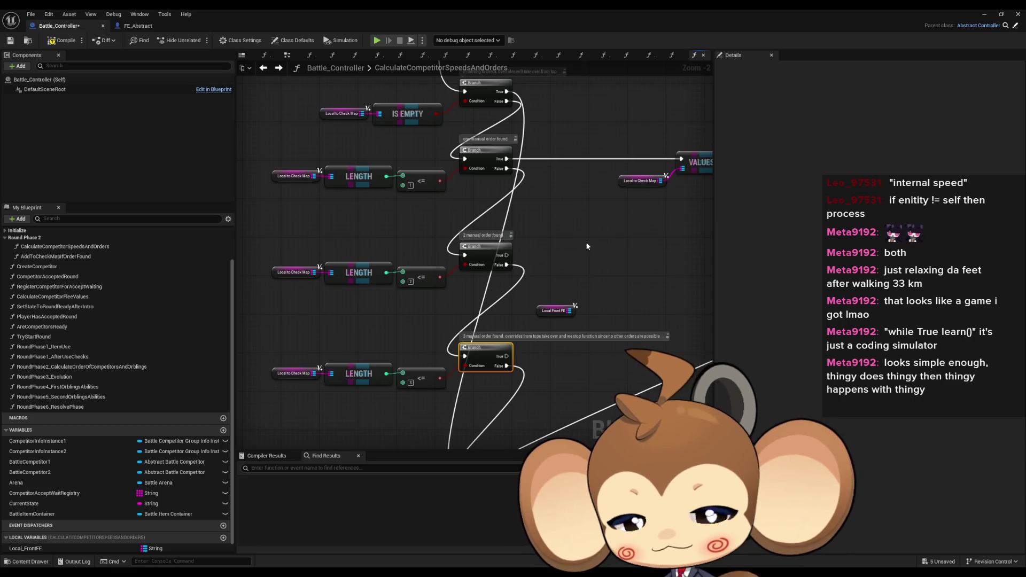
{"action": "left_click_drag", "start_coordinate": [587, 246], "coordinate": [580, 248]}
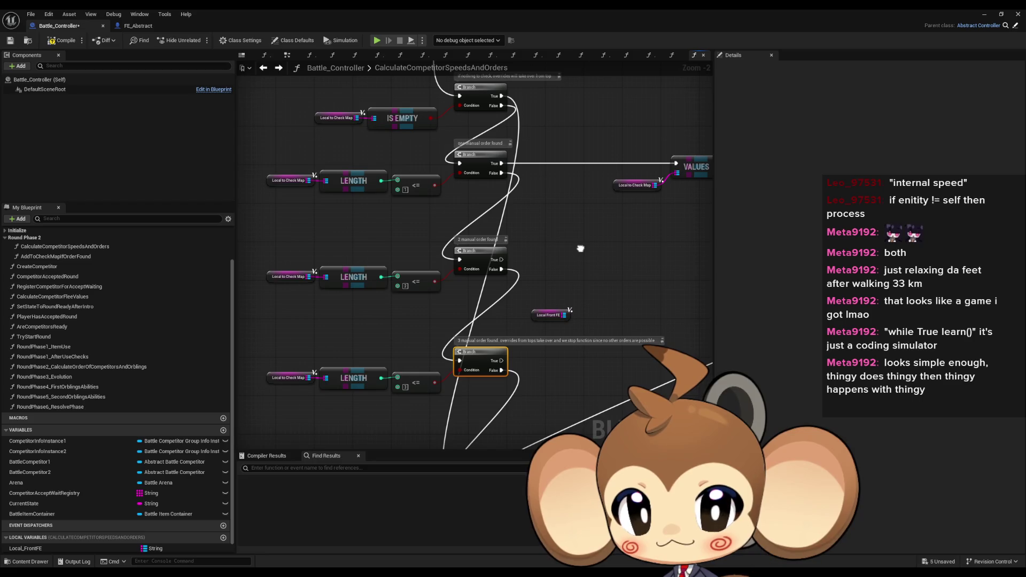
{"action": "left_click_drag", "start_coordinate": [580, 249], "coordinate": [557, 252]}
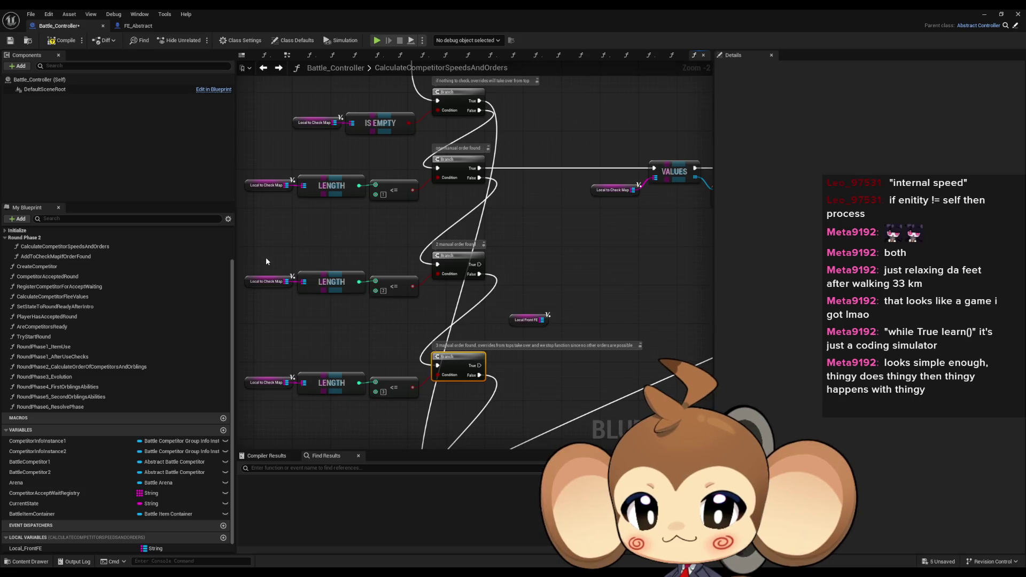
- Add a Local to Check Map getter feeding a new For Each Loop (Map) node
{"action": "left_click", "coordinate": [314, 122]}
{"action": "key", "text": "ctrl+c"}
{"action": "key", "text": "ctrl+v"}
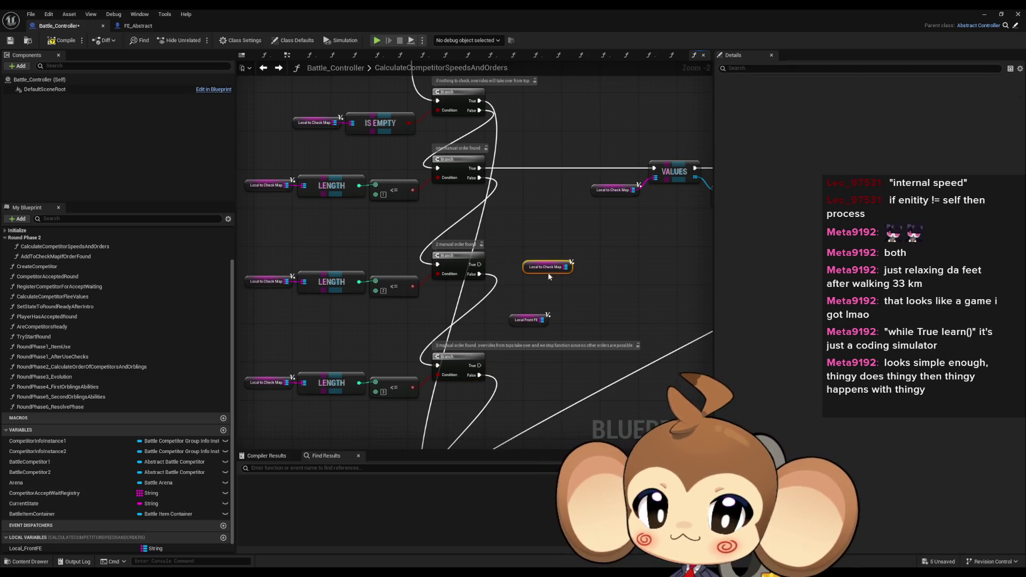
{"action": "left_click_drag", "start_coordinate": [582, 266], "coordinate": [619, 268]}
{"action": "type", "text": "f"}
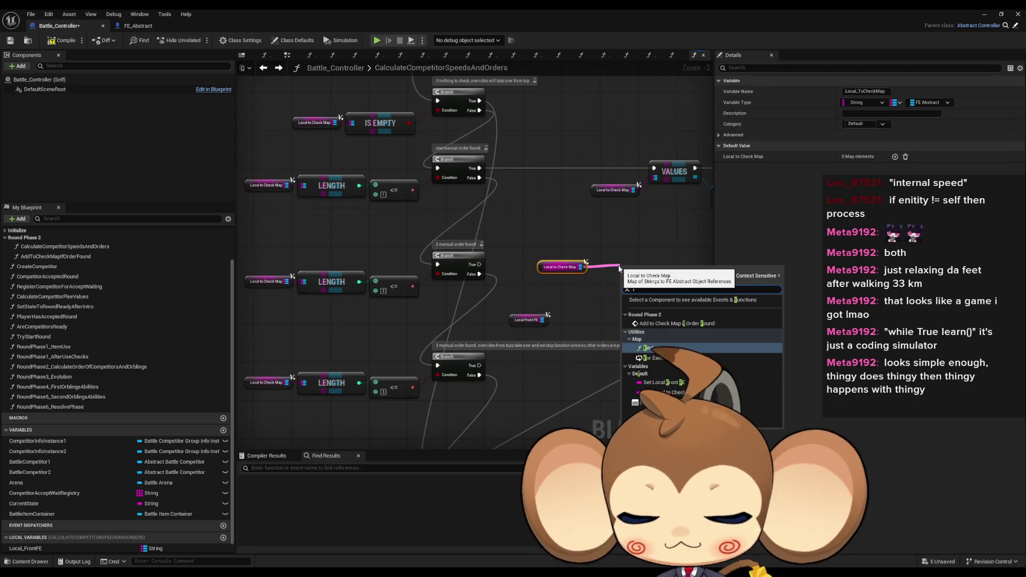
{"action": "type", "text": "orea"}
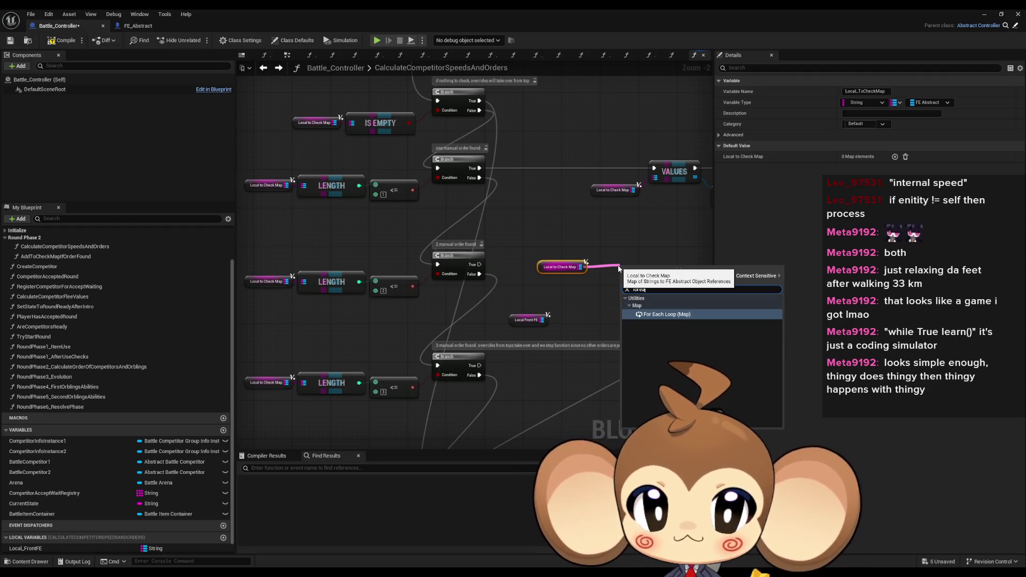
{"action": "key", "text": "Return"}
{"action": "mouse_move", "coordinate": [622, 268]}
{"action": "left_mouse_down"}
{"action": "mouse_move", "coordinate": [464, 277]}
{"action": "mouse_move", "coordinate": [479, 262]}
{"action": "left_mouse_up"}
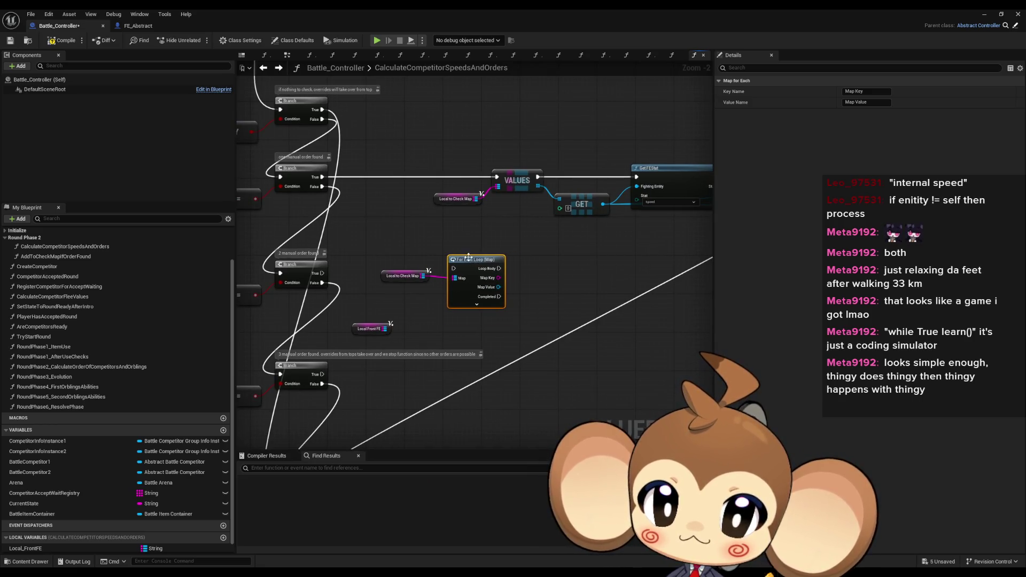
- Paste a copy of Get FE Stat and run the loop body into it
{"action": "mouse_move", "coordinate": [547, 285]}
{"action": "left_mouse_down"}
{"action": "mouse_move", "coordinate": [430, 291]}
{"action": "mouse_move", "coordinate": [466, 304]}
{"action": "mouse_move", "coordinate": [415, 266]}
{"action": "left_mouse_up"}
{"action": "left_click", "coordinate": [577, 166]}
{"action": "key", "text": "ctrl+c"}
{"action": "key", "text": "ctrl+v"}
{"action": "left_click_drag", "start_coordinate": [510, 290], "coordinate": [489, 263]}
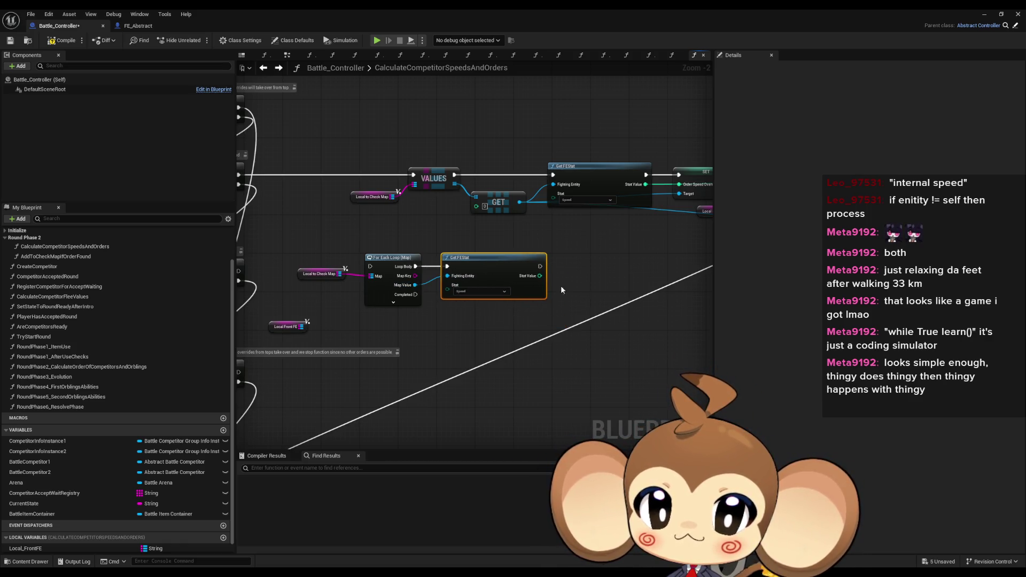
{"action": "left_click_drag", "start_coordinate": [561, 290], "coordinate": [514, 289]}
{"action": "scroll", "coordinate": [133, 460], "scroll_direction": "down", "scroll_amount": 1}
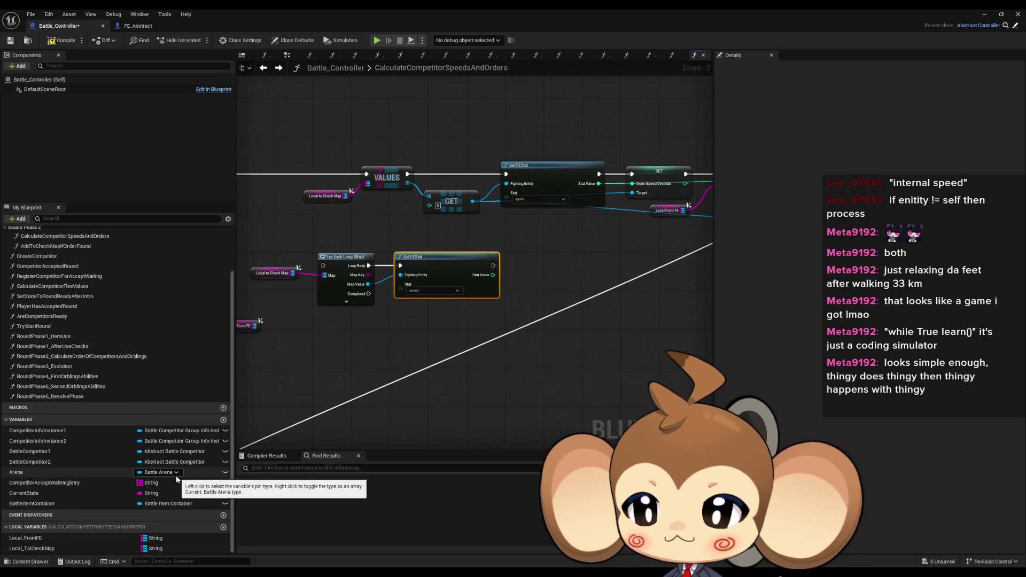
- Create the Integer local variable Local_LowestSpeed and drag it into the graph
{"action": "left_click", "coordinate": [223, 527]}
{"action": "type", "text": "Local_LowestSpeed"}
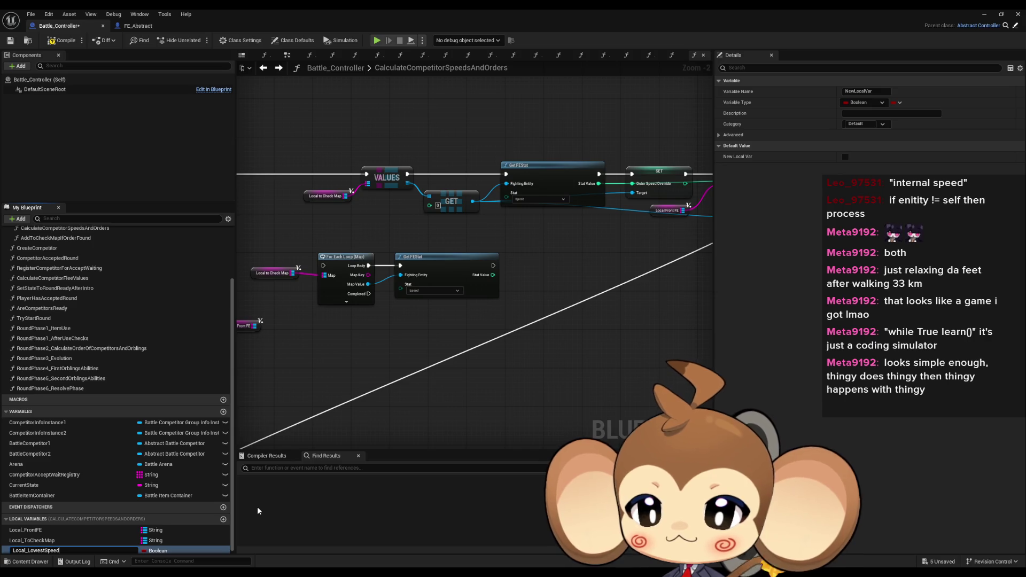
{"action": "key", "text": "Return"}
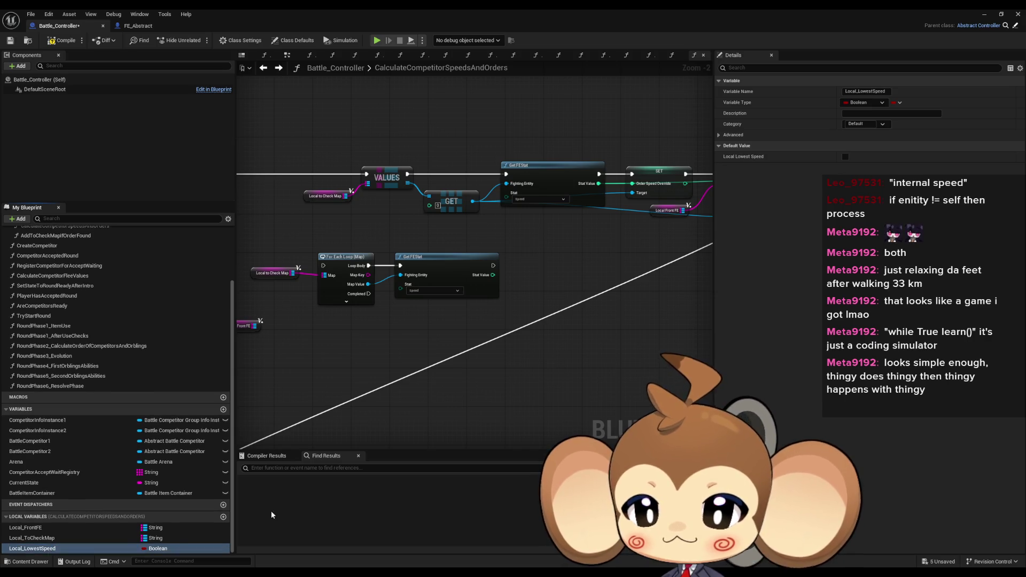
{"action": "left_click", "coordinate": [158, 550]}
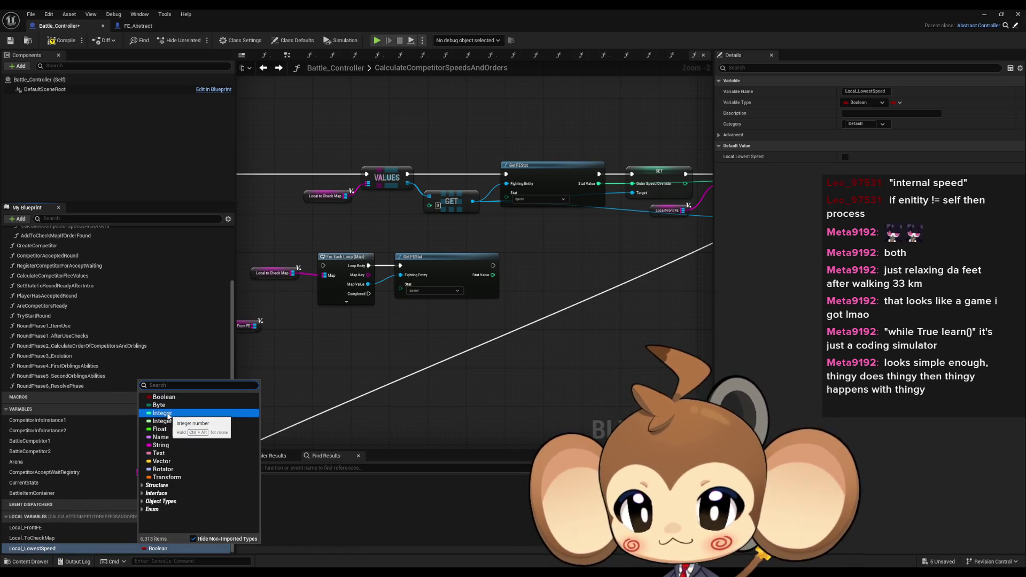
{"action": "left_click", "coordinate": [162, 413]}
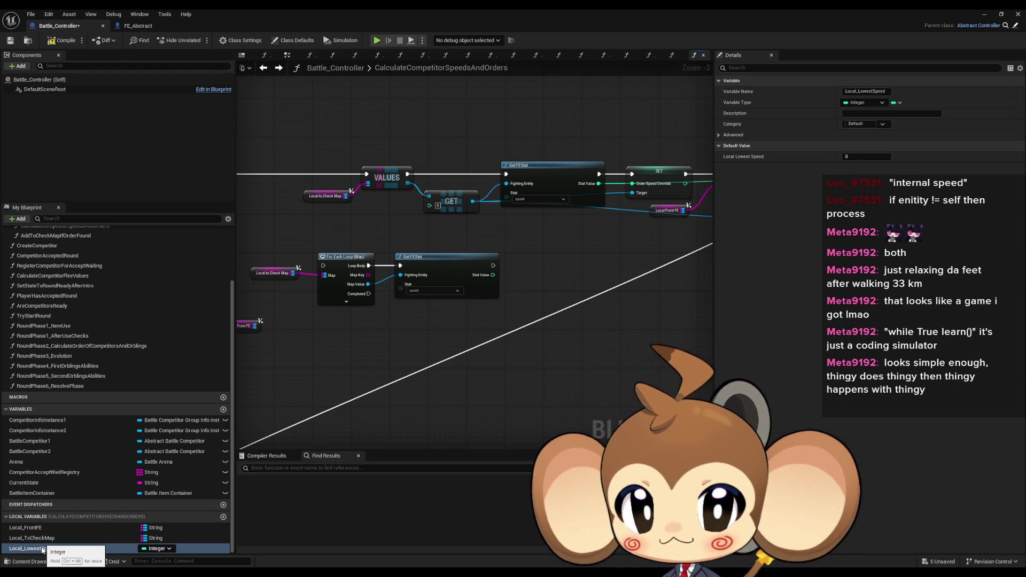
{"action": "left_click_drag", "start_coordinate": [270, 406], "coordinate": [331, 404]}
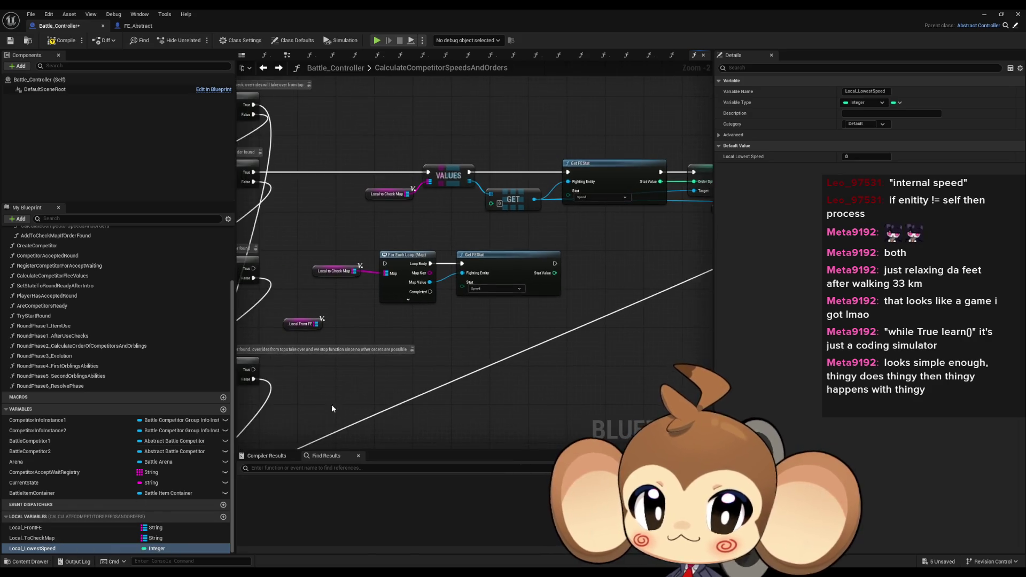
{"action": "mouse_move", "coordinate": [42, 550]}
{"action": "left_mouse_down"}
{"action": "mouse_move", "coordinate": [508, 402]}
{"action": "mouse_move", "coordinate": [433, 329]}
{"action": "left_mouse_up"}
- Place a SET Local_LowestSpeed node and duplicate the Local to Check Map, VALUES, GET chain
{"action": "left_click", "coordinate": [463, 351]}
{"action": "left_click_drag", "start_coordinate": [320, 245], "coordinate": [550, 299]}
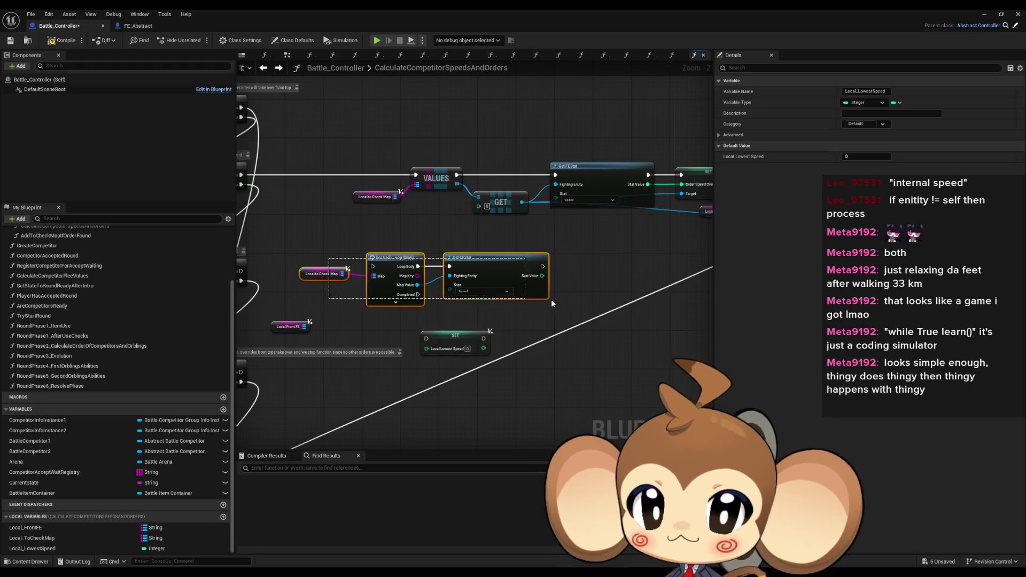
{"action": "left_click_drag", "start_coordinate": [516, 270], "coordinate": [616, 265]}
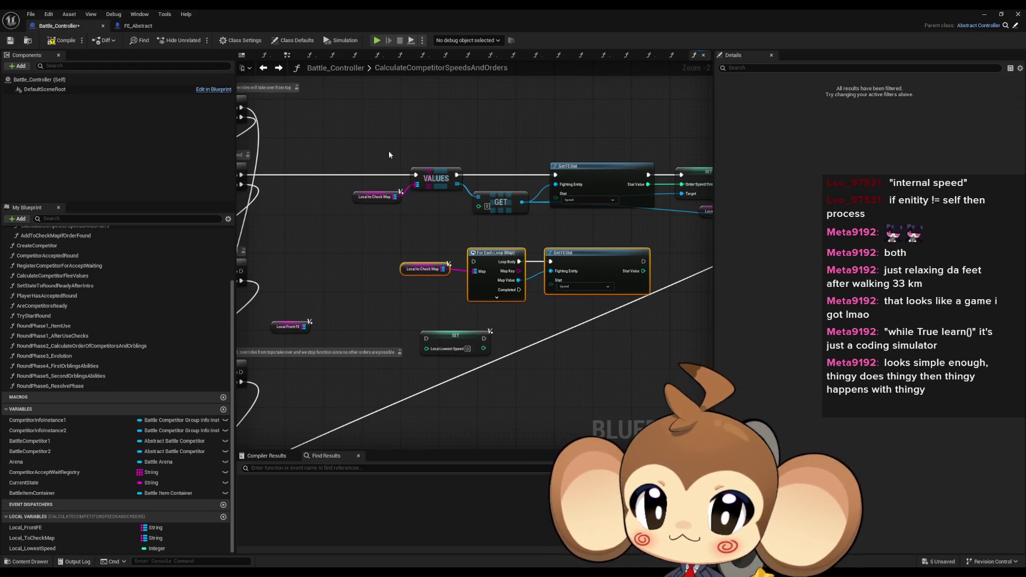
{"action": "left_click_drag", "start_coordinate": [389, 151], "coordinate": [488, 210]}
{"action": "left_click_drag", "start_coordinate": [354, 231], "coordinate": [417, 238]}
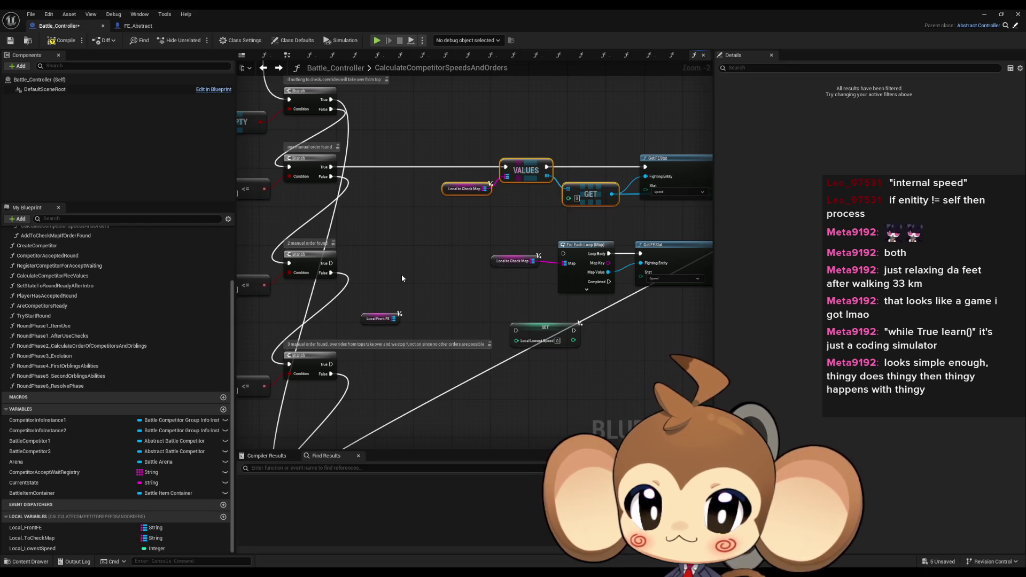
{"action": "key", "text": "ctrl+c"}
{"action": "key", "text": "ctrl+v"}
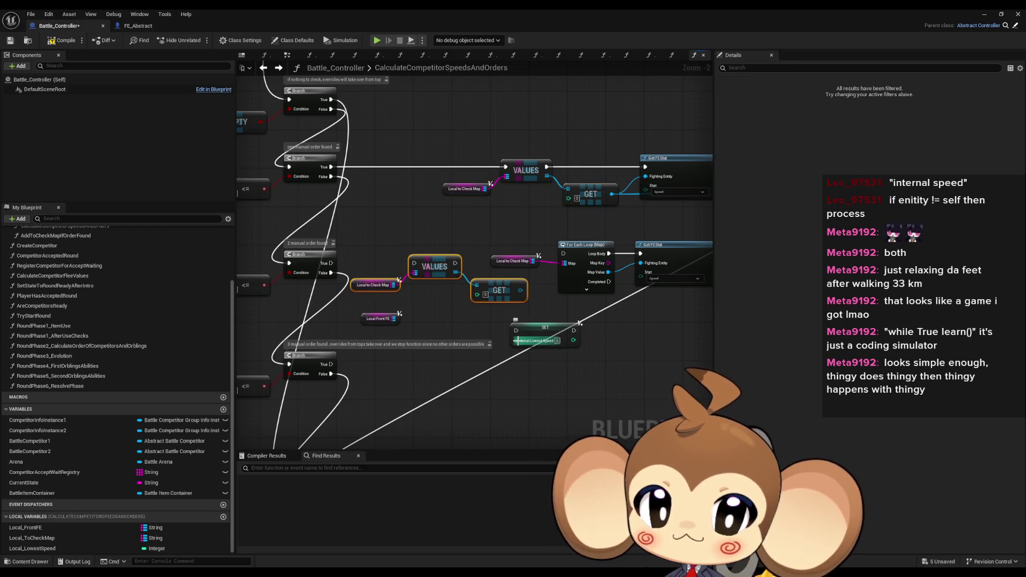
- Paste a Get FE Stat fed by the copied GET, run it from the branch's True path, and align it with SET
{"action": "left_click", "coordinate": [676, 251]}
{"action": "left_click_drag", "start_coordinate": [455, 332], "coordinate": [381, 332]}
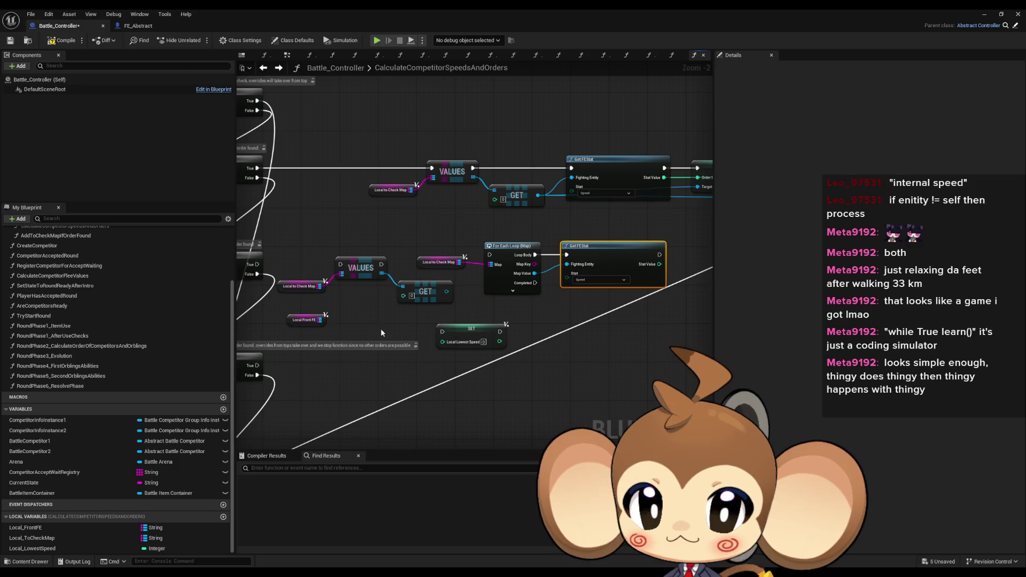
{"action": "key", "text": "ctrl+c"}
{"action": "key", "text": "ctrl+v"}
{"action": "left_click_drag", "start_coordinate": [459, 400], "coordinate": [446, 291]}
{"action": "mouse_move", "coordinate": [442, 331]}
{"action": "left_mouse_down"}
{"action": "mouse_move", "coordinate": [572, 381]}
{"action": "mouse_move", "coordinate": [553, 389]}
{"action": "mouse_move", "coordinate": [493, 341]}
{"action": "mouse_move", "coordinate": [605, 386]}
{"action": "mouse_move", "coordinate": [594, 384]}
{"action": "left_mouse_up"}
{"action": "left_click", "coordinate": [481, 380], "text": "ctrl"}
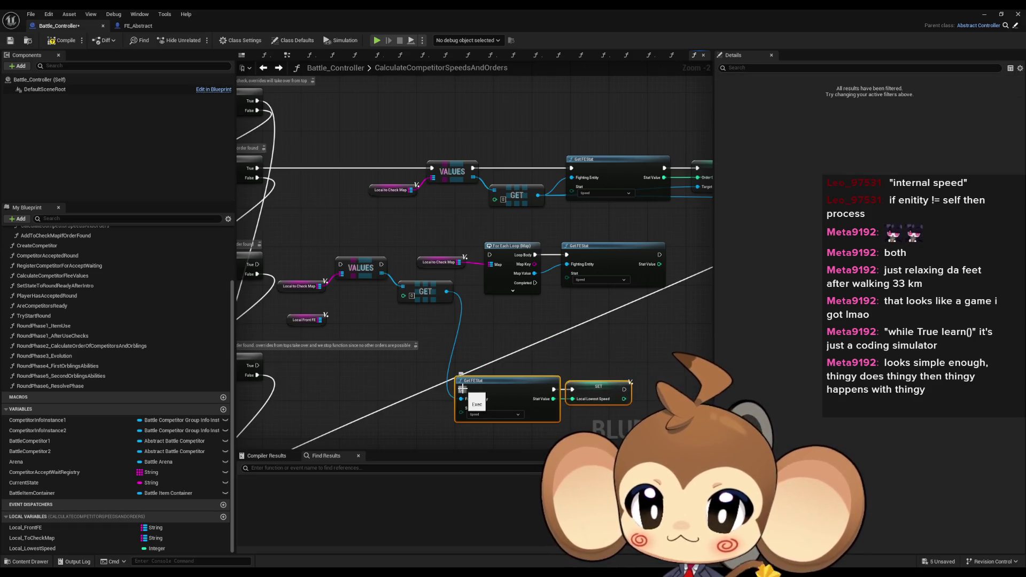
{"action": "mouse_move", "coordinate": [461, 389]}
{"action": "left_mouse_down"}
{"action": "mouse_move", "coordinate": [374, 264]}
{"action": "mouse_move", "coordinate": [259, 266]}
{"action": "left_mouse_up"}
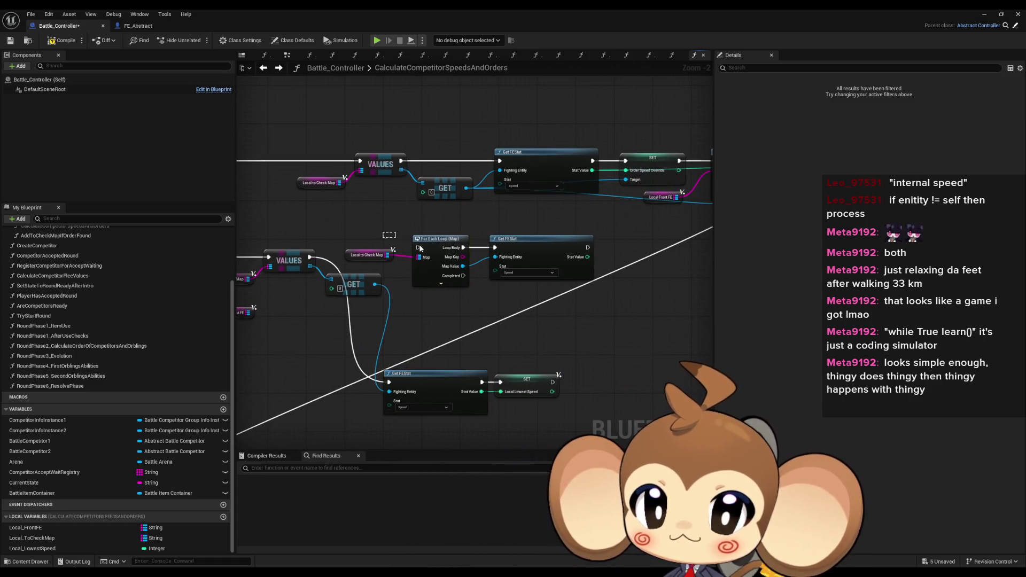
{"action": "left_click_drag", "start_coordinate": [604, 228], "coordinate": [345, 268]}
{"action": "mouse_move", "coordinate": [444, 251]}
{"action": "left_mouse_down"}
{"action": "mouse_move", "coordinate": [512, 244]}
{"action": "mouse_move", "coordinate": [575, 256]}
{"action": "left_mouse_up"}
{"action": "left_click_drag", "start_coordinate": [374, 358], "coordinate": [566, 422]}
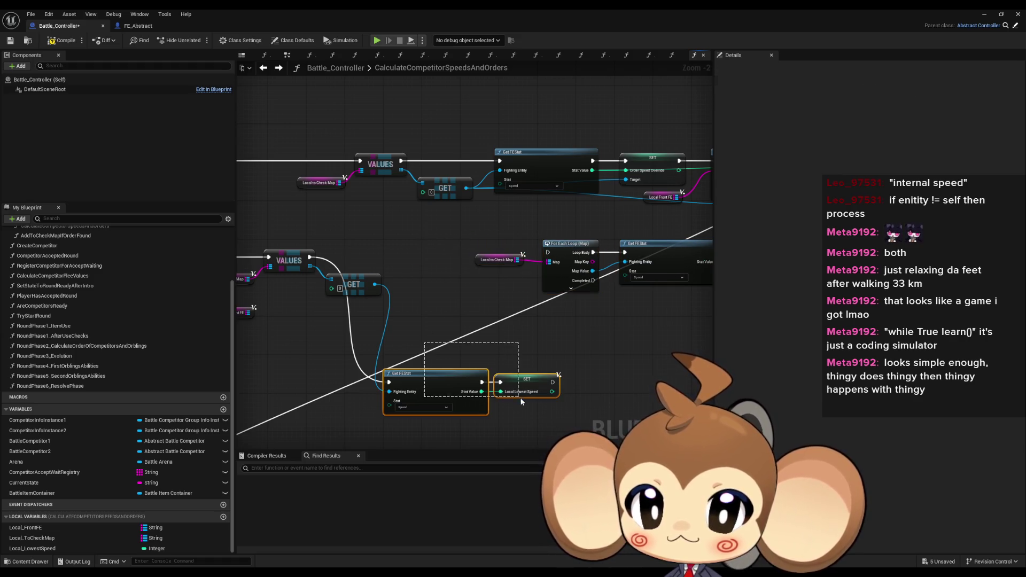
{"action": "mouse_move", "coordinate": [428, 374]}
{"action": "left_mouse_down"}
{"action": "mouse_move", "coordinate": [437, 259]}
{"action": "mouse_move", "coordinate": [380, 261]}
{"action": "mouse_move", "coordinate": [436, 296]}
{"action": "mouse_move", "coordinate": [446, 322]}
{"action": "left_mouse_up"}
- Delete the extra For Each Loop, its stat node and the leftover Local to Check Map getter
{"action": "left_click", "coordinate": [389, 257]}
{"action": "left_click_drag", "start_coordinate": [470, 230], "coordinate": [594, 310]}
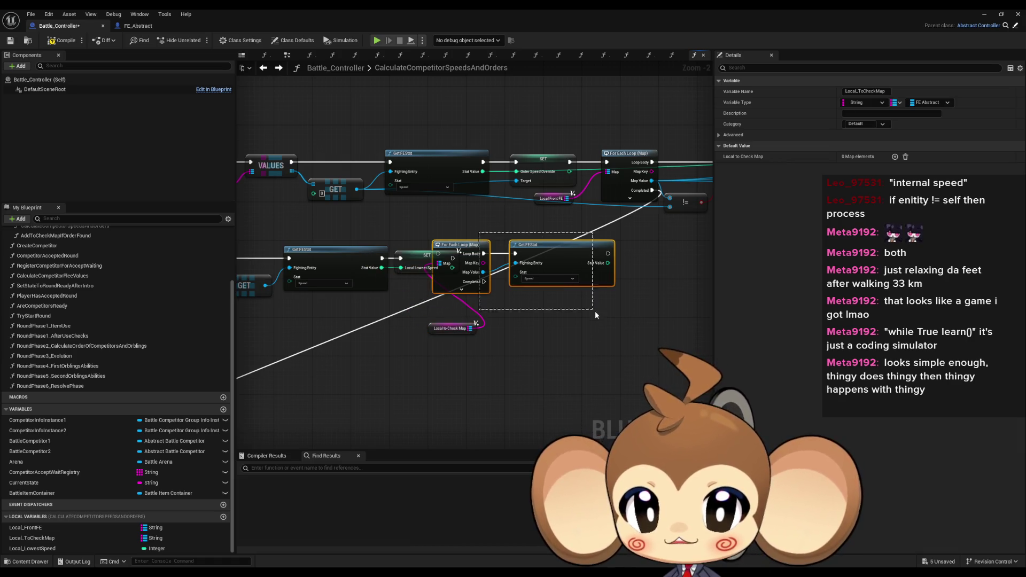
{"action": "key", "text": "Delete"}
{"action": "left_click", "coordinate": [446, 325]}
{"action": "left_click_drag", "start_coordinate": [475, 347], "coordinate": [606, 347]}
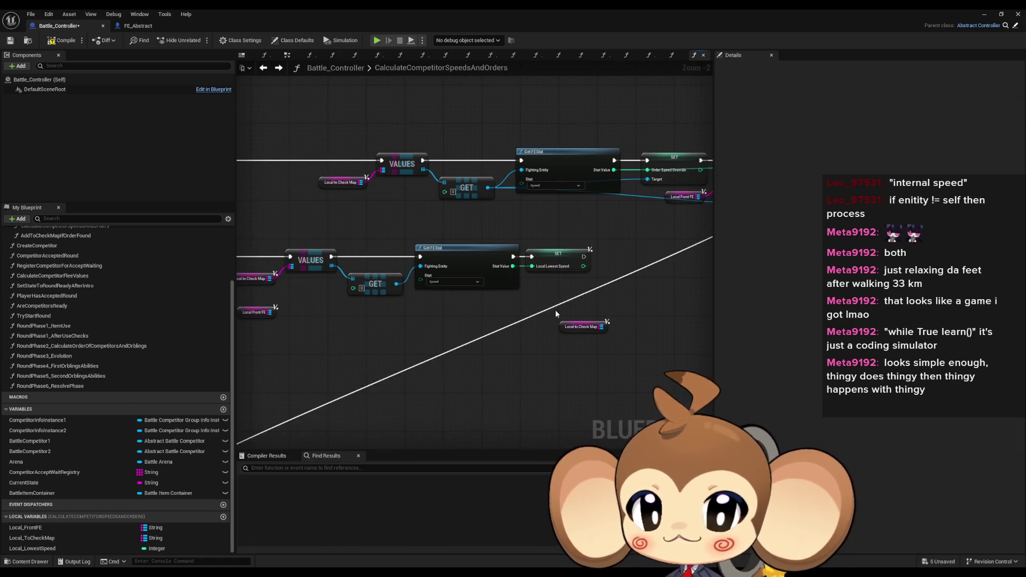
{"action": "key", "text": "Delete"}
{"action": "left_click", "coordinate": [377, 284]}
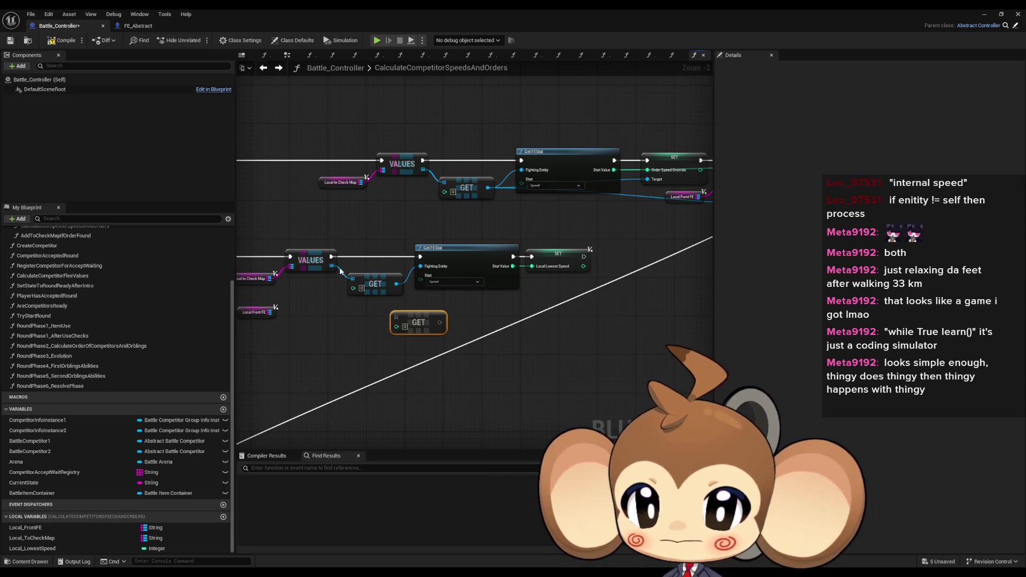
- Add a second Get FE Stat after the SET, fed by the VALUES array's second GET result
{"action": "mouse_move", "coordinate": [332, 266]}
{"action": "left_mouse_down"}
{"action": "mouse_move", "coordinate": [405, 328]}
{"action": "mouse_move", "coordinate": [381, 321]}
{"action": "left_mouse_up"}
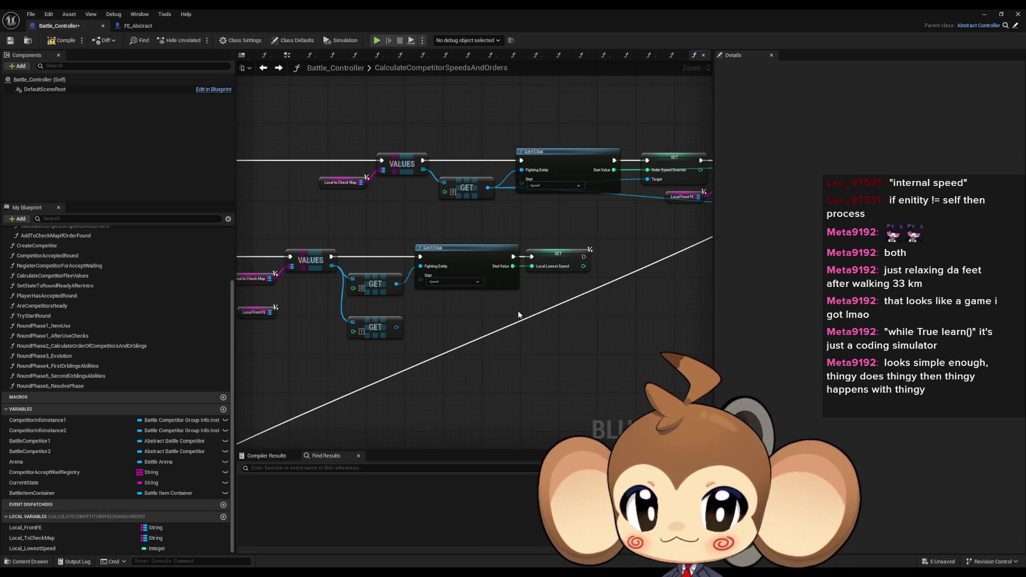
{"action": "key", "text": "ctrl+c"}
{"action": "key", "text": "ctrl+v"}
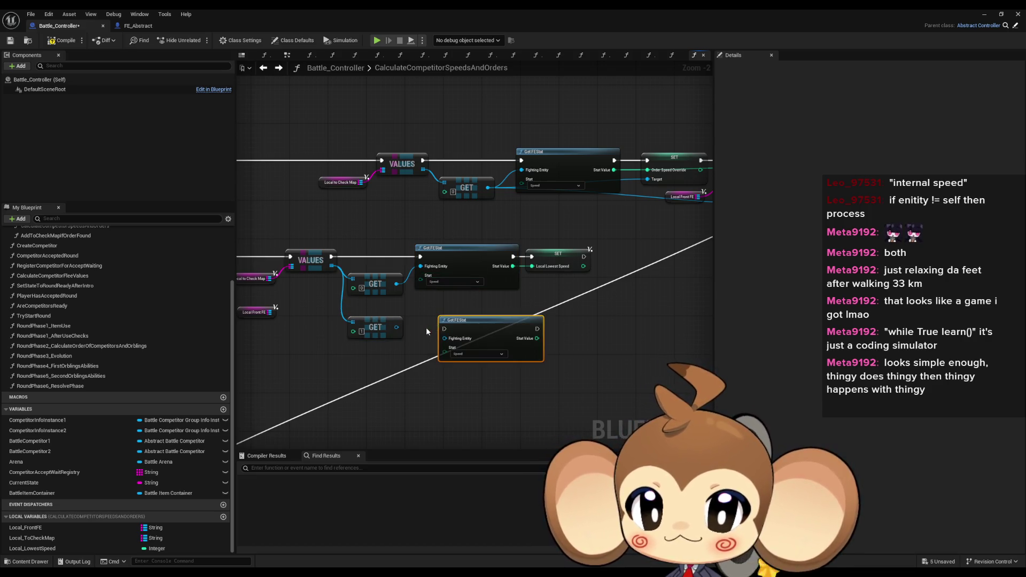
{"action": "mouse_move", "coordinate": [444, 329]}
{"action": "left_mouse_down"}
{"action": "mouse_move", "coordinate": [418, 329]}
{"action": "mouse_move", "coordinate": [584, 256]}
{"action": "left_mouse_up"}
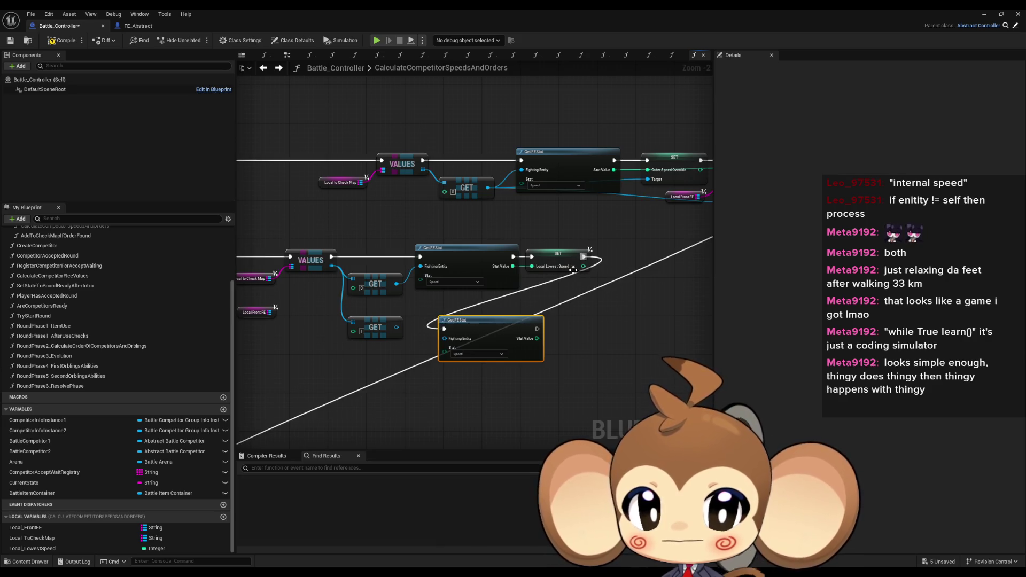
{"action": "left_click_drag", "start_coordinate": [492, 320], "coordinate": [396, 326]}
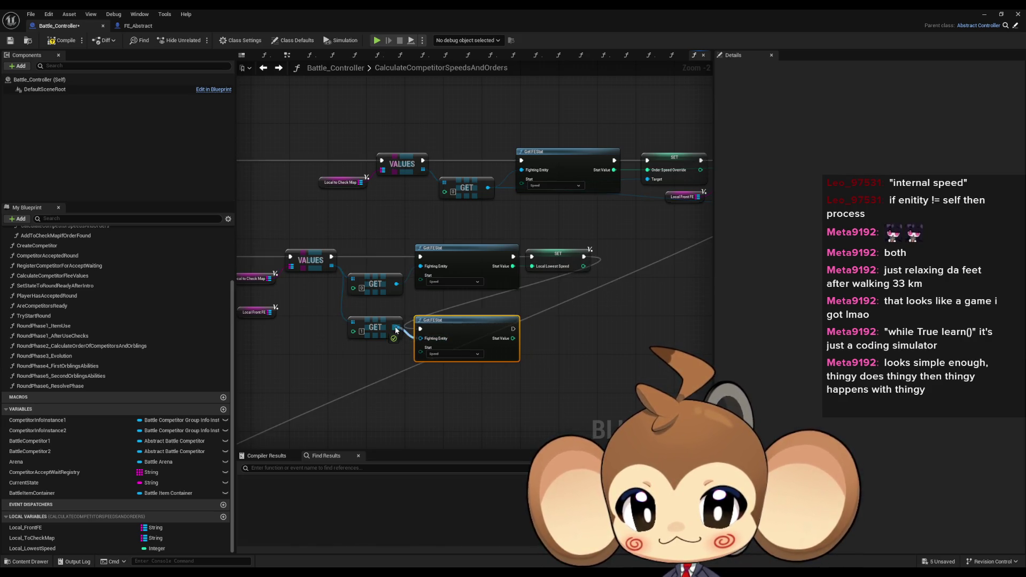
{"action": "left_click", "coordinate": [560, 342]}
- Compare its Stat Value < Local_LowestSpeed and feed the result into a Branch
{"action": "mouse_move", "coordinate": [96, 548]}
{"action": "left_mouse_down"}
{"action": "mouse_move", "coordinate": [266, 510]}
{"action": "mouse_move", "coordinate": [457, 376]}
{"action": "left_mouse_up"}
{"action": "left_click", "coordinate": [480, 393]}
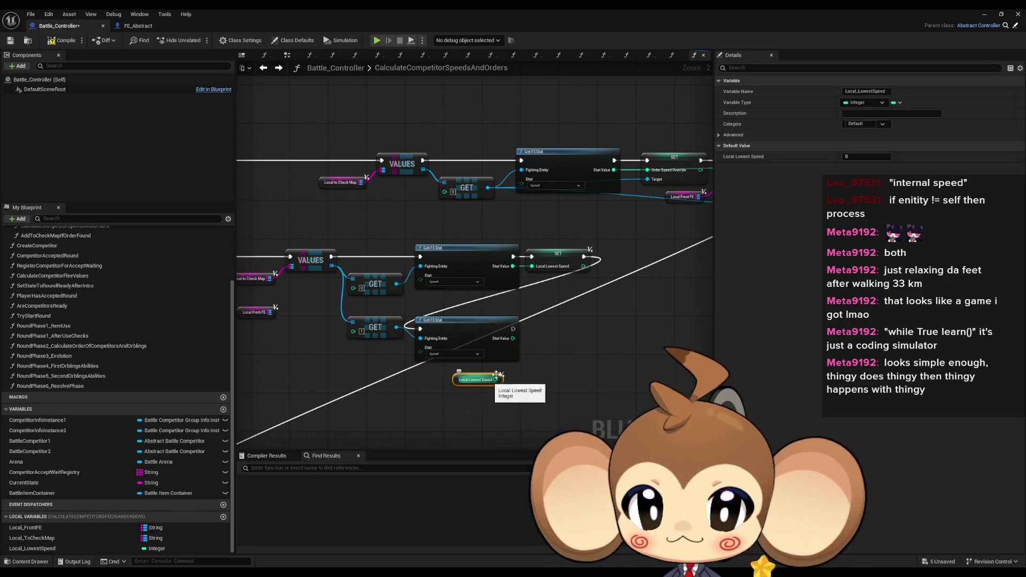
{"action": "left_click_drag", "start_coordinate": [512, 338], "coordinate": [543, 340]}
{"action": "type", "text": "<"}
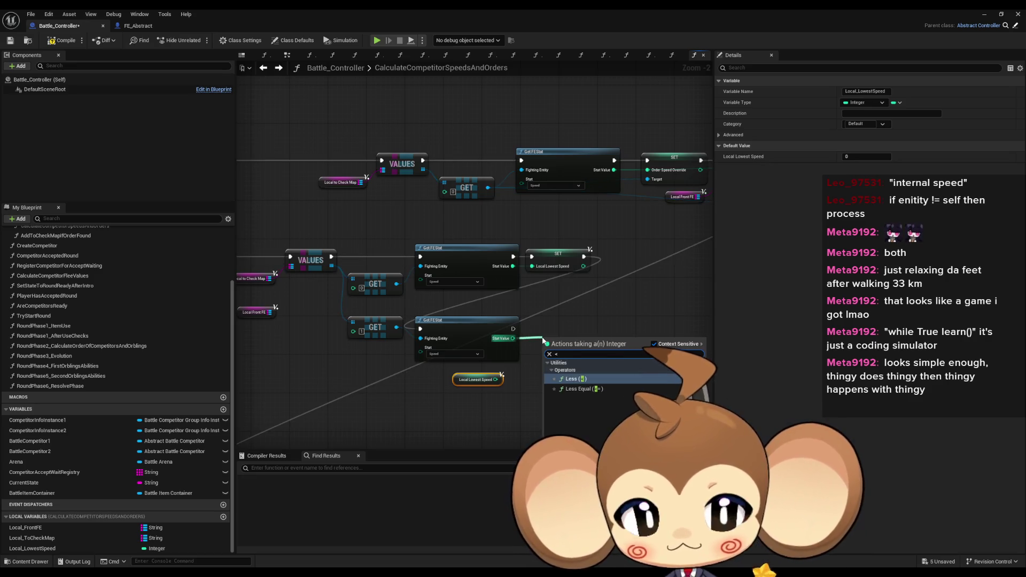
{"action": "key", "text": "Return"}
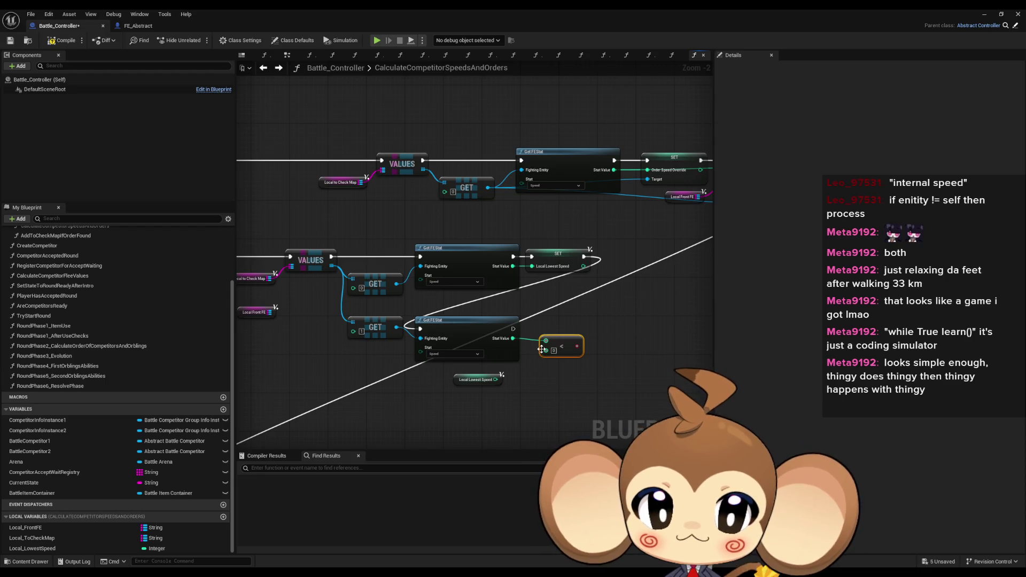
{"action": "left_click_drag", "start_coordinate": [546, 350], "coordinate": [481, 378]}
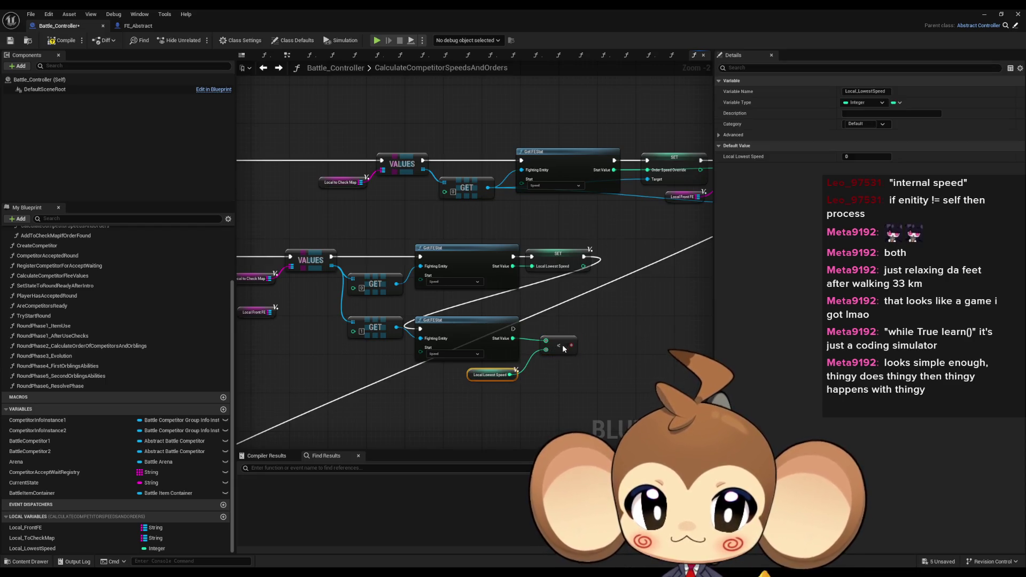
{"action": "mouse_move", "coordinate": [556, 345]}
{"action": "left_mouse_down"}
{"action": "mouse_move", "coordinate": [551, 355]}
{"action": "mouse_move", "coordinate": [596, 331]}
{"action": "left_mouse_up"}
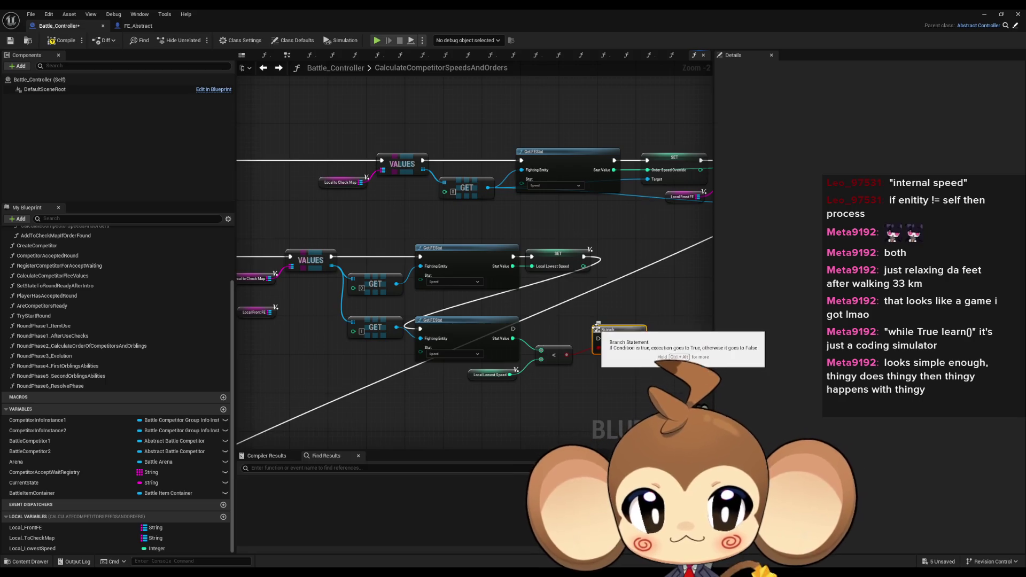
{"action": "type", "text": "branch"}
{"action": "key", "text": "Return"}
- Set Local_LowestSpeed to the Stat Value on the Branch's True path, then tidy the nodes
{"action": "left_click_drag", "start_coordinate": [513, 329], "coordinate": [598, 338]}
{"action": "key", "text": "ctrl+v"}
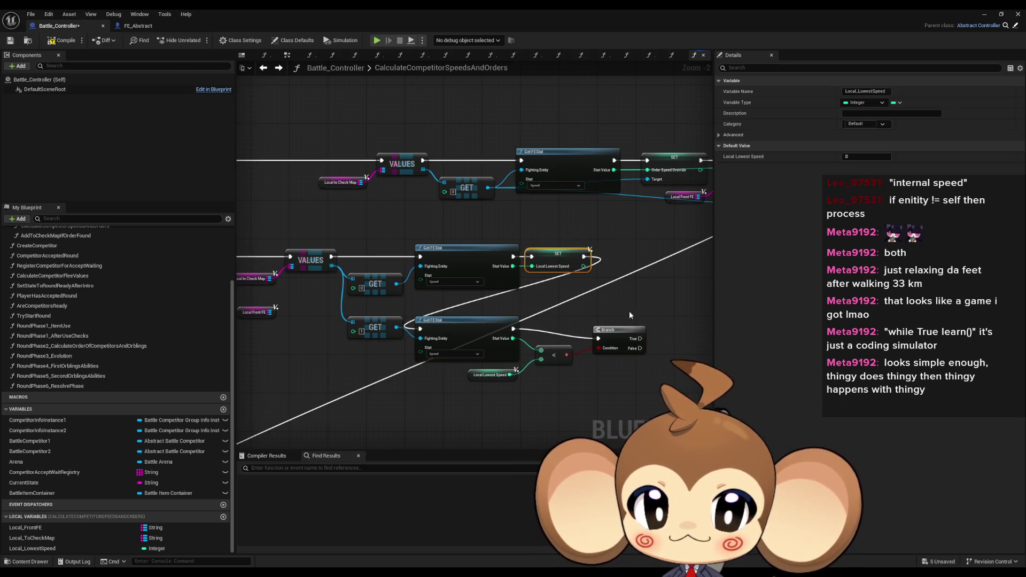
{"action": "left_click_drag", "start_coordinate": [472, 333], "coordinate": [480, 335]}
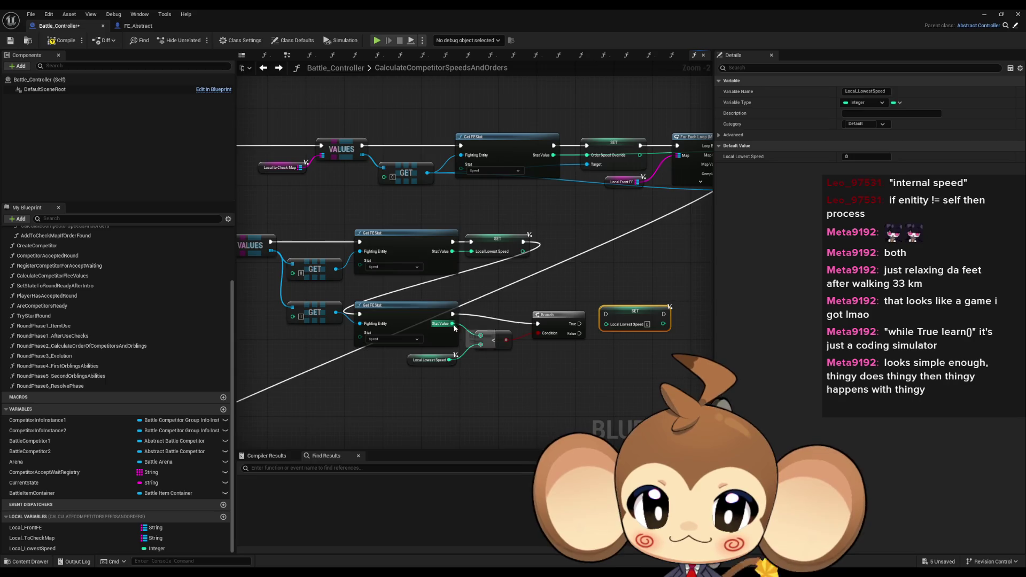
{"action": "mouse_move", "coordinate": [579, 323]}
{"action": "left_mouse_down"}
{"action": "mouse_move", "coordinate": [605, 314]}
{"action": "mouse_move", "coordinate": [547, 310]}
{"action": "left_mouse_up"}
{"action": "left_click", "coordinate": [558, 321]}
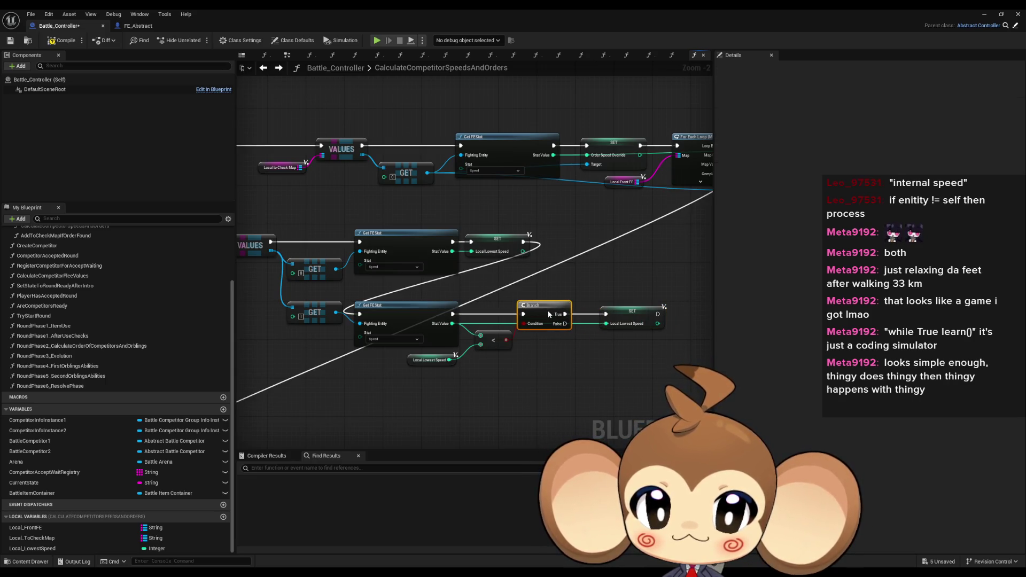
{"action": "left_click_drag", "start_coordinate": [637, 310], "coordinate": [616, 310]}
{"action": "left_click", "coordinate": [635, 365]}
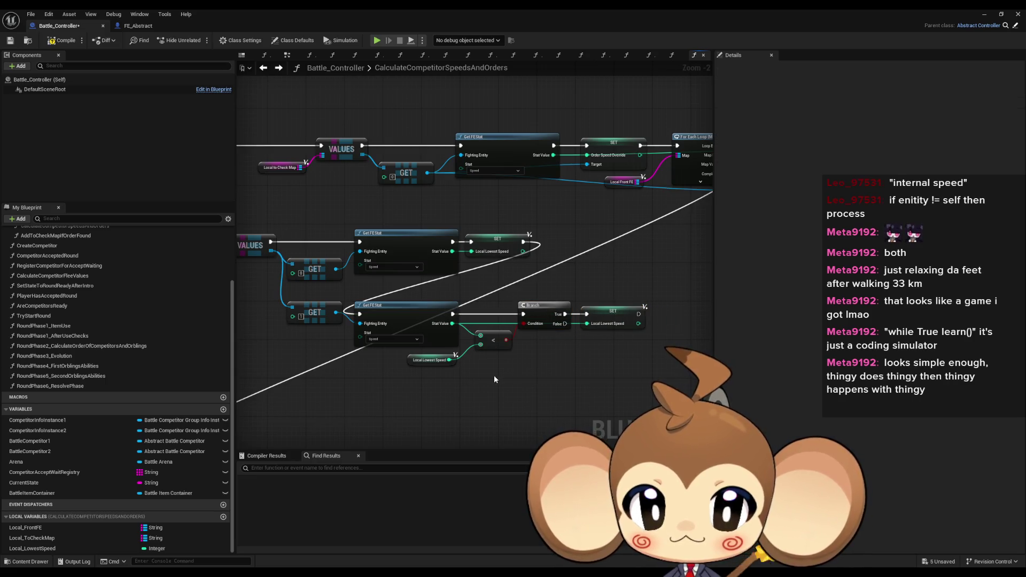
{"action": "scroll", "coordinate": [525, 360], "scroll_direction": "down", "scroll_amount": 1}
{"action": "left_click_drag", "start_coordinate": [495, 368], "coordinate": [629, 366]}
{"action": "mouse_move", "coordinate": [343, 302]}
{"action": "left_mouse_down"}
{"action": "mouse_move", "coordinate": [446, 384]}
{"action": "mouse_move", "coordinate": [528, 395]}
{"action": "left_mouse_up"}
{"action": "mouse_move", "coordinate": [590, 388]}
{"action": "left_mouse_down"}
{"action": "mouse_move", "coordinate": [465, 363]}
{"action": "mouse_move", "coordinate": [481, 342]}
{"action": "mouse_move", "coordinate": [591, 353]}
{"action": "left_mouse_up"}
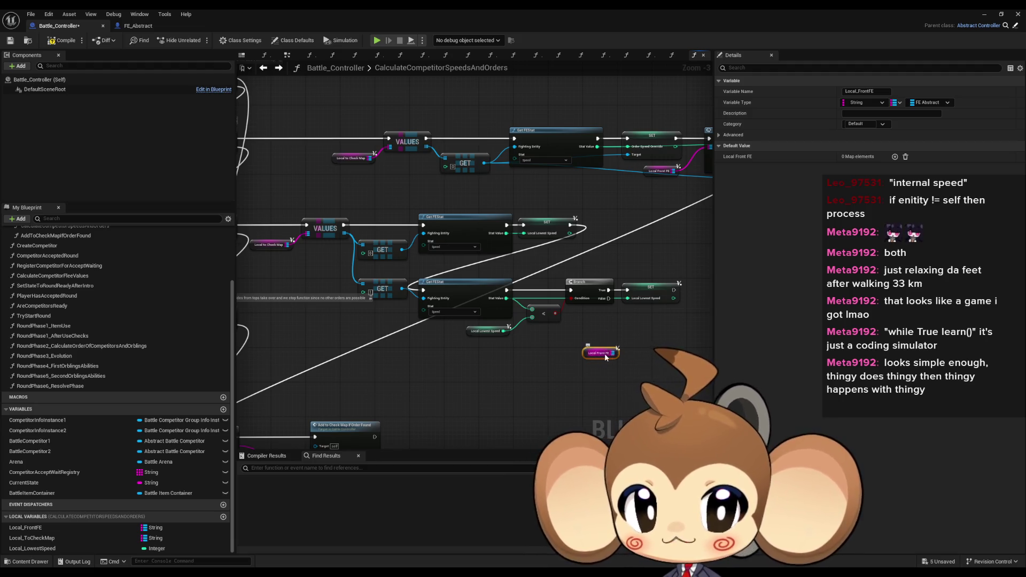
- Duplicate the Local to Check Map getter and add a Keys node for it
{"action": "left_click_drag", "start_coordinate": [352, 312], "coordinate": [516, 324]}
{"action": "left_click", "coordinate": [433, 256]}
{"action": "left_click_drag", "start_coordinate": [468, 260], "coordinate": [313, 229]}
{"action": "key", "text": "ctrl+v"}
{"action": "mouse_move", "coordinate": [583, 360]}
{"action": "left_mouse_down"}
{"action": "mouse_move", "coordinate": [412, 335]}
{"action": "mouse_move", "coordinate": [478, 328]}
{"action": "left_mouse_up"}
{"action": "type", "text": "key"}
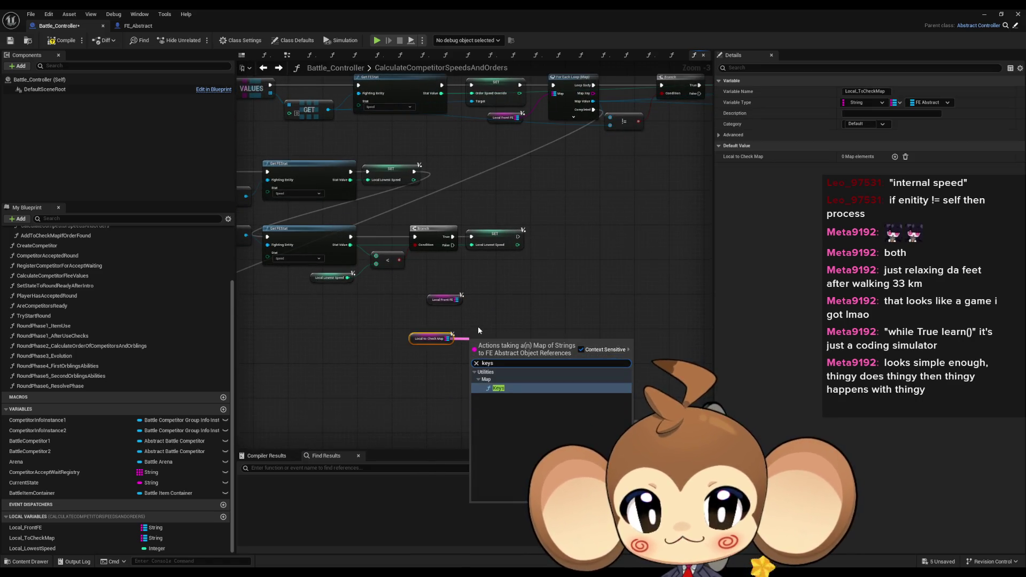
{"action": "key", "text": "Return"}
{"action": "left_click_drag", "start_coordinate": [494, 328], "coordinate": [488, 320]}
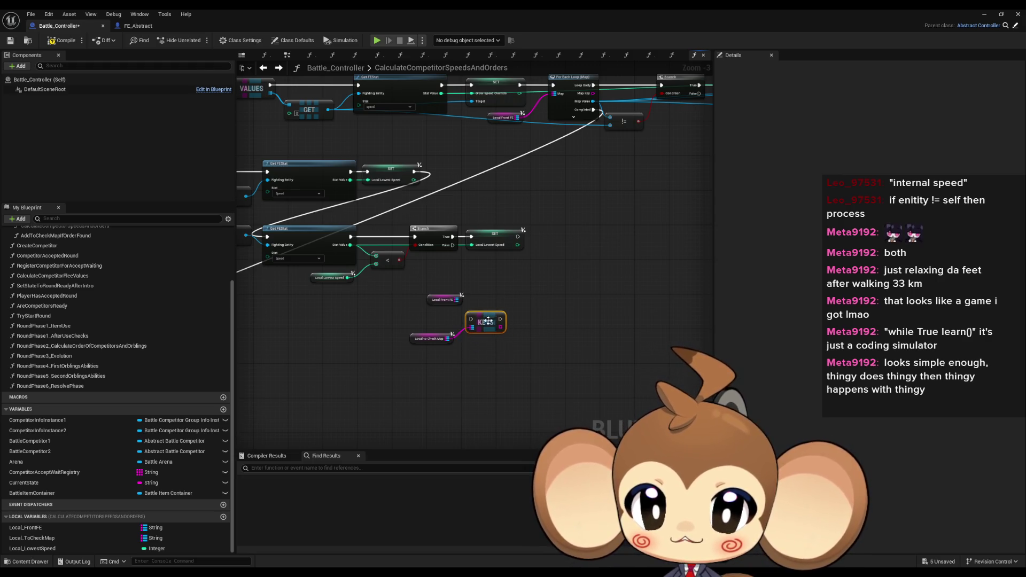
- Add a Keys node for Local Front FE, discarding an accidental Contains node
{"action": "left_click", "coordinate": [435, 300]}
{"action": "scroll", "coordinate": [406, 298], "scroll_direction": "up", "scroll_amount": 3}
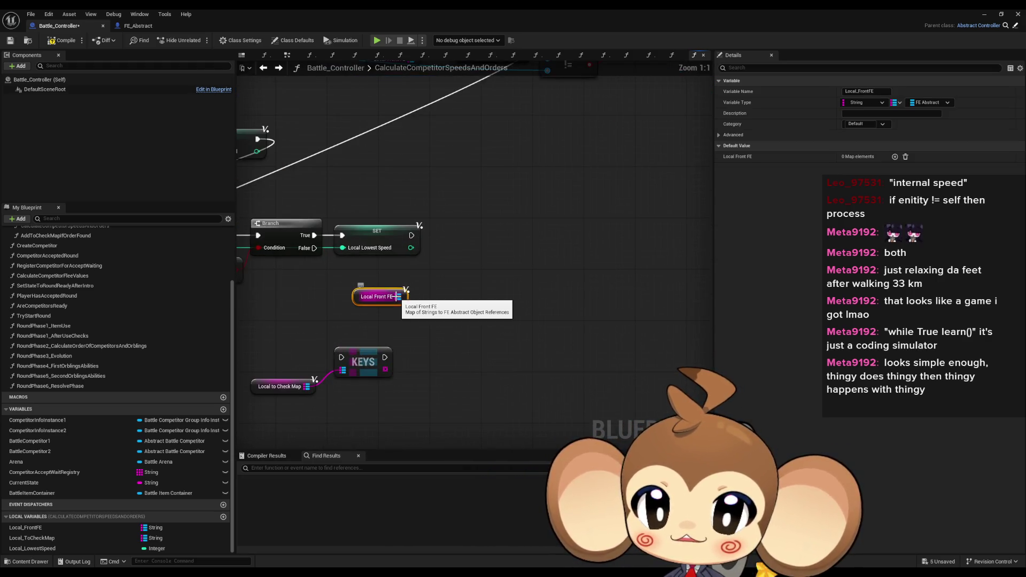
{"action": "left_click_drag", "start_coordinate": [452, 303], "coordinate": [486, 298]}
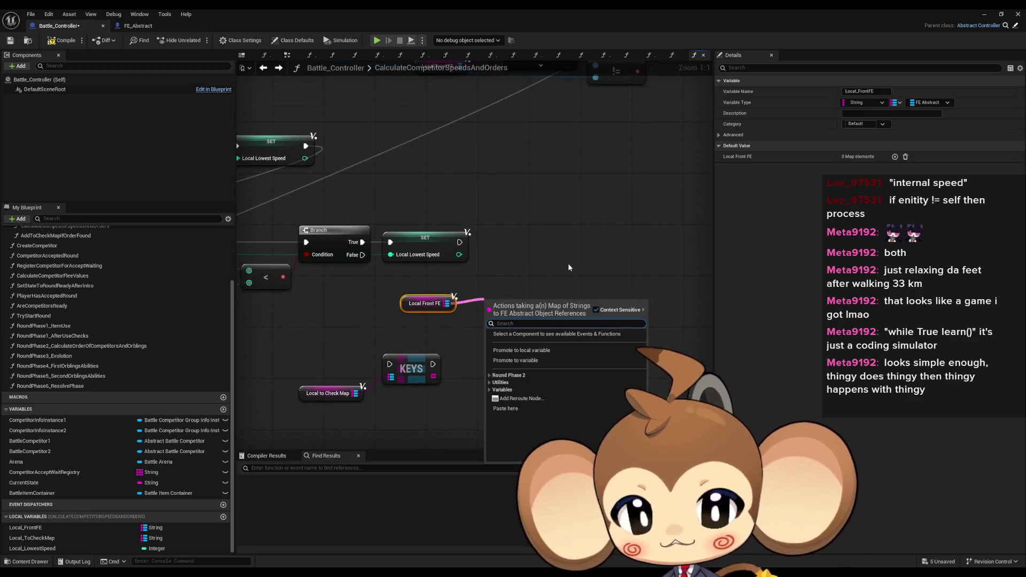
{"action": "type", "text": "contains"}
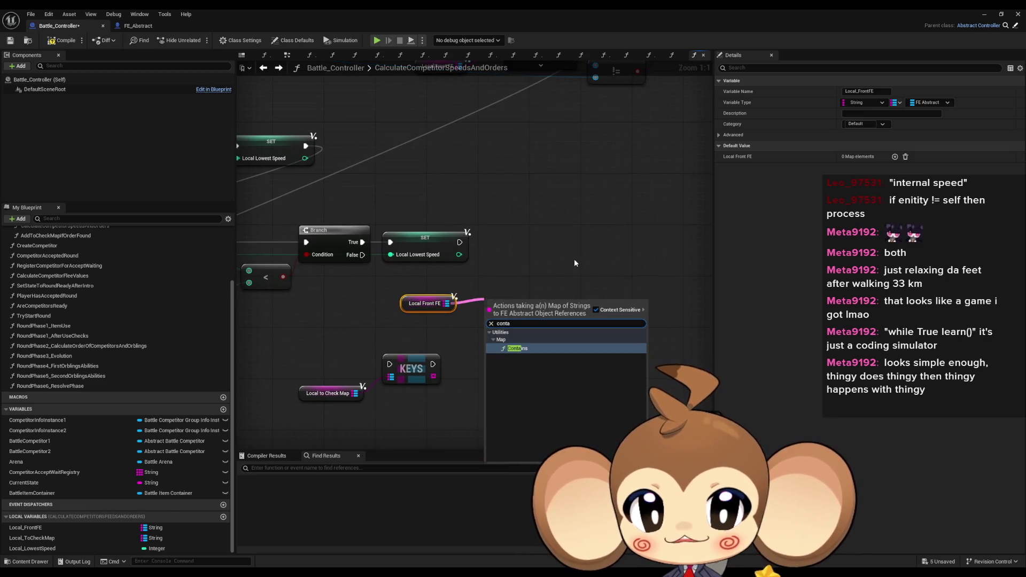
{"action": "key", "text": "Return"}
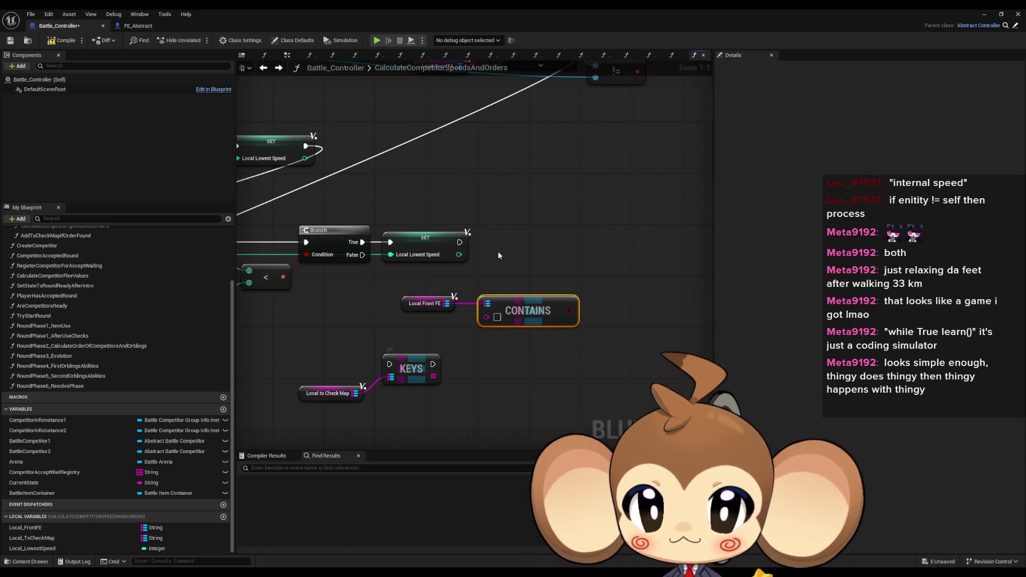
{"action": "key", "text": "Delete"}
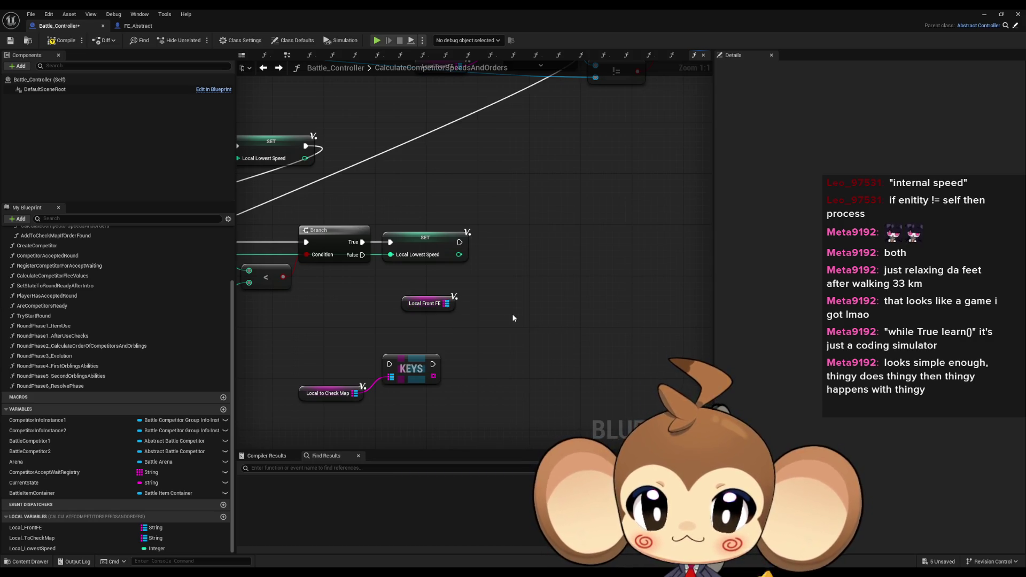
{"action": "mouse_move", "coordinate": [453, 308]}
{"action": "left_mouse_down"}
{"action": "mouse_move", "coordinate": [561, 324]}
{"action": "mouse_move", "coordinate": [517, 304]}
{"action": "left_mouse_up"}
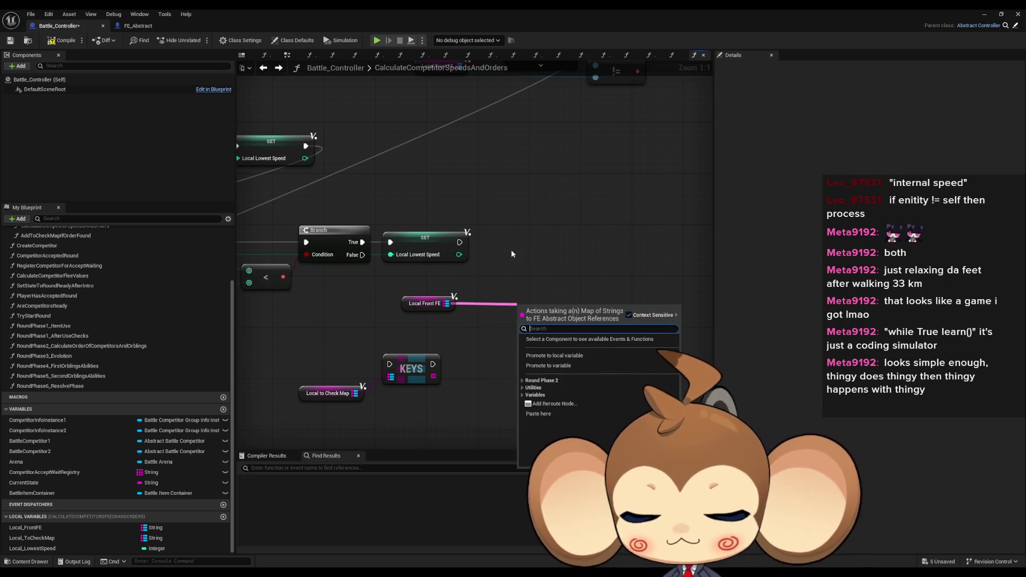
{"action": "type", "text": "keys"}
{"action": "key", "text": "Return"}
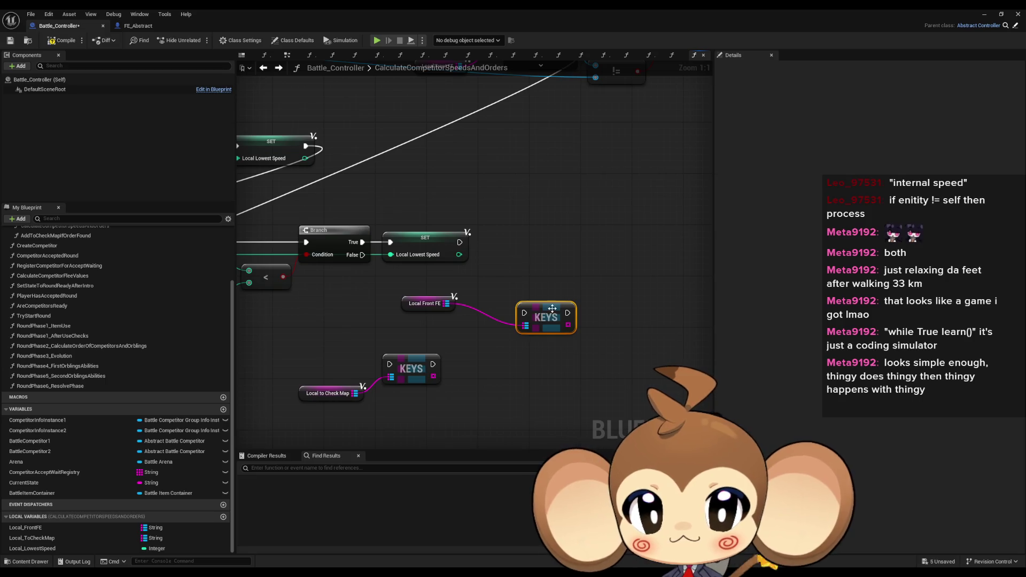
- Try a Remove Items node on the Local Front FE keys, then delete it
{"action": "left_click_drag", "start_coordinate": [568, 325], "coordinate": [601, 339]}
{"action": "type", "text": "remove"}
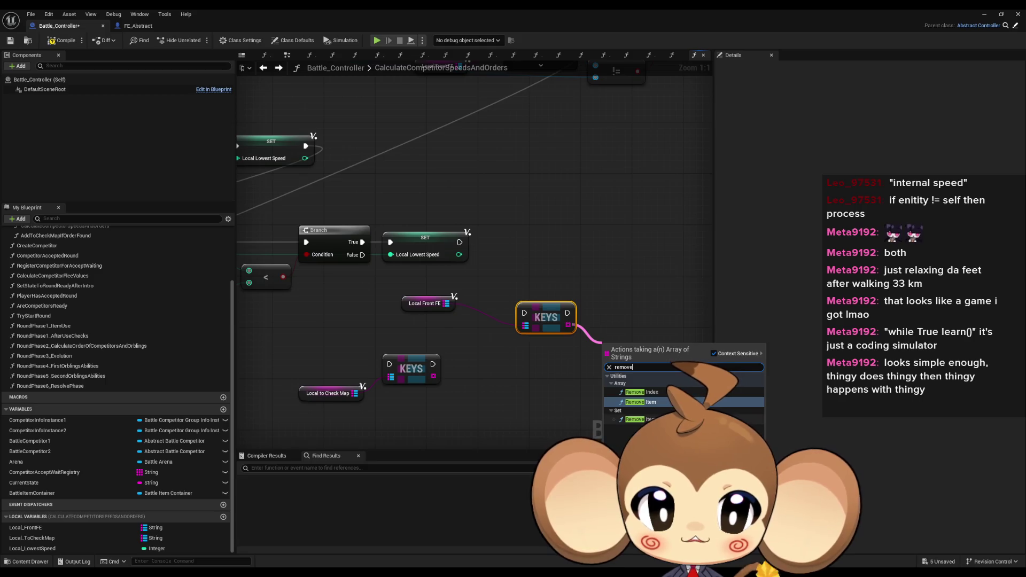
{"action": "left_click", "coordinate": [638, 402]}
{"action": "mouse_move", "coordinate": [608, 364]}
{"action": "left_mouse_down"}
{"action": "mouse_move", "coordinate": [435, 362]}
{"action": "mouse_move", "coordinate": [437, 377]}
{"action": "left_mouse_up"}
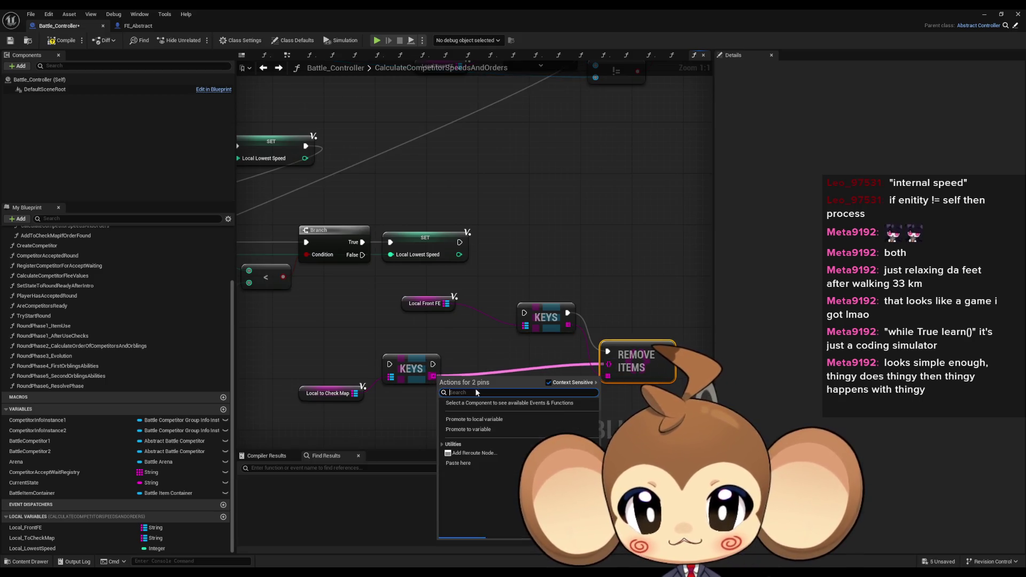
{"action": "key", "text": "Escape"}
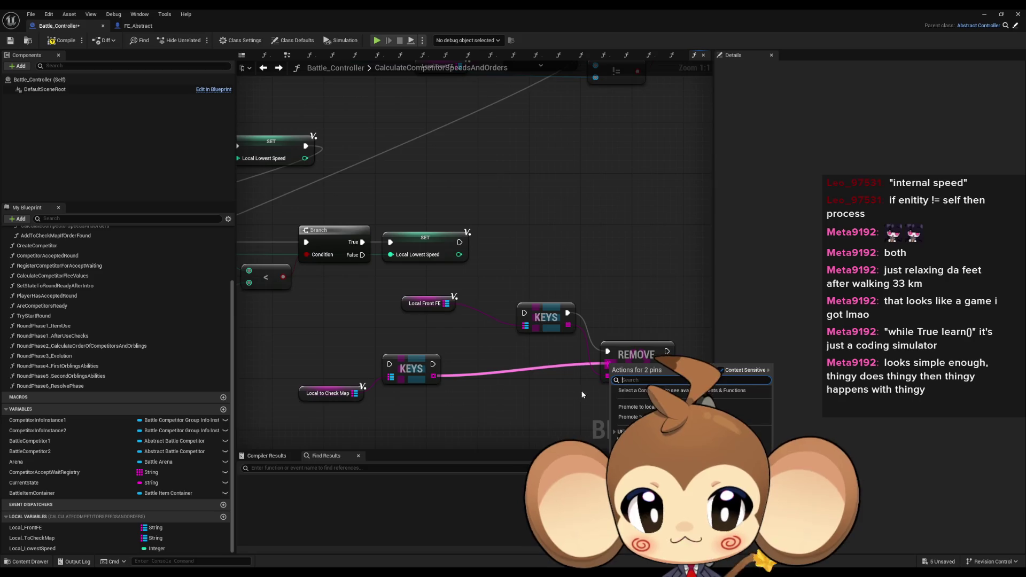
{"action": "left_click", "coordinate": [582, 376]}
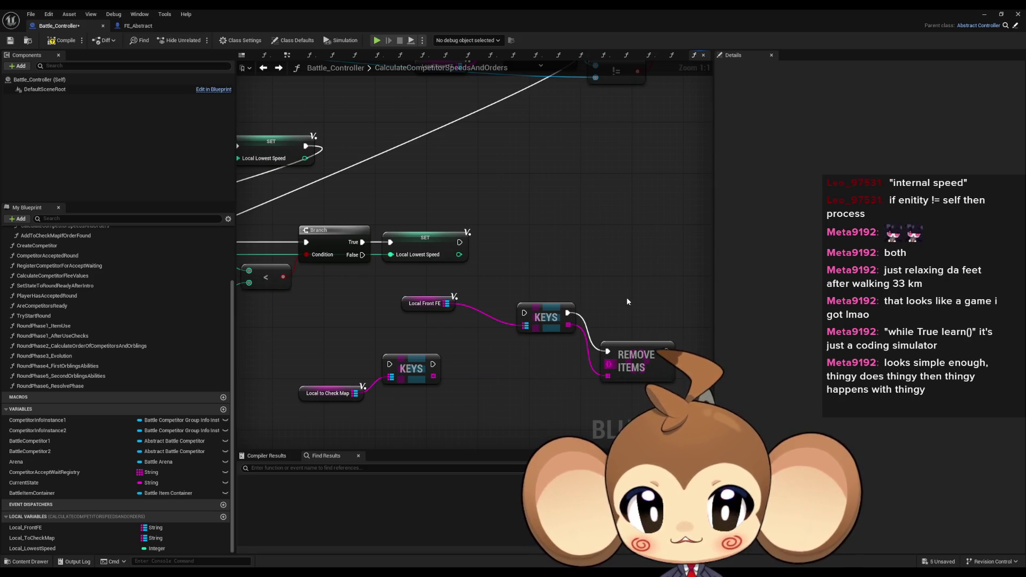
{"action": "left_click", "coordinate": [641, 374]}
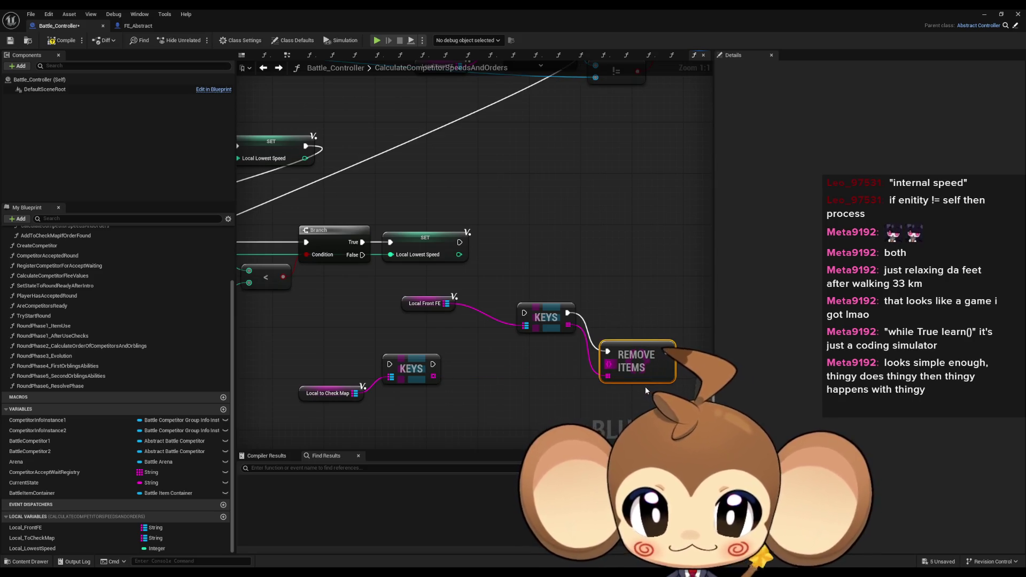
{"action": "key", "text": "Delete"}
- Add a For Each Loop over the Local to Check Map keys
{"action": "left_click_drag", "start_coordinate": [567, 326], "coordinate": [607, 335]}
{"action": "type", "text": "re"}
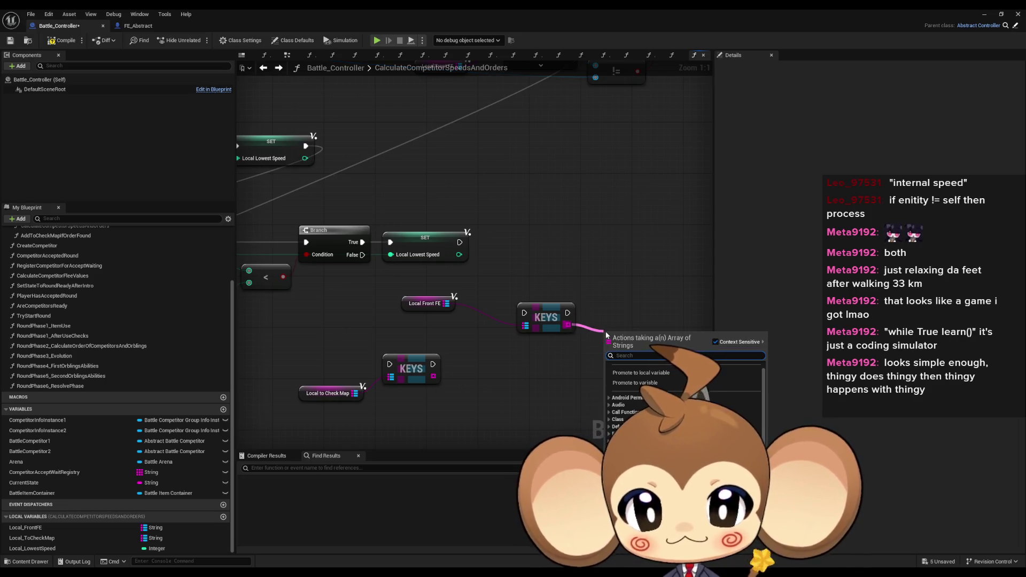
{"action": "key", "text": "BackSpace"}
{"action": "key", "text": "BackSpace"}
{"action": "key", "text": "Escape"}
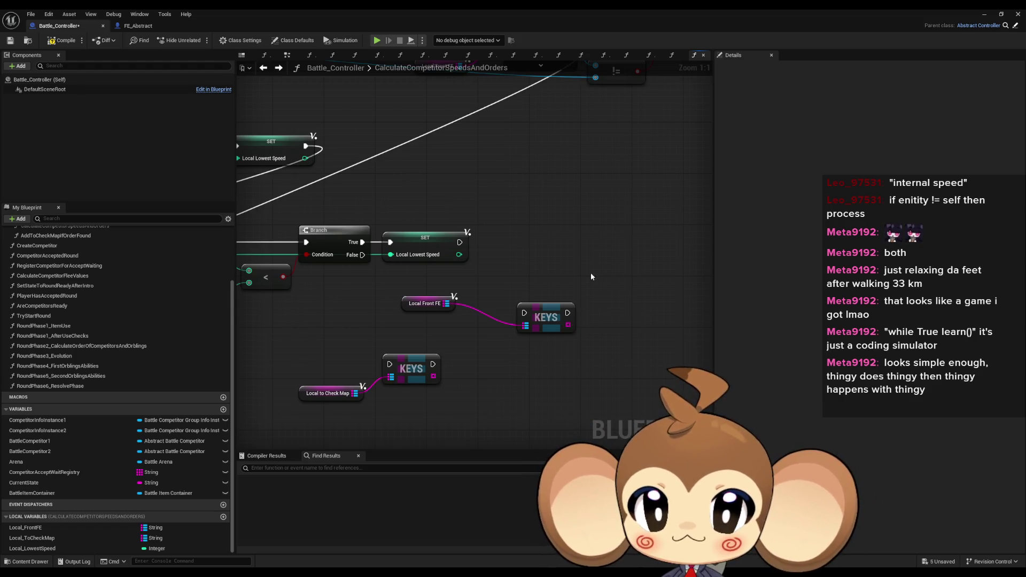
{"action": "left_click_drag", "start_coordinate": [538, 314], "coordinate": [531, 275]}
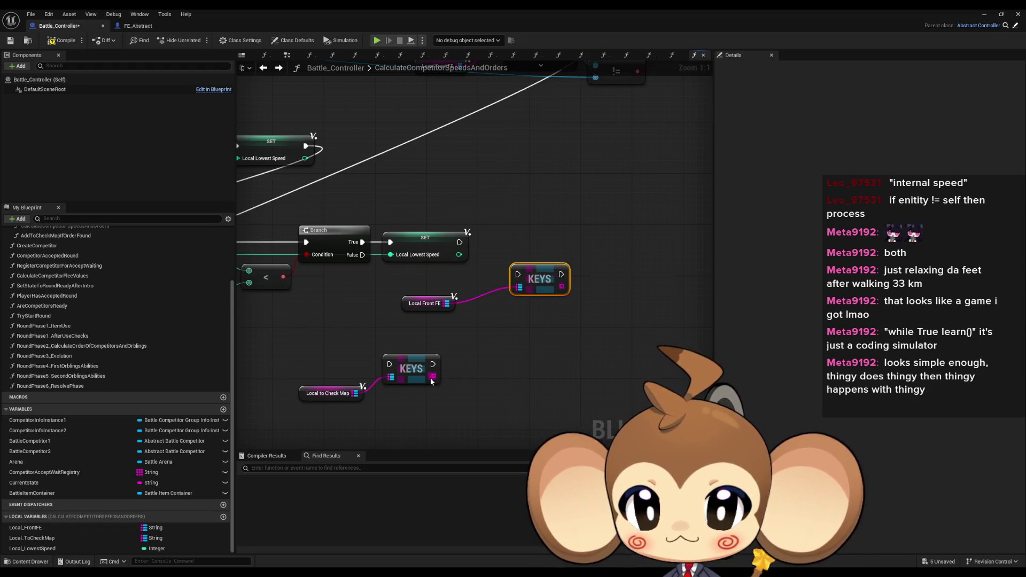
{"action": "mouse_move", "coordinate": [433, 376]}
{"action": "left_mouse_down"}
{"action": "mouse_move", "coordinate": [475, 377]}
{"action": "mouse_move", "coordinate": [476, 356]}
{"action": "left_mouse_up"}
{"action": "type", "text": "for each"}
{"action": "key", "text": "Return"}
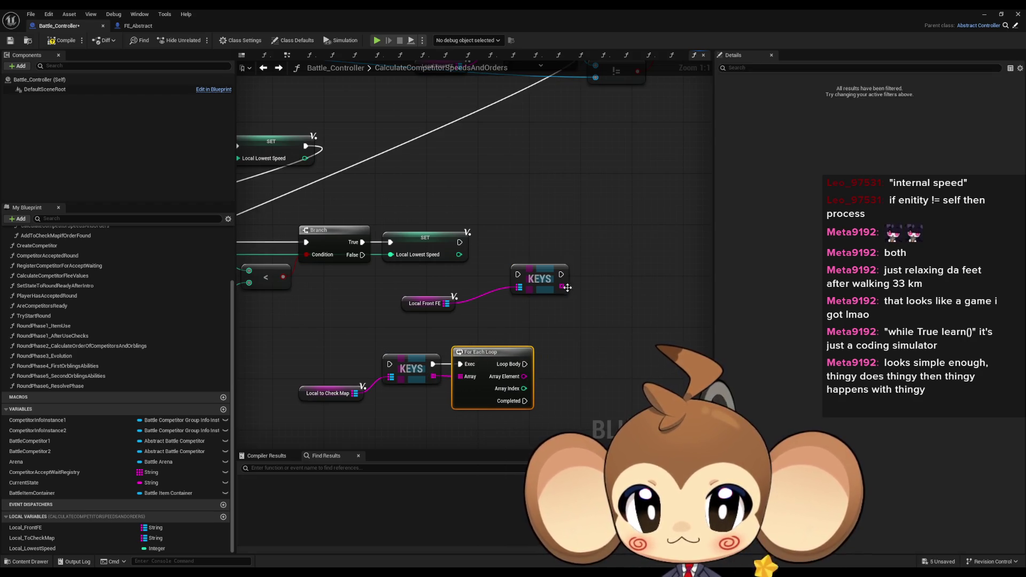
- Add a Remove node on Local Front FE's keys, fed by the loop's Array Element
{"action": "left_click_drag", "start_coordinate": [560, 287], "coordinate": [595, 288]}
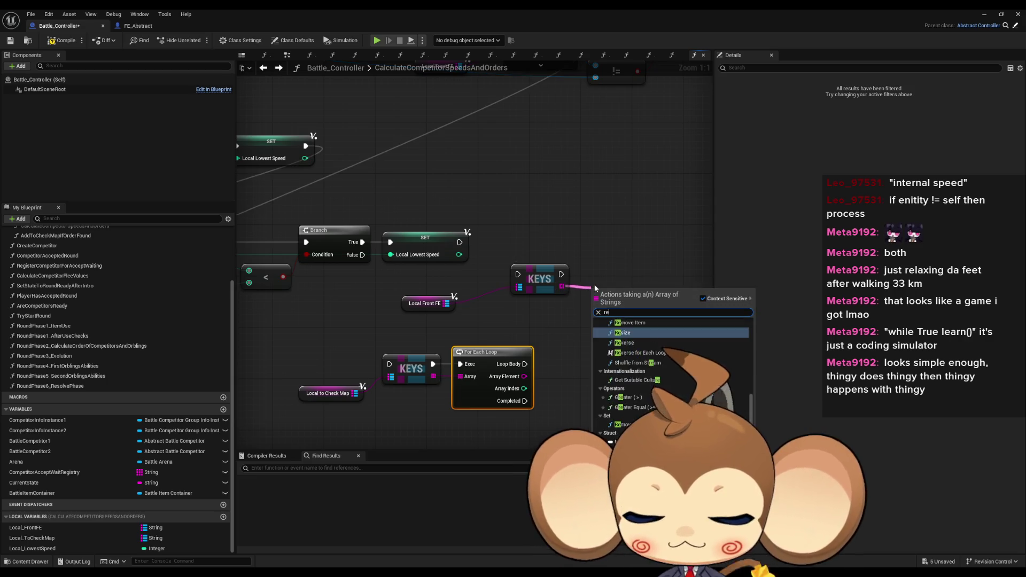
{"action": "type", "text": "remove"}
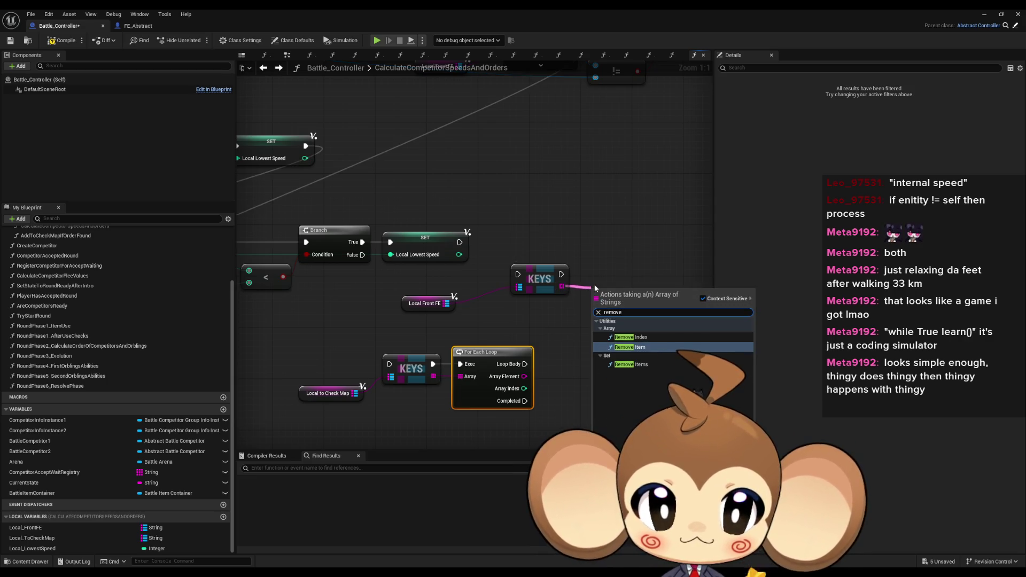
{"action": "key", "text": "Return"}
{"action": "mouse_move", "coordinate": [595, 317]}
{"action": "left_mouse_down"}
{"action": "mouse_move", "coordinate": [528, 376]}
{"action": "mouse_move", "coordinate": [577, 321]}
{"action": "left_mouse_up"}
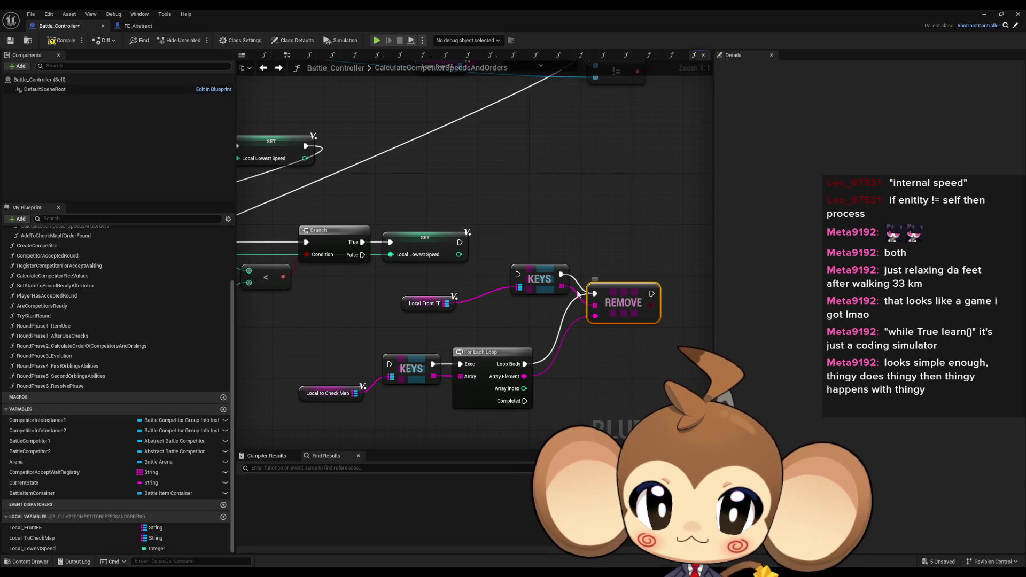
{"action": "left_click_drag", "start_coordinate": [560, 274], "coordinate": [389, 364]}
{"action": "left_click_drag", "start_coordinate": [622, 286], "coordinate": [660, 298]}
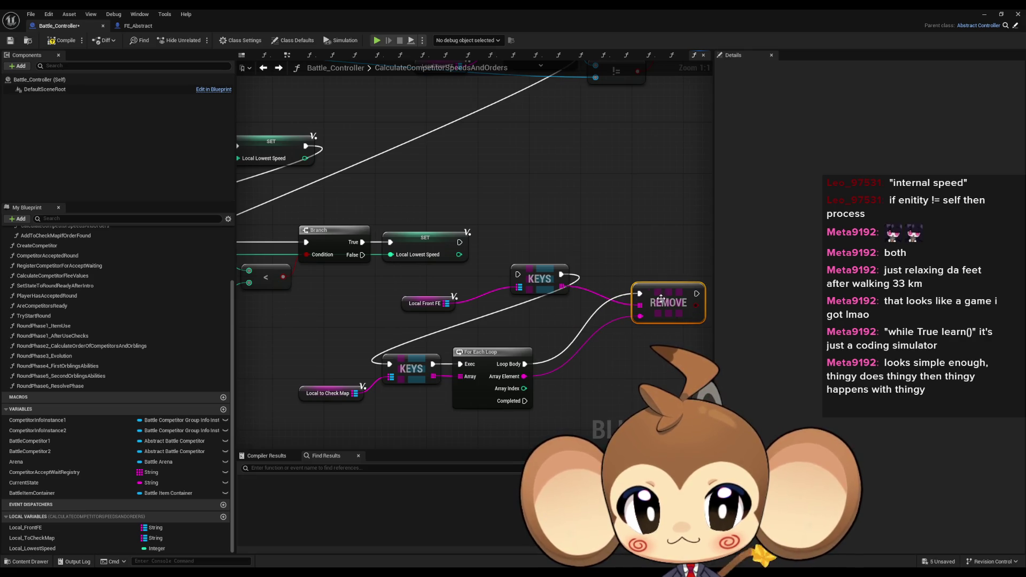
{"action": "left_click_drag", "start_coordinate": [539, 277], "coordinate": [519, 272]}
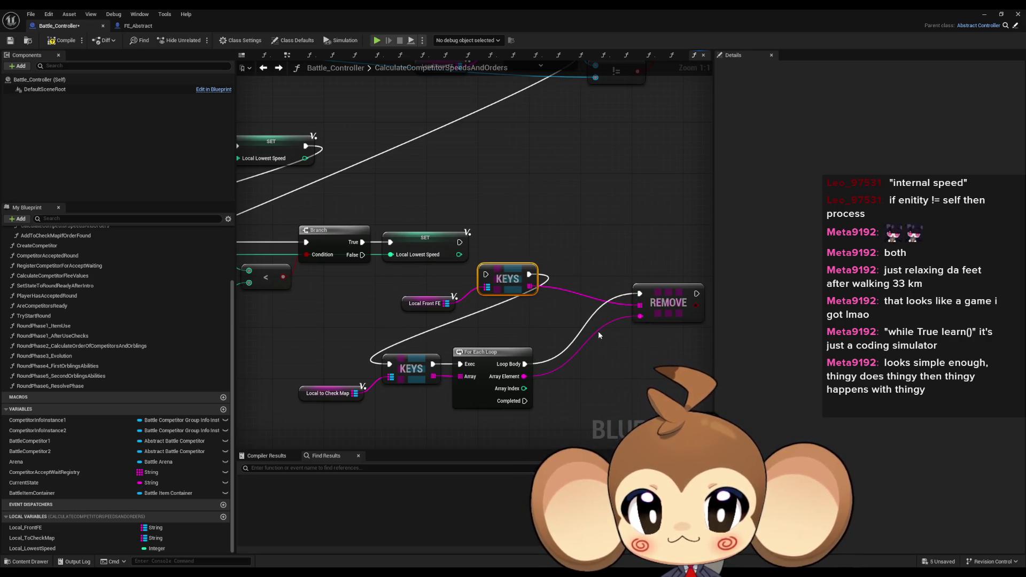
- Wire the Branch False path and the SET node's exec output into the Keys chain
{"action": "left_click_drag", "start_coordinate": [598, 335], "coordinate": [576, 326]}
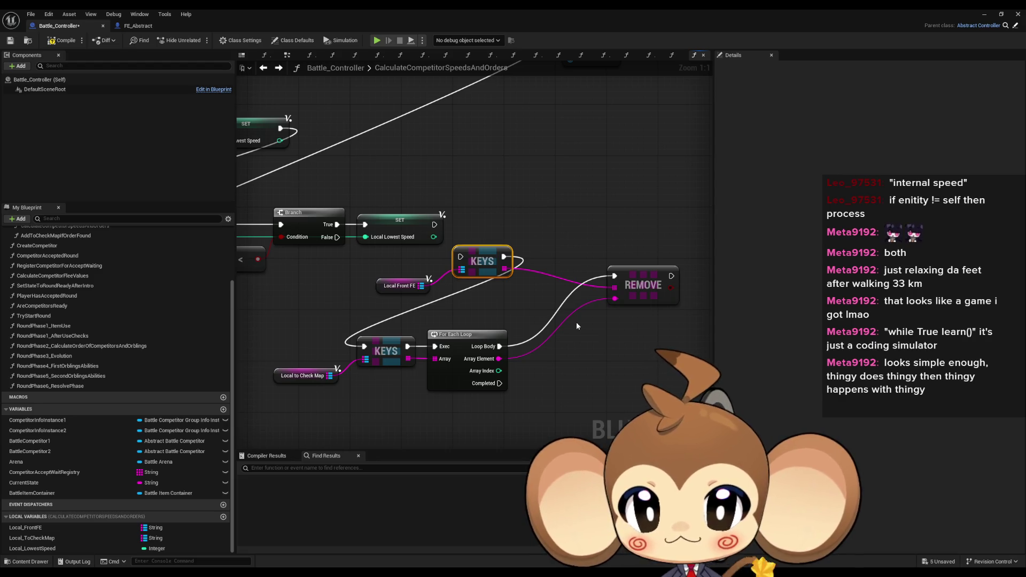
{"action": "left_click", "coordinate": [367, 274]}
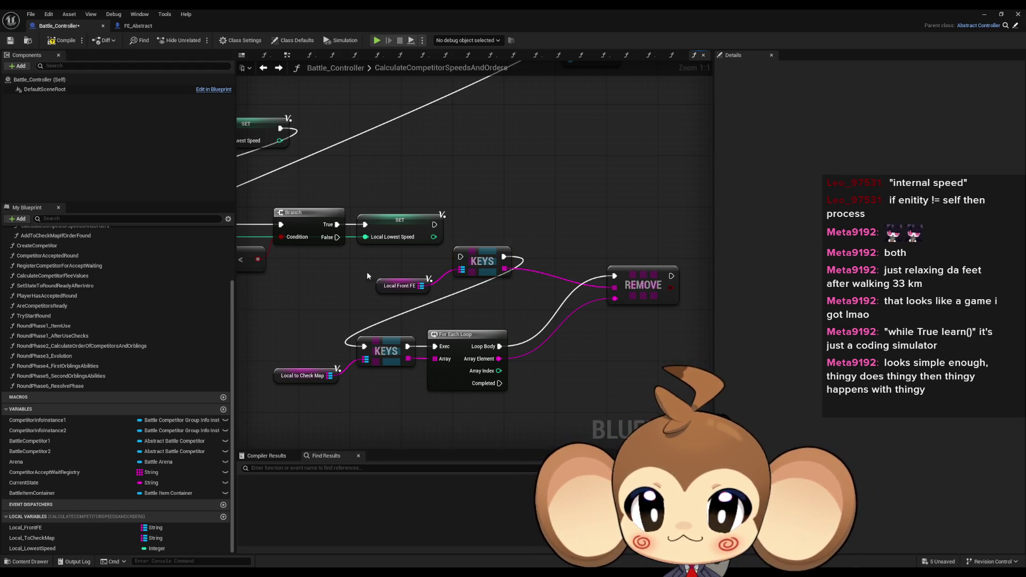
{"action": "left_click", "coordinate": [386, 285]}
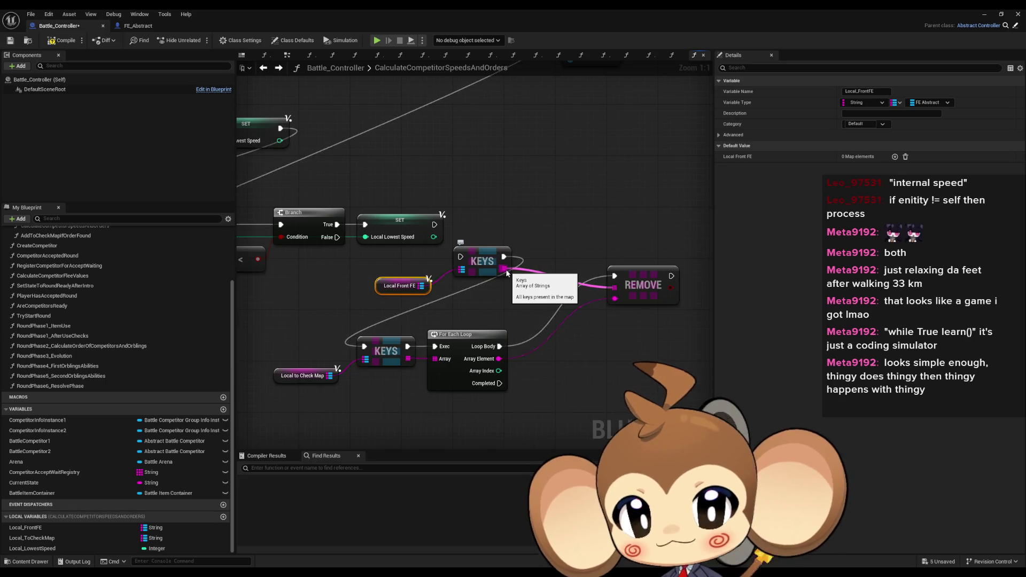
{"action": "left_click_drag", "start_coordinate": [365, 255], "coordinate": [506, 291]}
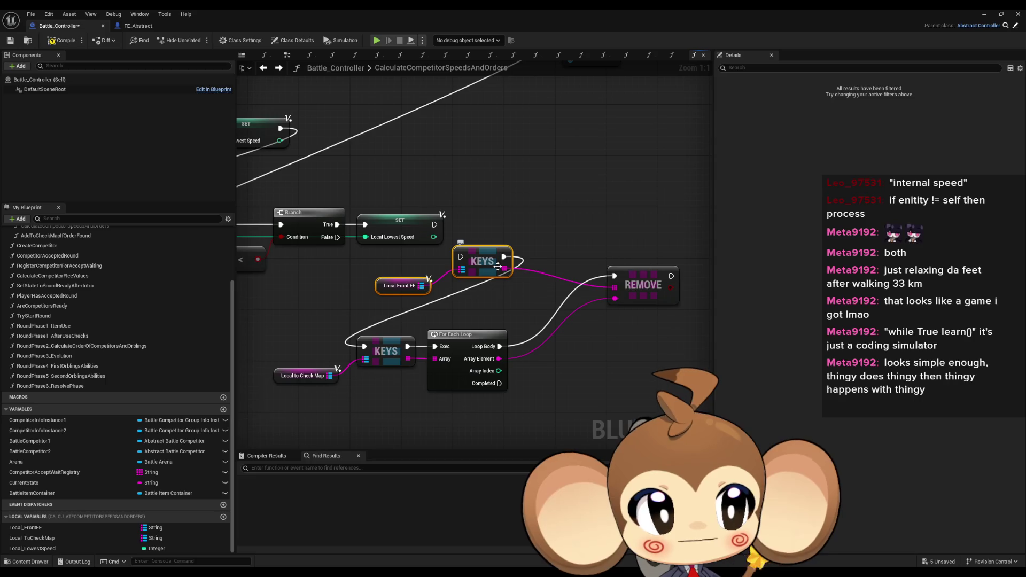
{"action": "mouse_move", "coordinate": [484, 257]}
{"action": "left_mouse_down"}
{"action": "mouse_move", "coordinate": [494, 274]}
{"action": "mouse_move", "coordinate": [580, 237]}
{"action": "left_mouse_up"}
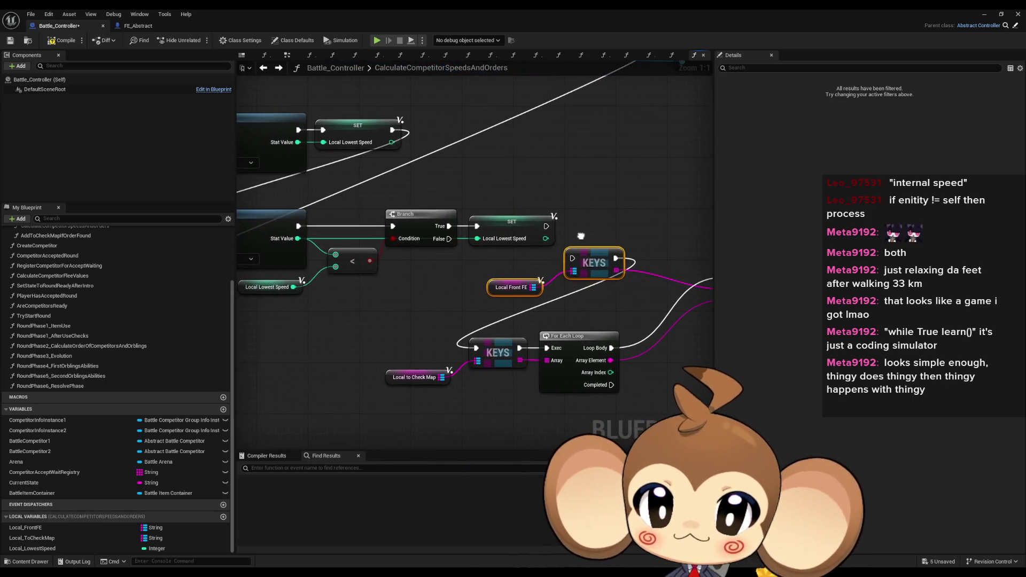
{"action": "left_click_drag", "start_coordinate": [449, 238], "coordinate": [571, 258]}
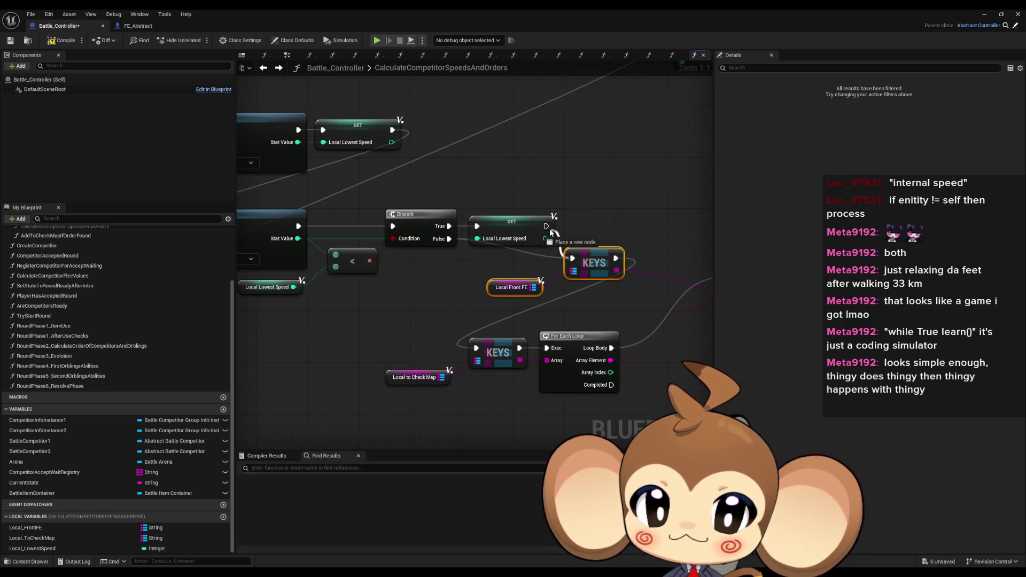
{"action": "mouse_move", "coordinate": [546, 226]}
{"action": "left_mouse_down"}
{"action": "mouse_move", "coordinate": [572, 258]}
{"action": "mouse_move", "coordinate": [920, 254]}
{"action": "left_mouse_up"}
{"action": "left_click_drag", "start_coordinate": [675, 307], "coordinate": [340, 265]}
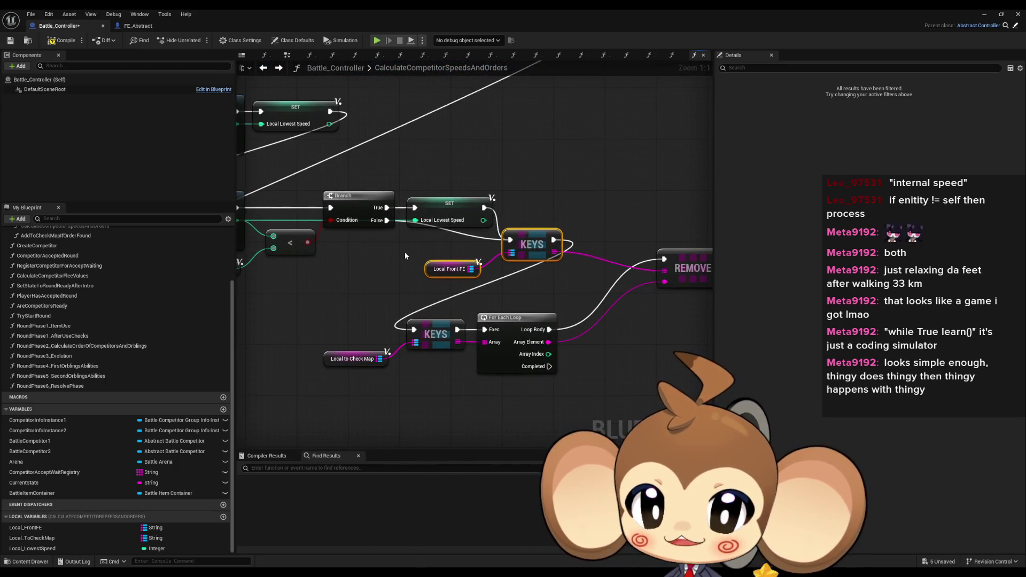
- Select the Keys, For Each Loop, Remove and Local to Check Map nodes for review
{"action": "left_click", "coordinate": [454, 270]}
{"action": "left_click", "coordinate": [531, 250]}
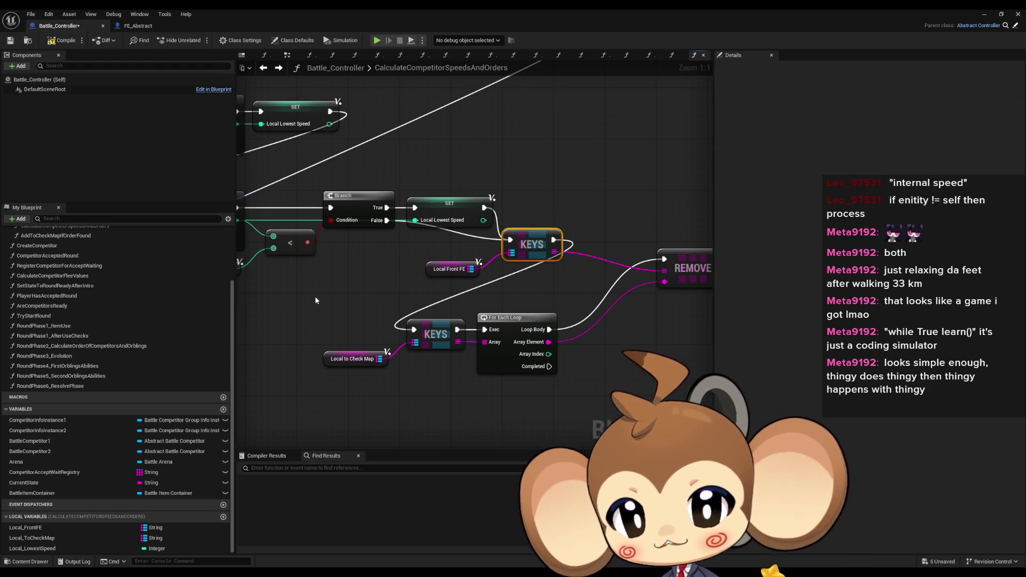
{"action": "left_click_drag", "start_coordinate": [317, 297], "coordinate": [379, 378]}
{"action": "left_click", "coordinate": [436, 337]}
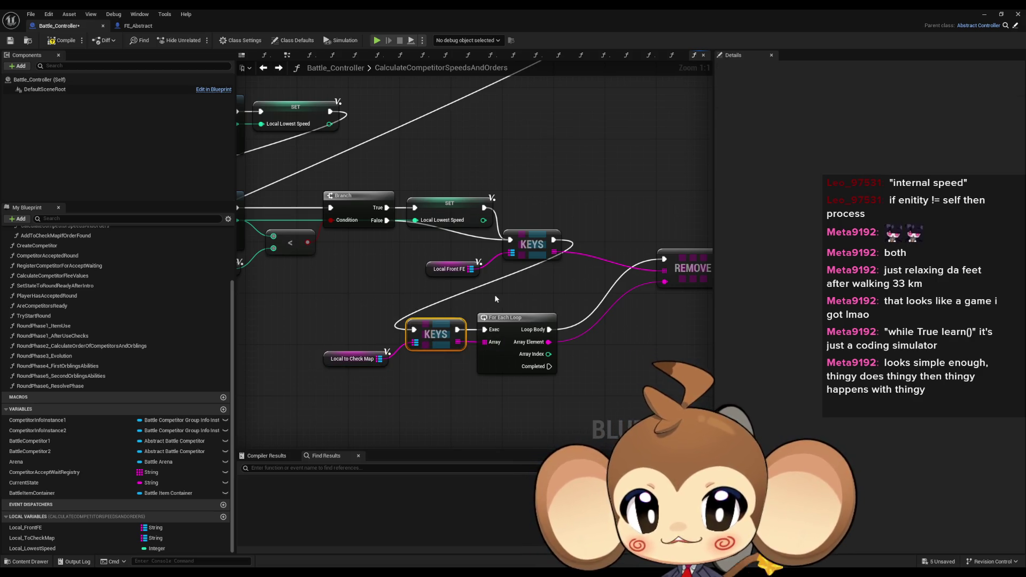
{"action": "left_click", "coordinate": [513, 352]}
{"action": "left_click", "coordinate": [614, 288]}
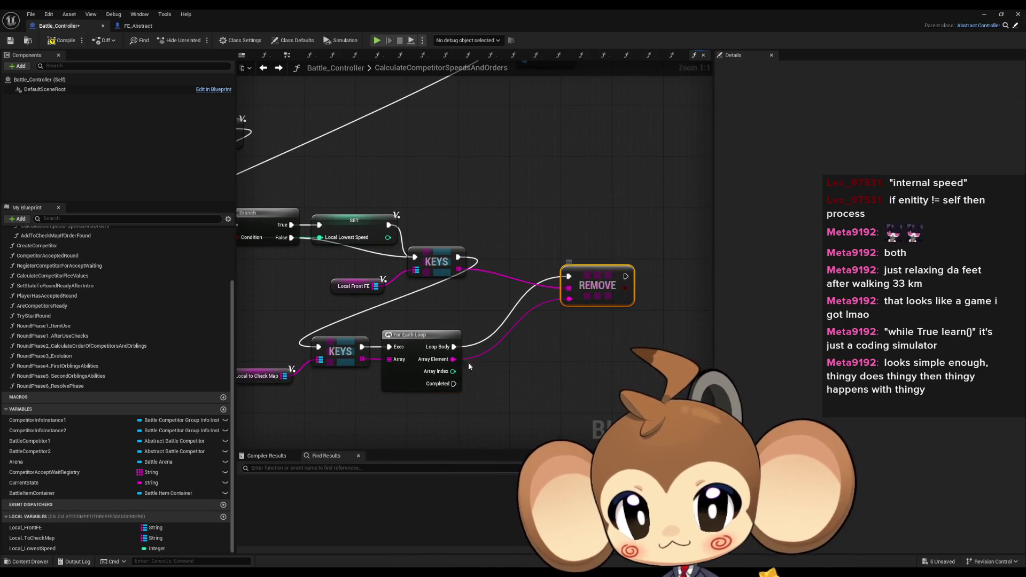
{"action": "left_click", "coordinate": [374, 375]}
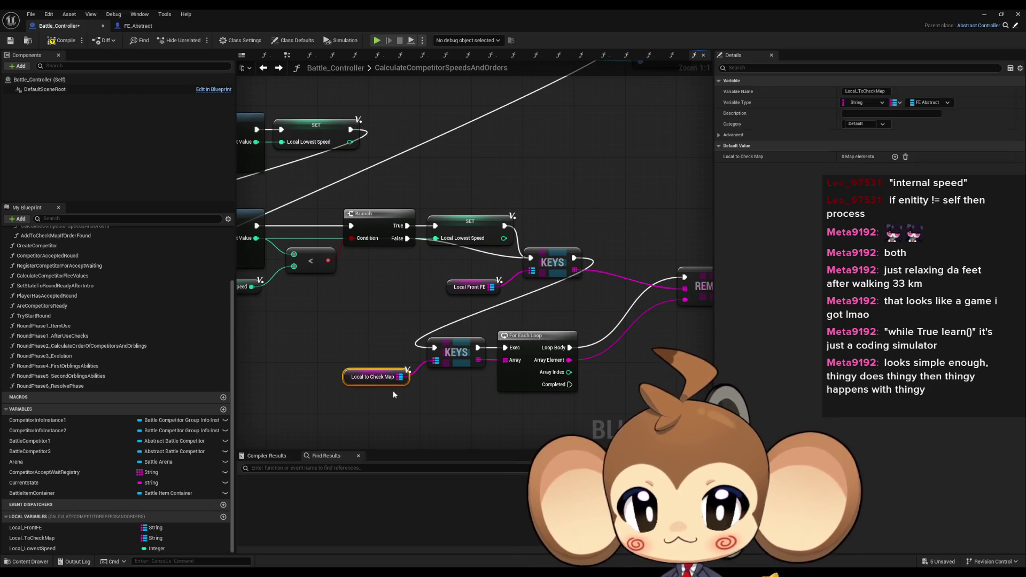
{"action": "scroll", "coordinate": [392, 387], "scroll_direction": "down", "scroll_amount": 1}
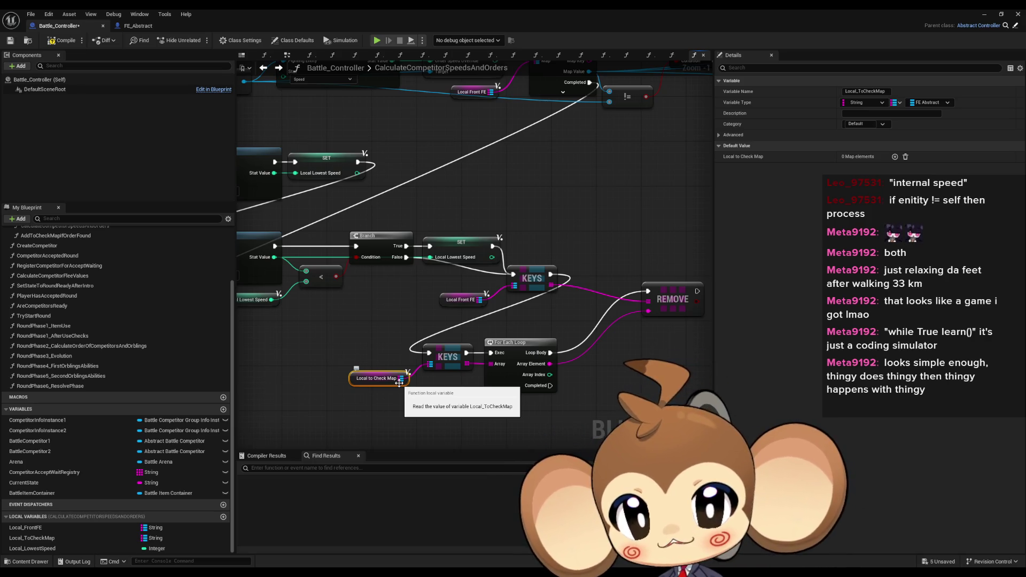
{"action": "left_click", "coordinate": [457, 300]}
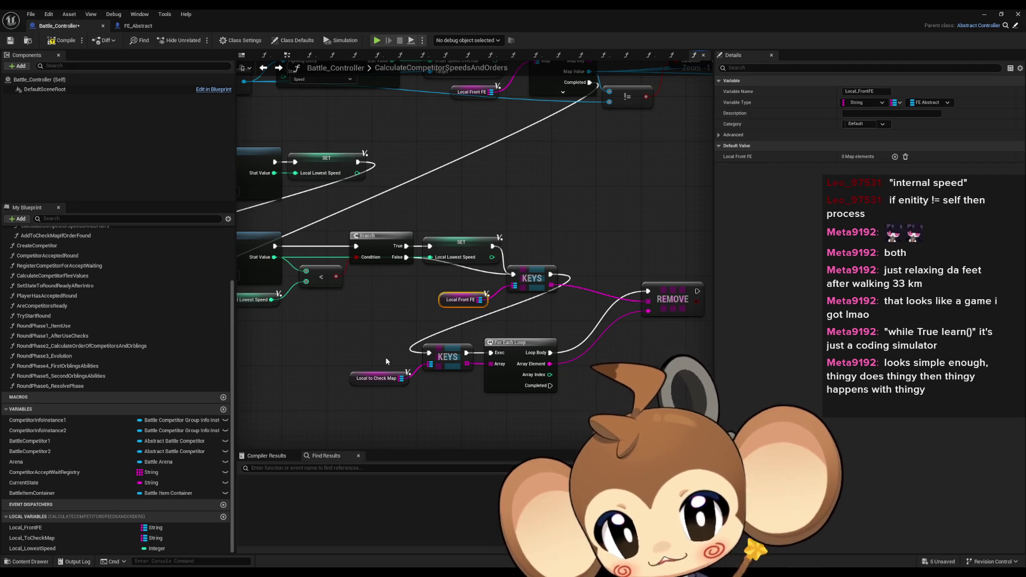
{"action": "left_click", "coordinate": [380, 379]}
{"action": "scroll", "coordinate": [395, 401], "scroll_direction": "down", "scroll_amount": 3}
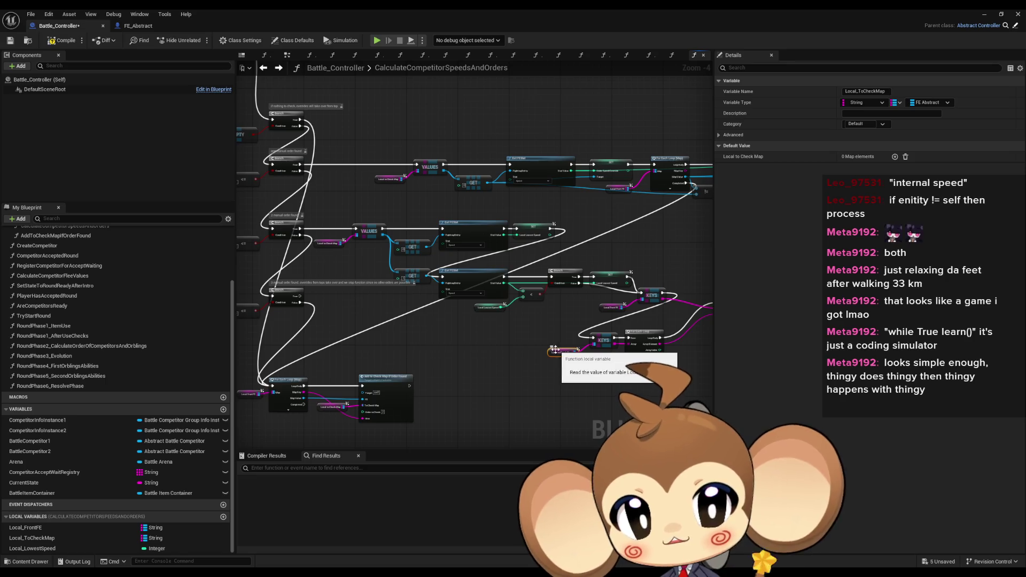
{"action": "scroll", "coordinate": [493, 264], "scroll_direction": "up", "scroll_amount": 1}
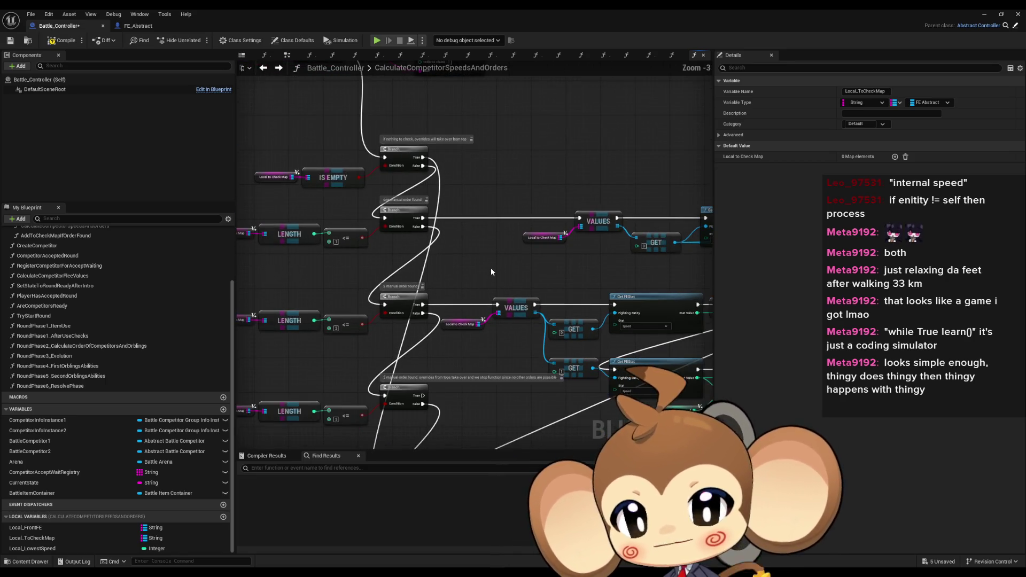
{"action": "scroll", "coordinate": [492, 273], "scroll_direction": "down", "scroll_amount": 3}
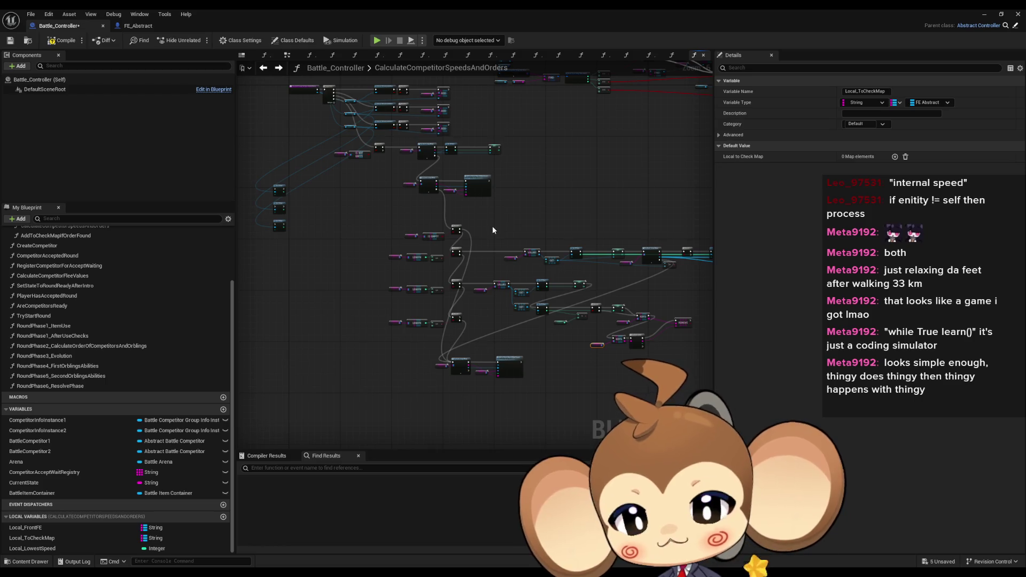
{"action": "scroll", "coordinate": [485, 233], "scroll_direction": "up", "scroll_amount": 3}
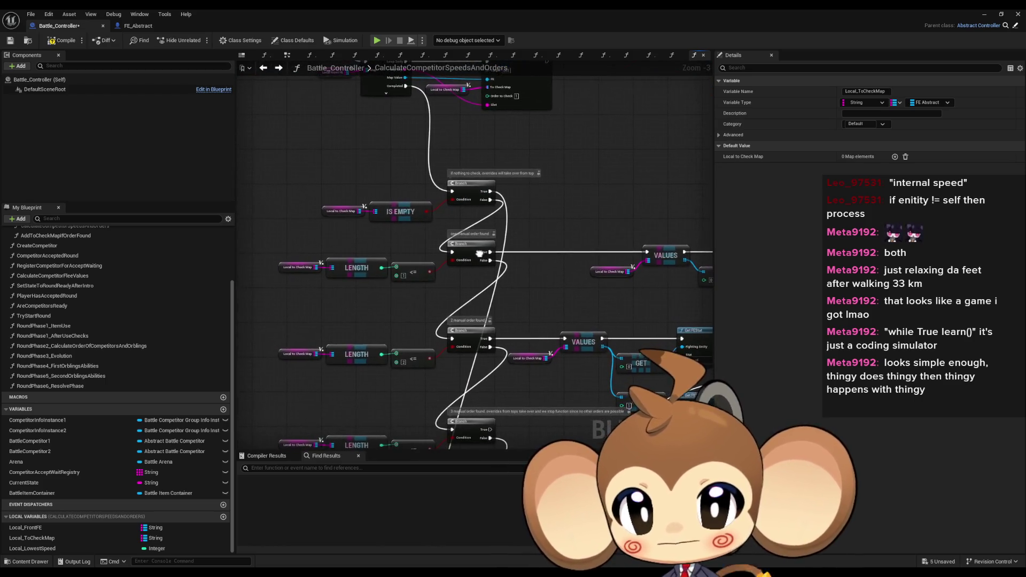
{"action": "scroll", "coordinate": [368, 283], "scroll_direction": "up", "scroll_amount": 1}
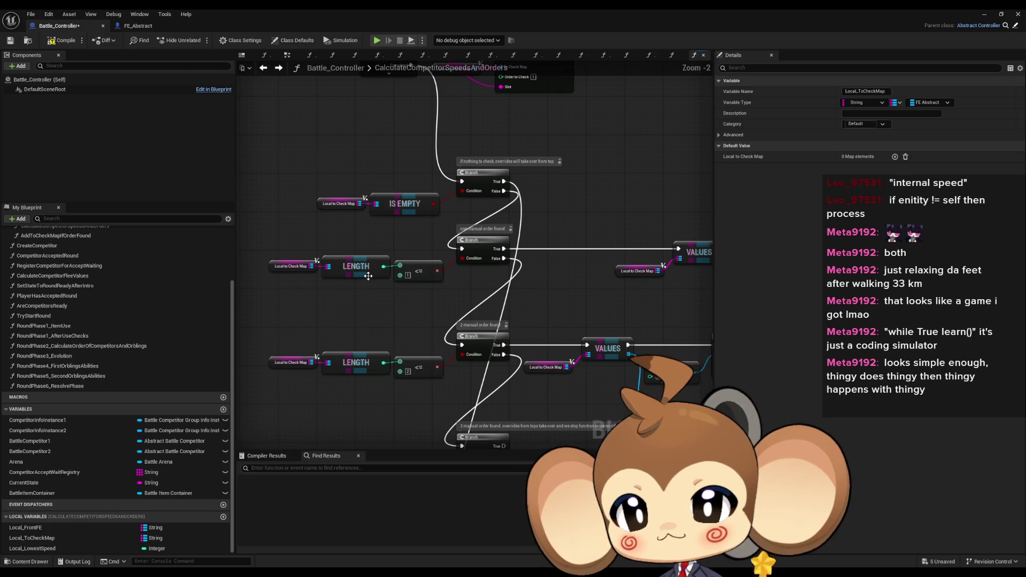
{"action": "left_click_drag", "start_coordinate": [321, 251], "coordinate": [449, 284]}
{"action": "mouse_move", "coordinate": [610, 254]}
{"action": "left_mouse_down"}
{"action": "mouse_move", "coordinate": [297, 251]}
{"action": "mouse_move", "coordinate": [400, 288]}
{"action": "left_mouse_up"}
{"action": "scroll", "coordinate": [297, 251], "scroll_direction": "up", "scroll_amount": 3}
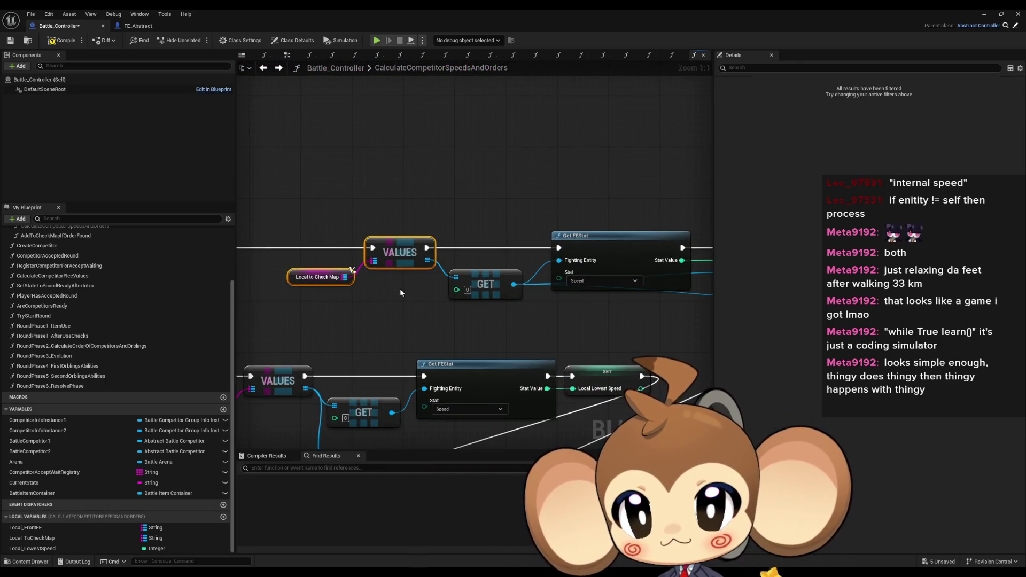
{"action": "left_click_drag", "start_coordinate": [496, 209], "coordinate": [369, 209]}
{"action": "left_click", "coordinate": [361, 291]}
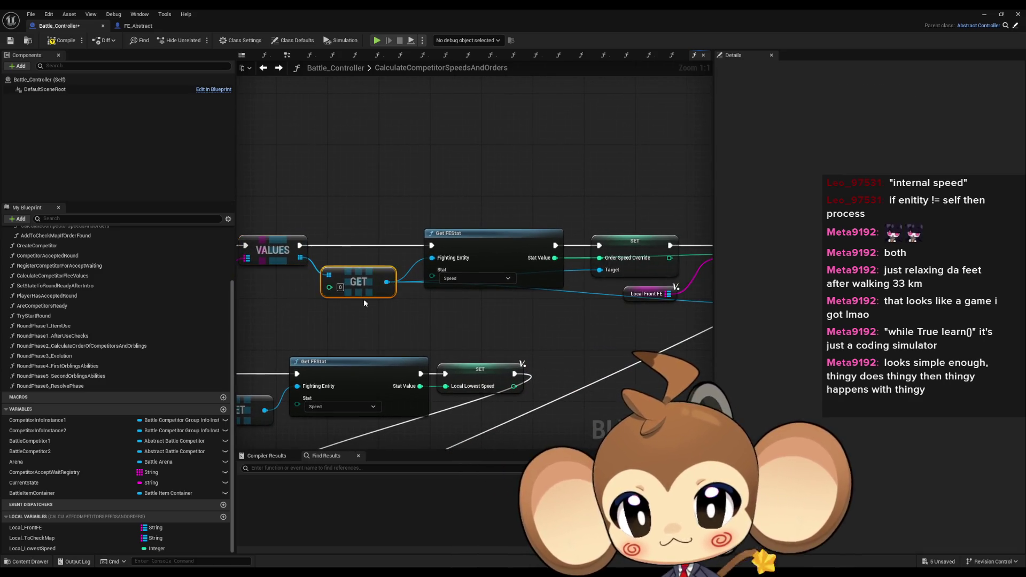
{"action": "left_click_drag", "start_coordinate": [364, 303], "coordinate": [498, 281]}
{"action": "scroll", "coordinate": [578, 271], "scroll_direction": "down", "scroll_amount": 2}
{"action": "left_click_drag", "start_coordinate": [579, 271], "coordinate": [366, 260]}
{"action": "scroll", "coordinate": [367, 260], "scroll_direction": "down", "scroll_amount": 1}
{"action": "mouse_move", "coordinate": [497, 278]}
{"action": "left_mouse_down"}
{"action": "mouse_move", "coordinate": [475, 263]}
{"action": "mouse_move", "coordinate": [481, 276]}
{"action": "mouse_move", "coordinate": [466, 280]}
{"action": "left_mouse_up"}
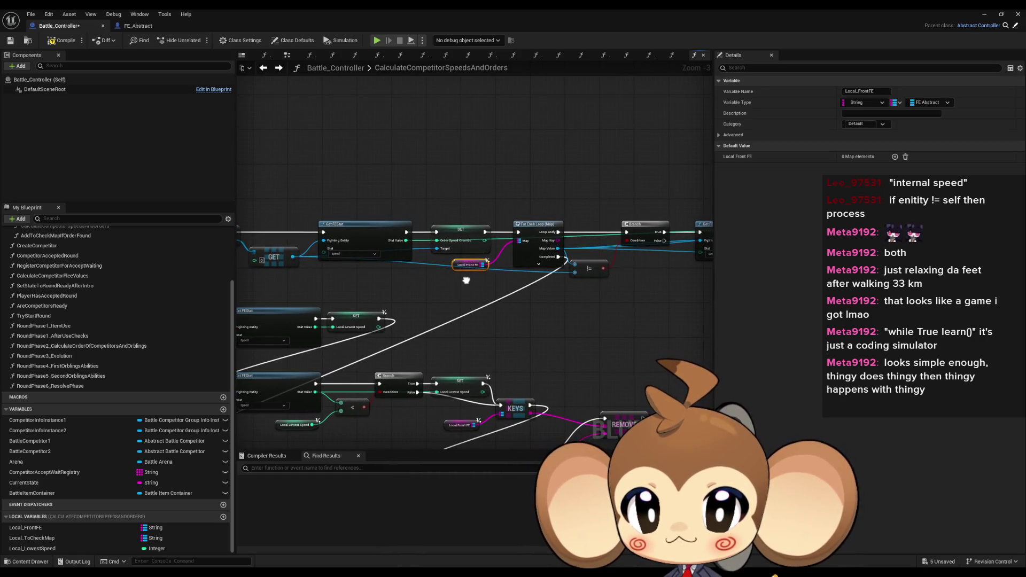
{"action": "left_click_drag", "start_coordinate": [566, 285], "coordinate": [521, 288]}
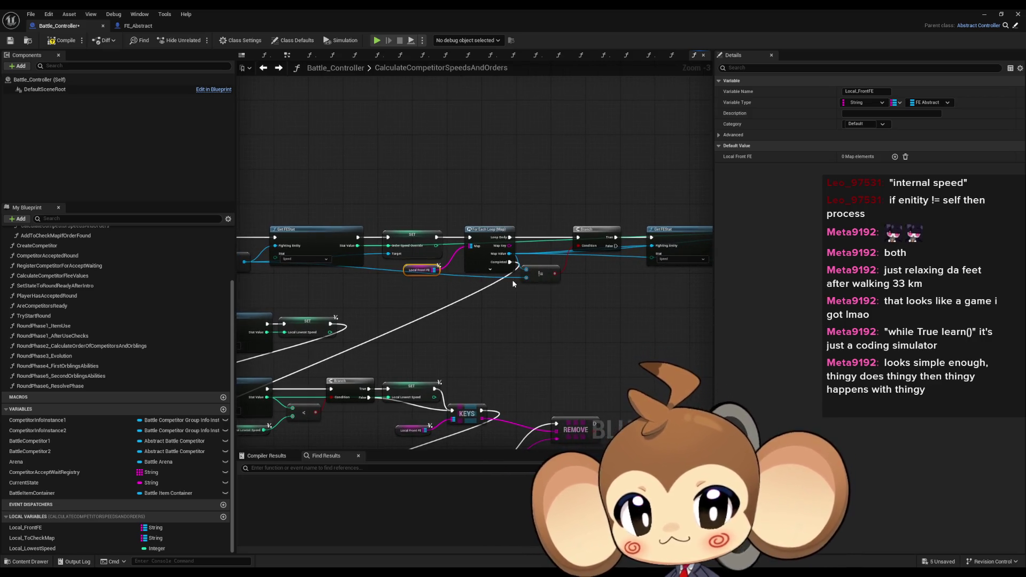
{"action": "mouse_move", "coordinate": [512, 280]}
{"action": "left_mouse_down"}
{"action": "mouse_move", "coordinate": [344, 276]}
{"action": "mouse_move", "coordinate": [565, 257]}
{"action": "left_mouse_up"}
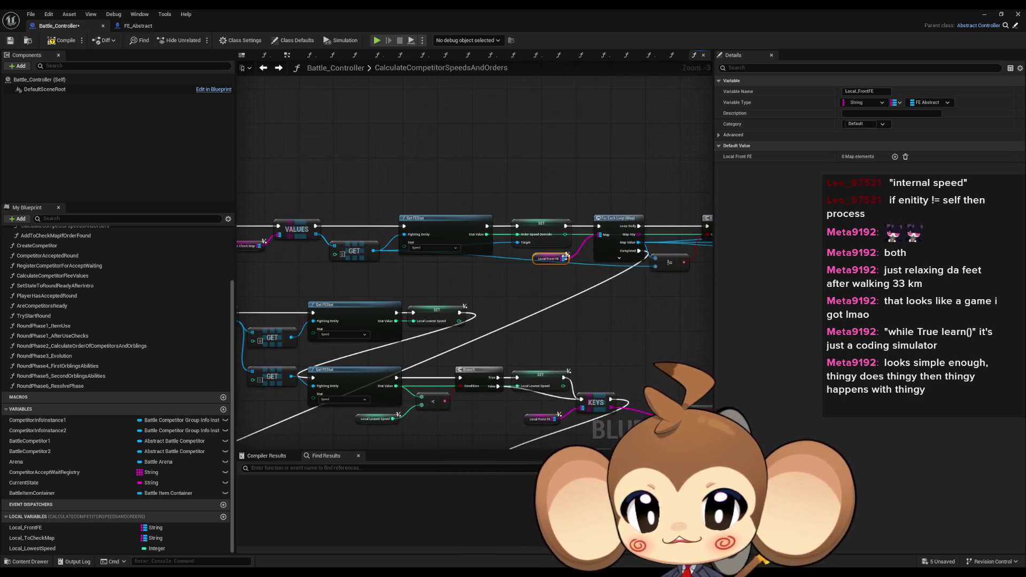
{"action": "scroll", "coordinate": [599, 262], "scroll_direction": "down", "scroll_amount": 1}
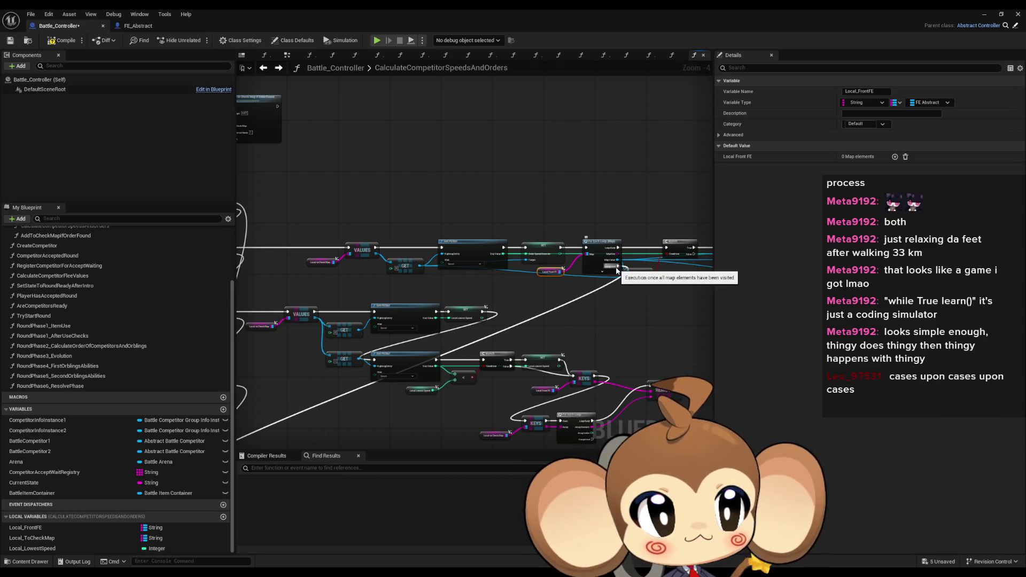
{"action": "mouse_move", "coordinate": [540, 297]}
{"action": "left_mouse_down"}
{"action": "mouse_move", "coordinate": [560, 219]}
{"action": "mouse_move", "coordinate": [510, 238]}
{"action": "mouse_move", "coordinate": [477, 237]}
{"action": "left_mouse_up"}
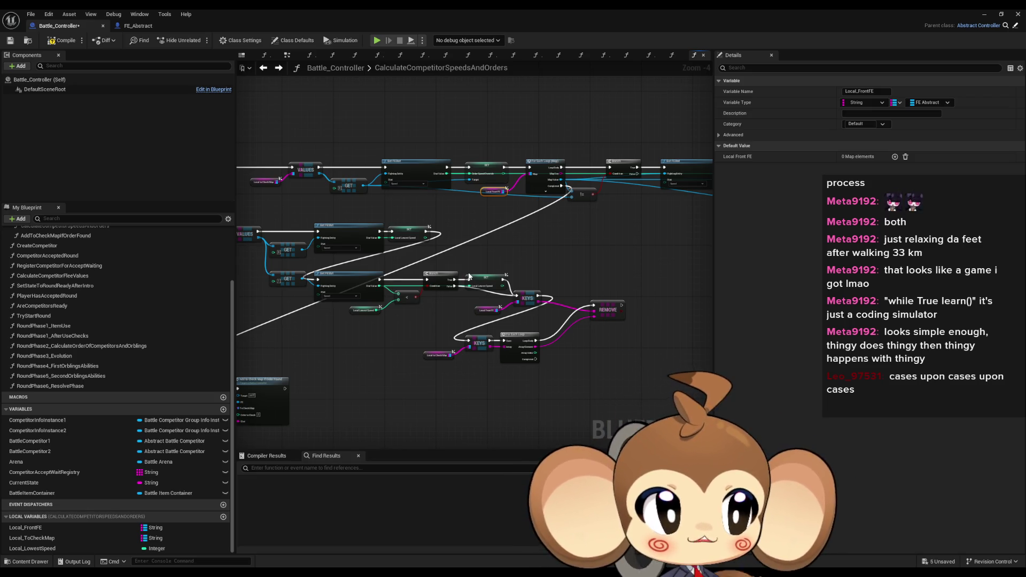
{"action": "scroll", "coordinate": [463, 270], "scroll_direction": "down", "scroll_amount": 1}
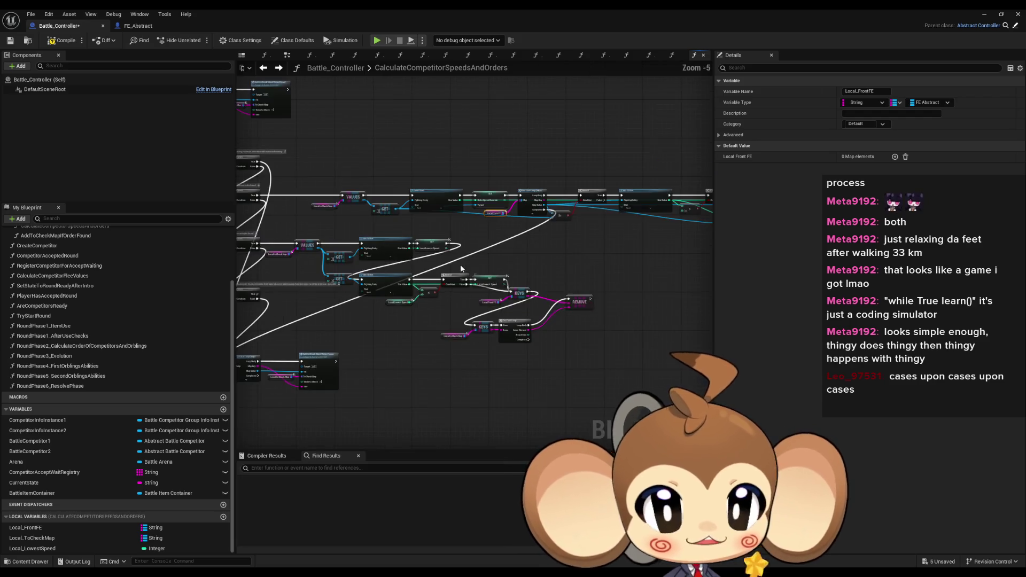
{"action": "left_click_drag", "start_coordinate": [461, 267], "coordinate": [547, 123]}
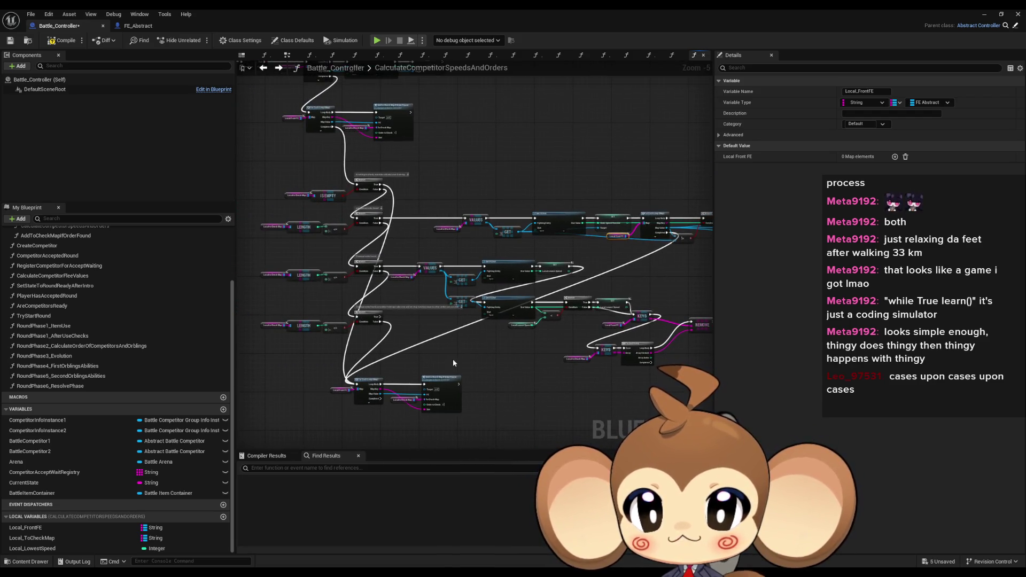
{"action": "scroll", "coordinate": [503, 351], "scroll_direction": "up", "scroll_amount": 3}
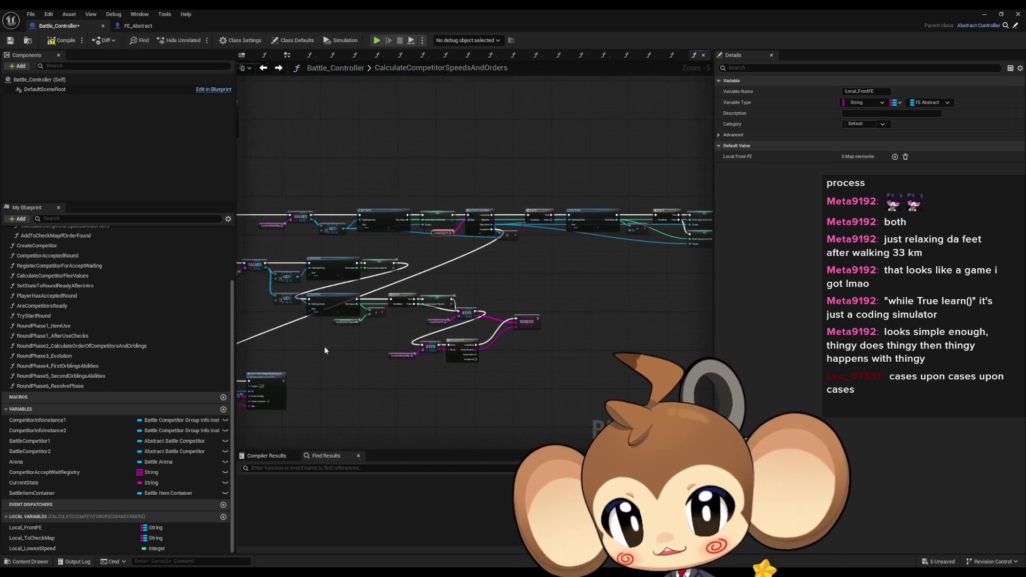
{"action": "scroll", "coordinate": [534, 313], "scroll_direction": "down", "scroll_amount": 1}
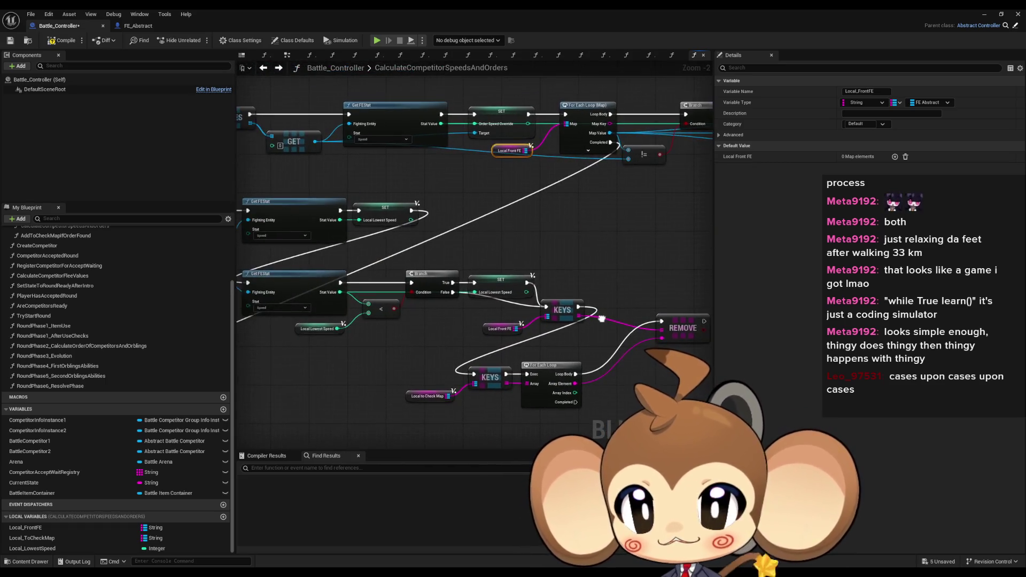
{"action": "mouse_move", "coordinate": [535, 314]}
{"action": "left_mouse_down"}
{"action": "mouse_move", "coordinate": [590, 327]}
{"action": "mouse_move", "coordinate": [605, 265]}
{"action": "mouse_move", "coordinate": [635, 268]}
{"action": "mouse_move", "coordinate": [552, 265]}
{"action": "left_mouse_up"}
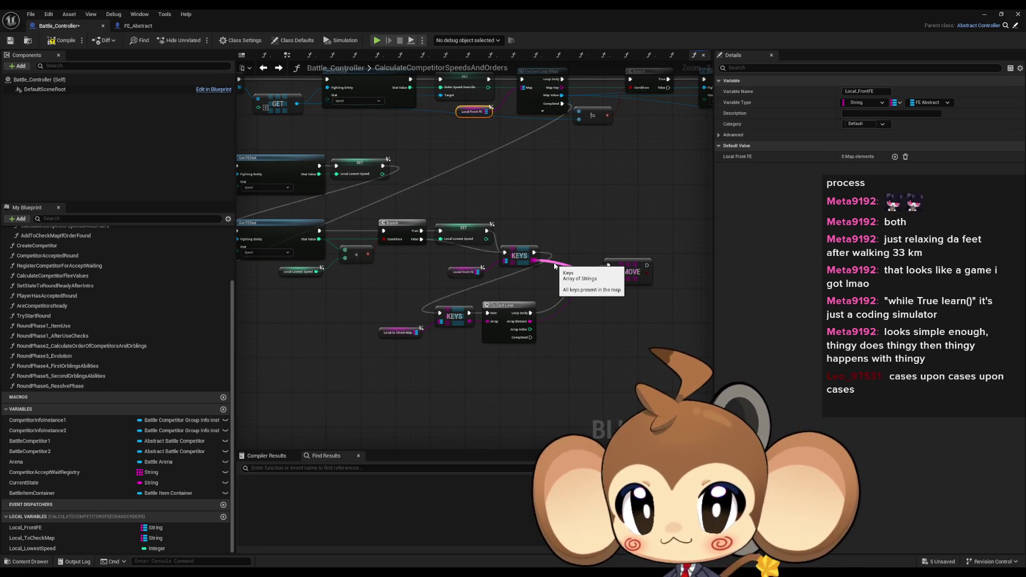
{"action": "scroll", "coordinate": [554, 266], "scroll_direction": "down", "scroll_amount": 3}
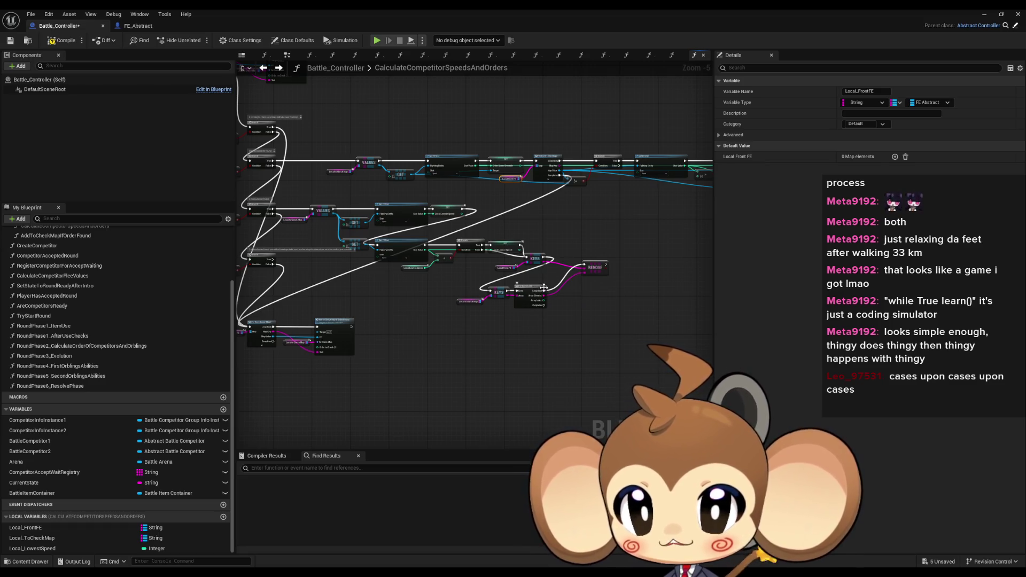
{"action": "scroll", "coordinate": [544, 287], "scroll_direction": "up", "scroll_amount": 4}
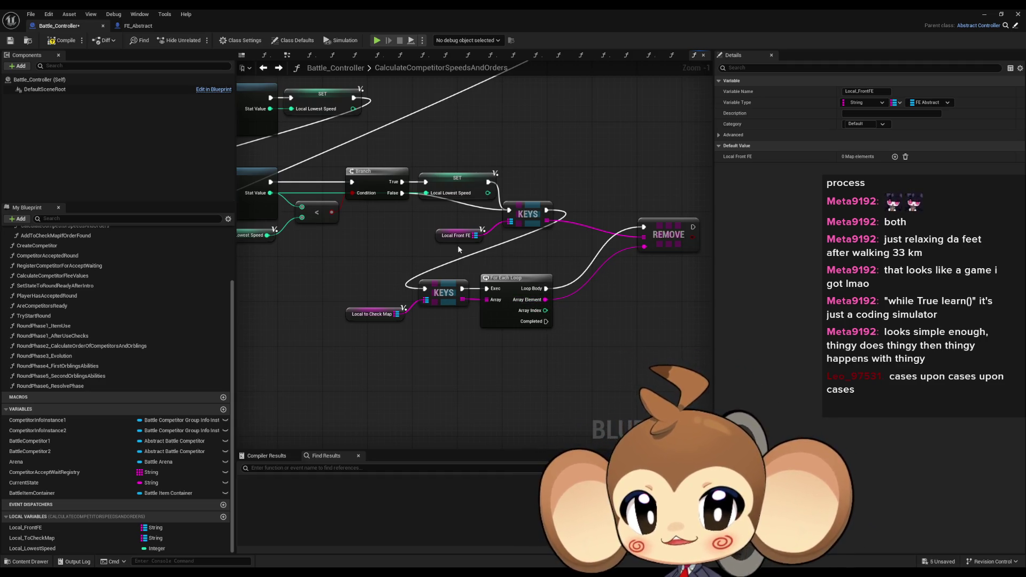
{"action": "left_click_drag", "start_coordinate": [461, 245], "coordinate": [476, 252]}
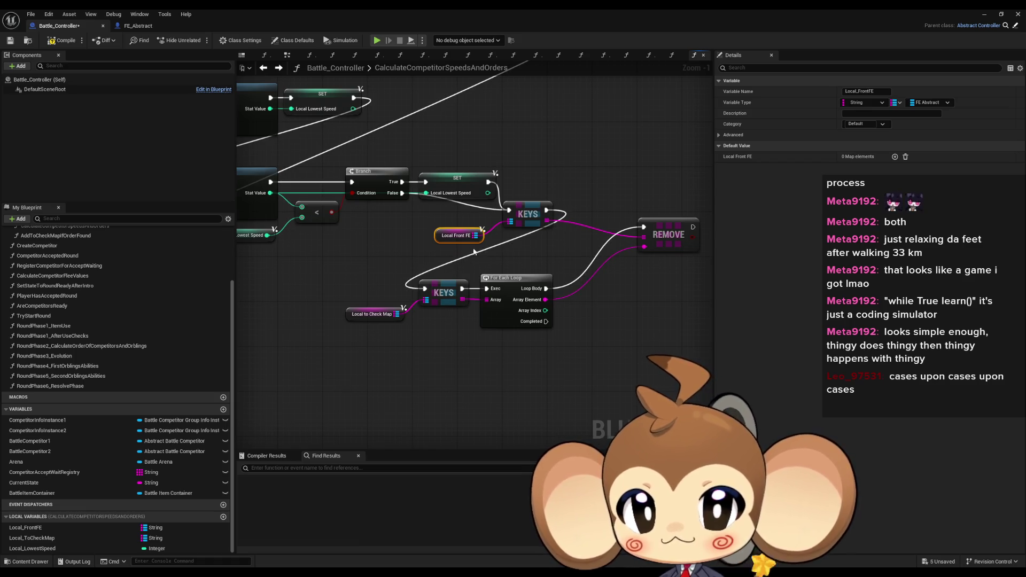
{"action": "left_click_drag", "start_coordinate": [474, 251], "coordinate": [377, 287]}
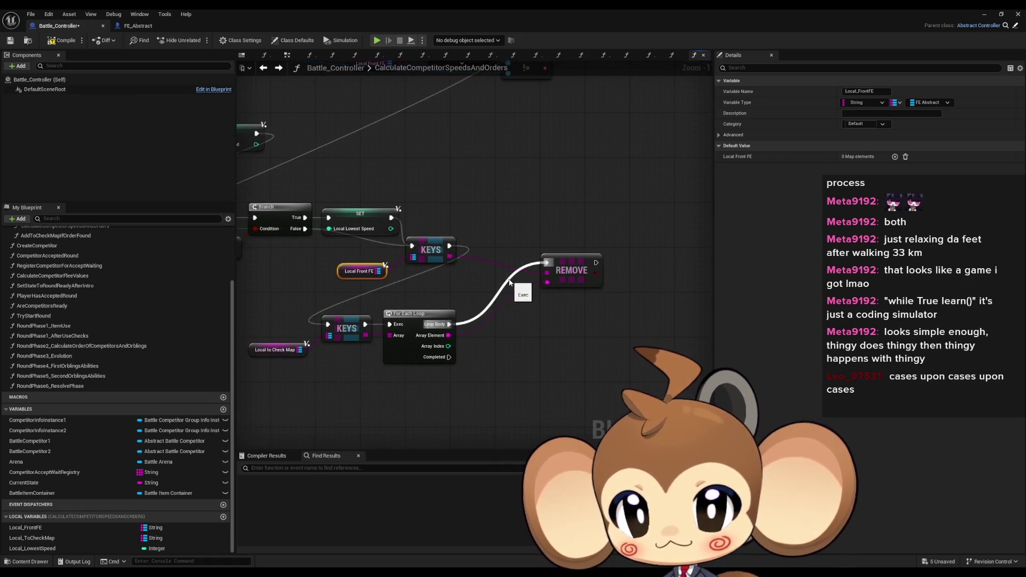
{"action": "left_click_drag", "start_coordinate": [509, 282], "coordinate": [634, 317]}
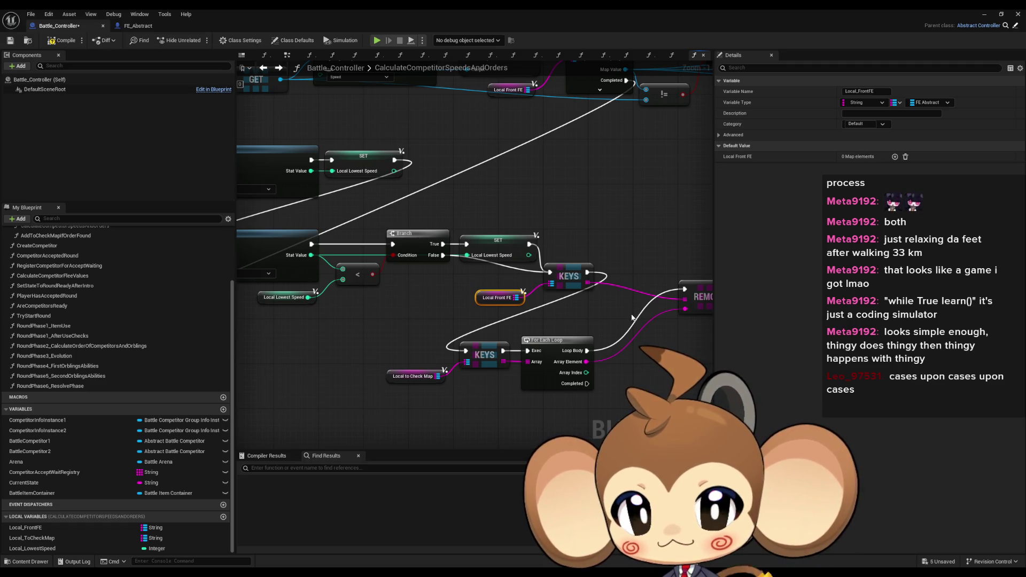
{"action": "left_click_drag", "start_coordinate": [632, 318], "coordinate": [556, 323]}
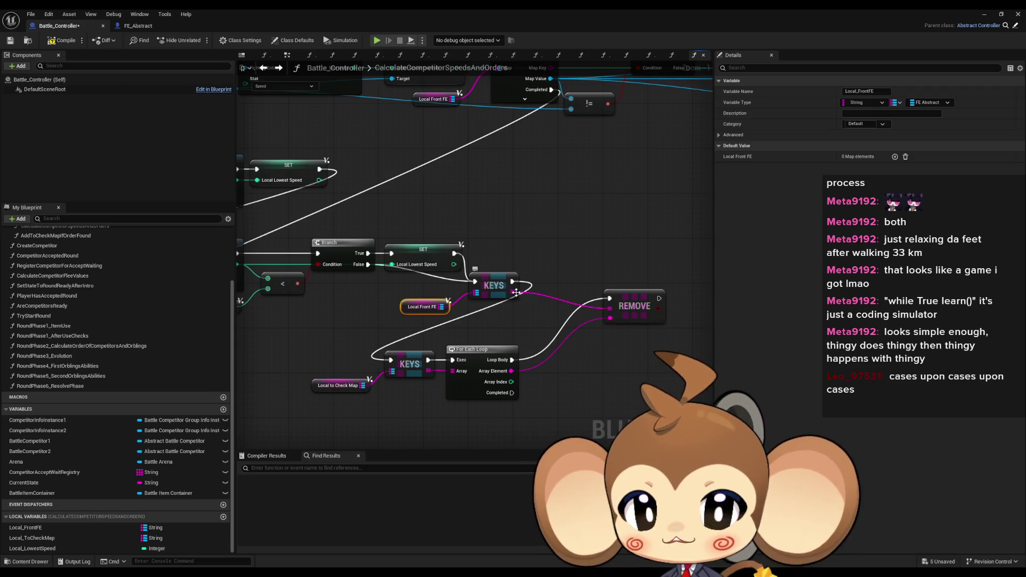
{"action": "key", "text": "ctrl+c"}
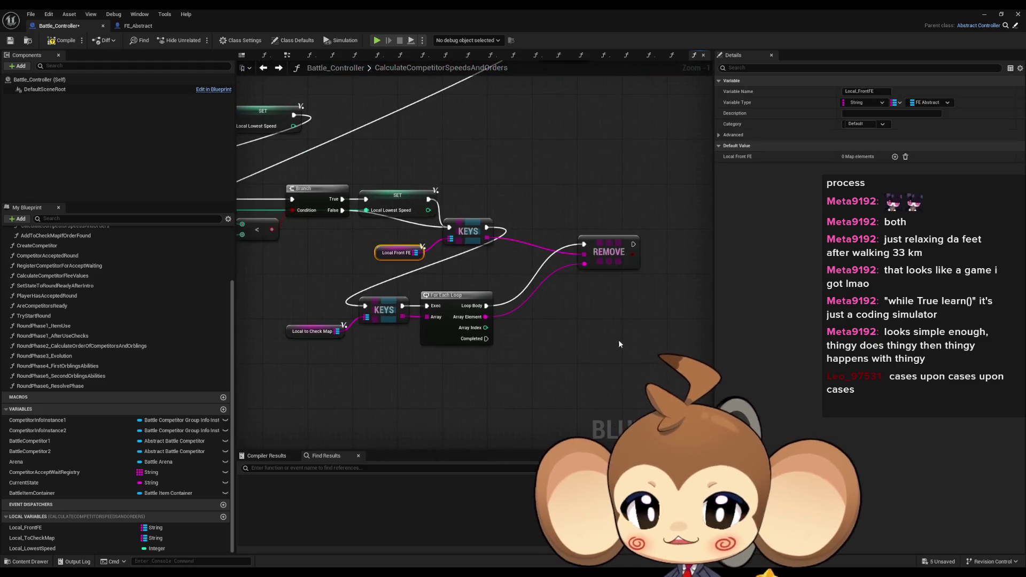
- Place a Local Front FE getter and add a Find node on it
{"action": "key", "text": "ctrl+v"}
{"action": "type", "text": "f"}
{"action": "mouse_move", "coordinate": [461, 371]}
{"action": "left_mouse_down"}
{"action": "mouse_move", "coordinate": [510, 361]}
{"action": "mouse_move", "coordinate": [494, 293]}
{"action": "mouse_move", "coordinate": [531, 246]}
{"action": "mouse_move", "coordinate": [551, 302]}
{"action": "mouse_move", "coordinate": [534, 299]}
{"action": "mouse_move", "coordinate": [542, 330]}
{"action": "mouse_move", "coordinate": [486, 243]}
{"action": "left_mouse_up"}
{"action": "type", "text": "ind"}
{"action": "key", "text": "Return"}
- Add a Get (a copy) at index 0 from the Keys array feeding Find, and arrange the nodes
{"action": "left_click", "coordinate": [486, 237]}
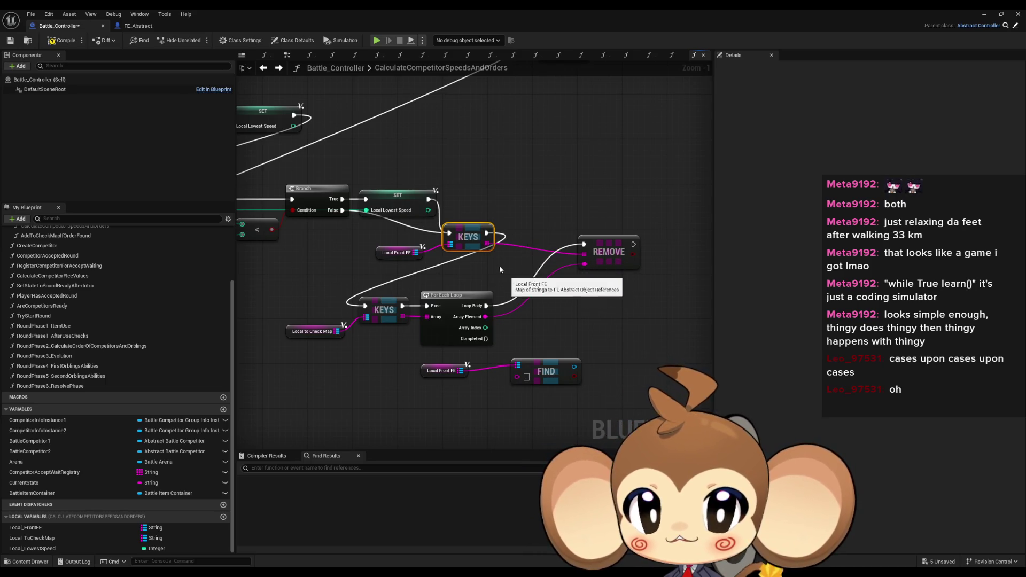
{"action": "left_click_drag", "start_coordinate": [487, 244], "coordinate": [559, 323]}
{"action": "type", "text": "get"}
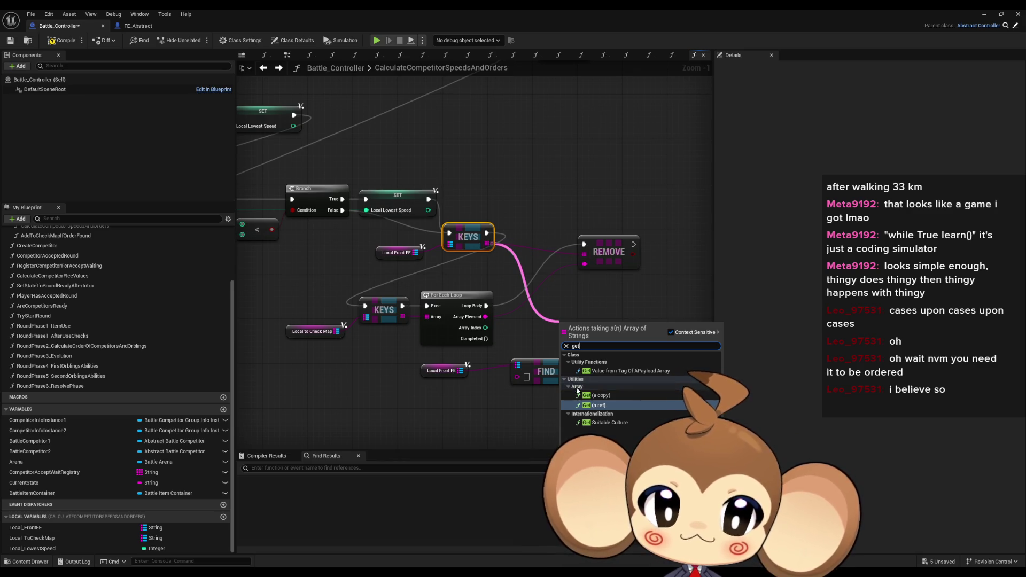
{"action": "left_click", "coordinate": [601, 395]}
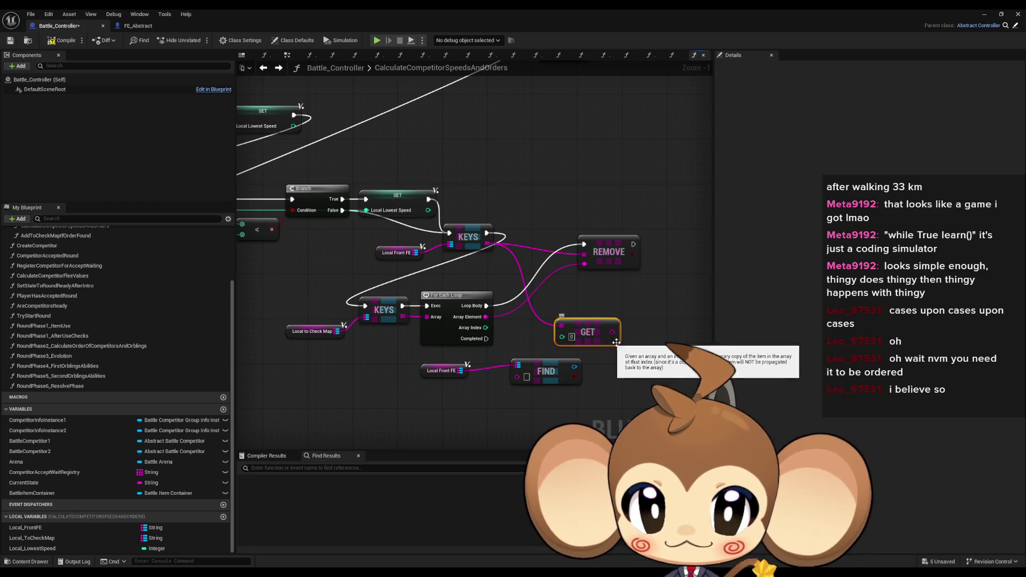
{"action": "mouse_move", "coordinate": [588, 332]}
{"action": "left_mouse_down"}
{"action": "mouse_move", "coordinate": [578, 332]}
{"action": "mouse_move", "coordinate": [561, 369]}
{"action": "mouse_move", "coordinate": [516, 377]}
{"action": "mouse_move", "coordinate": [640, 391]}
{"action": "left_mouse_up"}
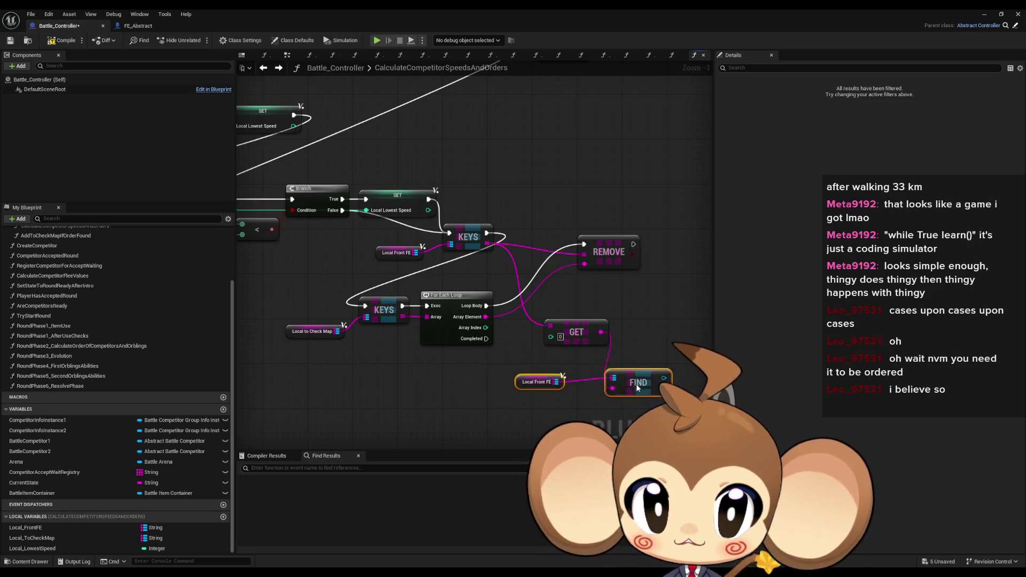
{"action": "left_click_drag", "start_coordinate": [578, 334], "coordinate": [549, 412]}
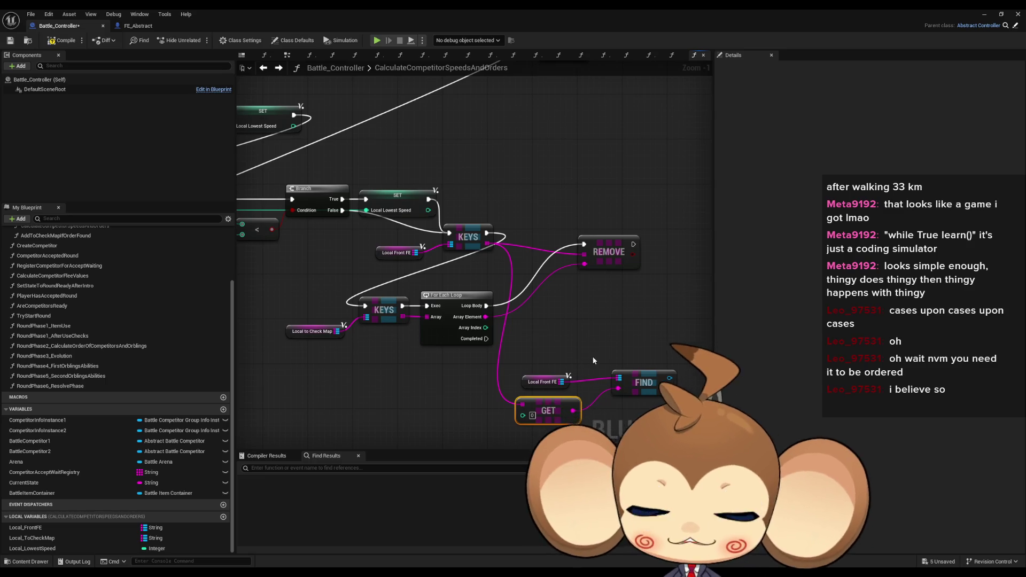
{"action": "left_click_drag", "start_coordinate": [651, 385], "coordinate": [628, 385]}
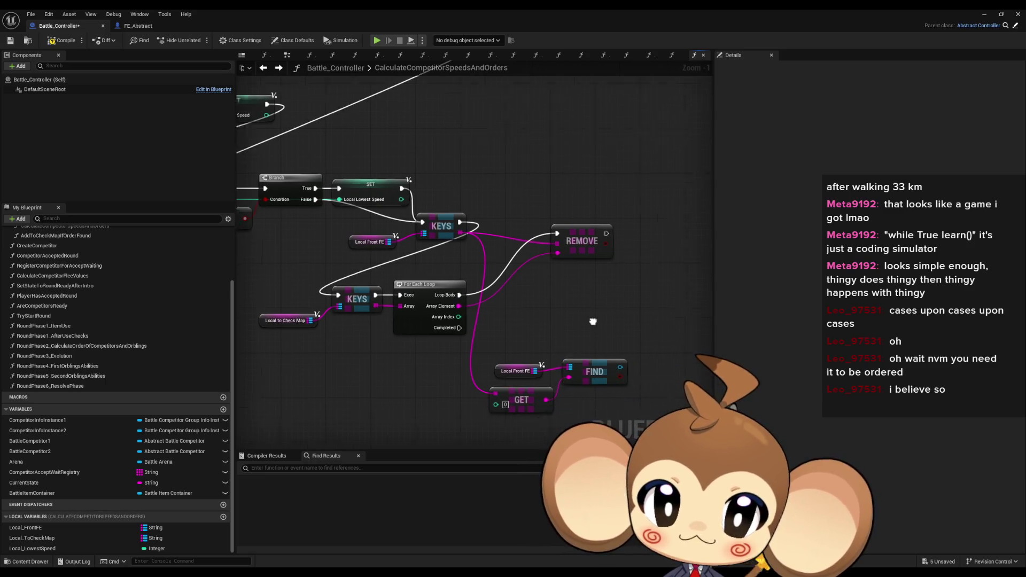
{"action": "mouse_move", "coordinate": [551, 225]}
{"action": "left_mouse_down"}
{"action": "mouse_move", "coordinate": [552, 285]}
{"action": "mouse_move", "coordinate": [622, 263]}
{"action": "left_mouse_up"}
- Add a Branch driven by Find's success output
{"action": "mouse_move", "coordinate": [658, 336]}
{"action": "left_mouse_down"}
{"action": "mouse_move", "coordinate": [688, 309]}
{"action": "mouse_move", "coordinate": [585, 285]}
{"action": "left_mouse_up"}
{"action": "type", "text": "branch"}
{"action": "left_click", "coordinate": [690, 315]}
{"action": "mouse_move", "coordinate": [424, 289]}
{"action": "left_mouse_down"}
{"action": "mouse_move", "coordinate": [508, 339]}
{"action": "mouse_move", "coordinate": [434, 357]}
{"action": "left_mouse_up"}
{"action": "left_click", "coordinate": [521, 293]}
{"action": "scroll", "coordinate": [513, 295], "scroll_direction": "down", "scroll_amount": 1}
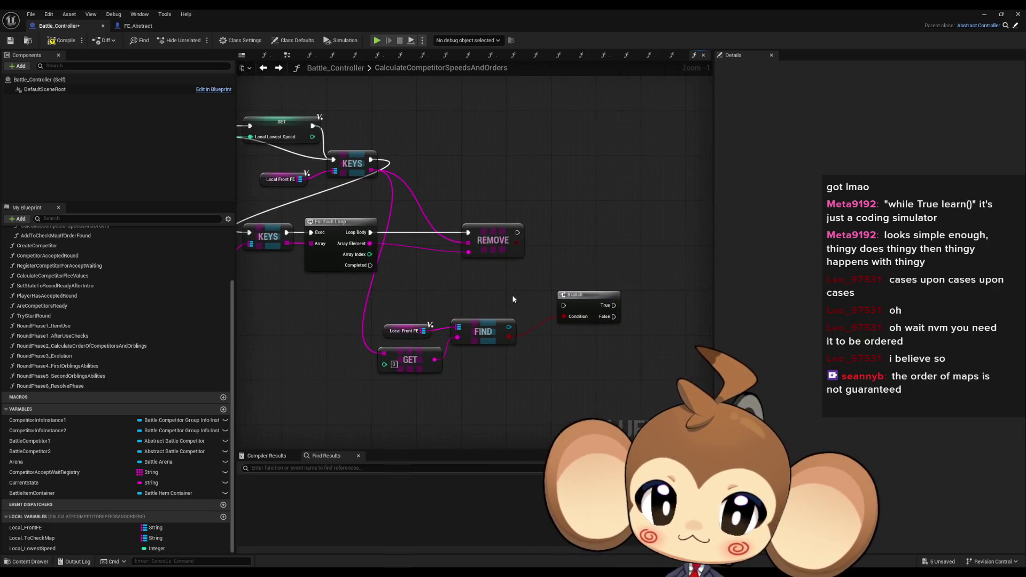
- Copy SET Local Lowest Speed, add a Local Lowest Speed getter, and wire loop Completed into the Branch
{"action": "left_click_drag", "start_coordinate": [386, 264], "coordinate": [504, 309]}
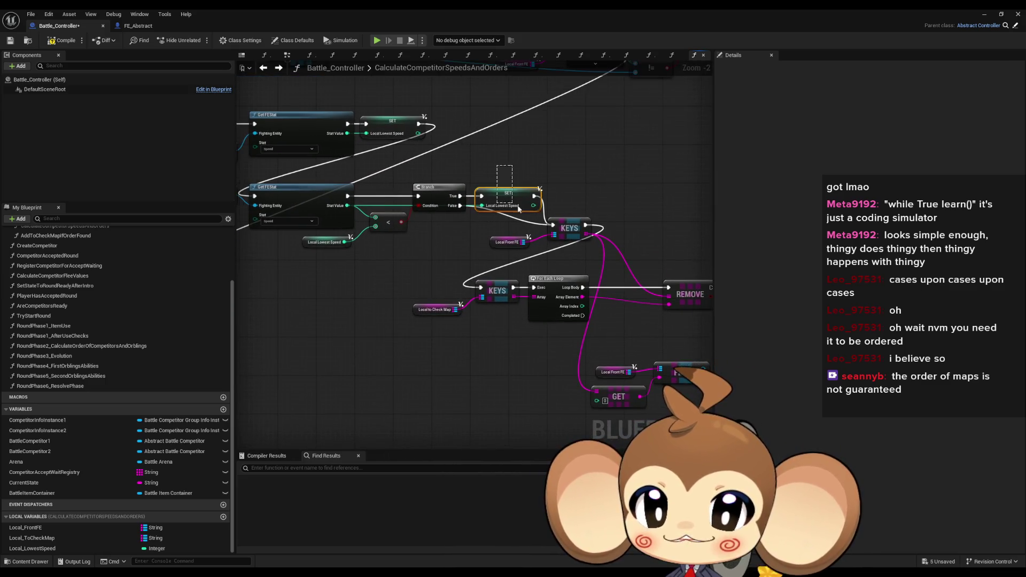
{"action": "left_click", "coordinate": [496, 186]}
{"action": "key", "text": "ctrl+c"}
{"action": "left_click_drag", "start_coordinate": [635, 231], "coordinate": [370, 208]}
{"action": "key", "text": "ctrl+v"}
{"action": "scroll", "coordinate": [545, 364], "scroll_direction": "up", "scroll_amount": 2}
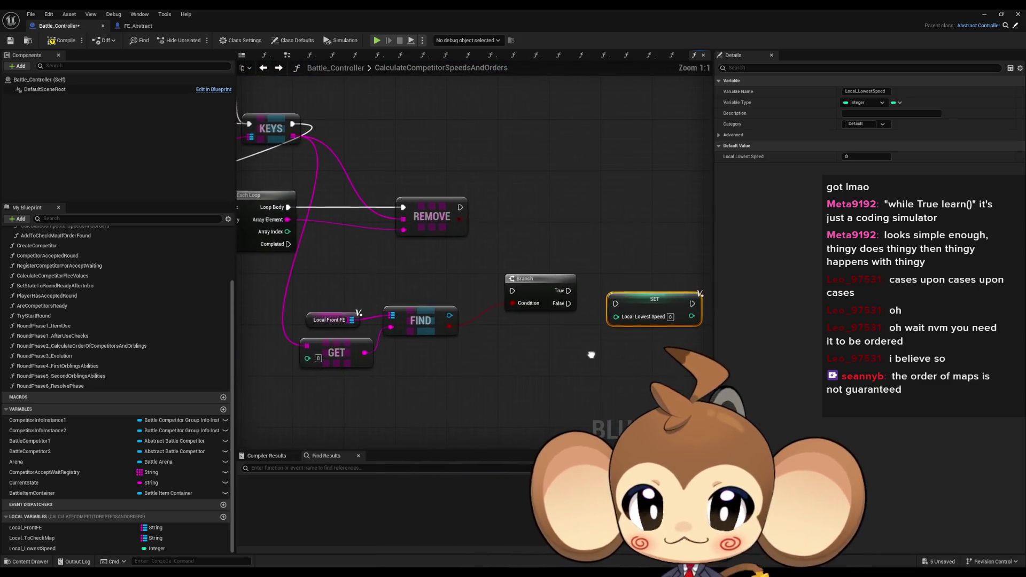
{"action": "mouse_move", "coordinate": [568, 291]}
{"action": "left_mouse_down"}
{"action": "mouse_move", "coordinate": [619, 307]}
{"action": "mouse_move", "coordinate": [612, 298]}
{"action": "mouse_move", "coordinate": [645, 292]}
{"action": "left_mouse_up"}
{"action": "scroll", "coordinate": [644, 291], "scroll_direction": "down", "scroll_amount": 2}
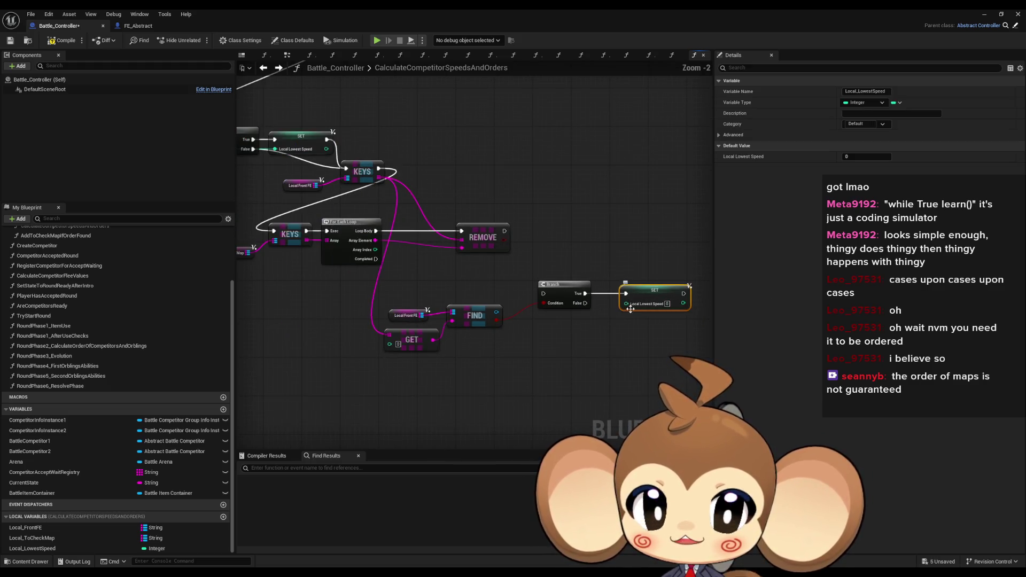
{"action": "mouse_move", "coordinate": [288, 127]}
{"action": "left_mouse_down"}
{"action": "mouse_move", "coordinate": [376, 145]}
{"action": "mouse_move", "coordinate": [253, 144]}
{"action": "left_mouse_up"}
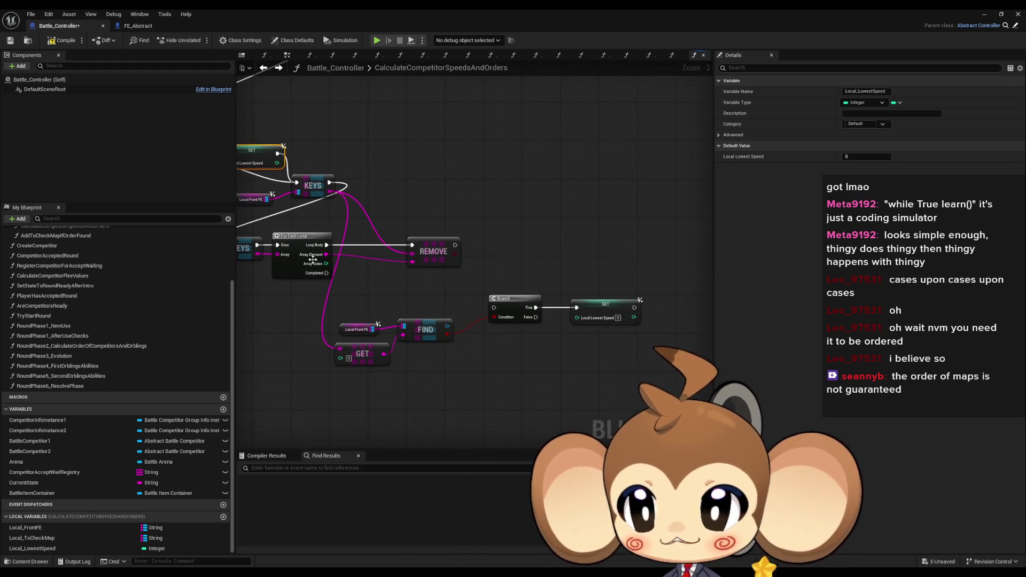
{"action": "mouse_move", "coordinate": [32, 548]}
{"action": "left_mouse_down"}
{"action": "mouse_move", "coordinate": [577, 317]}
{"action": "mouse_move", "coordinate": [556, 321]}
{"action": "mouse_move", "coordinate": [565, 297]}
{"action": "left_mouse_up"}
{"action": "left_click", "coordinate": [534, 350]}
{"action": "left_click_drag", "start_coordinate": [409, 257], "coordinate": [575, 291]}
- Add Set Order Speed Override on Find's result, fed by Local Lowest Speed and run from Branch True
{"action": "scroll", "coordinate": [557, 322], "scroll_direction": "up", "scroll_amount": 2}
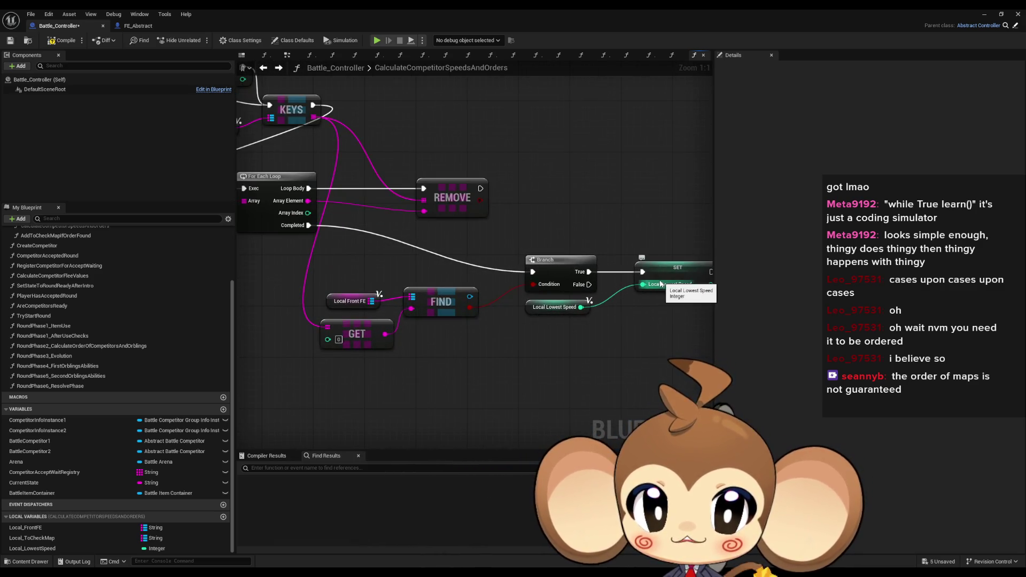
{"action": "mouse_move", "coordinate": [471, 298]}
{"action": "left_mouse_down"}
{"action": "mouse_move", "coordinate": [423, 300]}
{"action": "mouse_move", "coordinate": [592, 319]}
{"action": "left_mouse_up"}
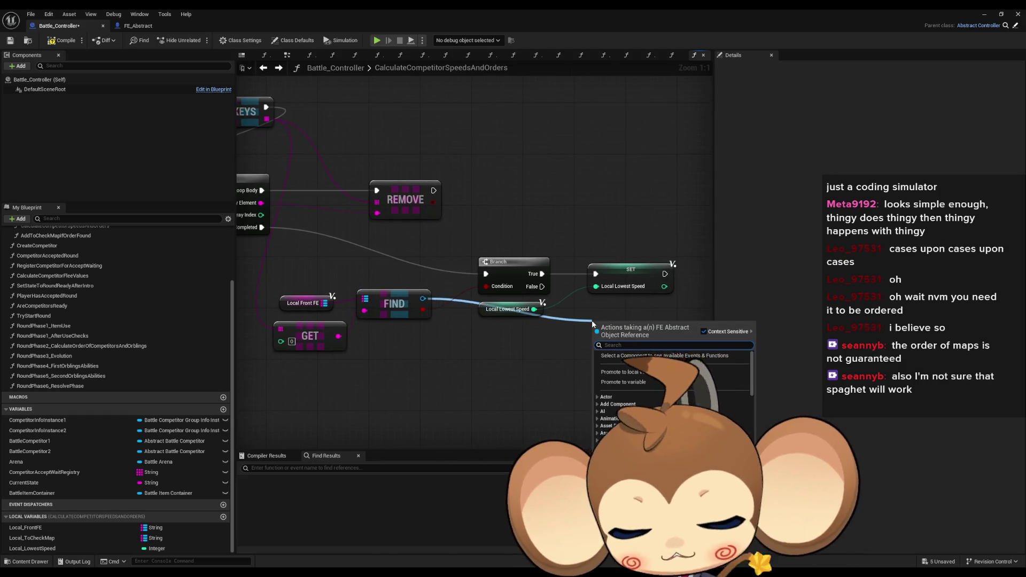
{"action": "type", "text": "over"}
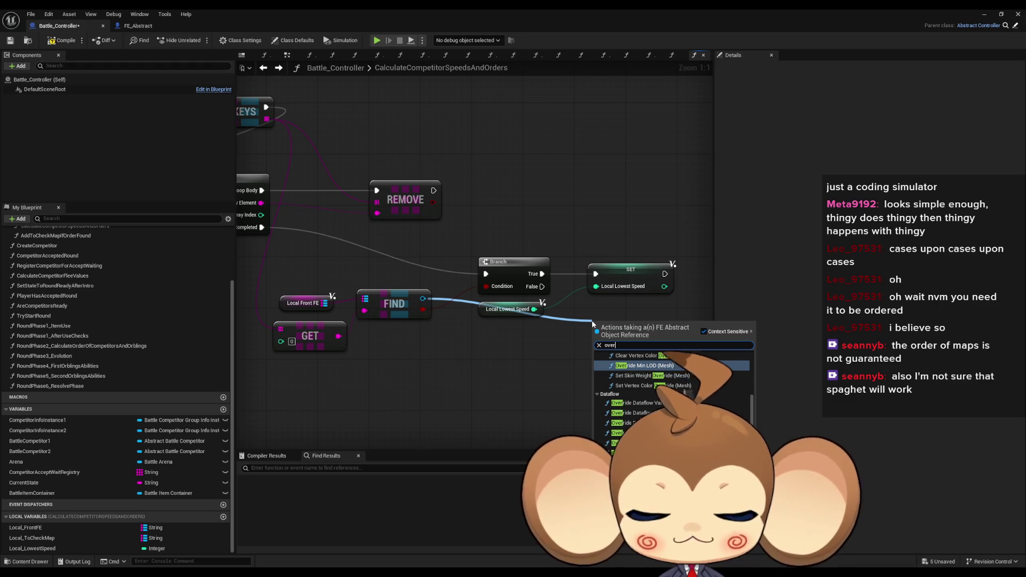
{"action": "type", "text": " set"}
{"action": "key", "text": "Return"}
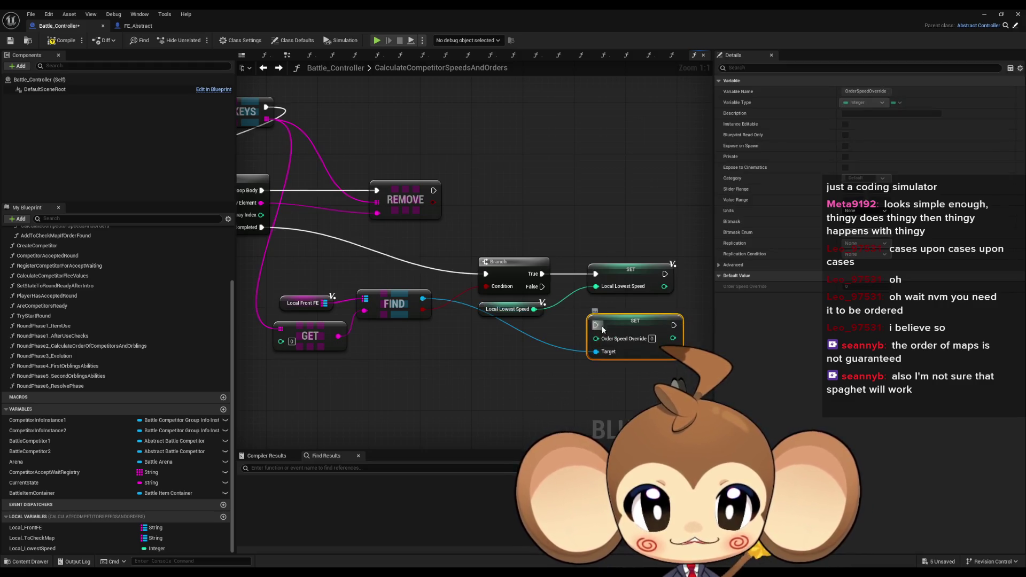
{"action": "left_click_drag", "start_coordinate": [597, 340], "coordinate": [534, 309]}
{"action": "left_click", "coordinate": [630, 269]}
{"action": "key", "text": "Delete"}
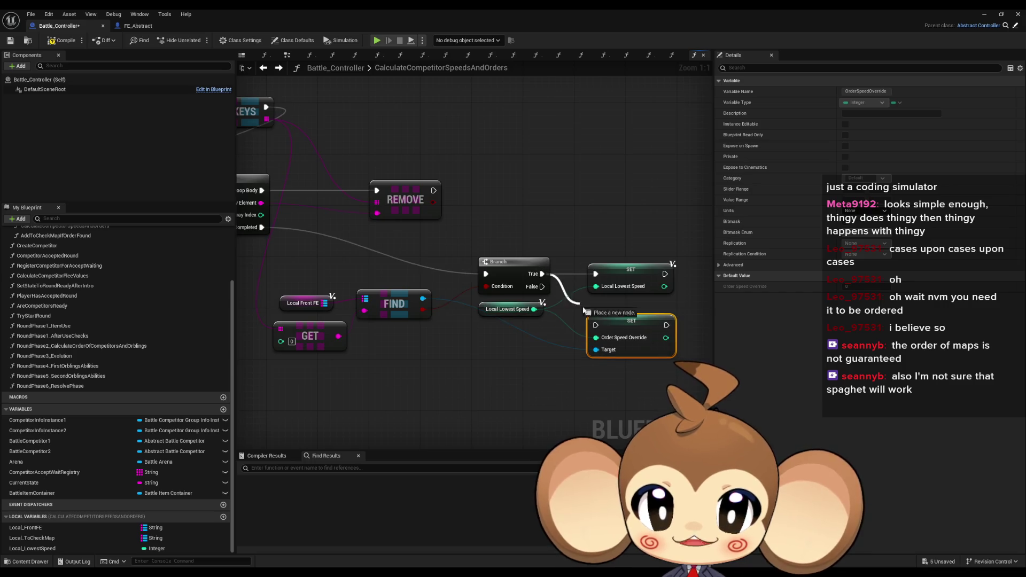
{"action": "mouse_move", "coordinate": [542, 273]}
{"action": "left_mouse_down"}
{"action": "mouse_move", "coordinate": [595, 325]}
{"action": "mouse_move", "coordinate": [647, 310]}
{"action": "mouse_move", "coordinate": [647, 272]}
{"action": "left_mouse_up"}
{"action": "left_click", "coordinate": [640, 347]}
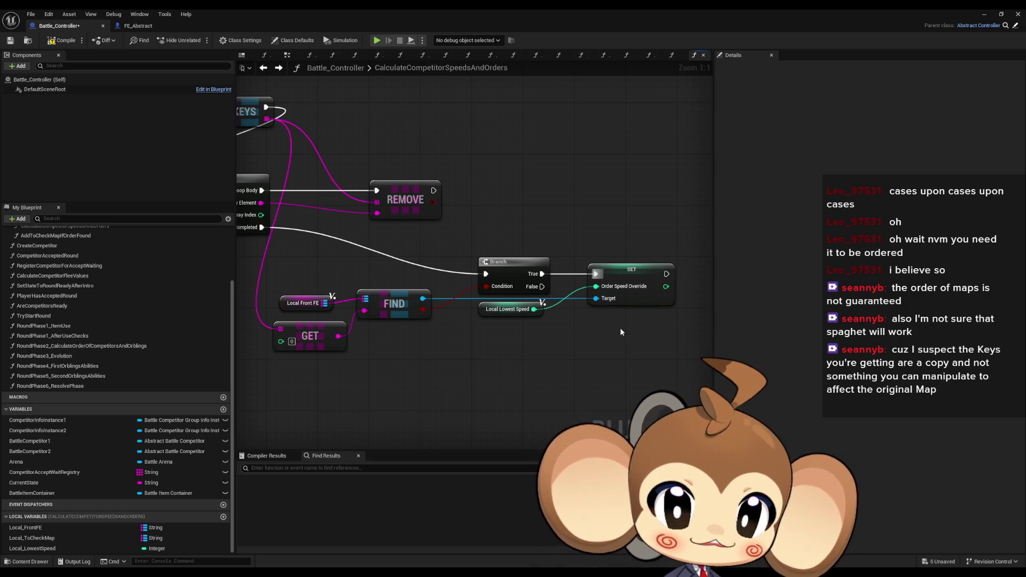
{"action": "left_click_drag", "start_coordinate": [620, 331], "coordinate": [852, 417]}
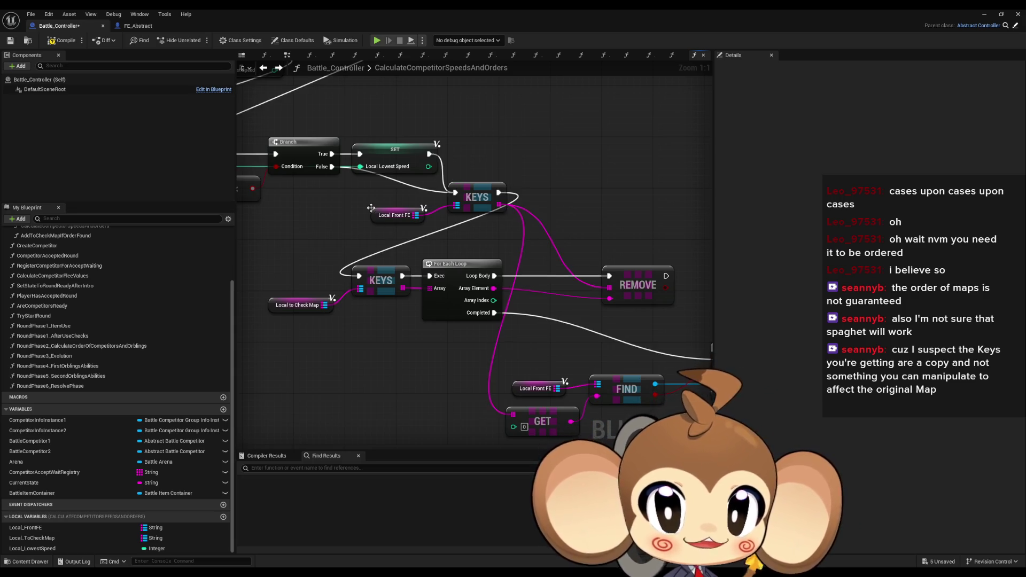
{"action": "left_click", "coordinate": [397, 216]}
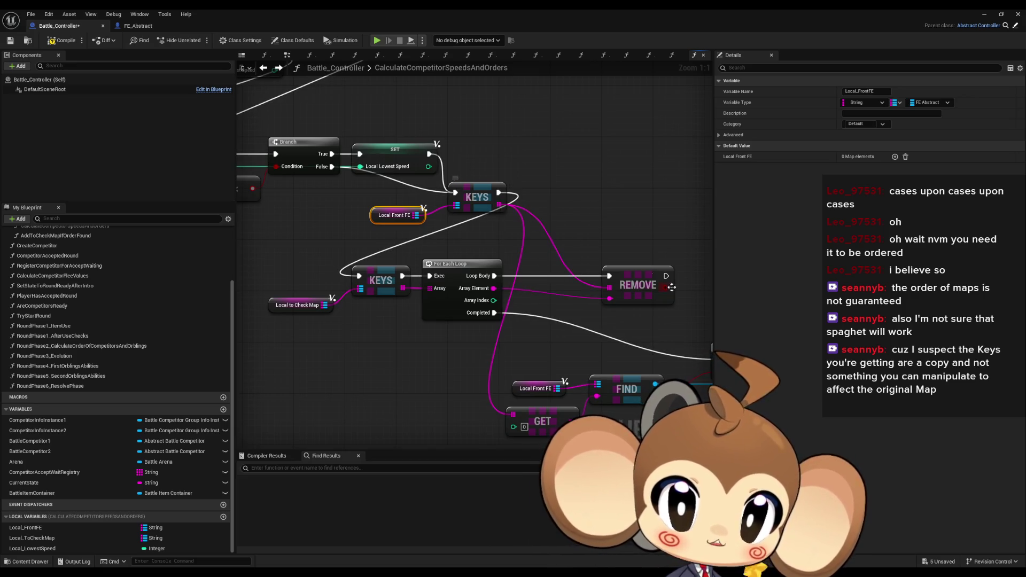
{"action": "left_click", "coordinate": [609, 249]}
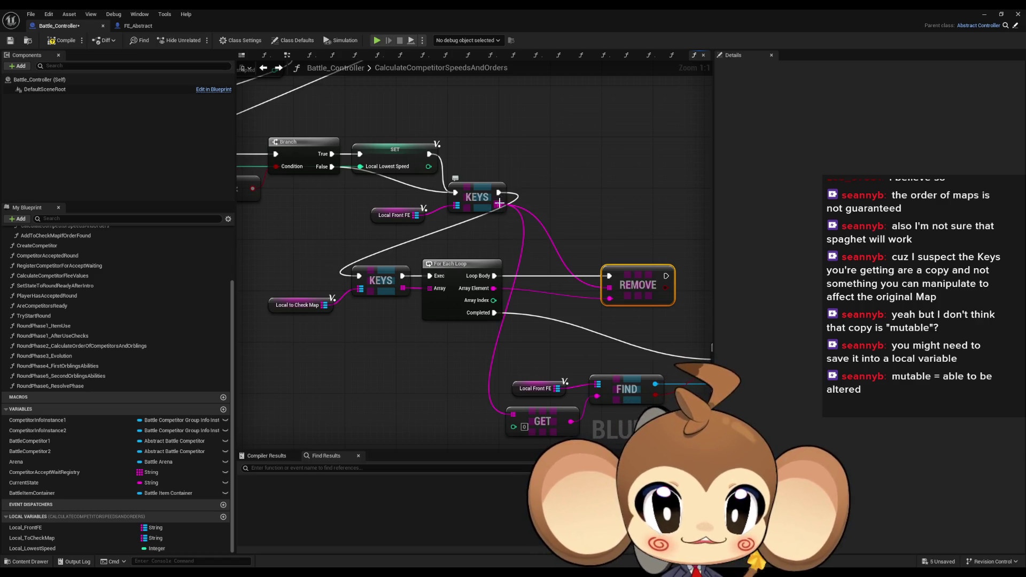
{"action": "right_click", "coordinate": [562, 155]}
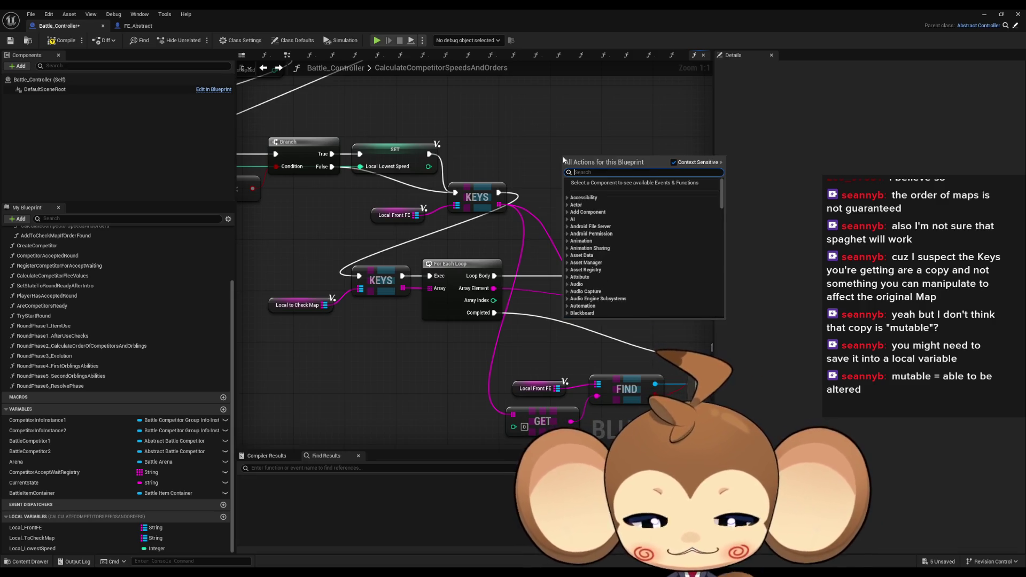
{"action": "type", "text": "liter"}
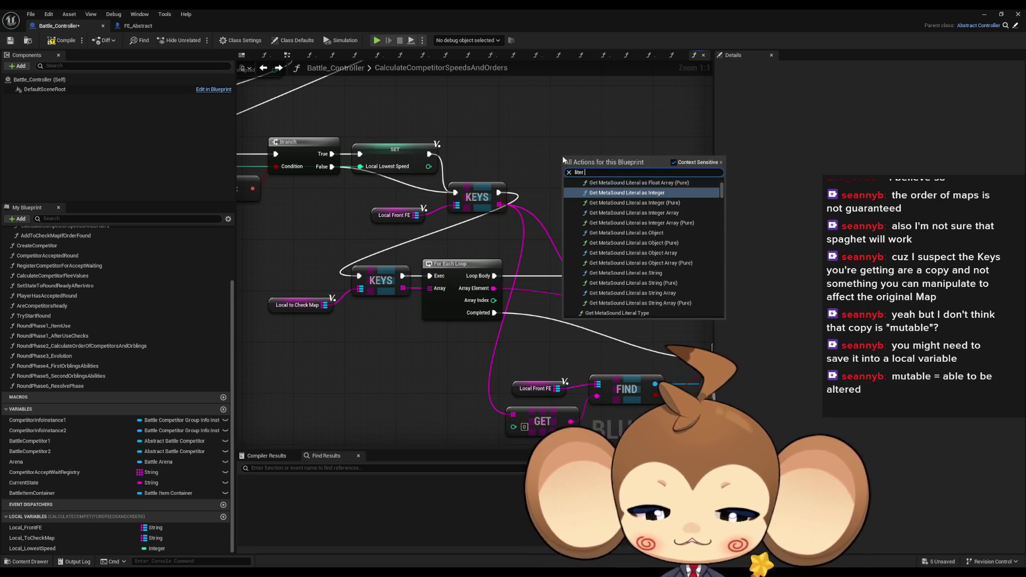
{"action": "type", "text": " string a"}
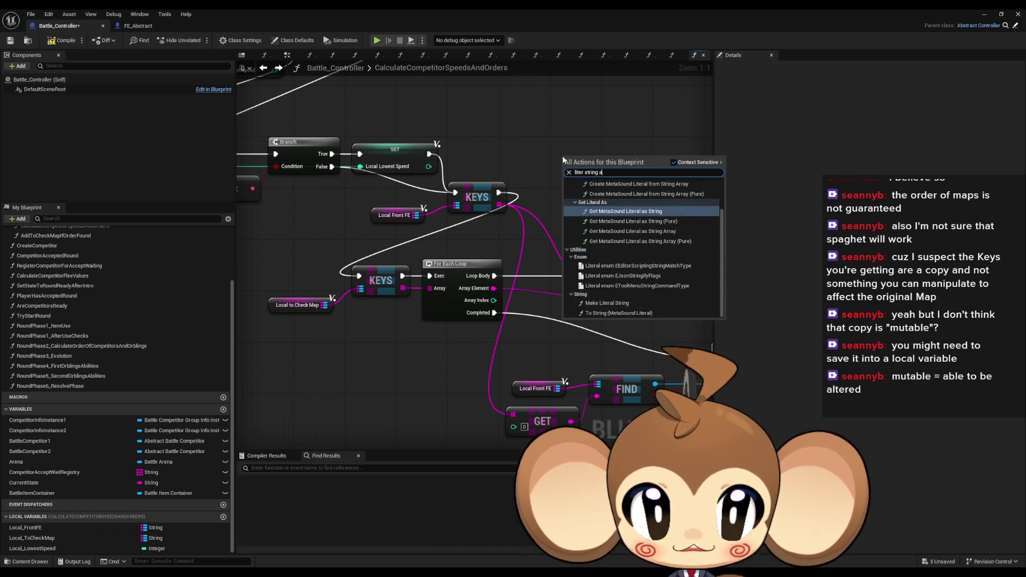
{"action": "type", "text": "rray"}
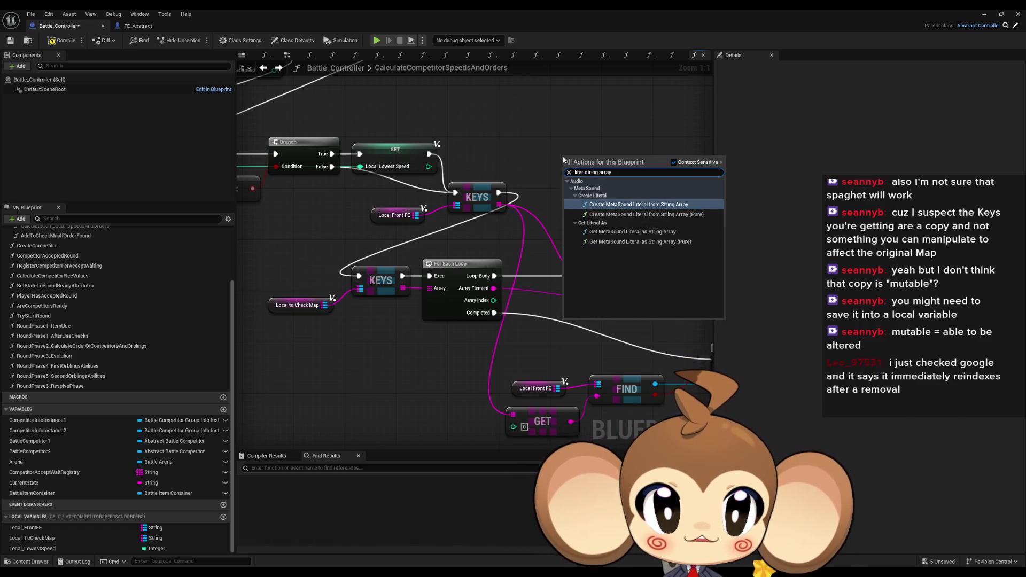
{"action": "left_click", "coordinate": [559, 133]}
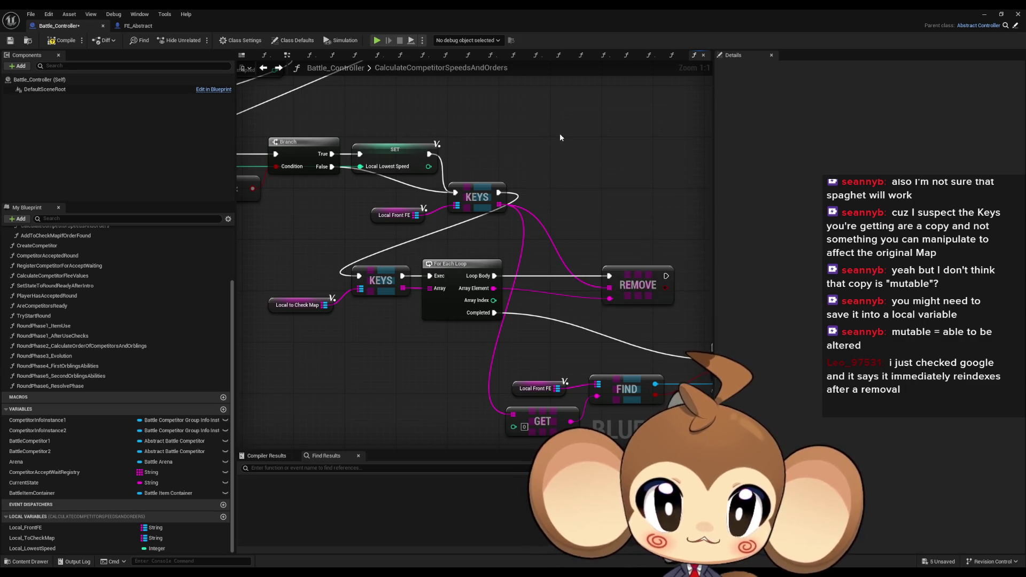
{"action": "scroll", "coordinate": [568, 191], "scroll_direction": "down", "scroll_amount": 1}
{"action": "left_click_drag", "start_coordinate": [548, 245], "coordinate": [541, 255]}
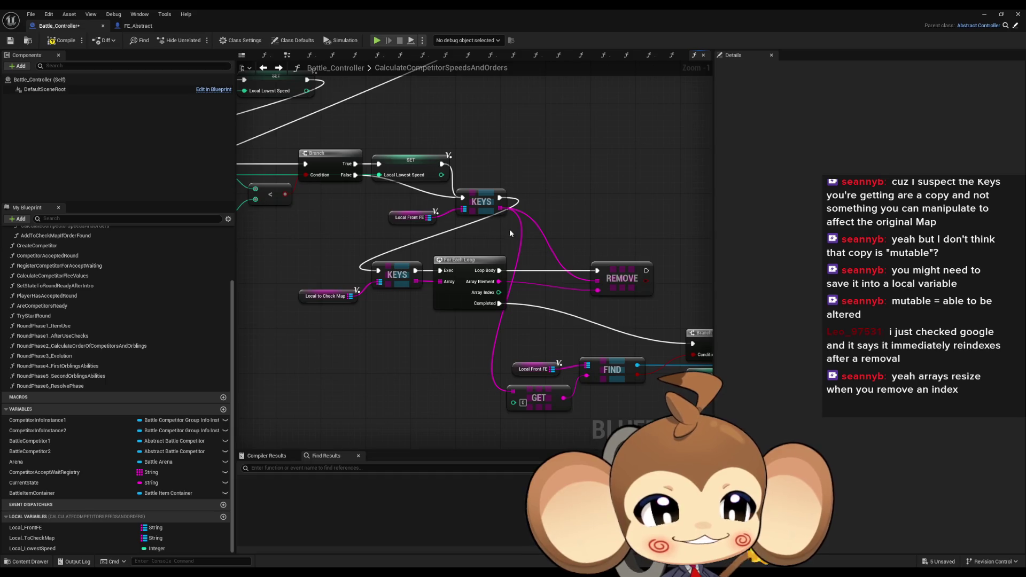
{"action": "left_click_drag", "start_coordinate": [545, 233], "coordinate": [560, 248]}
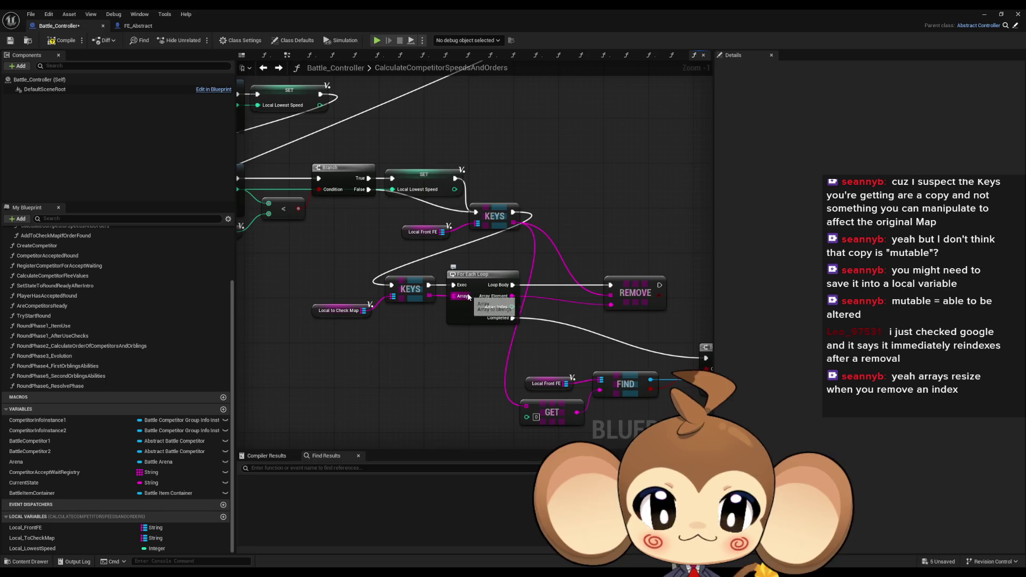
{"action": "left_click_drag", "start_coordinate": [470, 297], "coordinate": [489, 310]}
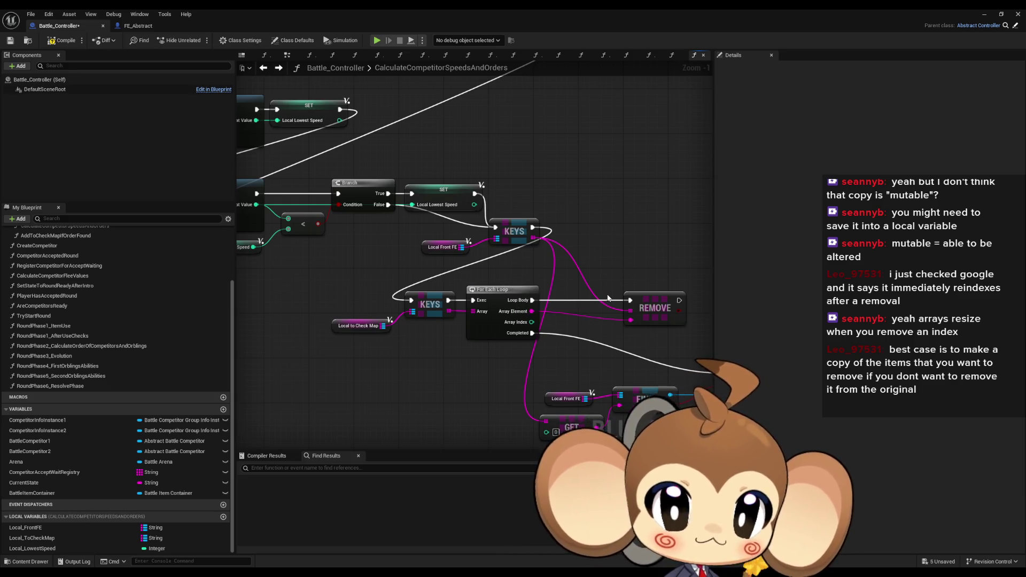
{"action": "left_click_drag", "start_coordinate": [507, 289], "coordinate": [492, 206]}
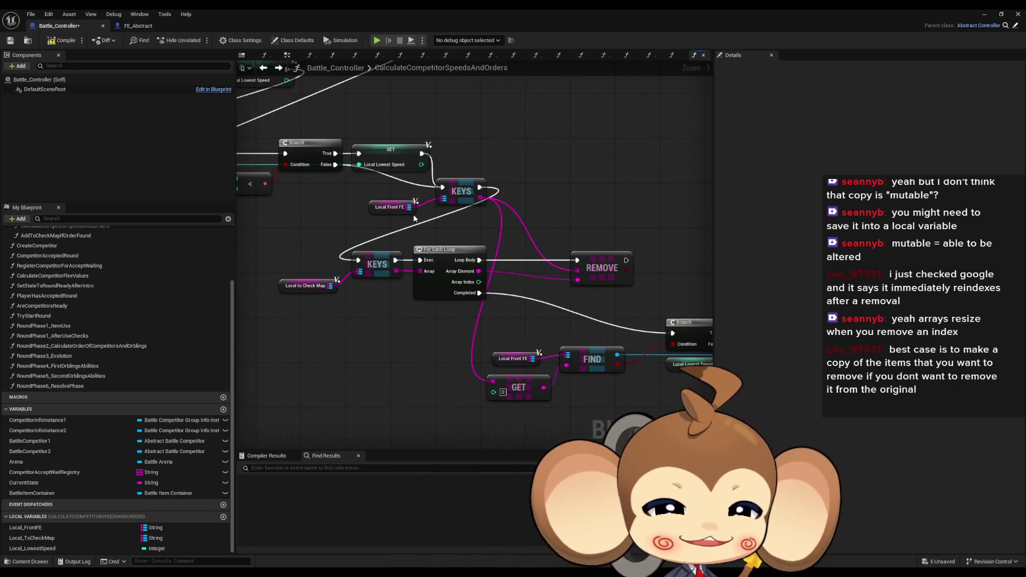
{"action": "left_click_drag", "start_coordinate": [481, 216], "coordinate": [477, 226]}
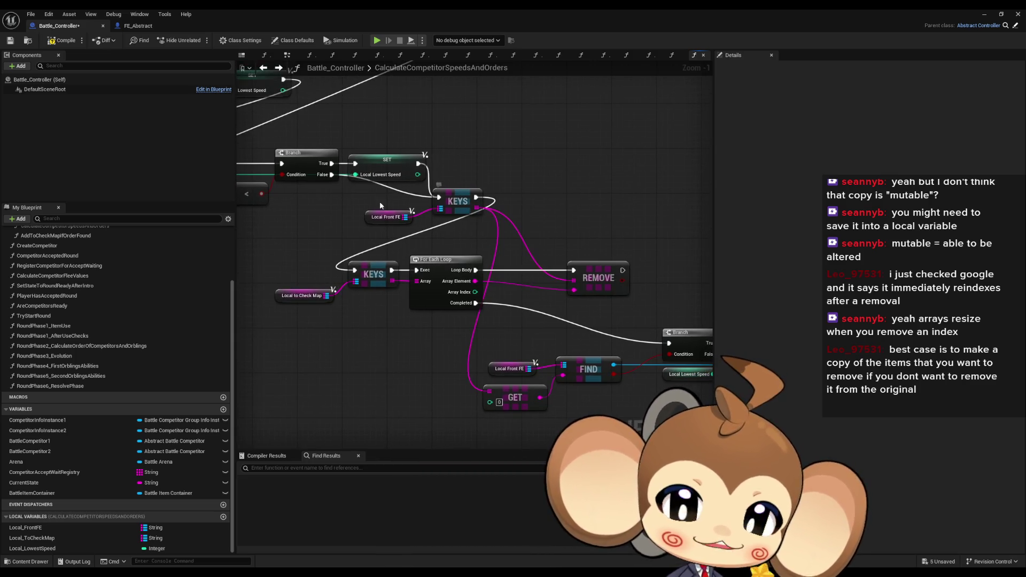
{"action": "left_click", "coordinate": [392, 217]}
{"action": "left_click", "coordinate": [439, 213]}
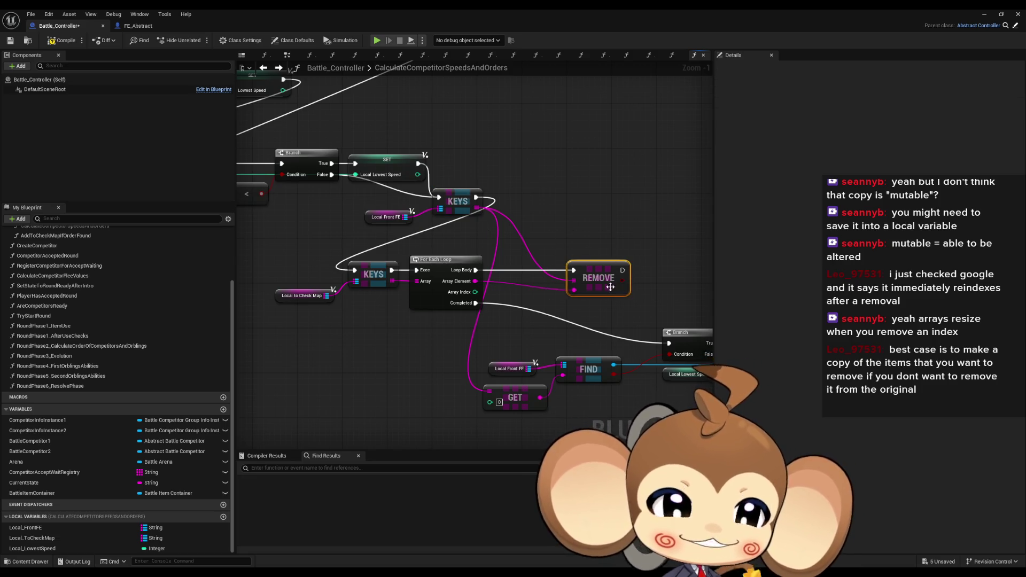
{"action": "mouse_move", "coordinate": [604, 281]}
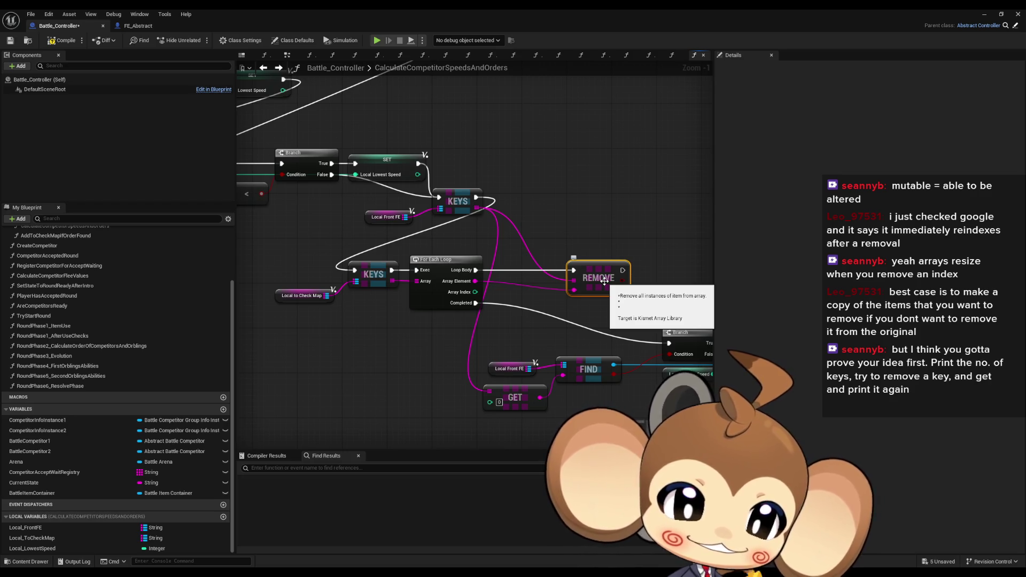
{"action": "scroll", "coordinate": [612, 209], "scroll_direction": "down", "scroll_amount": 1}
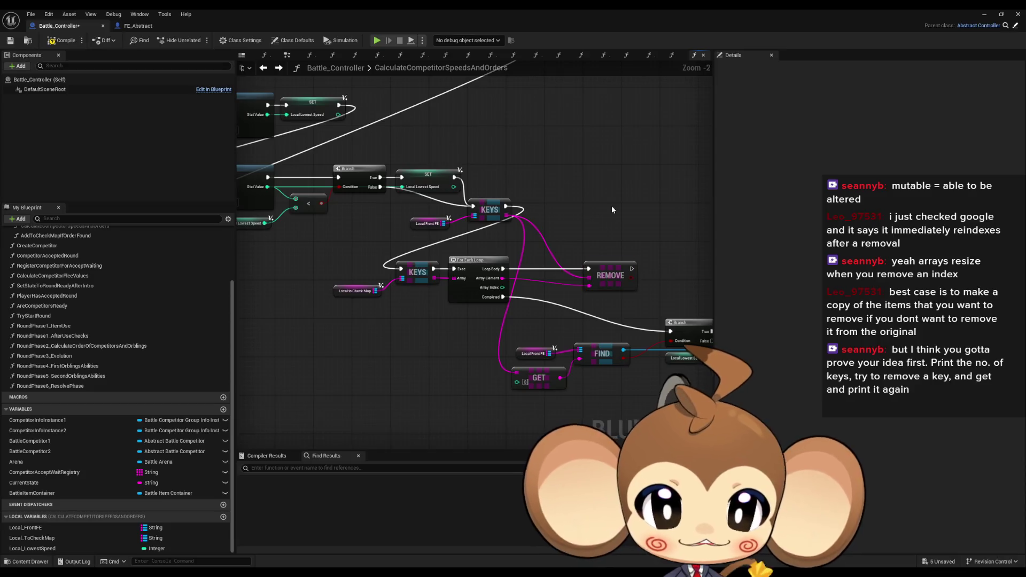
{"action": "scroll", "coordinate": [602, 259], "scroll_direction": "down", "scroll_amount": 1}
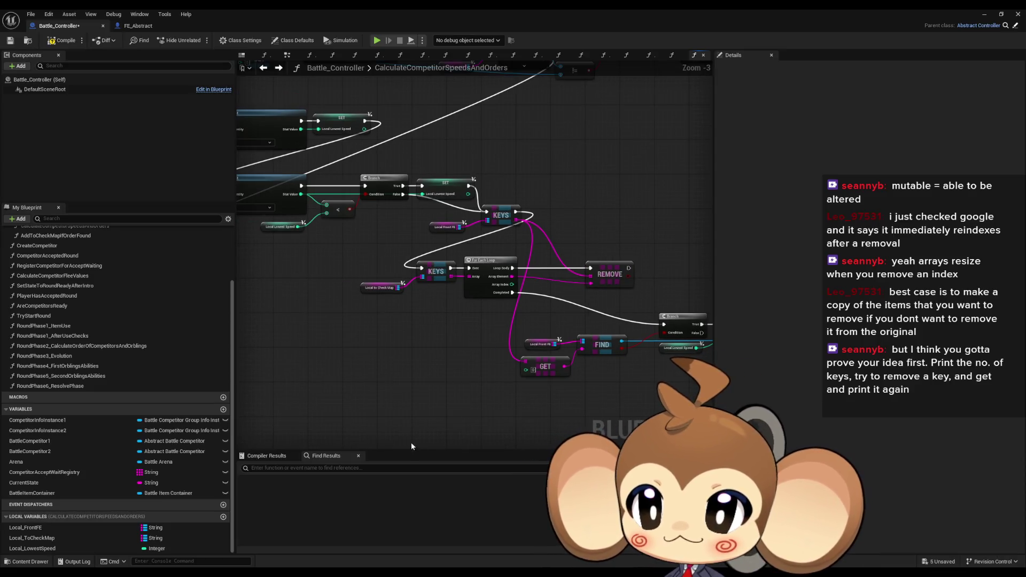
{"action": "mouse_move", "coordinate": [412, 441]}
{"action": "left_mouse_down"}
{"action": "mouse_move", "coordinate": [364, 389]}
{"action": "mouse_move", "coordinate": [374, 423]}
{"action": "left_mouse_up"}
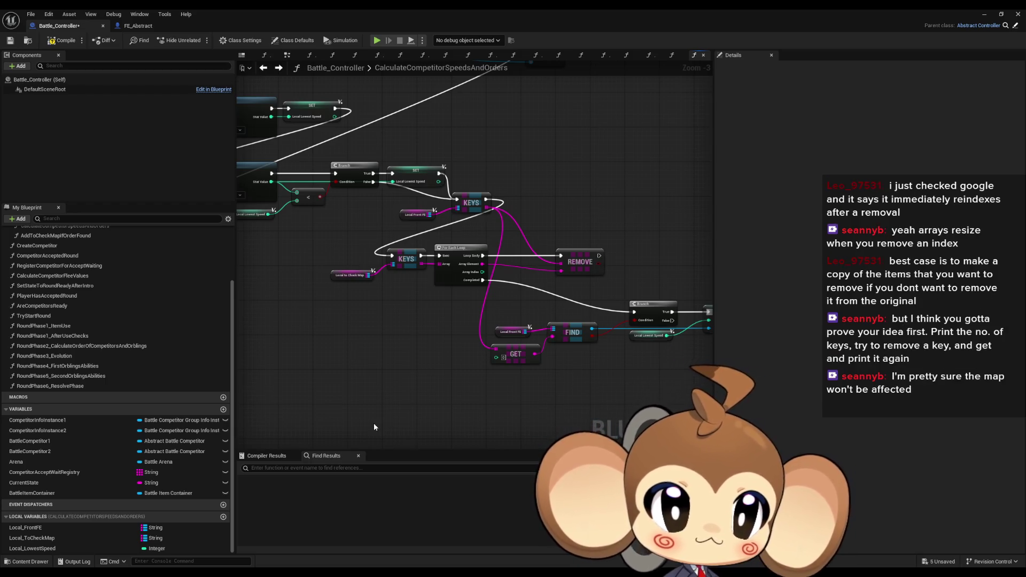
{"action": "scroll", "coordinate": [403, 373], "scroll_direction": "down", "scroll_amount": 1}
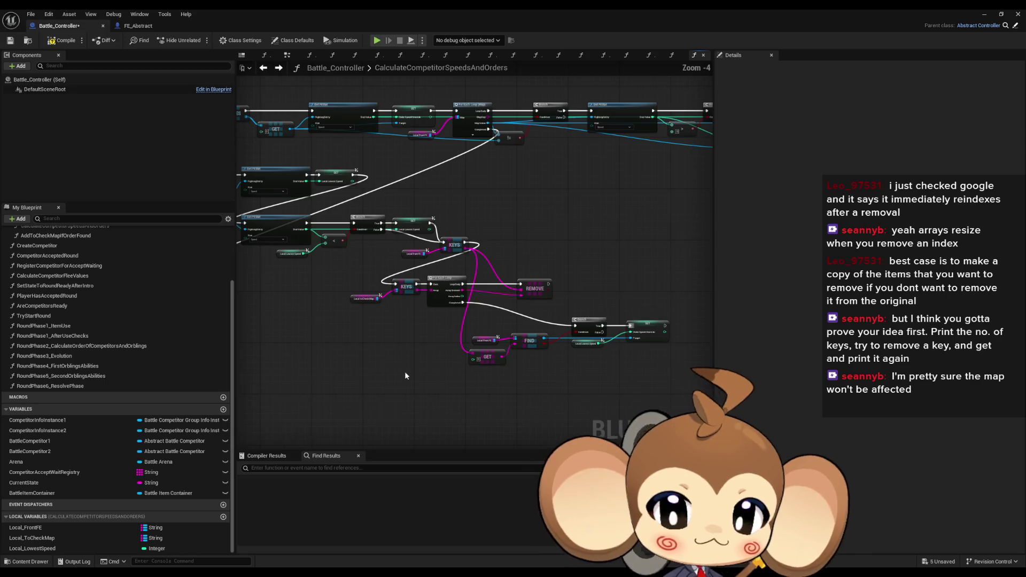
{"action": "scroll", "coordinate": [158, 304], "scroll_direction": "up", "scroll_amount": 3}
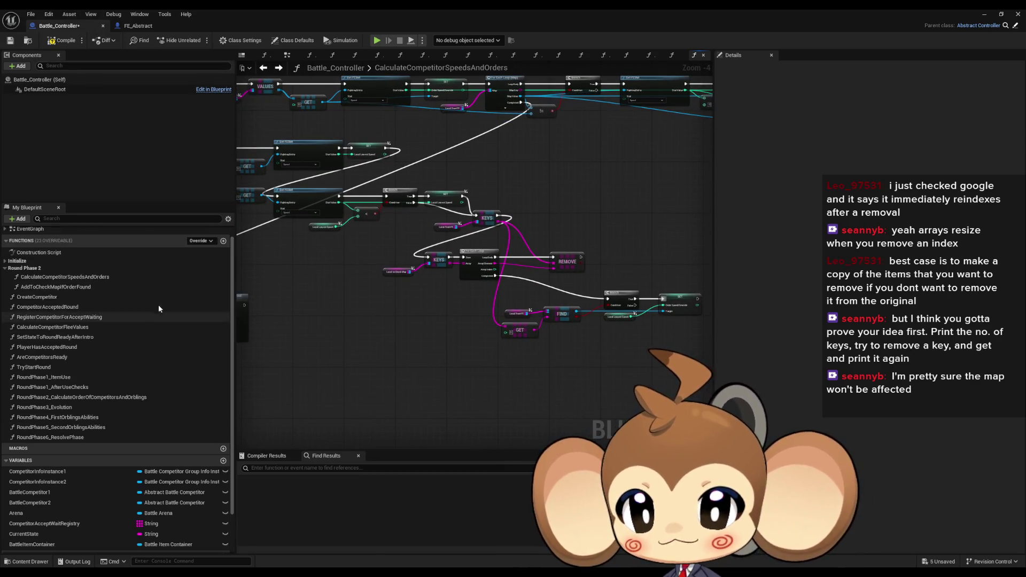
- Create a new function named StreamStudy in Battle_Controller
{"action": "left_click", "coordinate": [223, 255]}
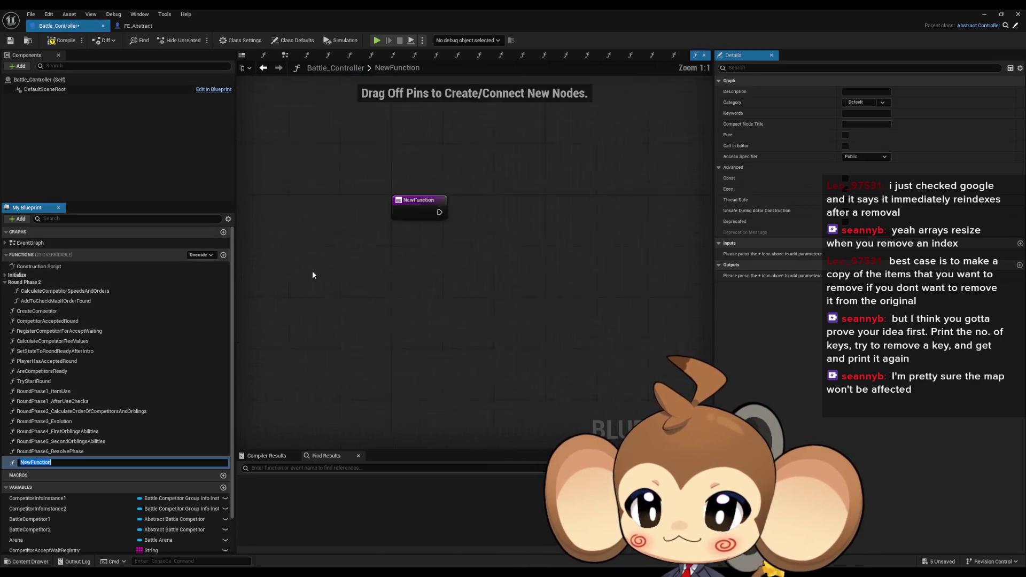
{"action": "type", "text": "StreamStudy"}
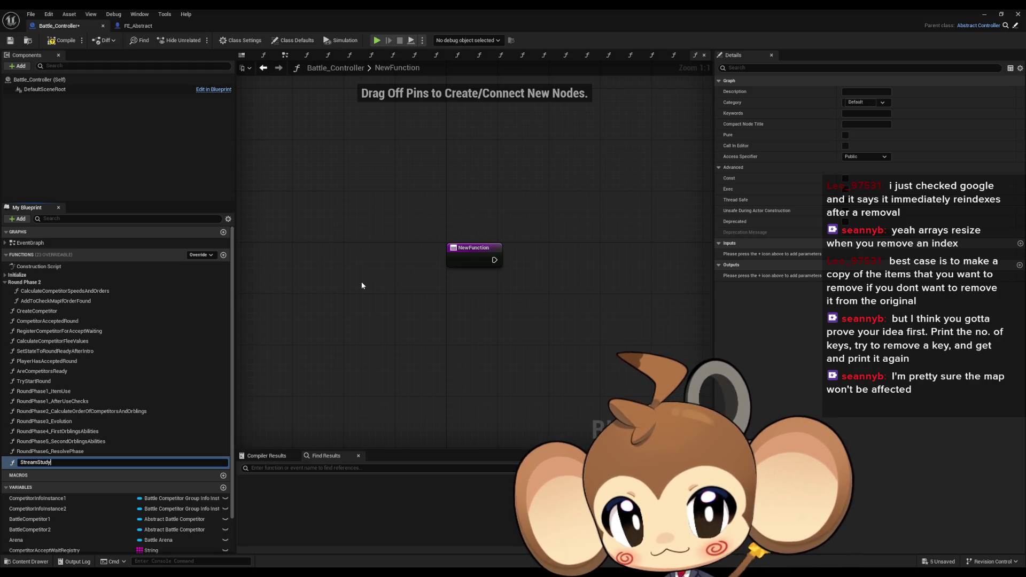
{"action": "key", "text": "Return"}
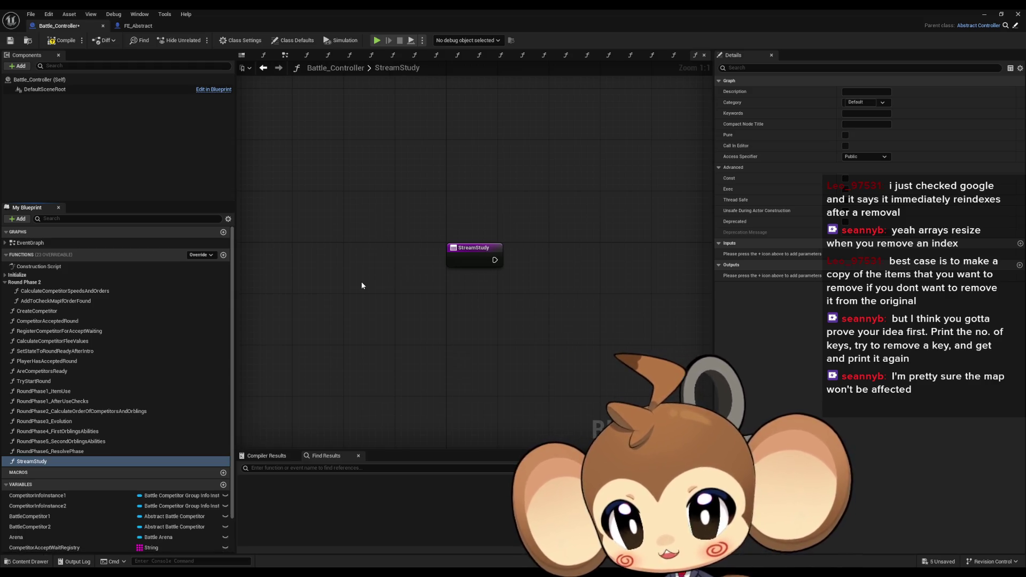
{"action": "scroll", "coordinate": [154, 503], "scroll_direction": "down", "scroll_amount": 2}
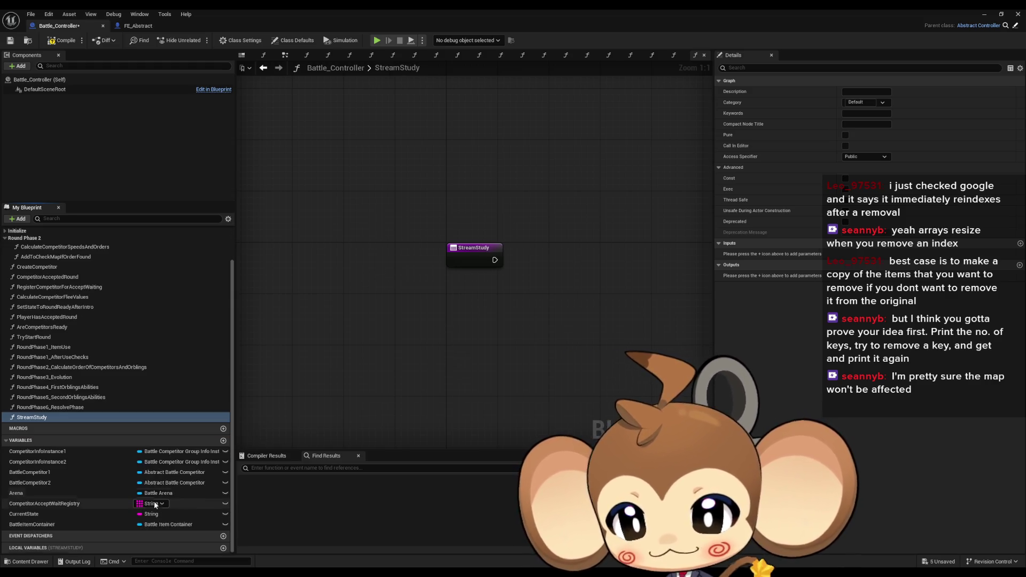
- Add a local variable NewLocalVar typed as a String-to-Integer map
{"action": "left_click", "coordinate": [223, 549]}
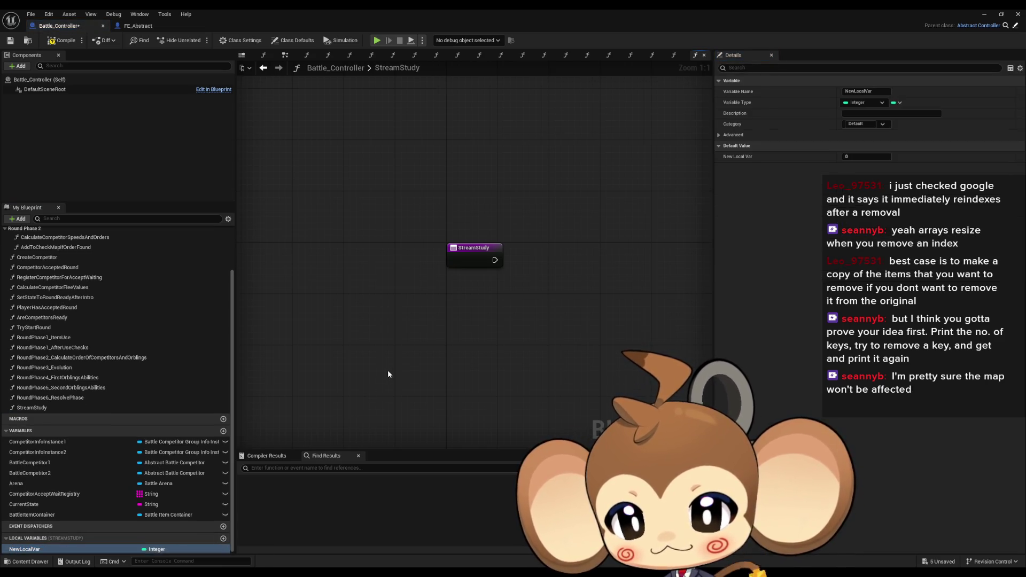
{"action": "left_click", "coordinate": [156, 550]}
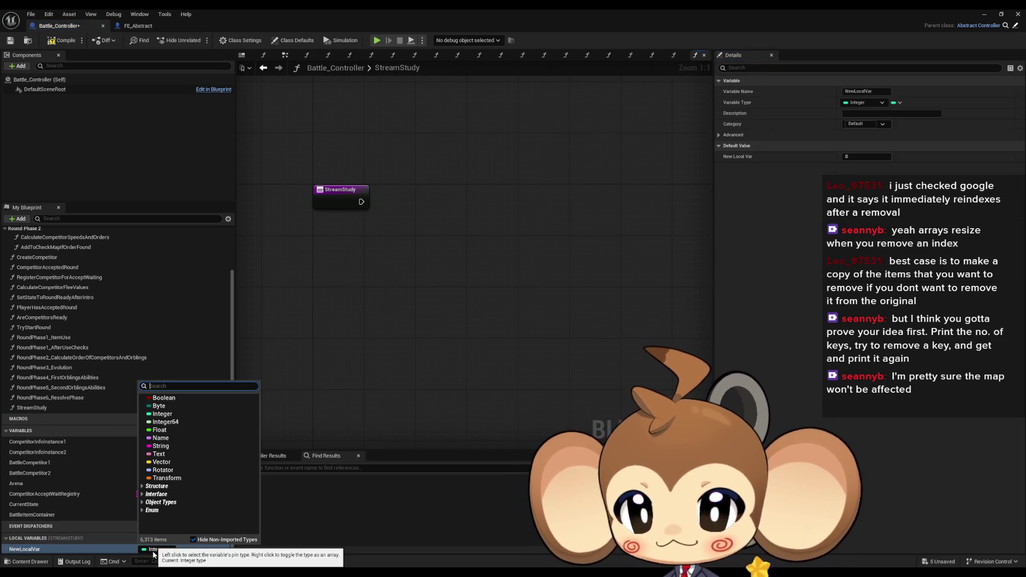
{"action": "left_click", "coordinate": [170, 446]}
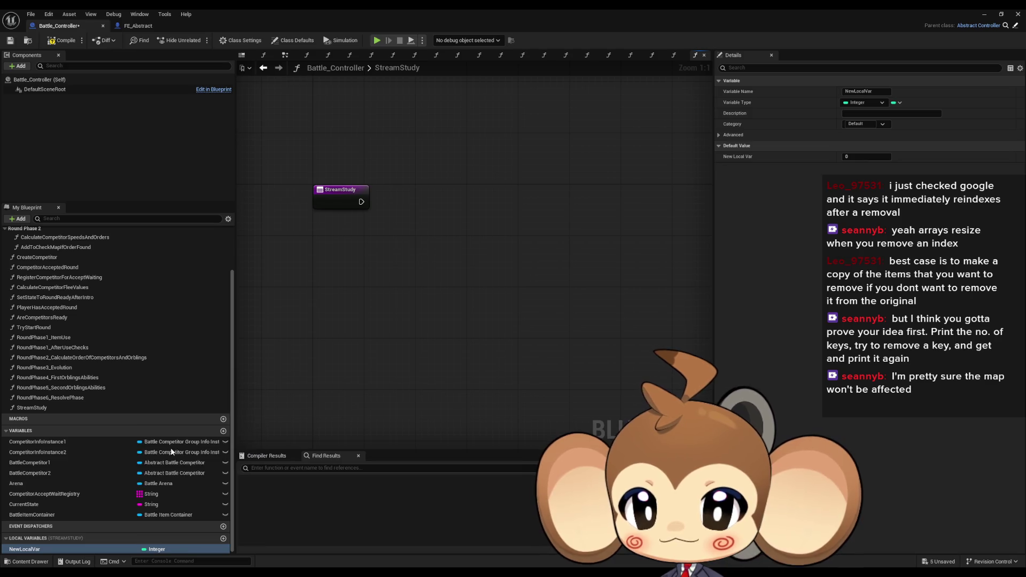
{"action": "left_click", "coordinate": [900, 102]}
{"action": "left_click", "coordinate": [890, 146]}
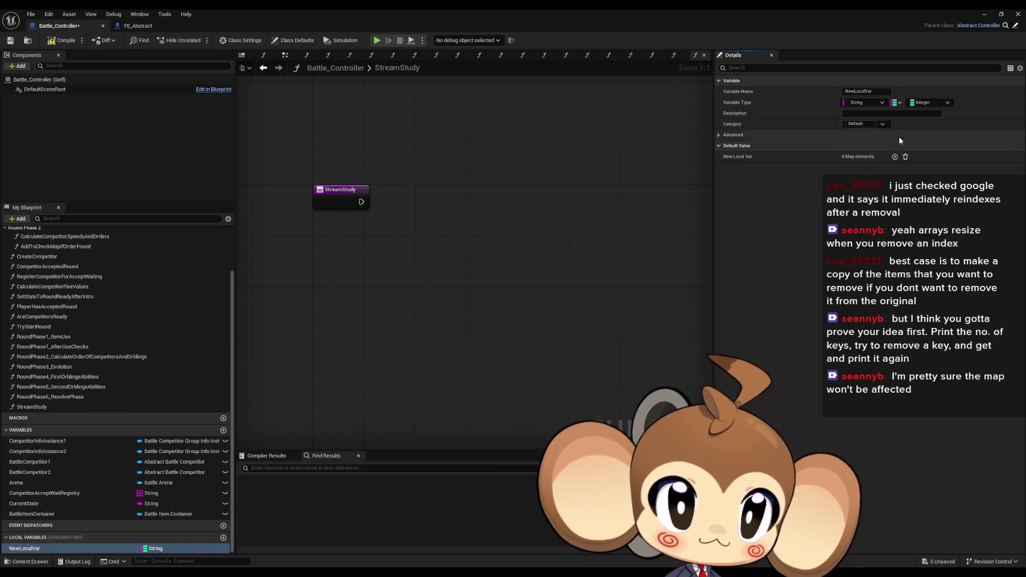
{"action": "left_click", "coordinate": [928, 102]}
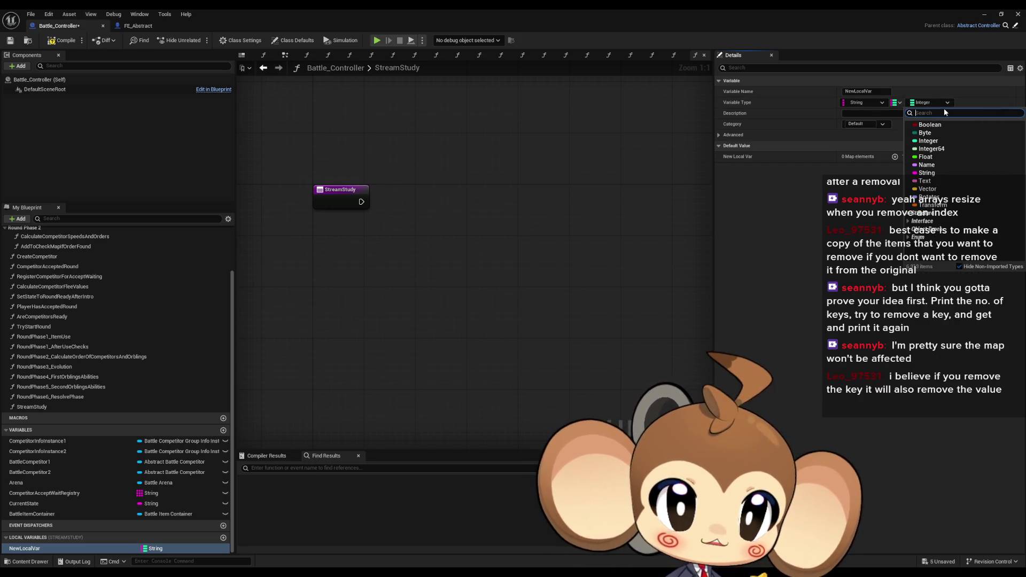
{"action": "left_click", "coordinate": [490, 270]}
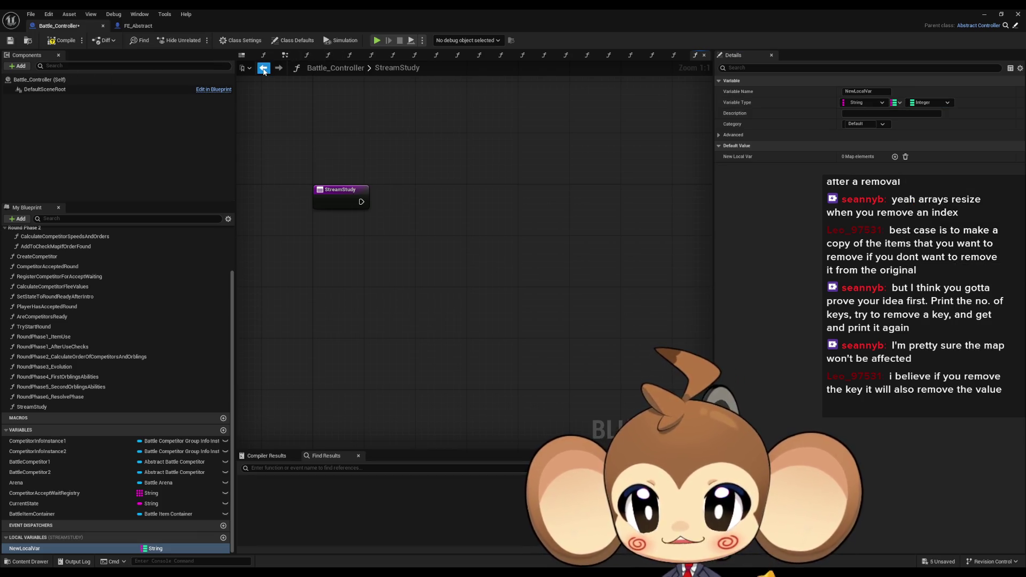
{"action": "left_click", "coordinate": [264, 69]}
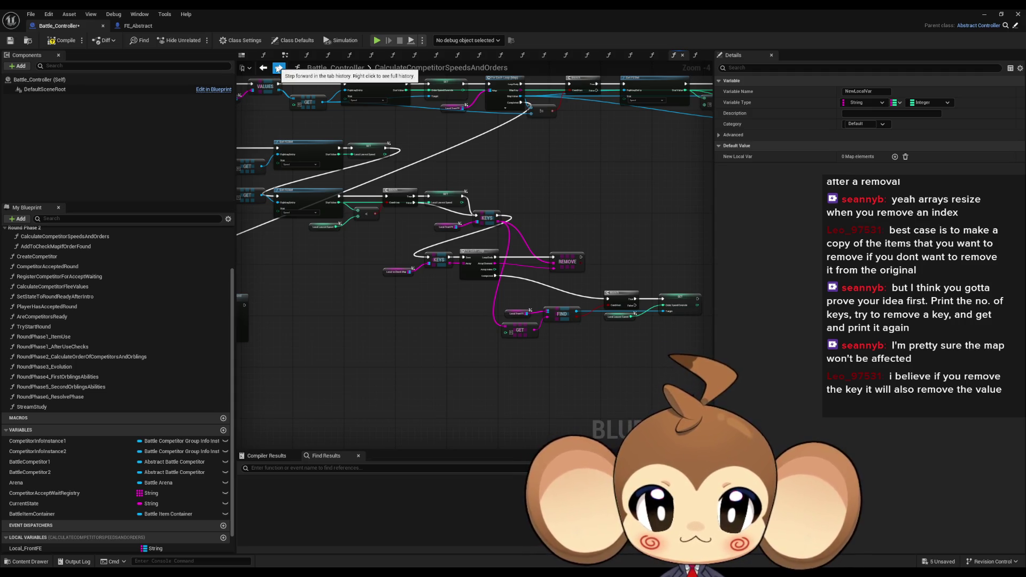
{"action": "mouse_move", "coordinate": [381, 217]}
{"action": "left_mouse_down"}
{"action": "mouse_move", "coordinate": [603, 351]}
{"action": "mouse_move", "coordinate": [688, 351]}
{"action": "left_mouse_up"}
{"action": "left_click", "coordinate": [518, 343]}
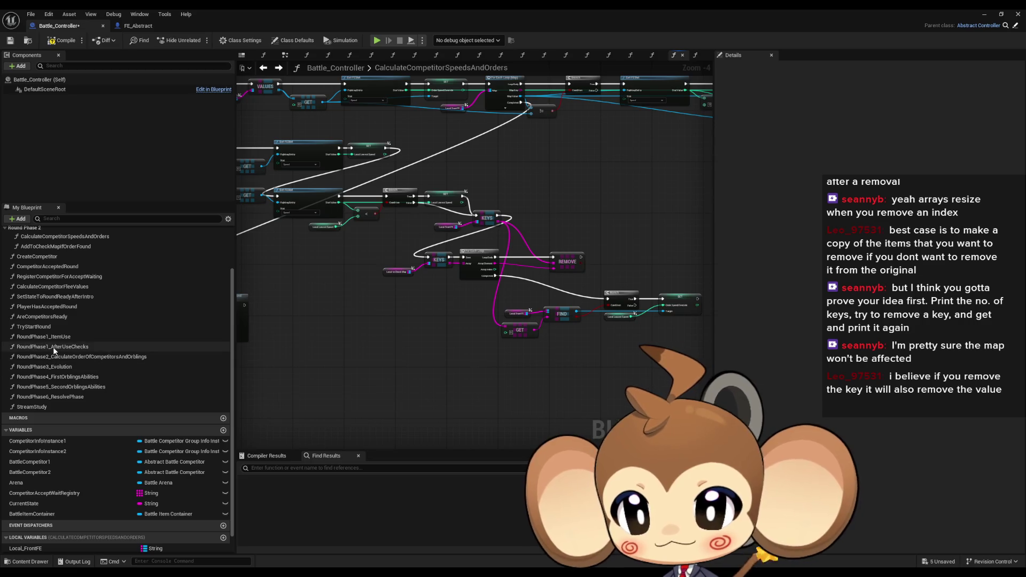
- Duplicate NewLocalVar in StreamStudy and rename the two maps FullList and RemovedList
{"action": "double_click", "coordinate": [47, 406]}
{"action": "left_click", "coordinate": [104, 547]}
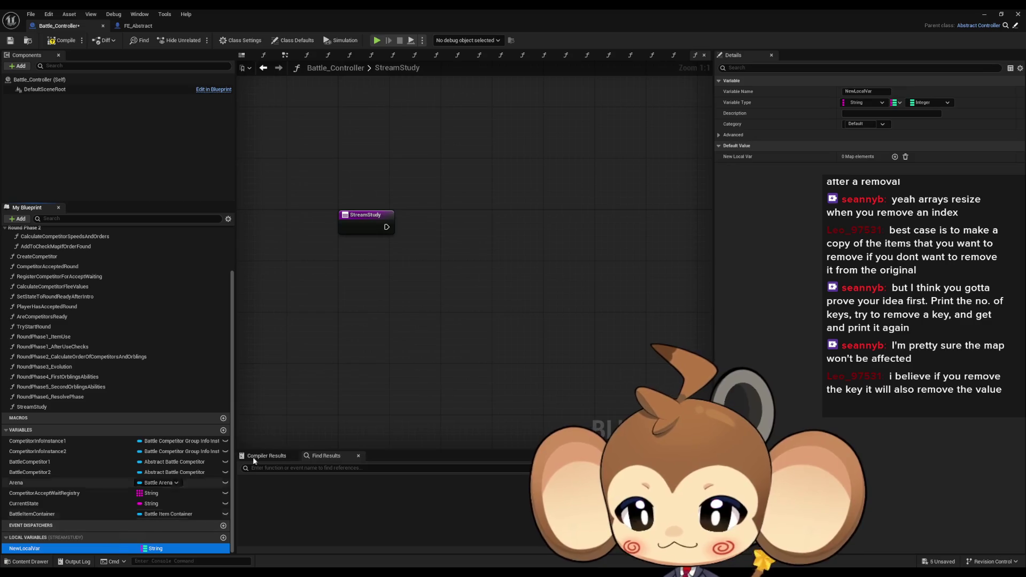
{"action": "key", "text": "ctrl+w"}
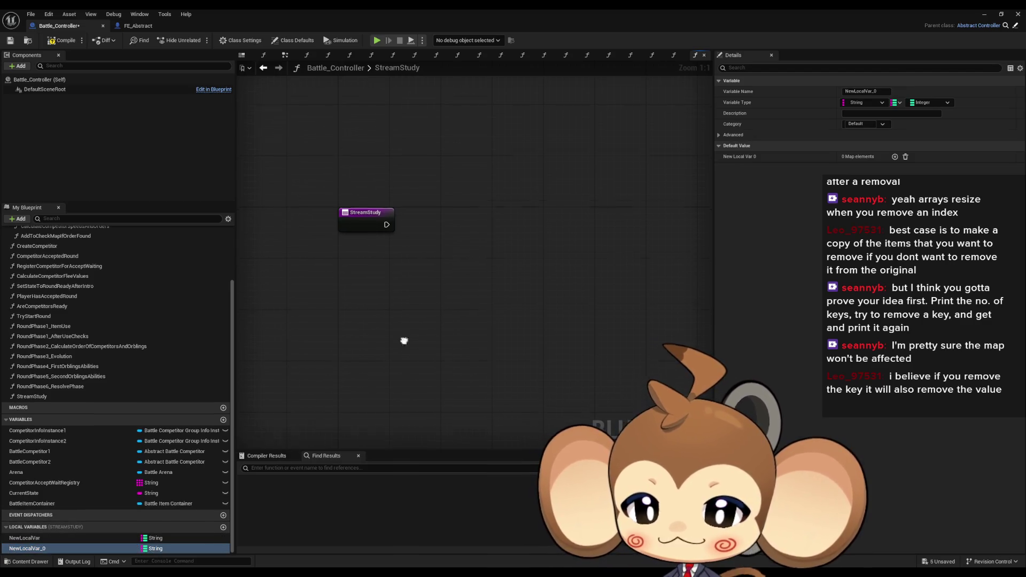
{"action": "left_click", "coordinate": [43, 539]}
{"action": "key", "text": "F2"}
{"action": "type", "text": "FullList"}
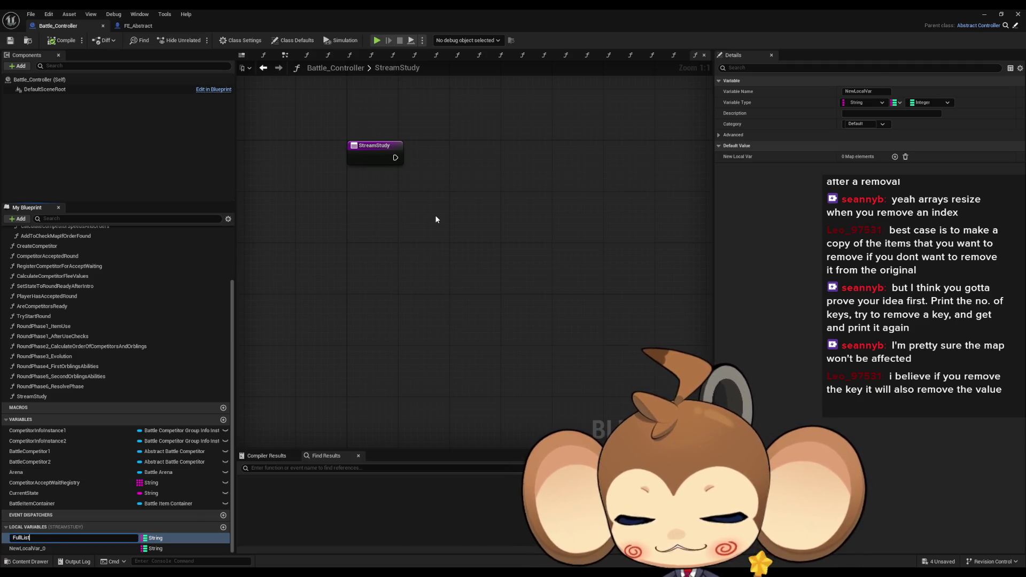
{"action": "left_click", "coordinate": [47, 548]}
{"action": "key", "text": "F2"}
{"action": "type", "text": "RemovedLis"}
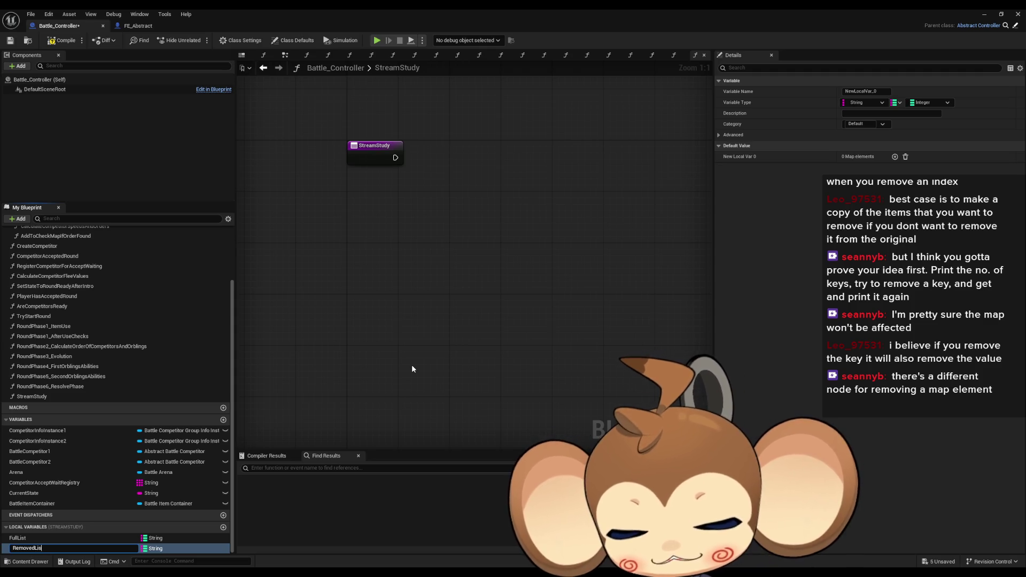
{"action": "type", "text": "t"}
{"action": "key", "text": "Return"}
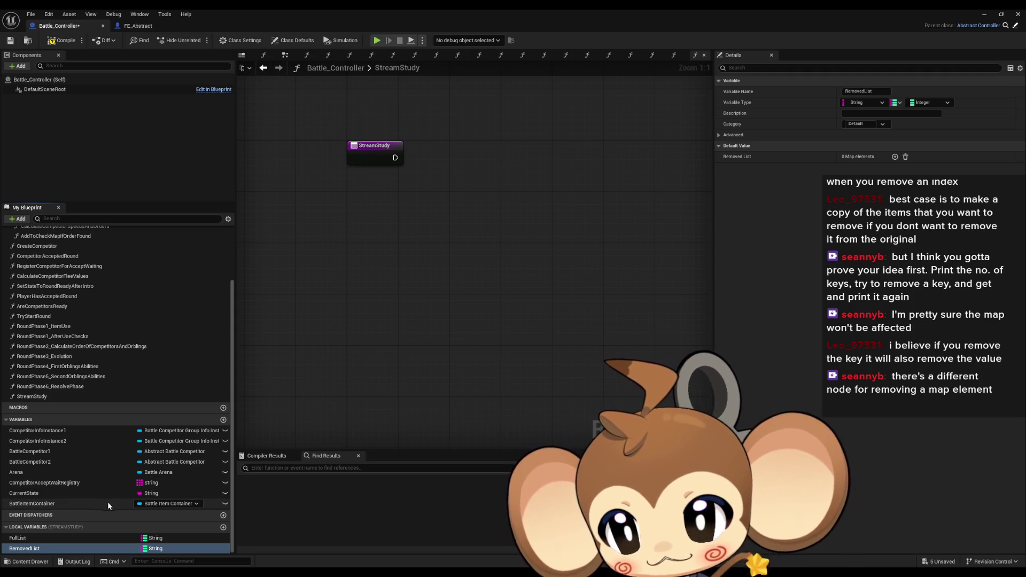
- Give FullList the keys orbling1, orbling2 and orbling3
{"action": "left_click", "coordinate": [43, 537]}
{"action": "left_click", "coordinate": [894, 157]}
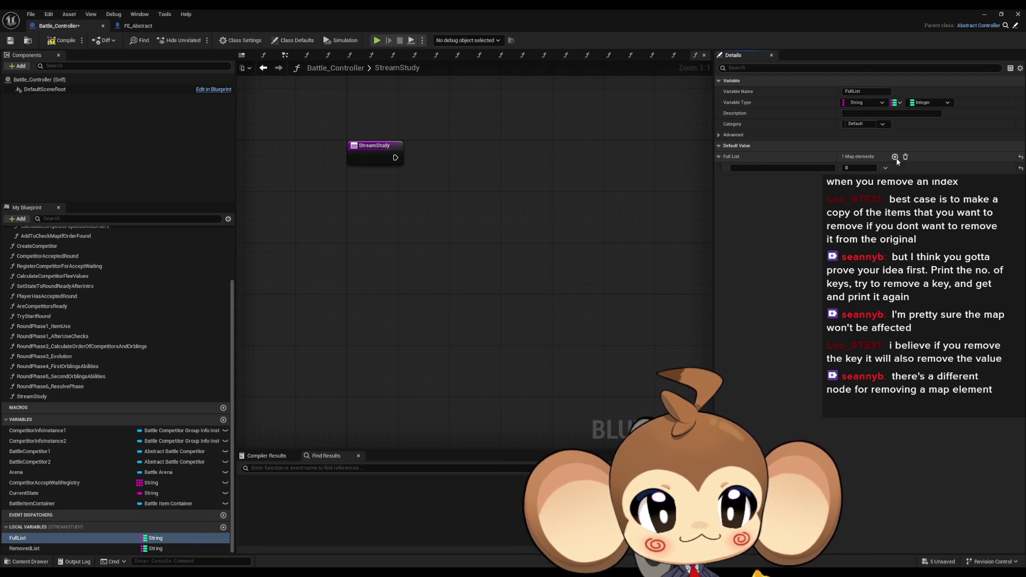
{"action": "left_click", "coordinate": [894, 157]}
{"action": "left_click", "coordinate": [780, 168]}
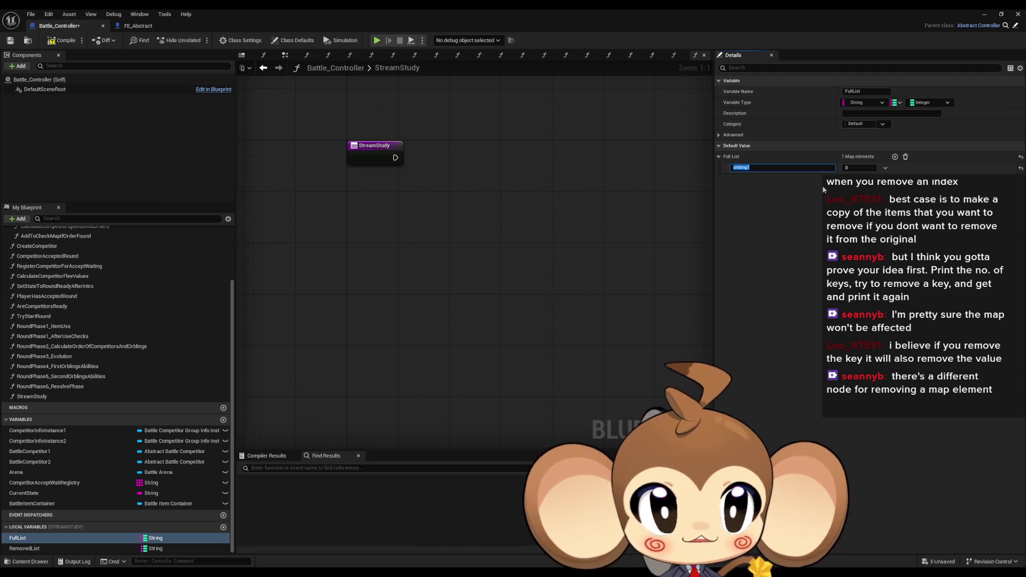
{"action": "left_click", "coordinate": [895, 157]}
{"action": "left_click", "coordinate": [748, 179]}
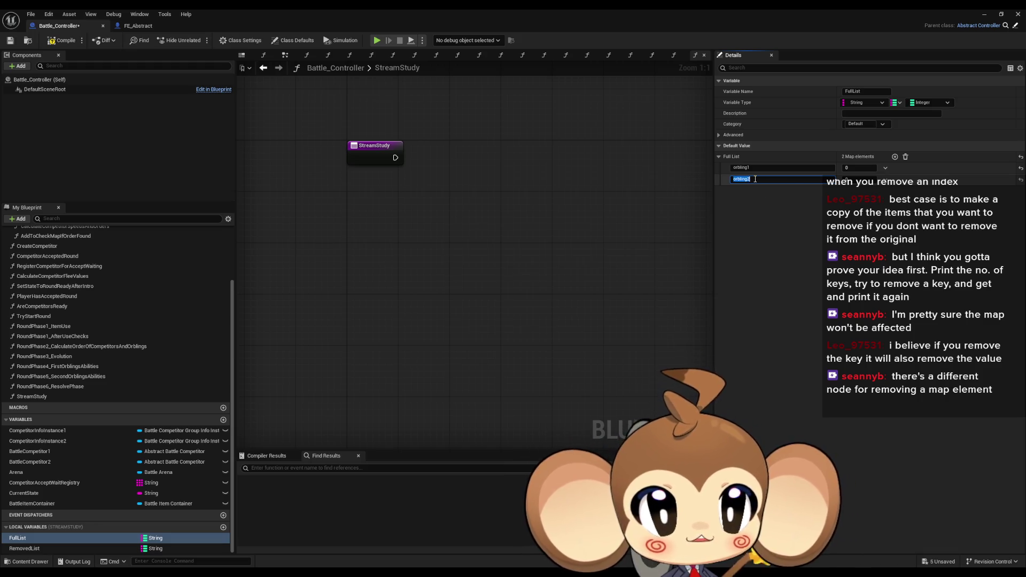
{"action": "left_click", "coordinate": [894, 157]}
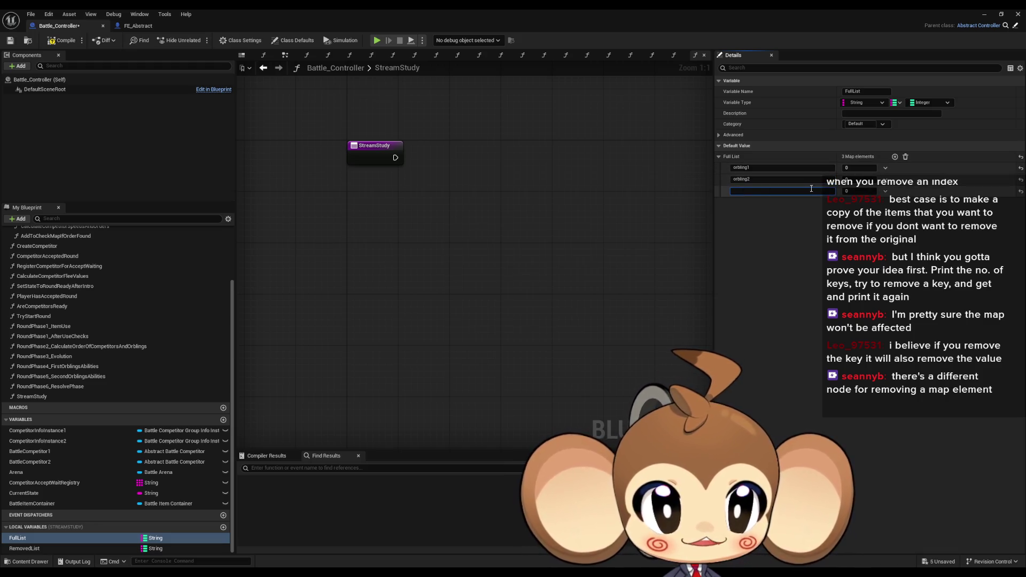
{"action": "type", "text": "orbling3"}
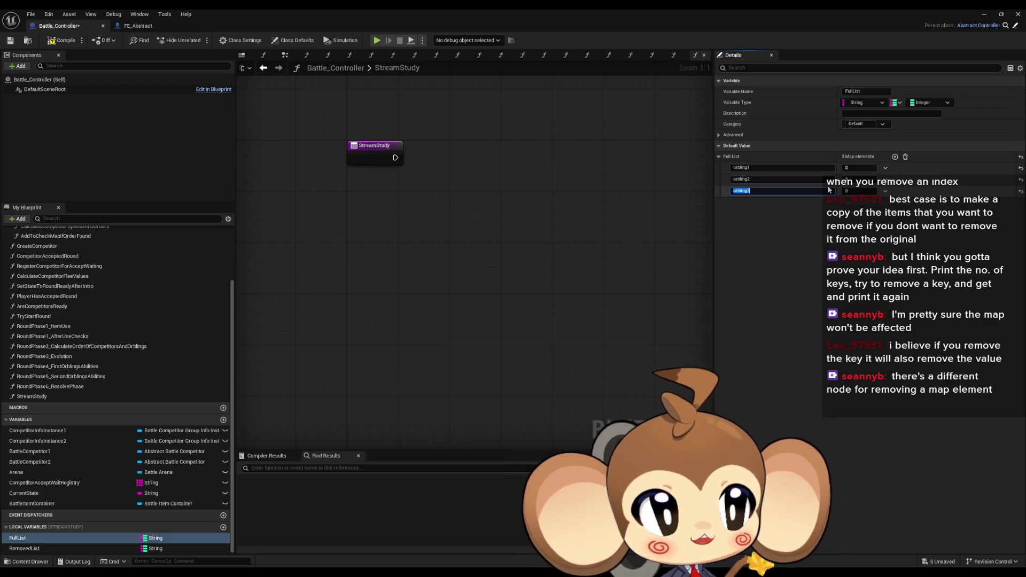
{"action": "key", "text": "Return"}
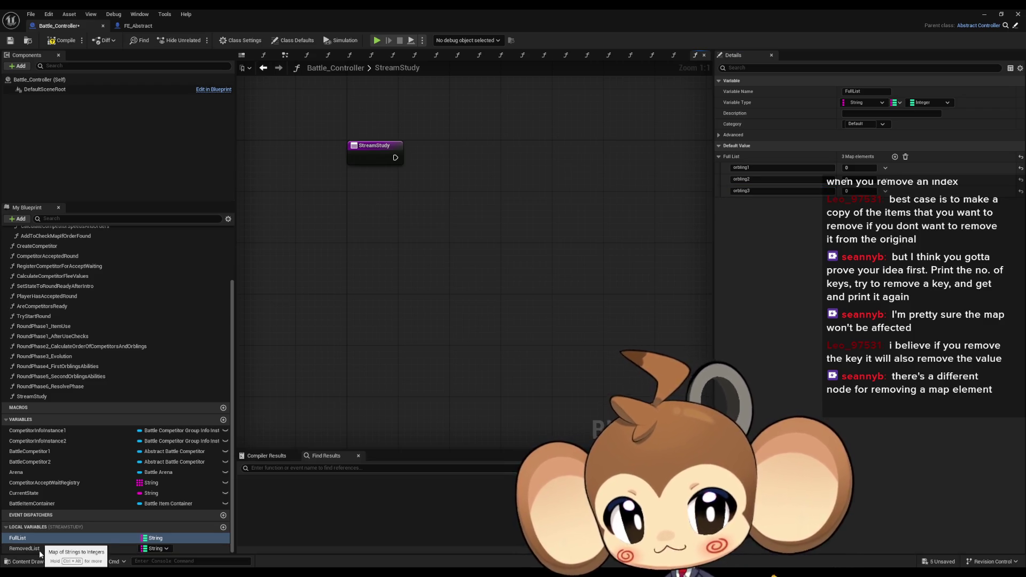
- Give RemovedList the keys orbling1 and orbling2, then place FullList in the graph
{"action": "left_click", "coordinate": [26, 548]}
{"action": "left_click", "coordinate": [895, 157]}
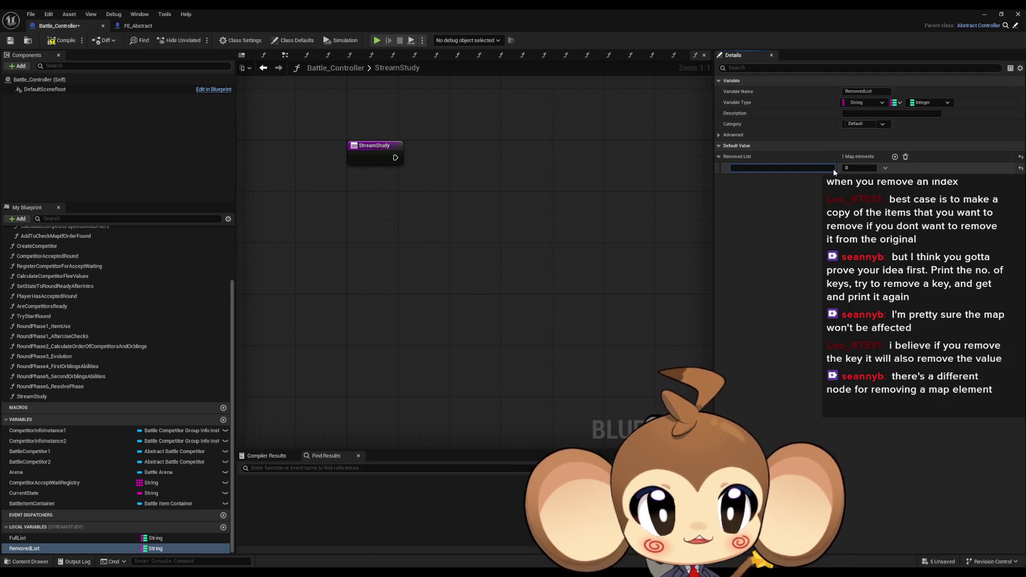
{"action": "type", "text": "orbling1"}
{"action": "key", "text": "Return"}
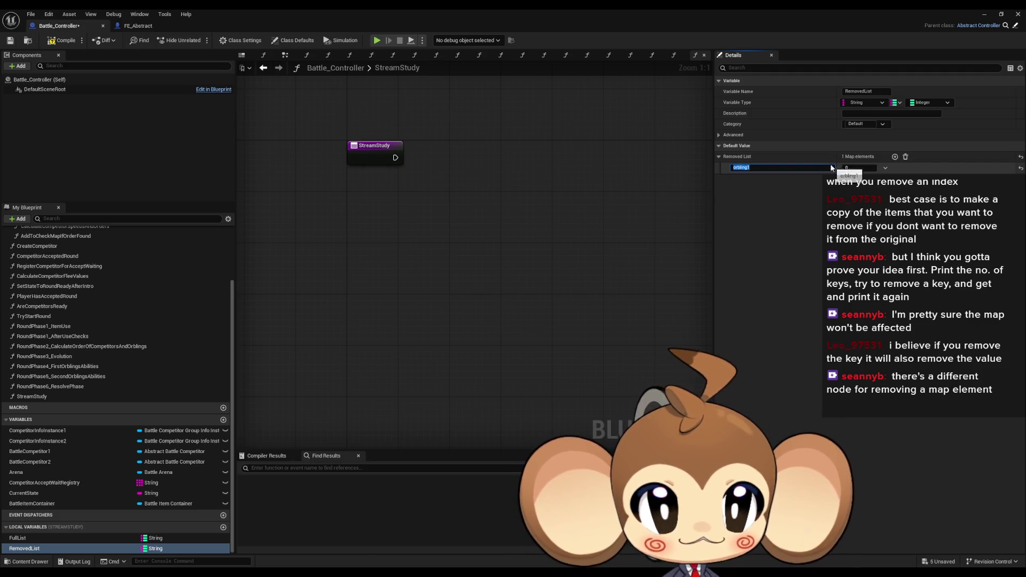
{"action": "left_click", "coordinate": [894, 156]}
{"action": "left_click", "coordinate": [776, 180]}
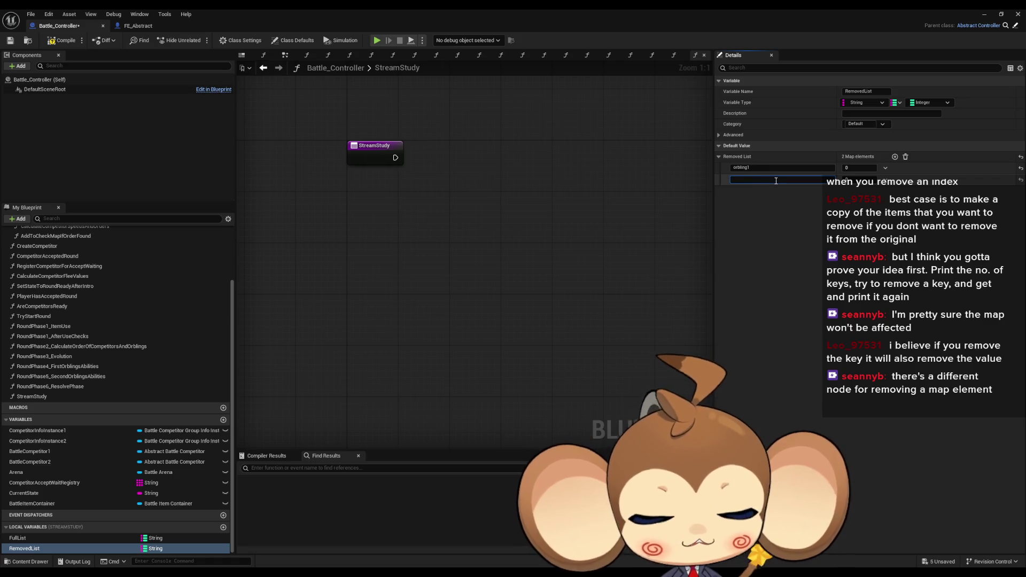
{"action": "type", "text": "orbling2"}
{"action": "key", "text": "Return"}
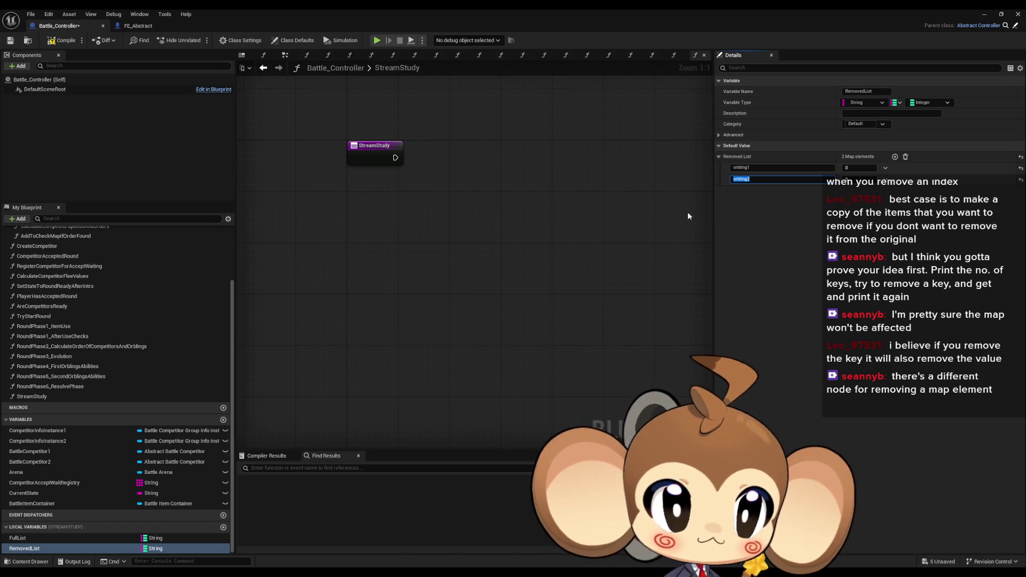
{"action": "left_click_drag", "start_coordinate": [633, 210], "coordinate": [598, 260]}
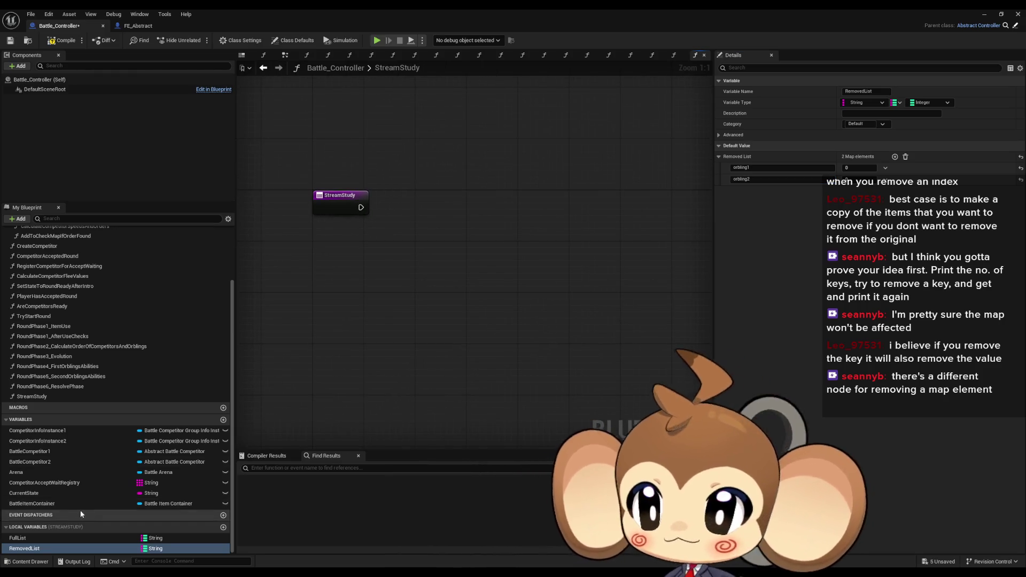
{"action": "mouse_move", "coordinate": [34, 537]}
{"action": "left_mouse_down"}
{"action": "mouse_move", "coordinate": [436, 253]}
{"action": "mouse_move", "coordinate": [311, 241]}
{"action": "left_mouse_up"}
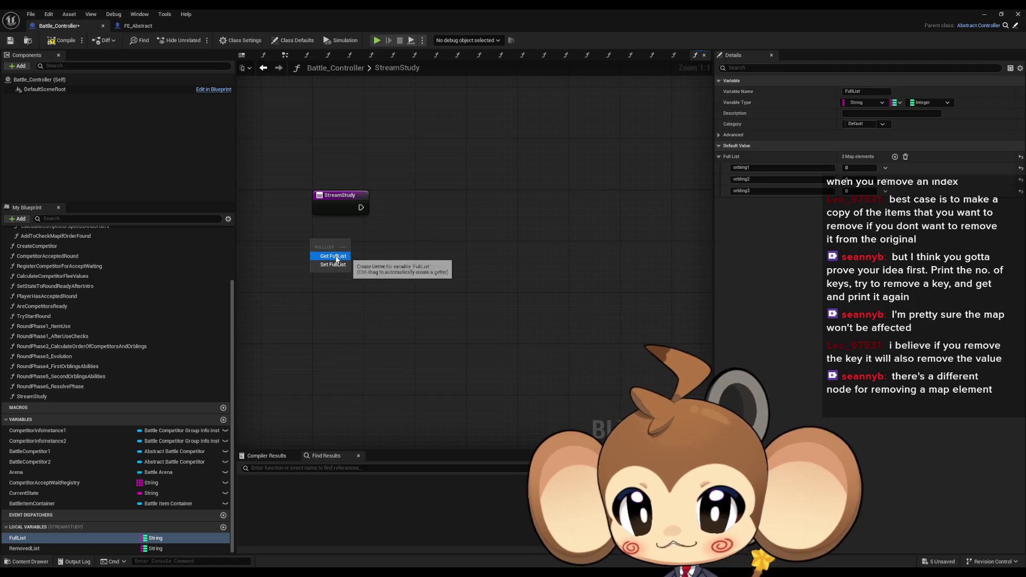
- Add a FullList getter and paste the key-removal nodes copied from CalculateCompetitorSpeedsAndOrders into StreamStudy
{"action": "left_click", "coordinate": [336, 258]}
{"action": "left_click", "coordinate": [264, 69]}
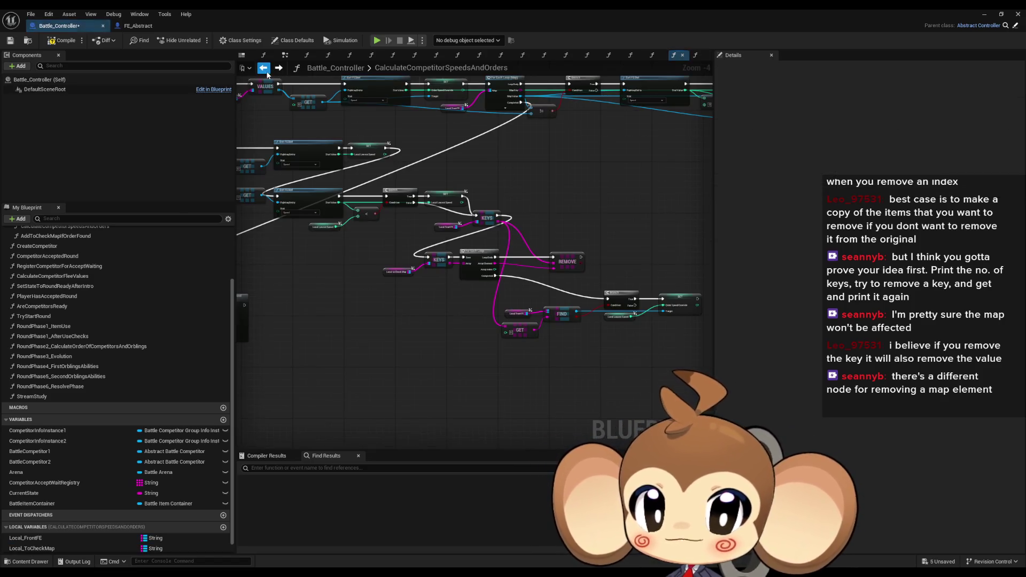
{"action": "mouse_move", "coordinate": [316, 201]}
{"action": "left_mouse_down"}
{"action": "mouse_move", "coordinate": [563, 332]}
{"action": "mouse_move", "coordinate": [659, 360]}
{"action": "left_mouse_up"}
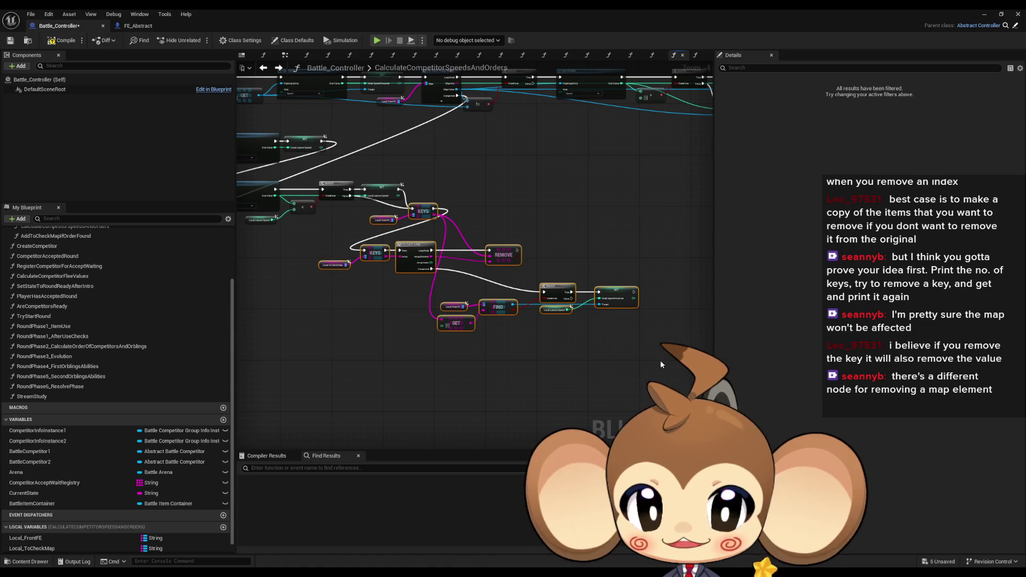
{"action": "key", "text": "alt+Right"}
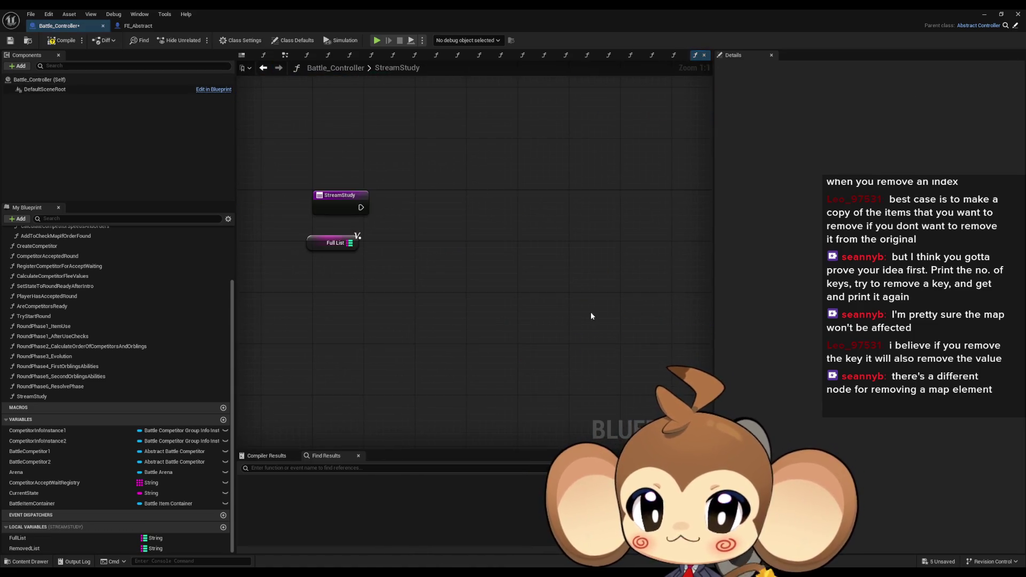
{"action": "scroll", "coordinate": [327, 425], "scroll_direction": "down", "scroll_amount": 2}
{"action": "key", "text": "ctrl+v"}
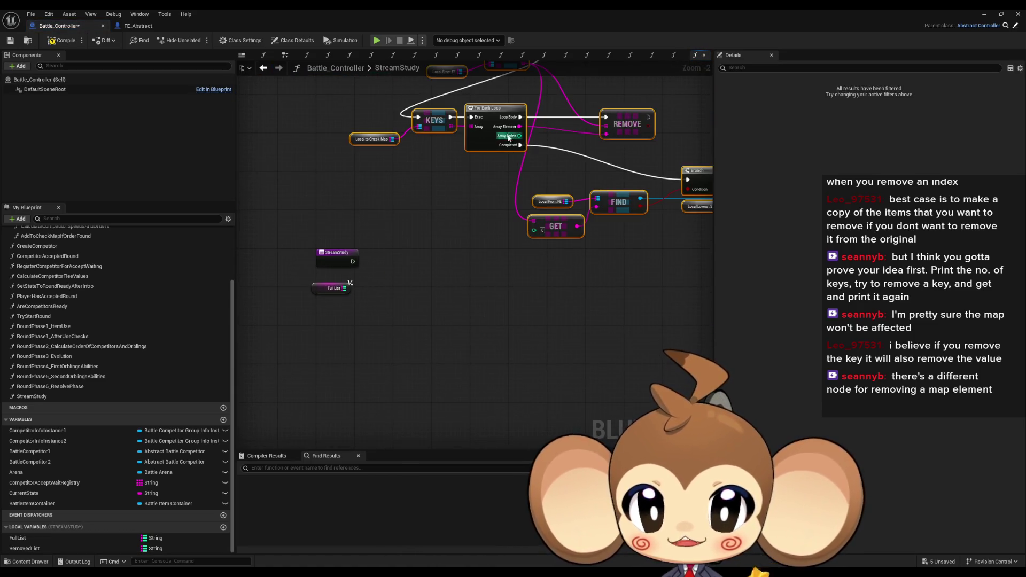
{"action": "left_click_drag", "start_coordinate": [486, 143], "coordinate": [475, 195]}
{"action": "left_click_drag", "start_coordinate": [406, 112], "coordinate": [441, 132]}
{"action": "left_click_drag", "start_coordinate": [308, 180], "coordinate": [382, 215]}
- Add a RemovedList getter and a Keys node fed by FullList
{"action": "mouse_move", "coordinate": [50, 548]}
{"action": "left_mouse_down"}
{"action": "mouse_move", "coordinate": [393, 394]}
{"action": "mouse_move", "coordinate": [293, 356]}
{"action": "mouse_move", "coordinate": [294, 369]}
{"action": "left_mouse_up"}
{"action": "left_click", "coordinate": [320, 386]}
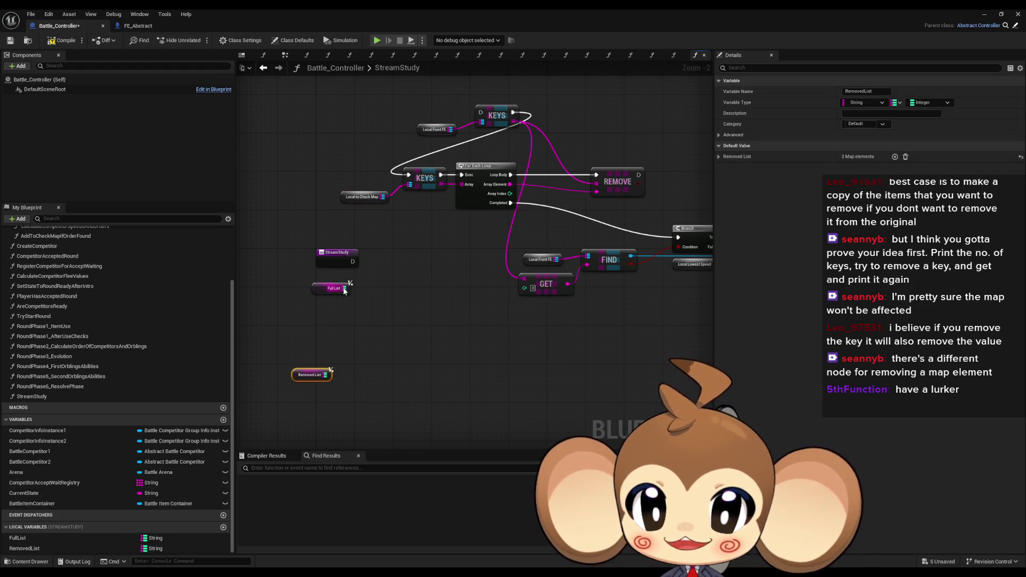
{"action": "left_click_drag", "start_coordinate": [344, 289], "coordinate": [400, 305]}
{"action": "type", "text": "ke"}
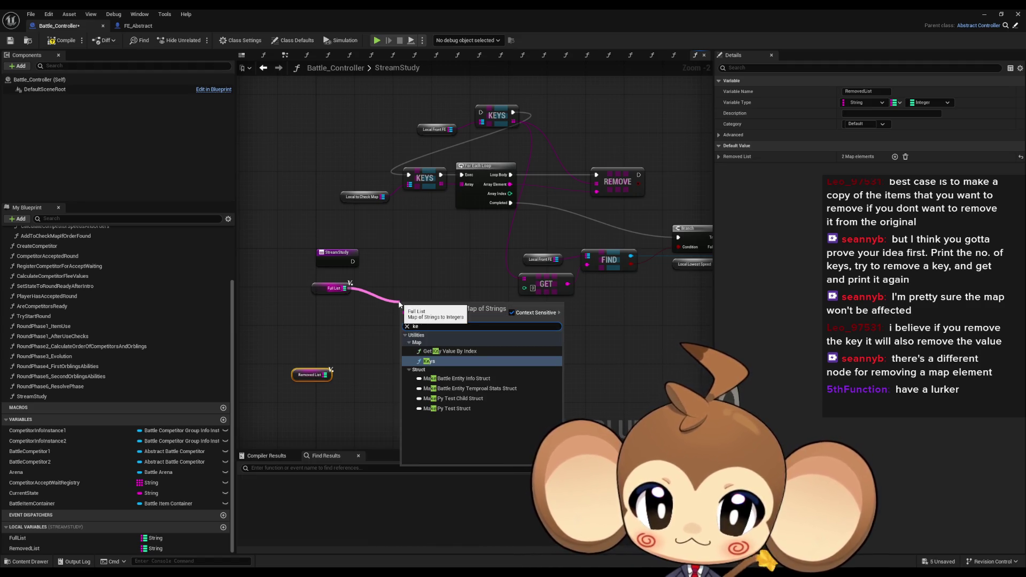
{"action": "key", "text": "Return"}
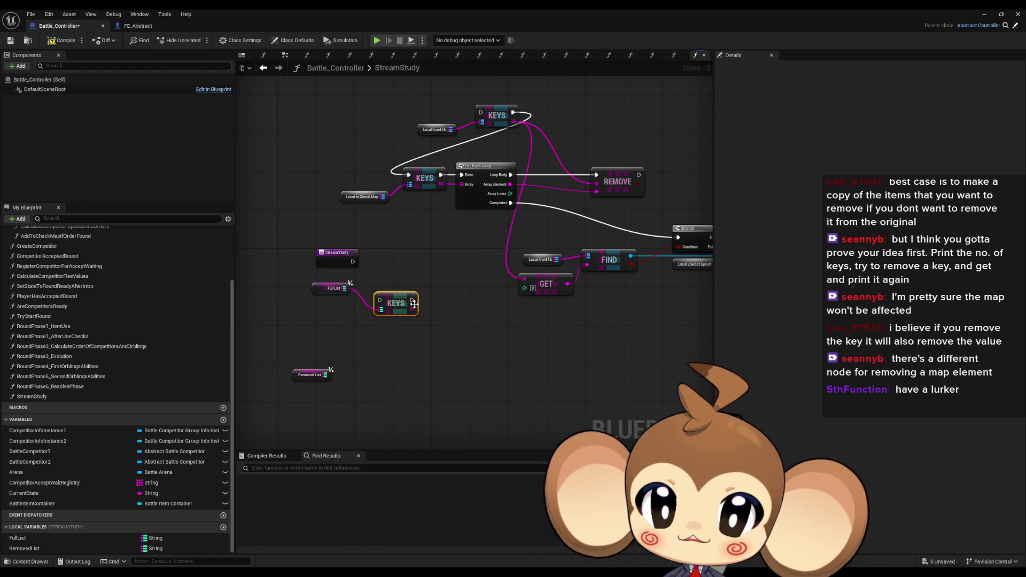
{"action": "left_click_drag", "start_coordinate": [318, 287], "coordinate": [318, 325]}
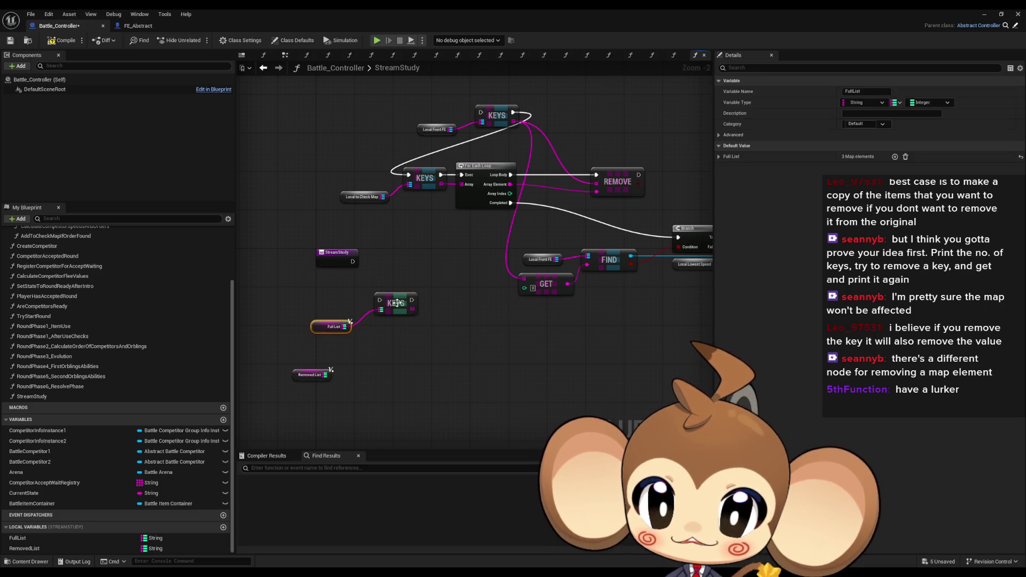
{"action": "mouse_move", "coordinate": [408, 312]}
{"action": "left_mouse_down"}
{"action": "mouse_move", "coordinate": [394, 312]}
{"action": "mouse_move", "coordinate": [440, 316]}
{"action": "mouse_move", "coordinate": [427, 304]}
{"action": "mouse_move", "coordinate": [433, 291]}
{"action": "left_mouse_up"}
- Loop over the FullList keys with a For Each Loop, preceded by a Print String reading 'Start___'
{"action": "type", "text": "for each"}
{"action": "key", "text": "Return"}
{"action": "left_click", "coordinate": [406, 326]}
{"action": "left_click_drag", "start_coordinate": [353, 261], "coordinate": [382, 254]}
{"action": "type", "text": "print"}
{"action": "key", "text": "Return"}
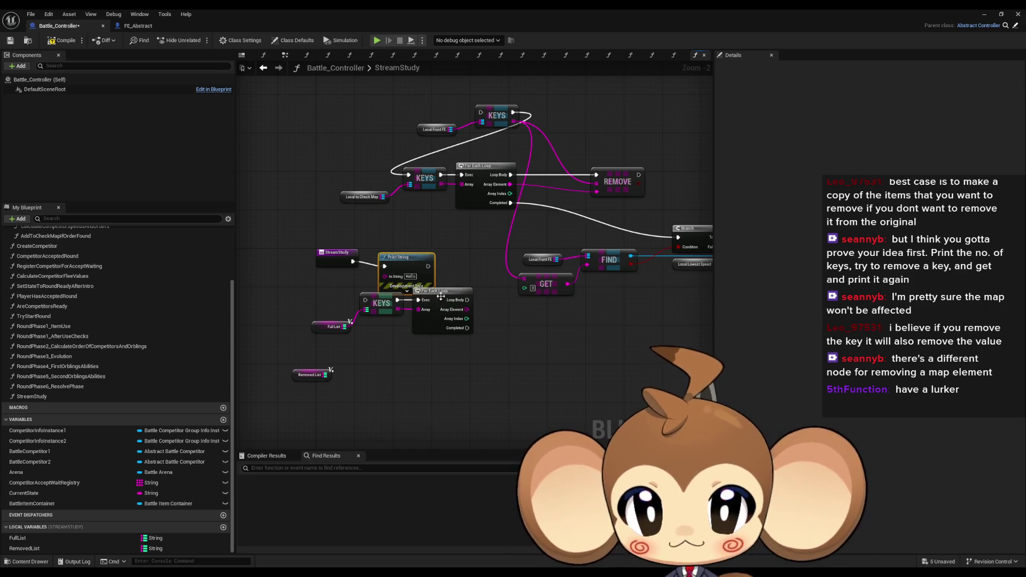
{"action": "type", "text": "Start___"}
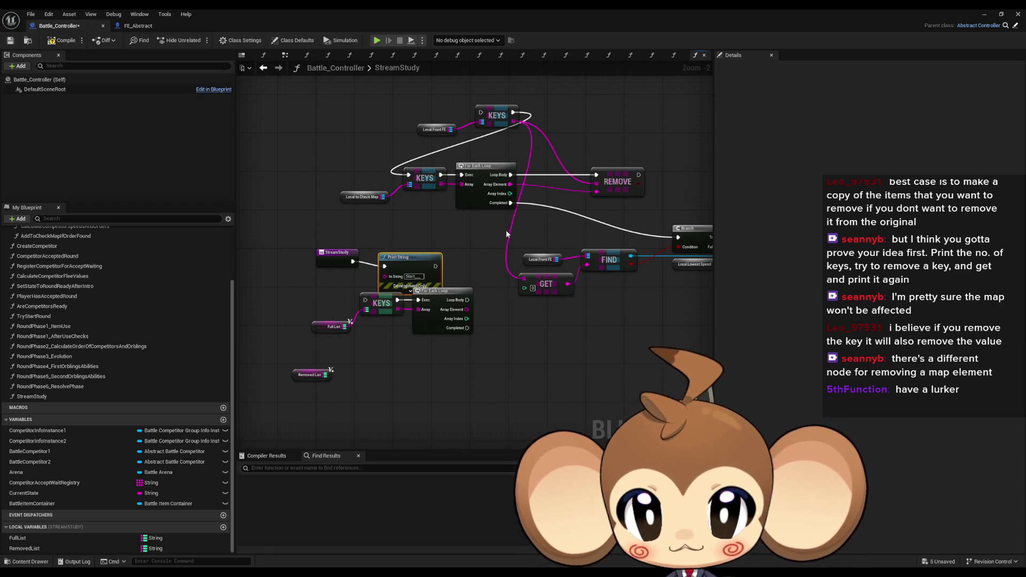
{"action": "mouse_move", "coordinate": [412, 261]}
{"action": "left_mouse_down"}
{"action": "mouse_move", "coordinate": [406, 251]}
{"action": "mouse_move", "coordinate": [406, 283]}
{"action": "mouse_move", "coordinate": [364, 299]}
{"action": "left_mouse_up"}
{"action": "mouse_move", "coordinate": [305, 291]}
{"action": "left_mouse_down"}
{"action": "mouse_move", "coordinate": [454, 330]}
{"action": "mouse_move", "coordinate": [448, 352]}
{"action": "mouse_move", "coordinate": [517, 335]}
{"action": "left_mouse_up"}
- Print each FullList key in the loop body, then 'FirstCheckComplete' on the Completed pin
{"action": "type", "text": "print"}
{"action": "key", "text": "Return"}
{"action": "left_click_drag", "start_coordinate": [475, 371], "coordinate": [509, 385]}
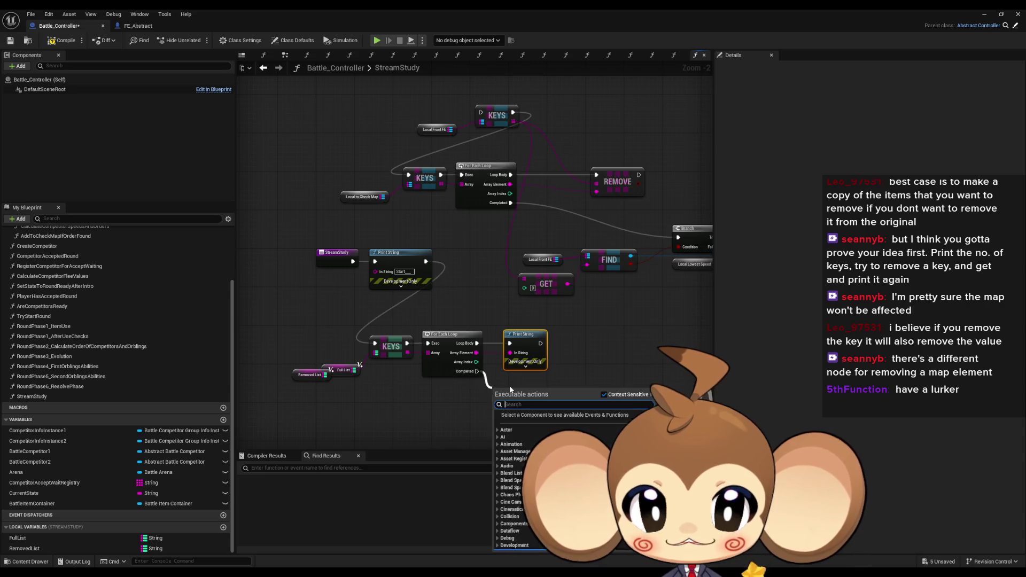
{"action": "type", "text": "print"}
{"action": "key", "text": "Return"}
{"action": "left_click", "coordinate": [521, 406]}
{"action": "type", "text": "Firs"}
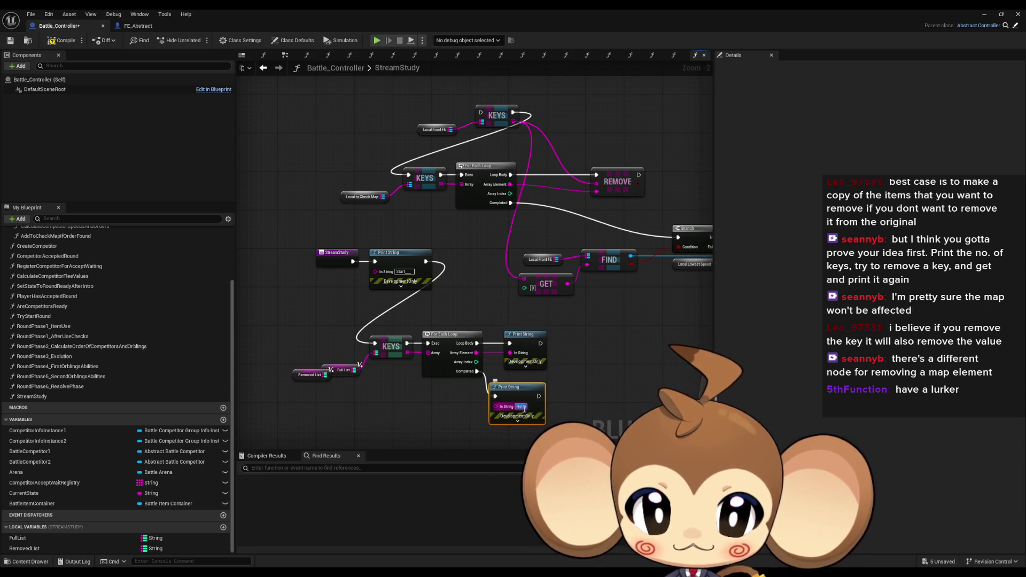
{"action": "type", "text": "tCheckCOmplete"}
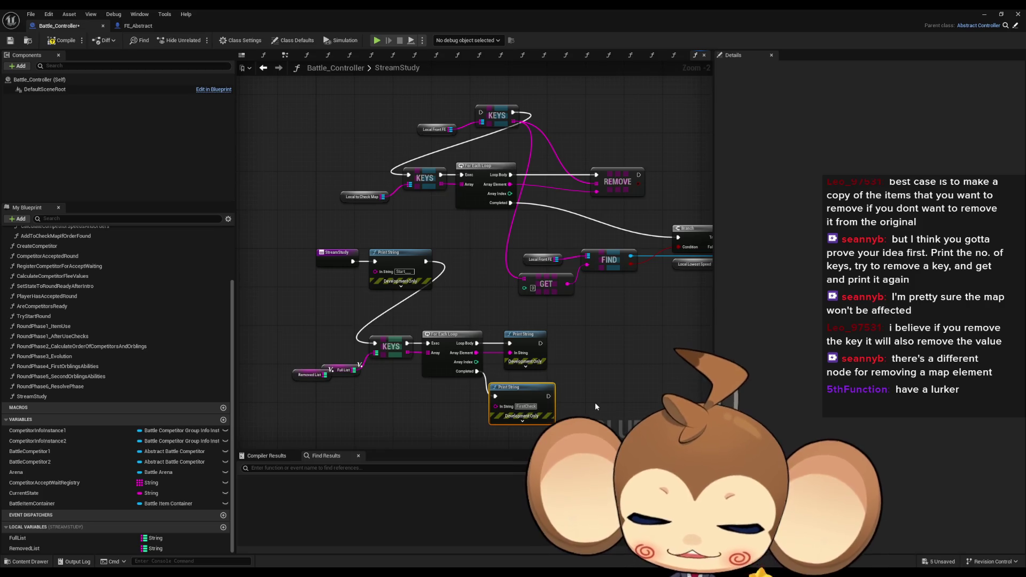
{"action": "key", "text": "ctrl+a"}
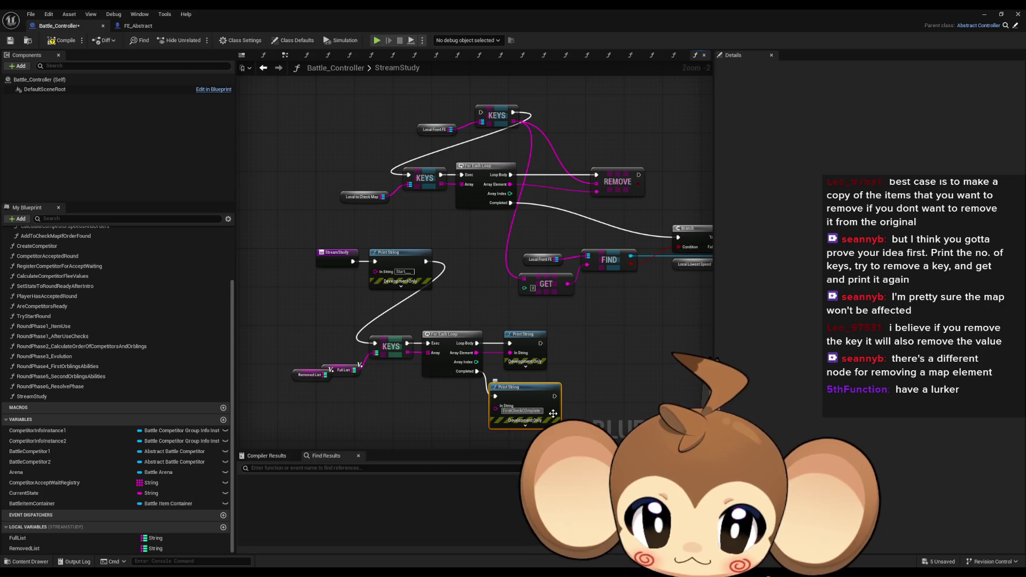
{"action": "key", "text": "Return"}
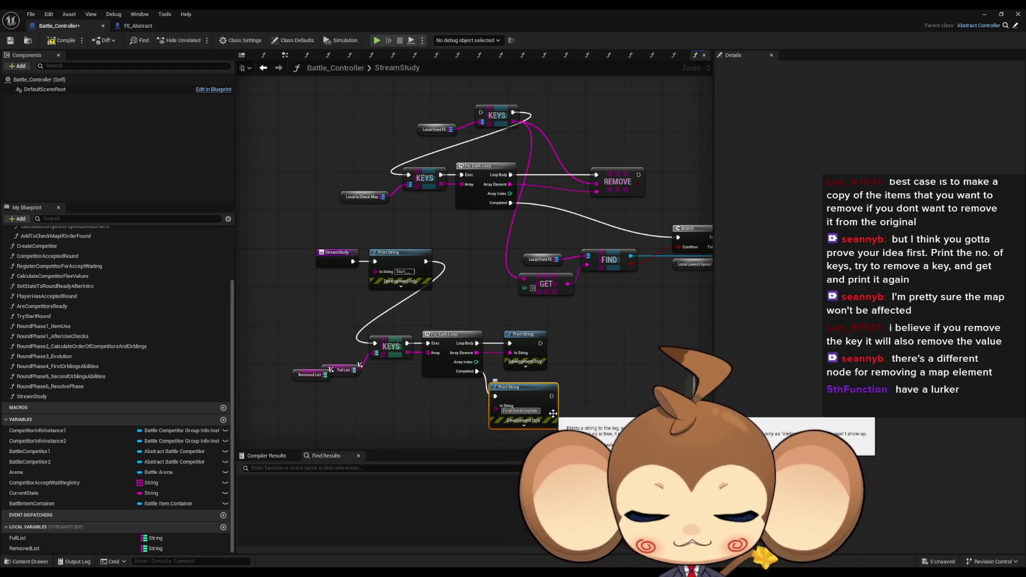
{"action": "left_click_drag", "start_coordinate": [298, 377], "coordinate": [279, 418]}
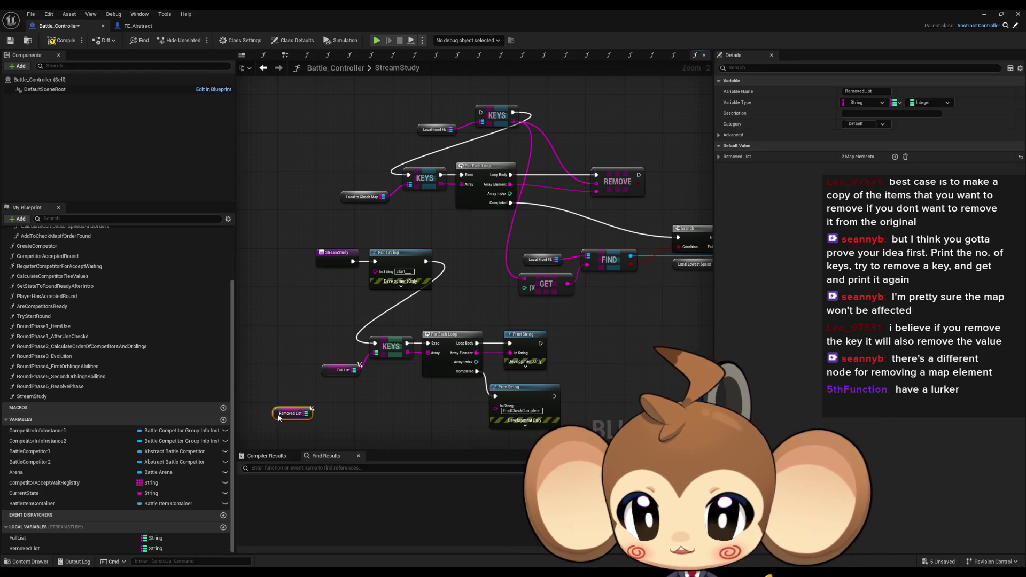
- Add a Keys node fed by RemovedList, executed after the FirstCheckComplete print
{"action": "left_click", "coordinate": [347, 347]}
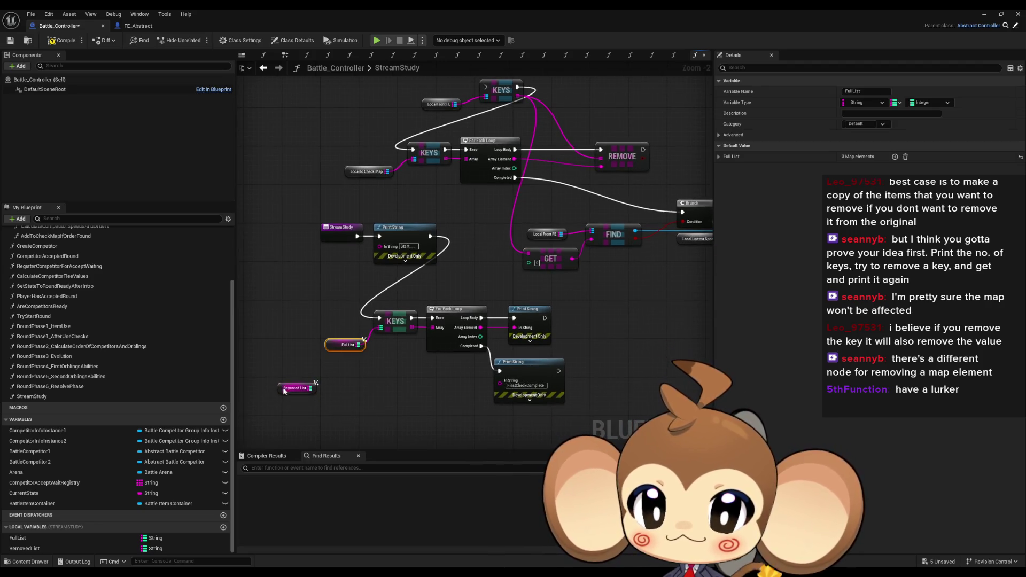
{"action": "left_click_drag", "start_coordinate": [283, 391], "coordinate": [317, 406]}
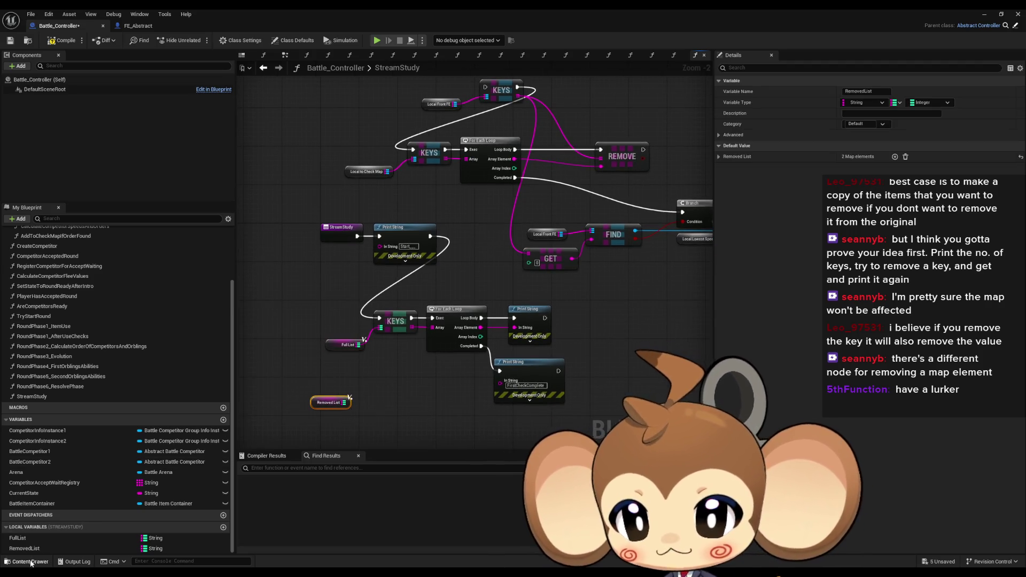
{"action": "scroll", "coordinate": [365, 400], "scroll_direction": "down", "scroll_amount": 1}
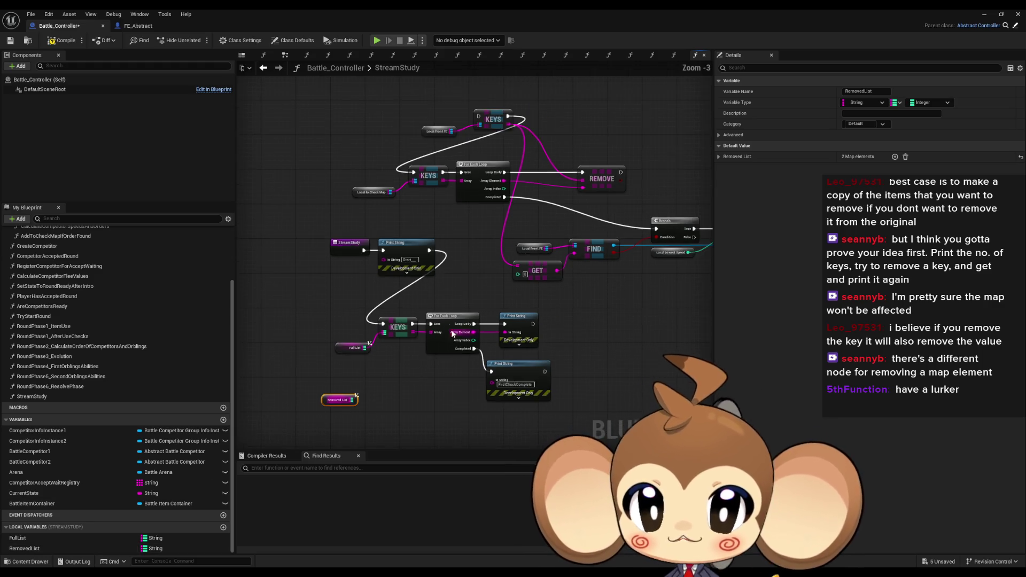
{"action": "left_click", "coordinate": [487, 125]}
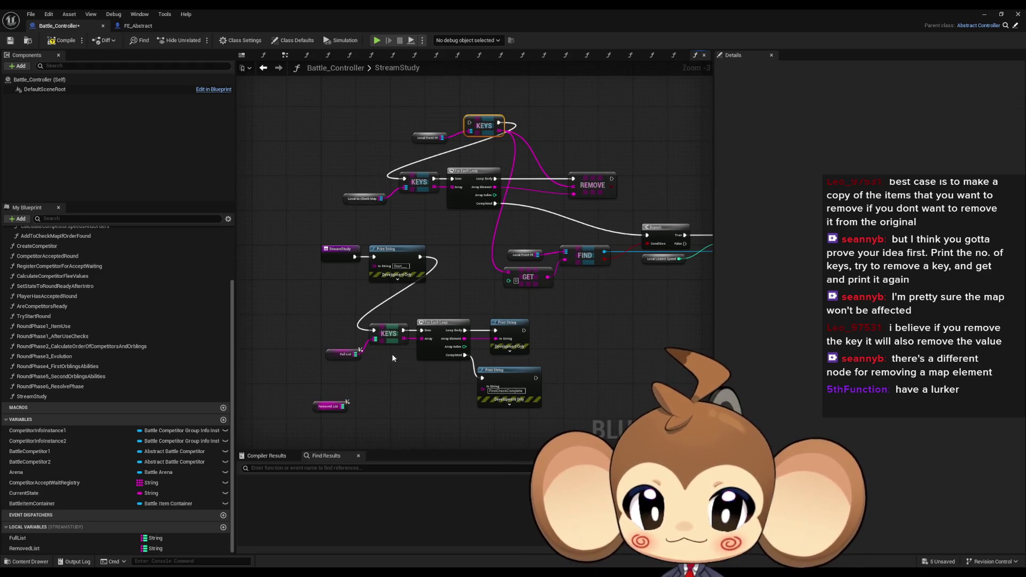
{"action": "left_click", "coordinate": [391, 335]}
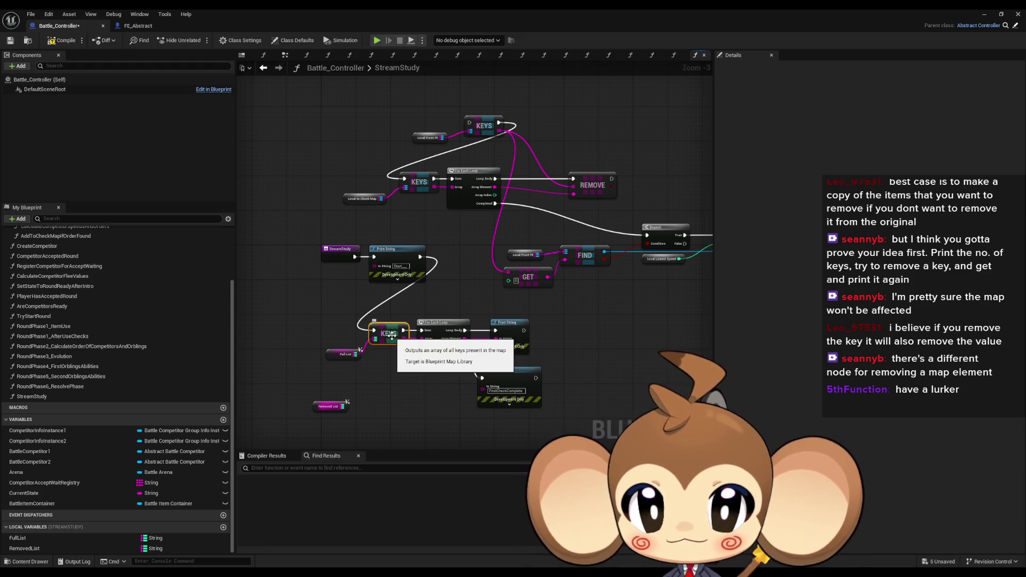
{"action": "mouse_move", "coordinate": [325, 408]}
{"action": "left_mouse_down"}
{"action": "mouse_move", "coordinate": [363, 444]}
{"action": "mouse_move", "coordinate": [379, 402]}
{"action": "mouse_move", "coordinate": [348, 365]}
{"action": "mouse_move", "coordinate": [319, 404]}
{"action": "mouse_move", "coordinate": [369, 406]}
{"action": "left_mouse_up"}
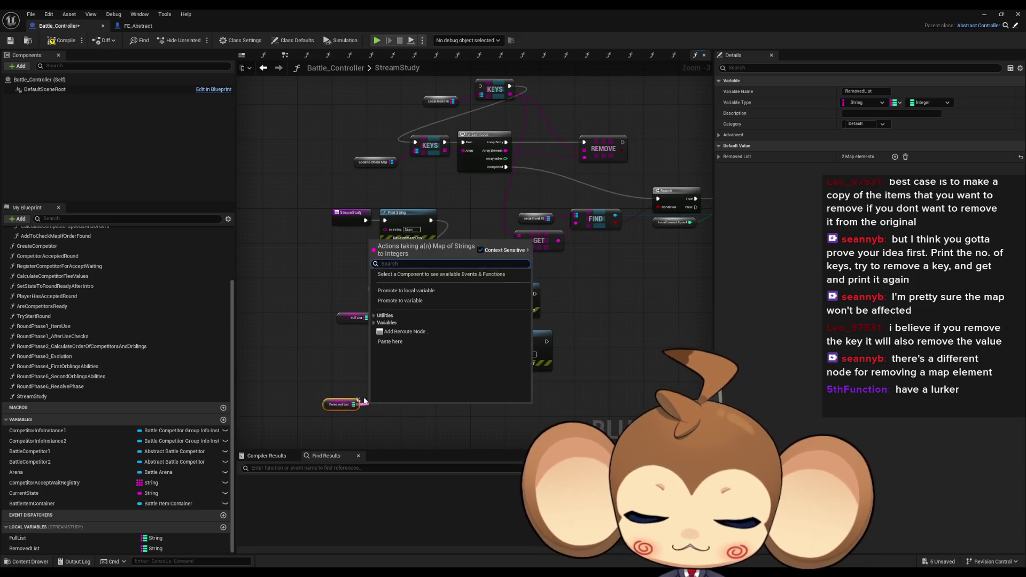
{"action": "type", "text": "keys"}
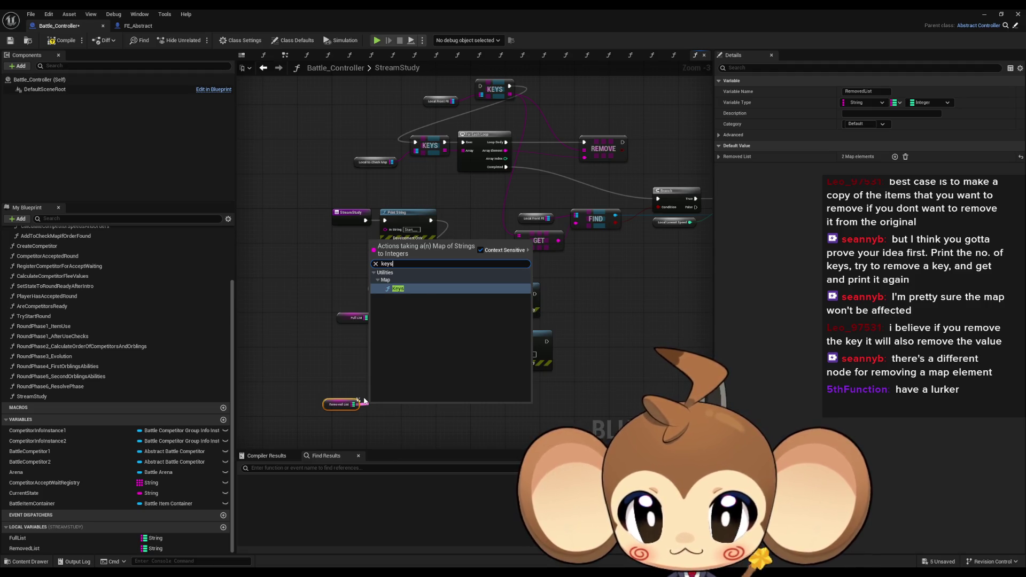
{"action": "key", "text": "Return"}
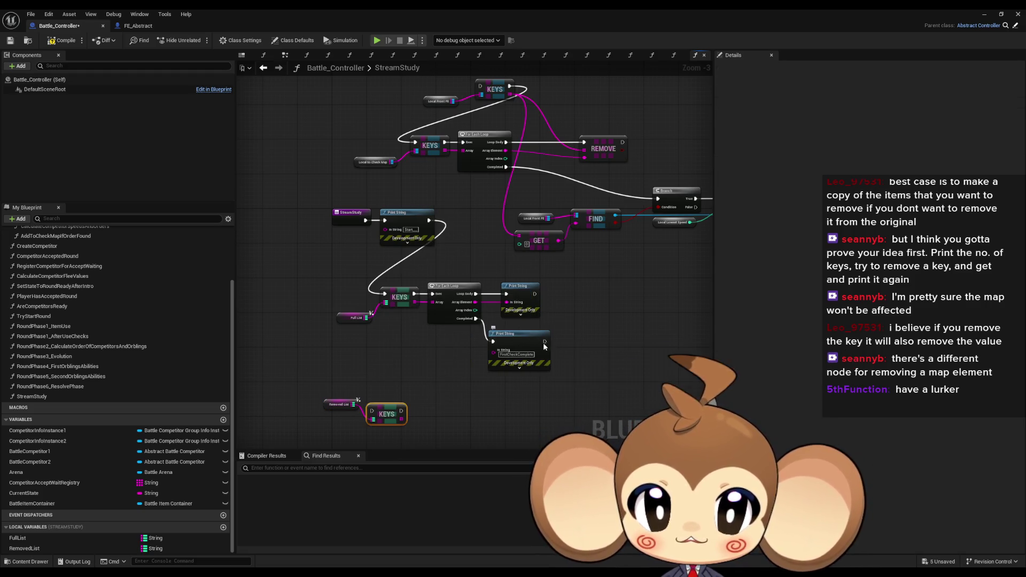
{"action": "left_click_drag", "start_coordinate": [544, 341], "coordinate": [372, 411]}
- Duplicate the For Each Loop and its prints, feeding the RemovedList keys into the copy's Array
{"action": "left_click_drag", "start_coordinate": [441, 268], "coordinate": [556, 383]}
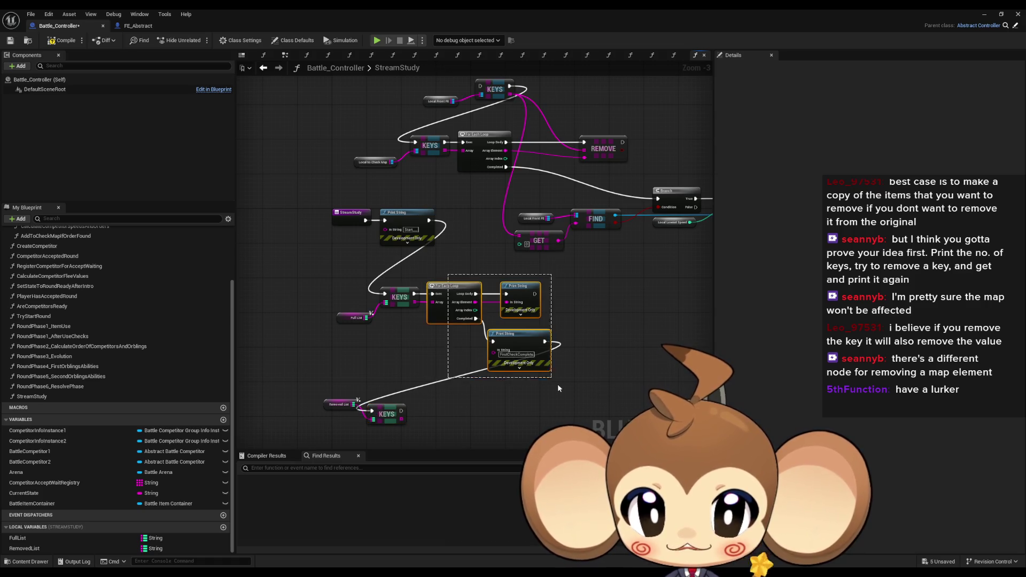
{"action": "key", "text": "ctrl+c"}
{"action": "key", "text": "ctrl+v"}
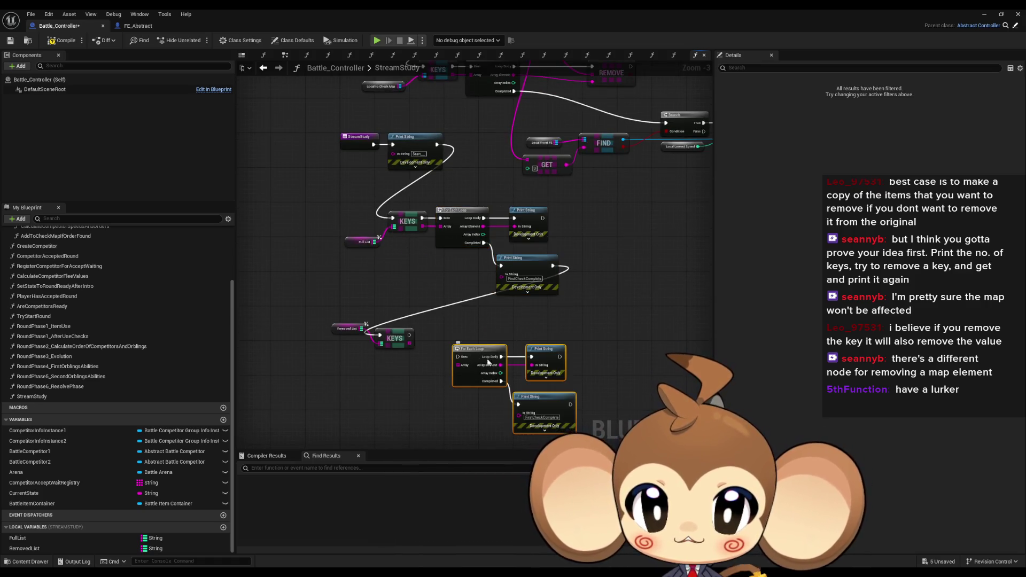
{"action": "mouse_move", "coordinate": [470, 349]}
{"action": "left_mouse_down"}
{"action": "mouse_move", "coordinate": [466, 331]}
{"action": "mouse_move", "coordinate": [412, 343]}
{"action": "left_mouse_up"}
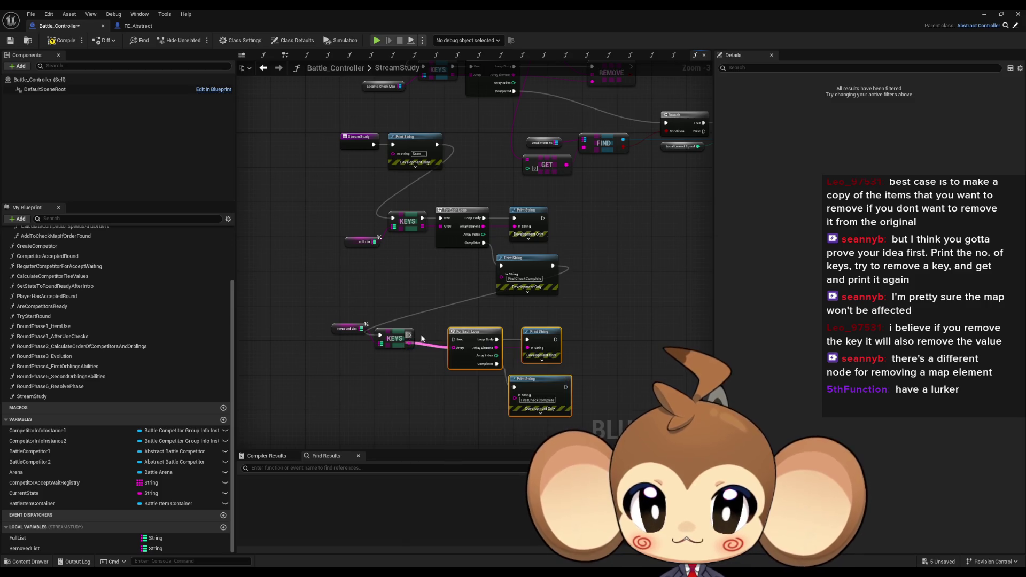
{"action": "right_click", "coordinate": [453, 348]}
{"action": "left_click", "coordinate": [470, 357]}
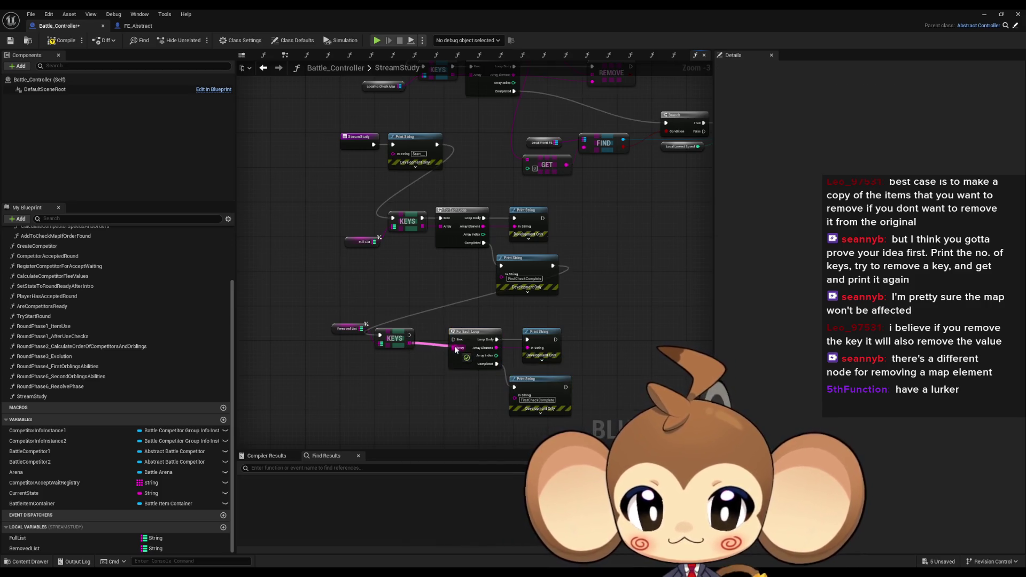
{"action": "mouse_move", "coordinate": [409, 344]}
{"action": "left_mouse_down"}
{"action": "mouse_move", "coordinate": [453, 348]}
{"action": "mouse_move", "coordinate": [453, 339]}
{"action": "mouse_move", "coordinate": [534, 395]}
{"action": "left_mouse_up"}
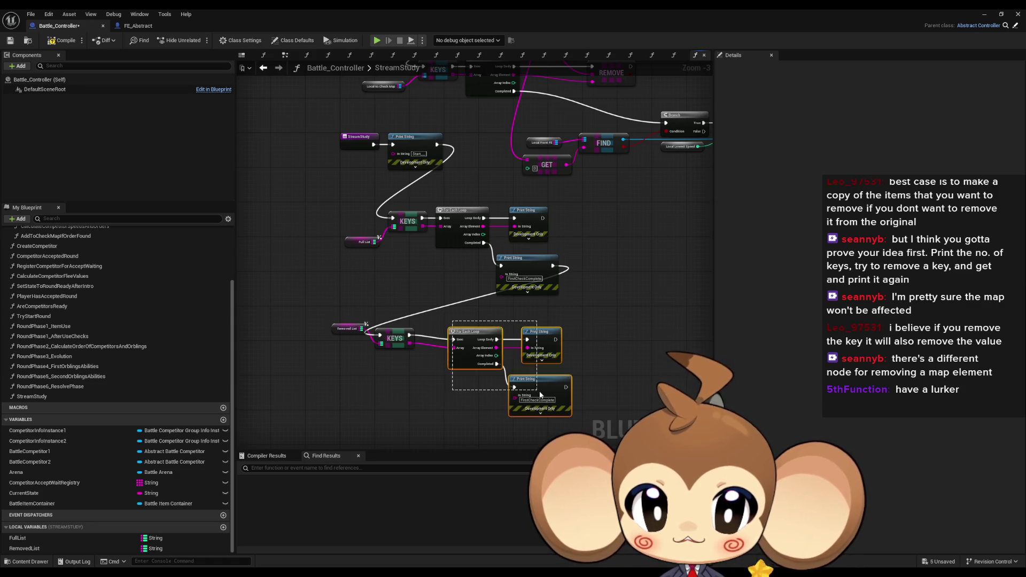
{"action": "left_click_drag", "start_coordinate": [535, 336], "coordinate": [530, 332]}
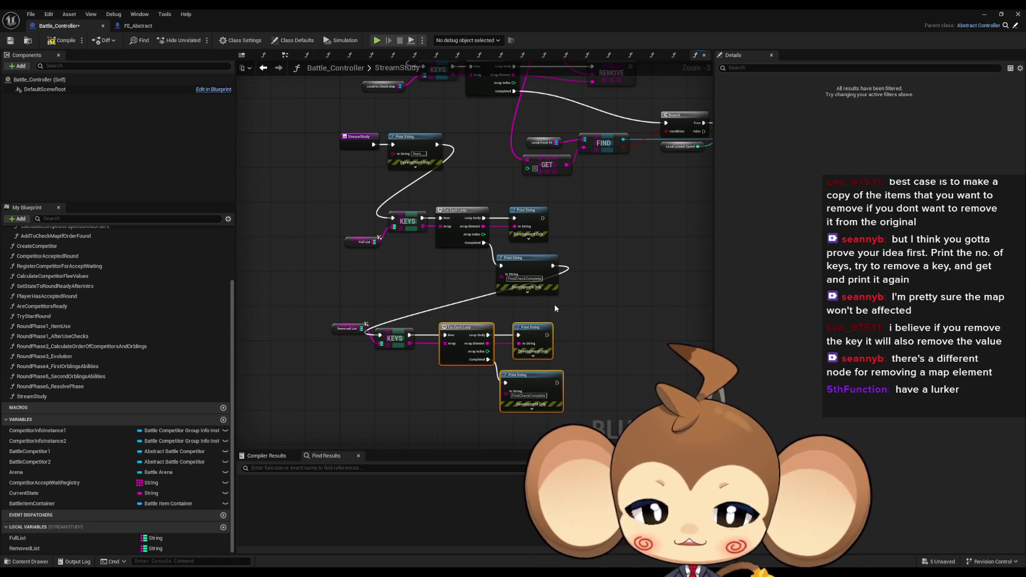
{"action": "left_click", "coordinate": [555, 310]}
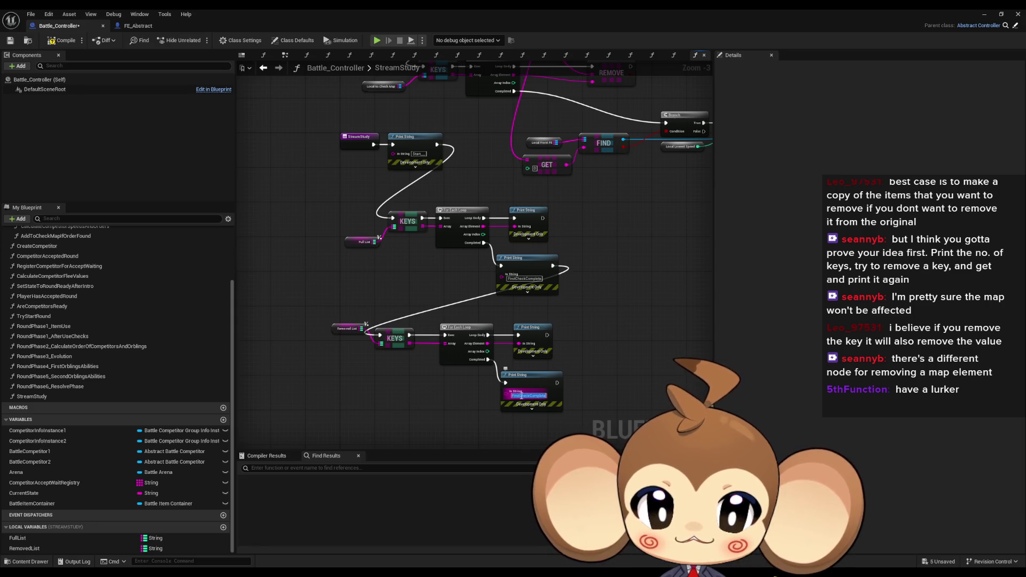
- Edit the completion messages: 'Removed check' for the RemovedList print, 'Full check' for the FullList one
{"action": "left_click", "coordinate": [581, 415]}
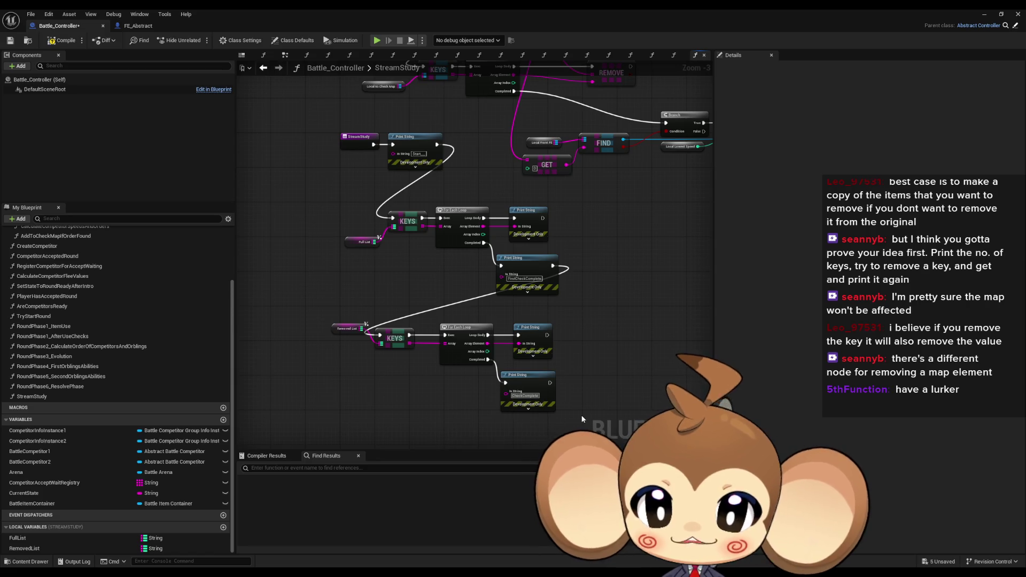
{"action": "type", "text": "Removed check"}
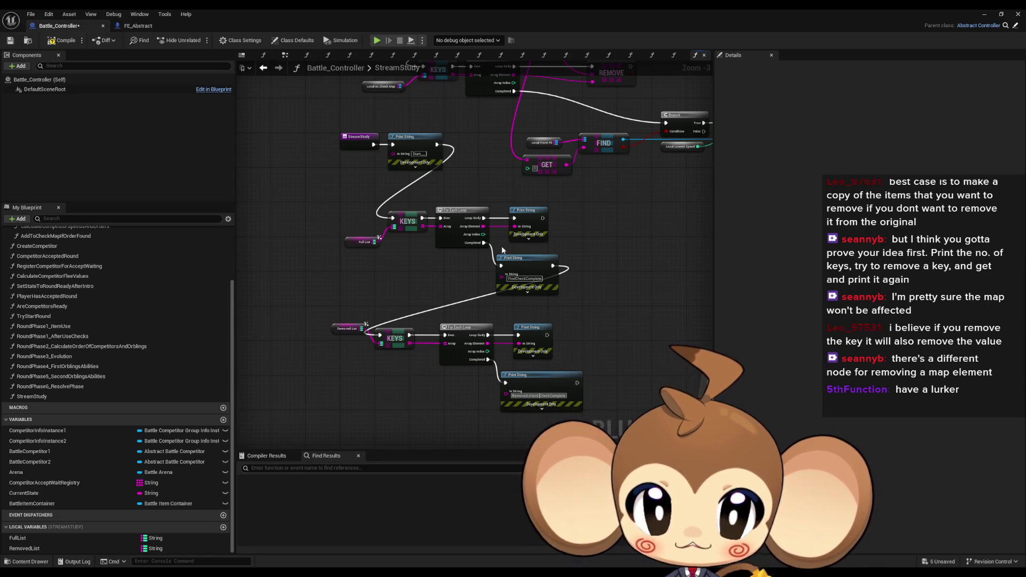
{"action": "left_click", "coordinate": [514, 279]}
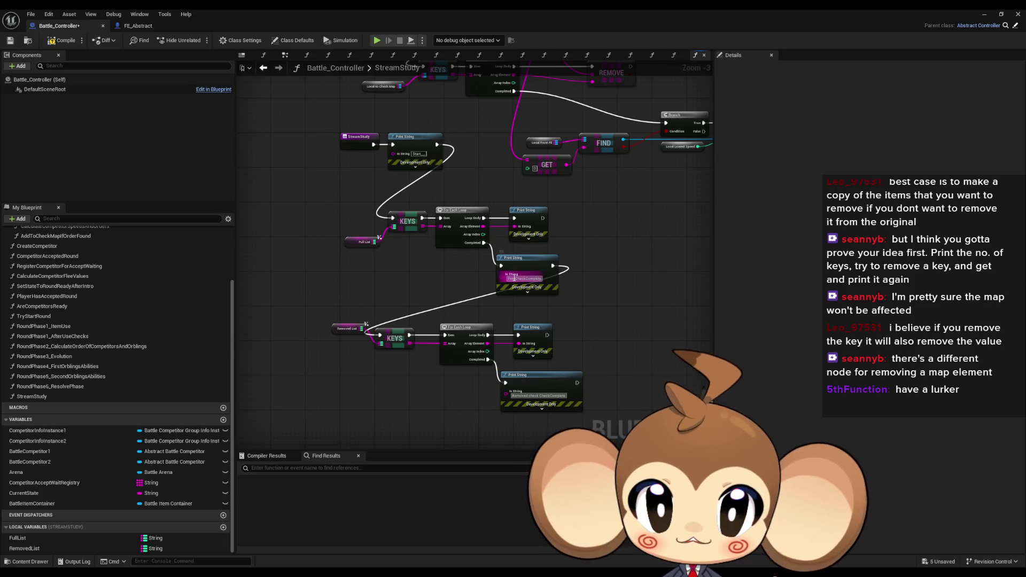
{"action": "key", "text": "Home"}
{"action": "key", "text": "Delete"}
{"action": "key", "text": "Delete"}
{"action": "key", "text": "Delete"}
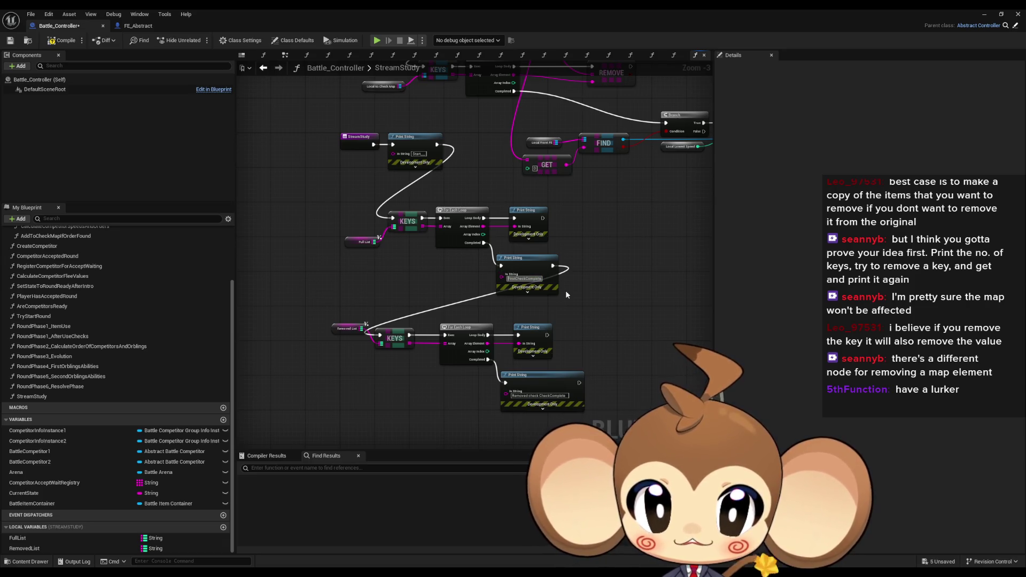
{"action": "key", "text": "Delete"}
{"action": "key", "text": "Delete"}
{"action": "type", "text": "Full"}
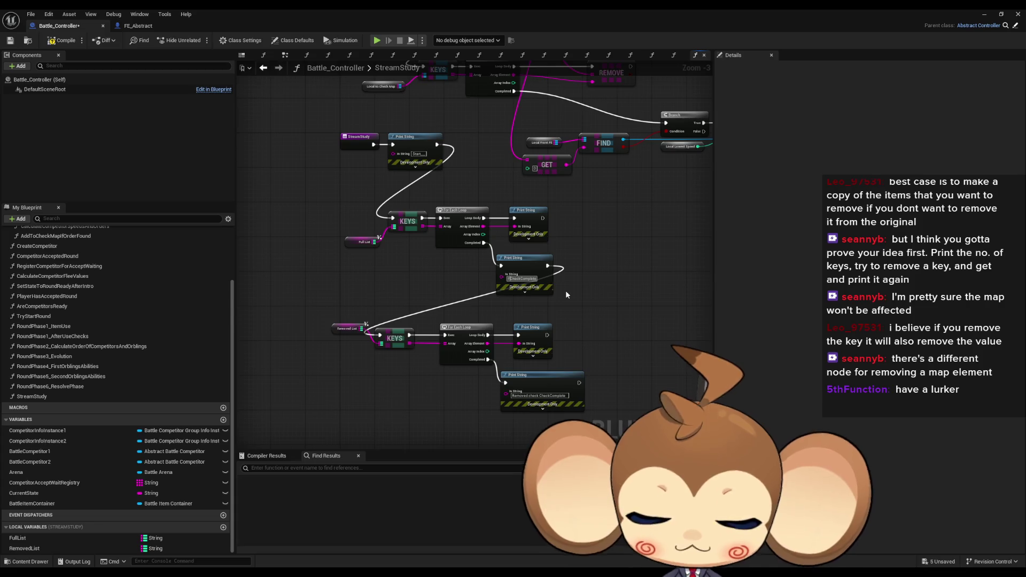
{"action": "type", "text": " check"}
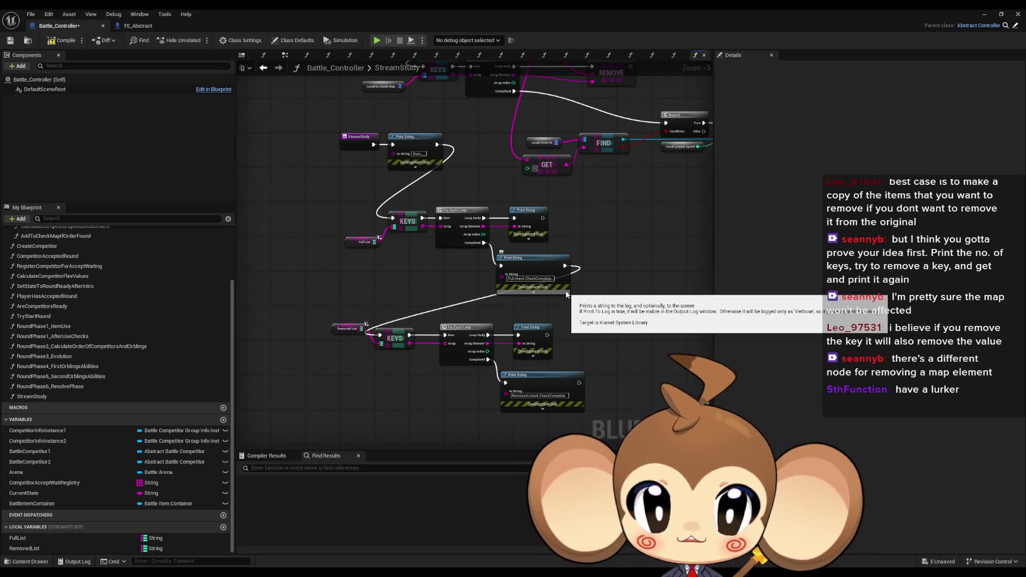
{"action": "left_click_drag", "start_coordinate": [568, 319], "coordinate": [525, 313]}
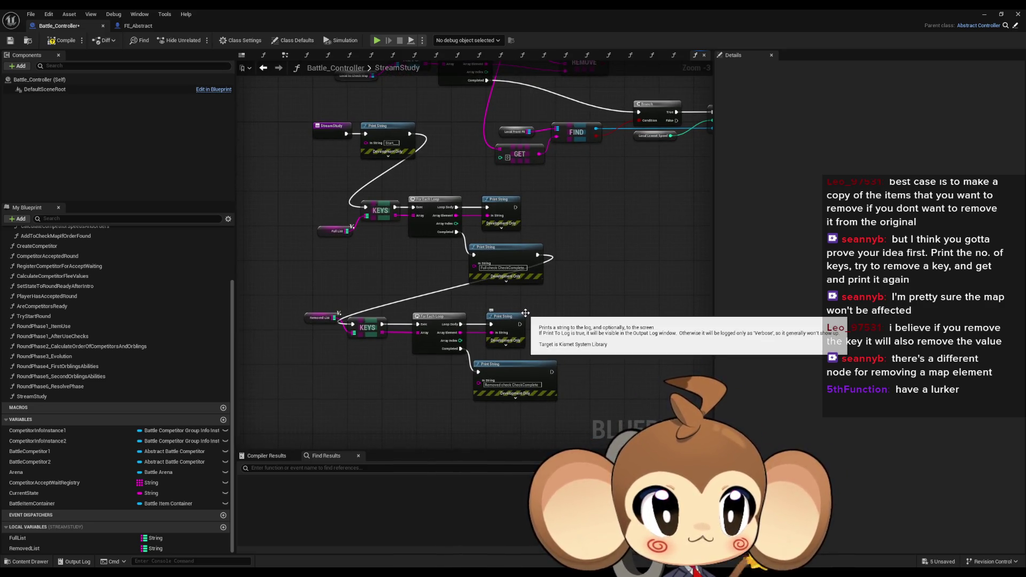
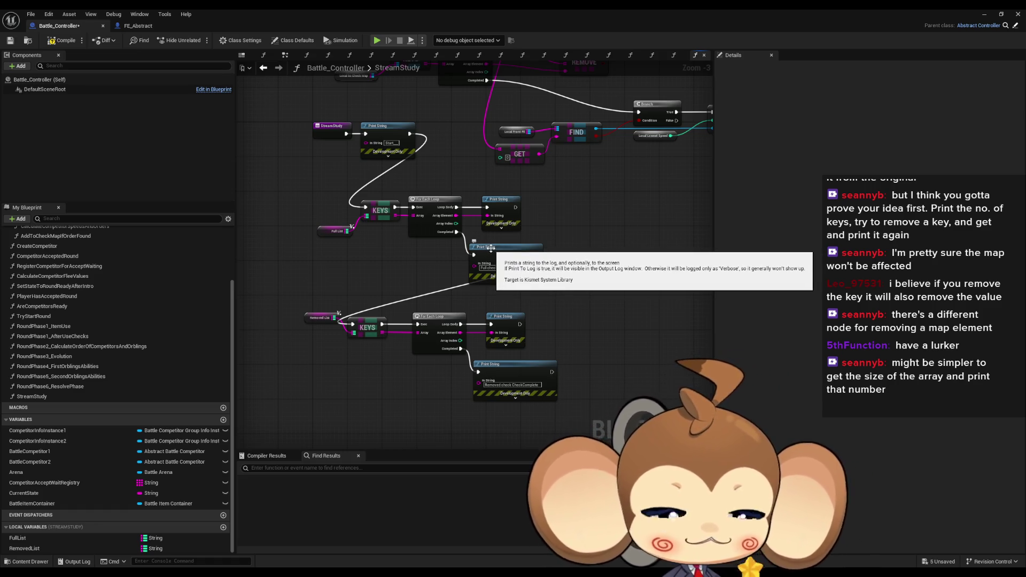
- Paste the copied Full List/Keys pair into the empty space below the print chains
{"action": "left_click_drag", "start_coordinate": [460, 260], "coordinate": [472, 258]}
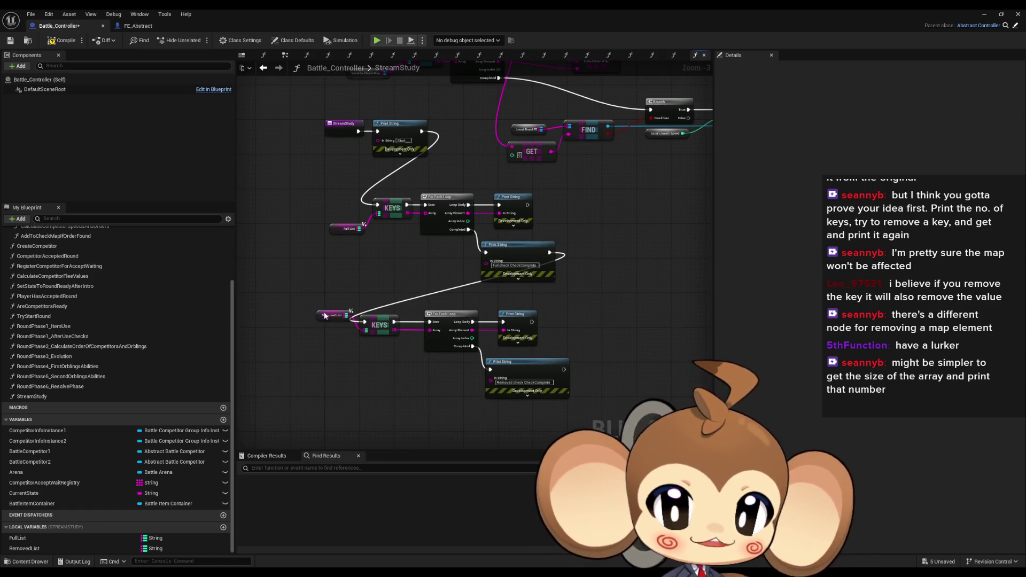
{"action": "left_click_drag", "start_coordinate": [325, 316], "coordinate": [325, 337]}
{"action": "left_click_drag", "start_coordinate": [345, 230], "coordinate": [344, 227]}
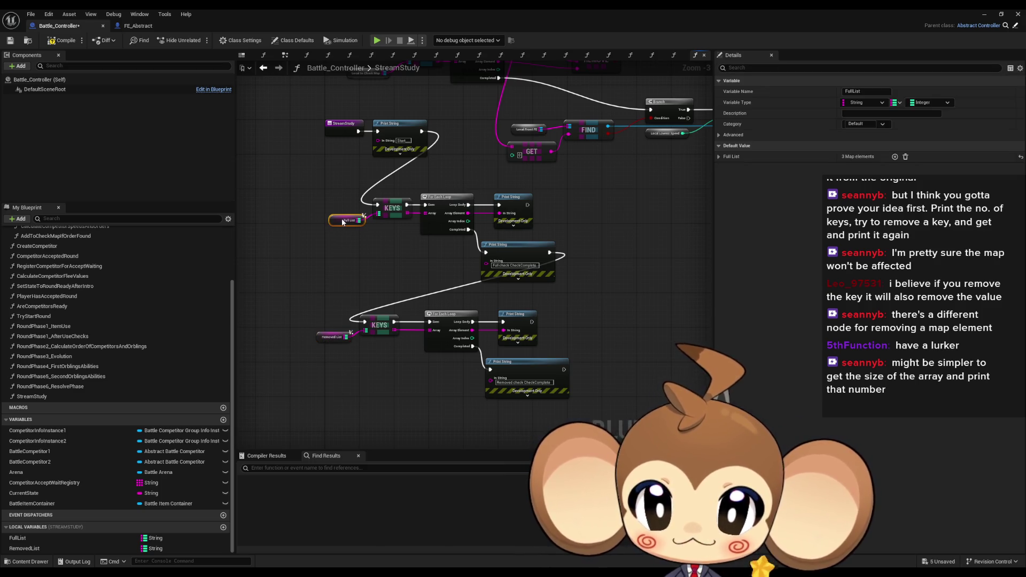
{"action": "left_click", "coordinate": [448, 244]}
{"action": "left_click_drag", "start_coordinate": [441, 293], "coordinate": [457, 266]}
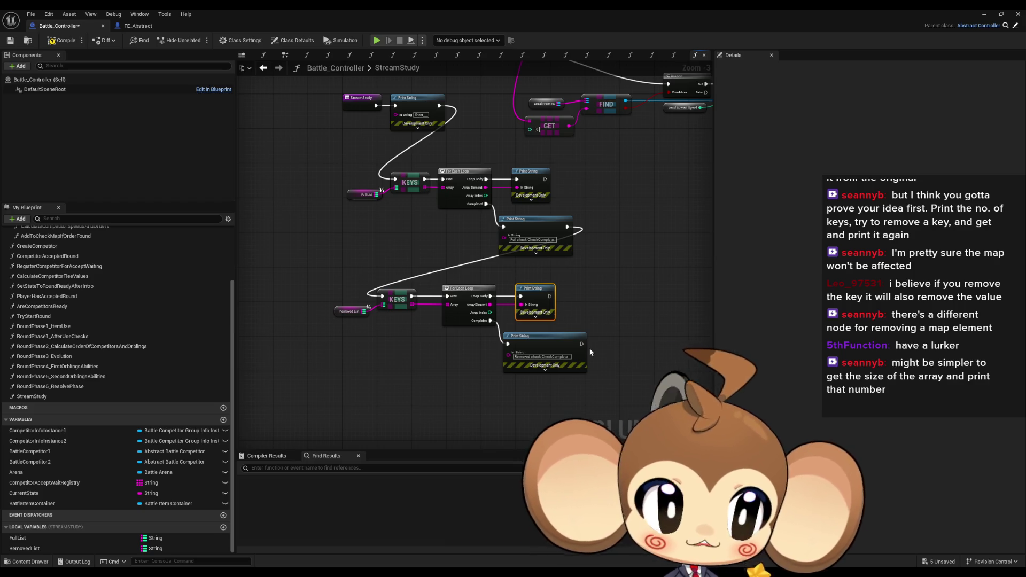
{"action": "mouse_move", "coordinate": [436, 276]}
{"action": "left_mouse_down"}
{"action": "mouse_move", "coordinate": [426, 281]}
{"action": "mouse_move", "coordinate": [494, 302]}
{"action": "left_mouse_up"}
{"action": "left_click_drag", "start_coordinate": [460, 176], "coordinate": [470, 203]}
{"action": "mouse_move", "coordinate": [446, 91]}
{"action": "left_mouse_down"}
{"action": "mouse_move", "coordinate": [455, 121]}
{"action": "mouse_move", "coordinate": [437, 115]}
{"action": "left_mouse_up"}
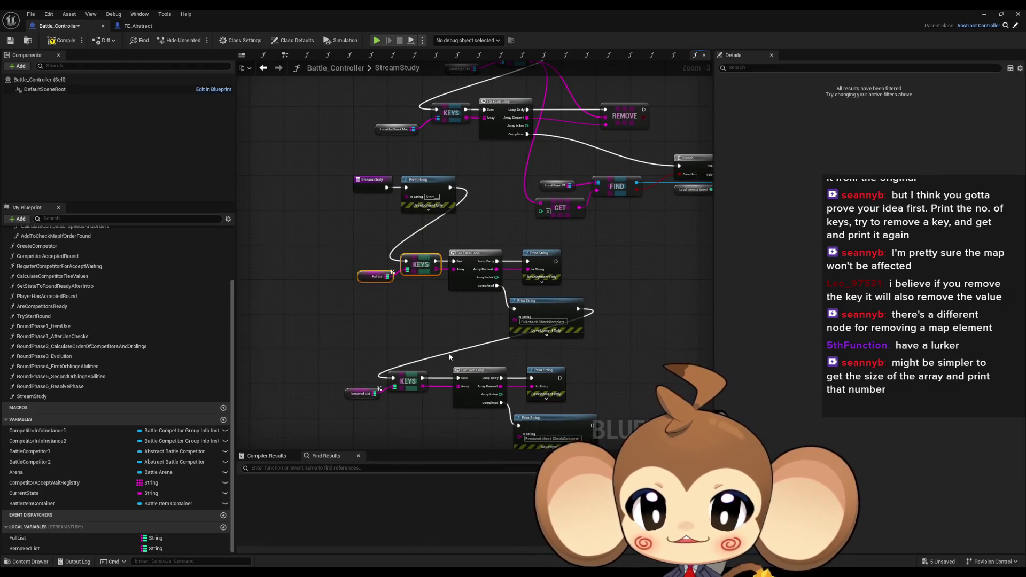
{"action": "left_click_drag", "start_coordinate": [380, 266], "coordinate": [396, 328]}
{"action": "key", "text": "ctrl+v"}
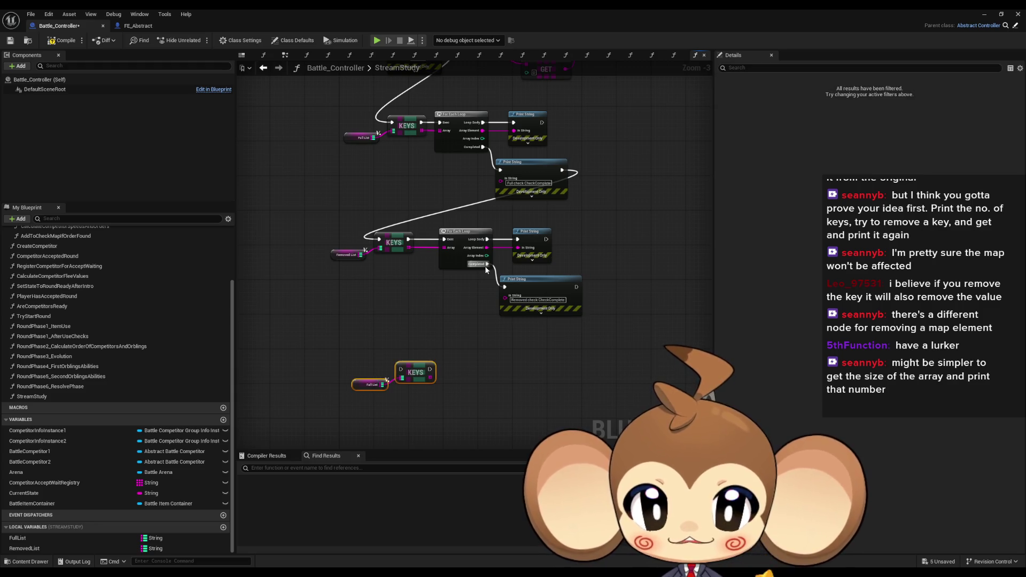
- Add a Removed List Keys pair and wire it to the pasted Full List Keys
{"action": "left_click_drag", "start_coordinate": [550, 303], "coordinate": [553, 303]}
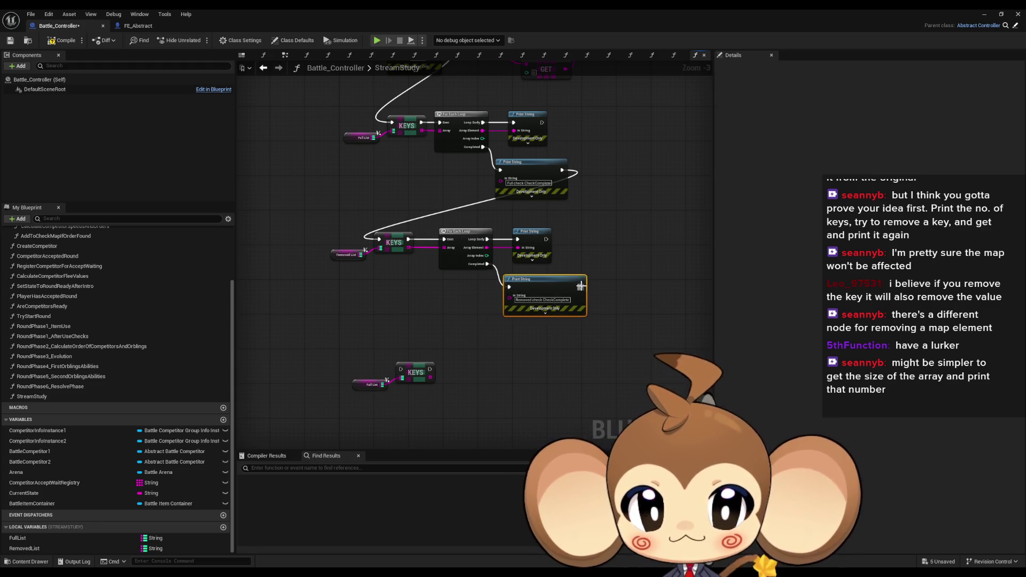
{"action": "left_click_drag", "start_coordinate": [454, 160], "coordinate": [494, 343]}
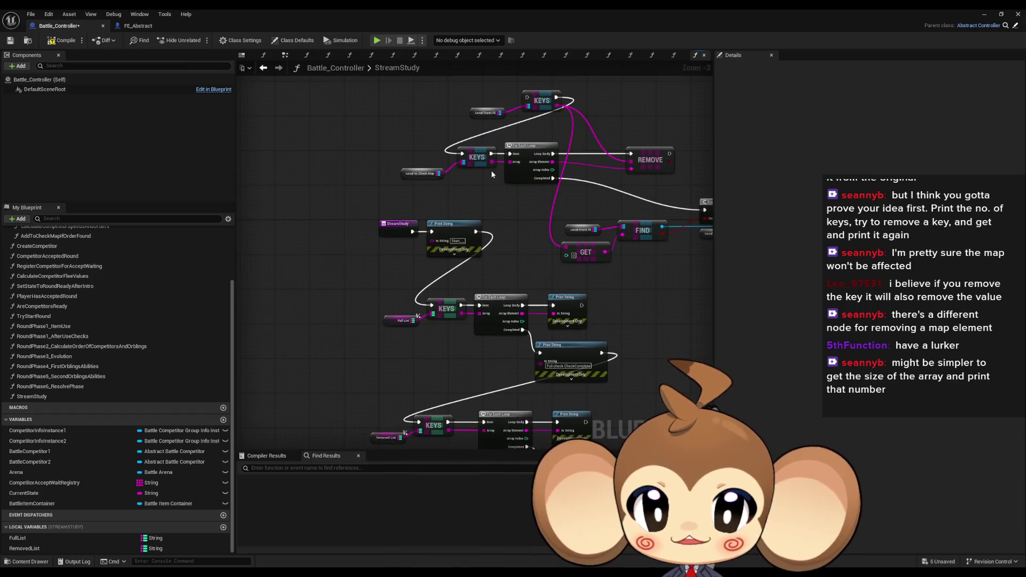
{"action": "left_click_drag", "start_coordinate": [491, 174], "coordinate": [405, 191]}
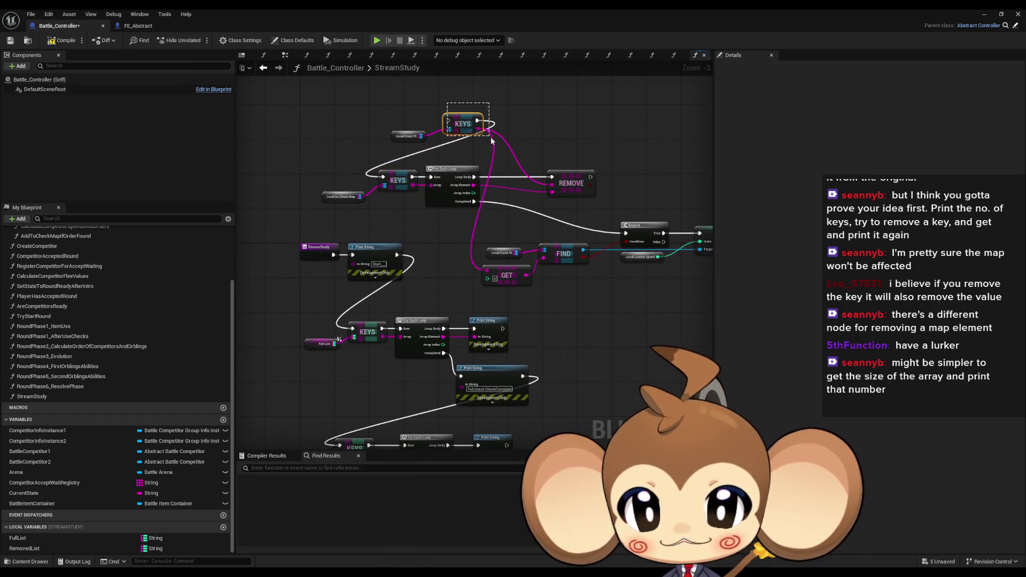
{"action": "mouse_move", "coordinate": [490, 136]}
{"action": "left_mouse_down"}
{"action": "mouse_move", "coordinate": [562, 160]}
{"action": "mouse_move", "coordinate": [603, 207]}
{"action": "left_mouse_up"}
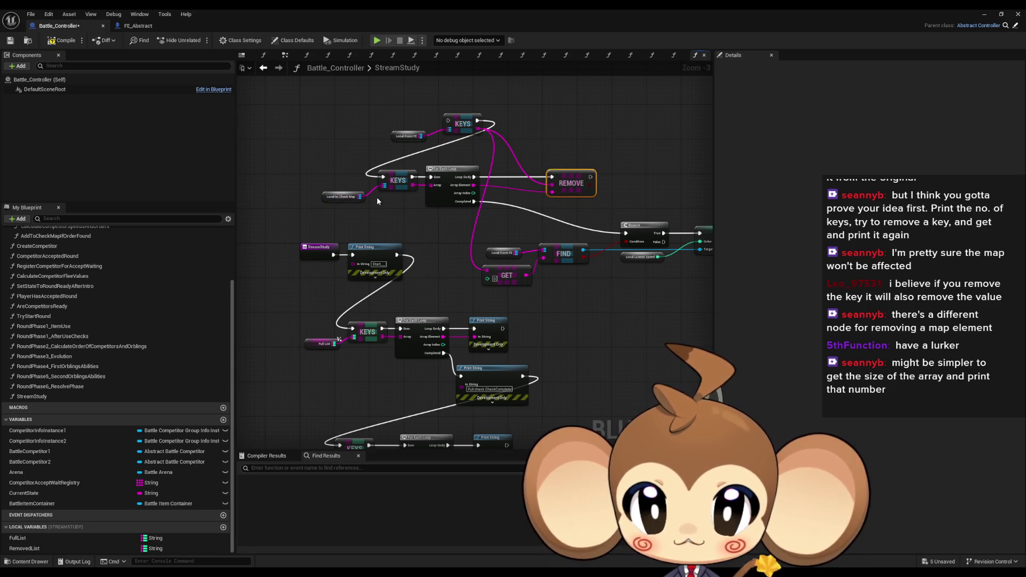
{"action": "left_click", "coordinate": [399, 214]}
{"action": "left_click_drag", "start_coordinate": [399, 213], "coordinate": [373, 321]}
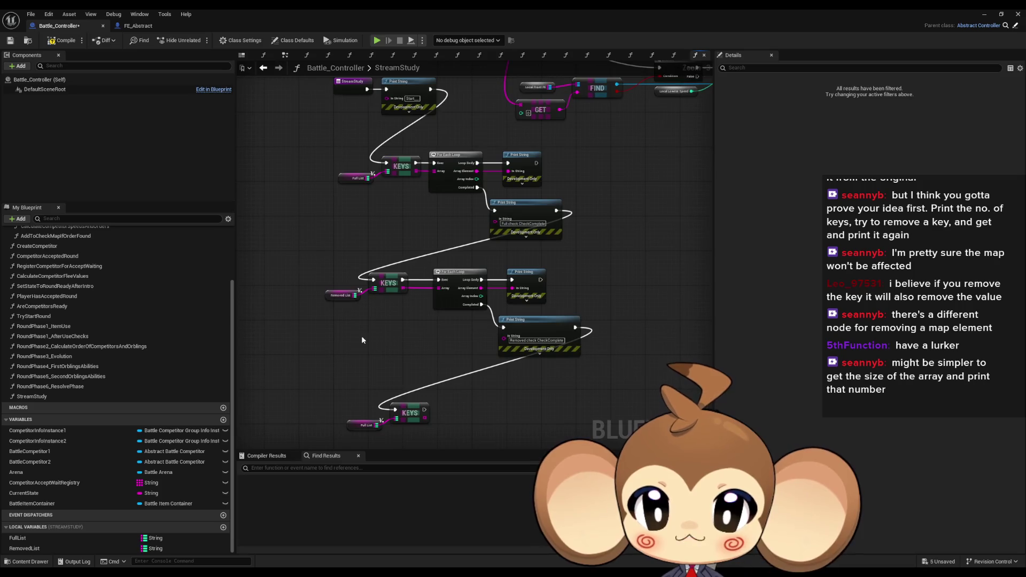
{"action": "left_click_drag", "start_coordinate": [423, 372], "coordinate": [415, 408]}
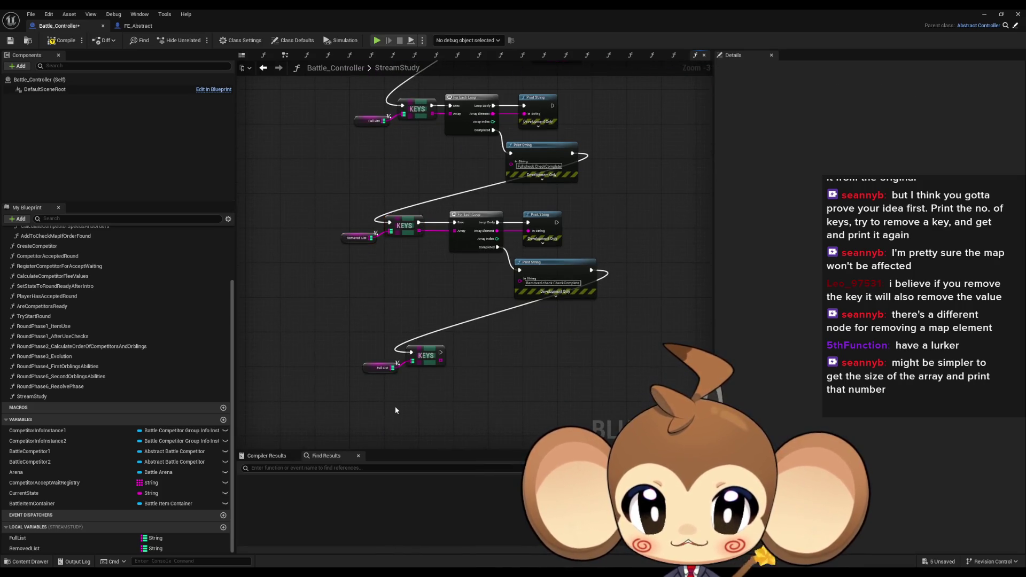
{"action": "mouse_move", "coordinate": [479, 275]}
{"action": "left_mouse_down"}
{"action": "mouse_move", "coordinate": [481, 429]}
{"action": "mouse_move", "coordinate": [435, 377]}
{"action": "left_mouse_up"}
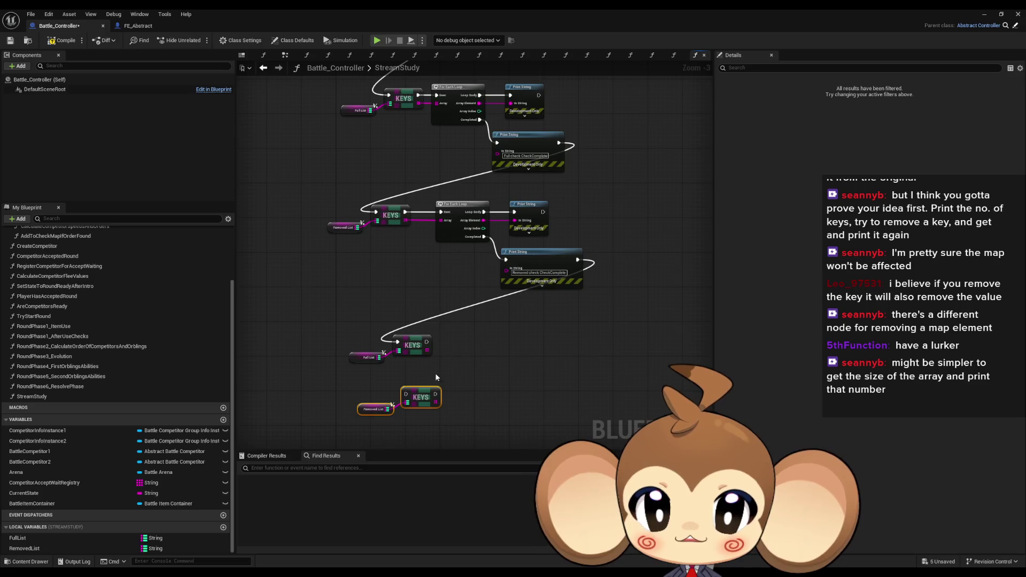
{"action": "mouse_move", "coordinate": [428, 341]}
{"action": "left_mouse_down"}
{"action": "mouse_move", "coordinate": [406, 395]}
{"action": "mouse_move", "coordinate": [466, 396]}
{"action": "left_mouse_up"}
- Loop over the Removed List keys, removing each element from the Full List keys array
{"action": "type", "text": "forea"}
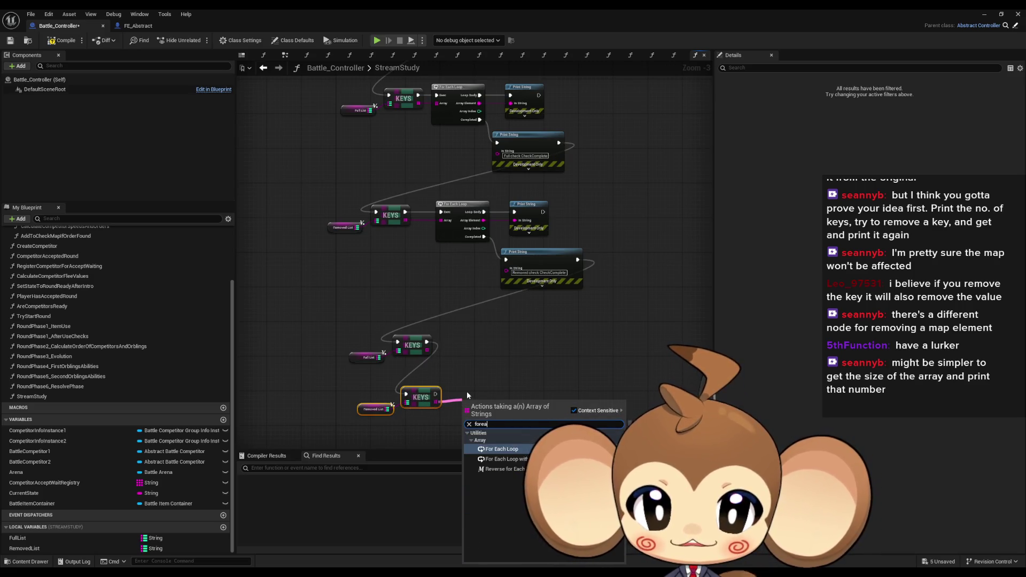
{"action": "key", "text": "Return"}
{"action": "left_click_drag", "start_coordinate": [481, 412], "coordinate": [477, 394]}
{"action": "left_click_drag", "start_coordinate": [423, 353], "coordinate": [540, 376]}
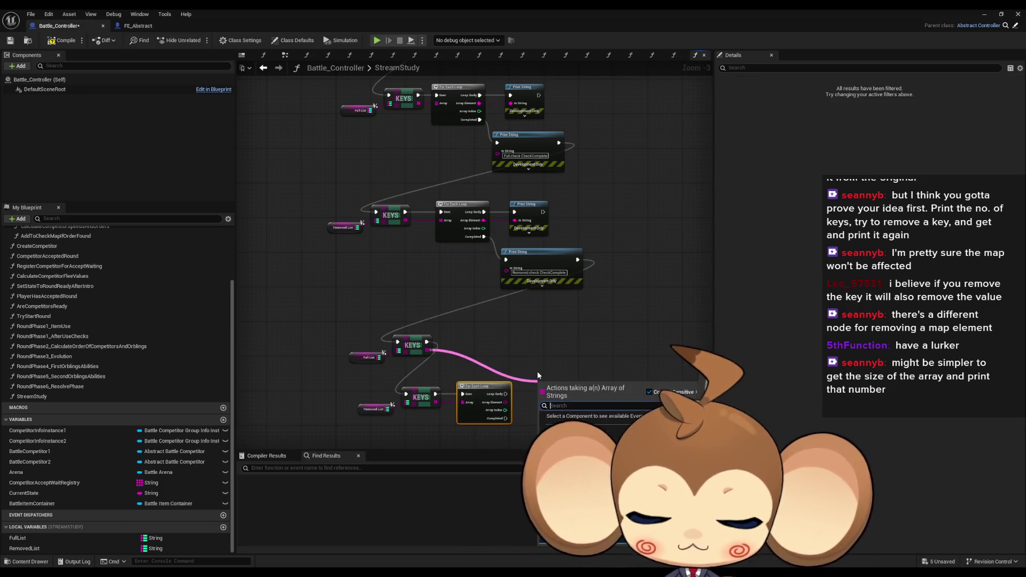
{"action": "type", "text": "remove"}
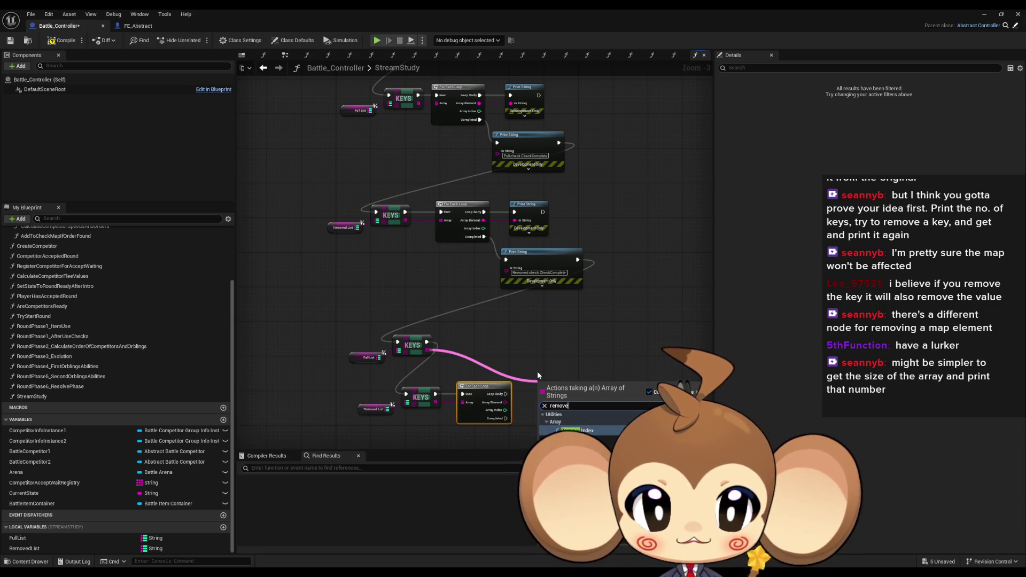
{"action": "key", "text": "Return"}
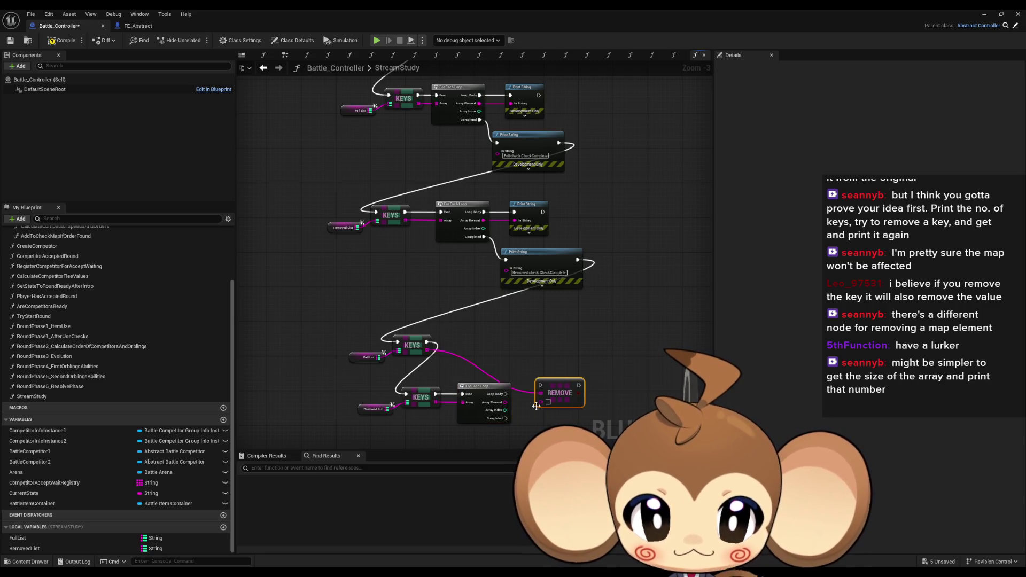
{"action": "mouse_move", "coordinate": [541, 405]}
{"action": "left_mouse_down"}
{"action": "mouse_move", "coordinate": [506, 402]}
{"action": "mouse_move", "coordinate": [540, 385]}
{"action": "mouse_move", "coordinate": [561, 396]}
{"action": "left_mouse_up"}
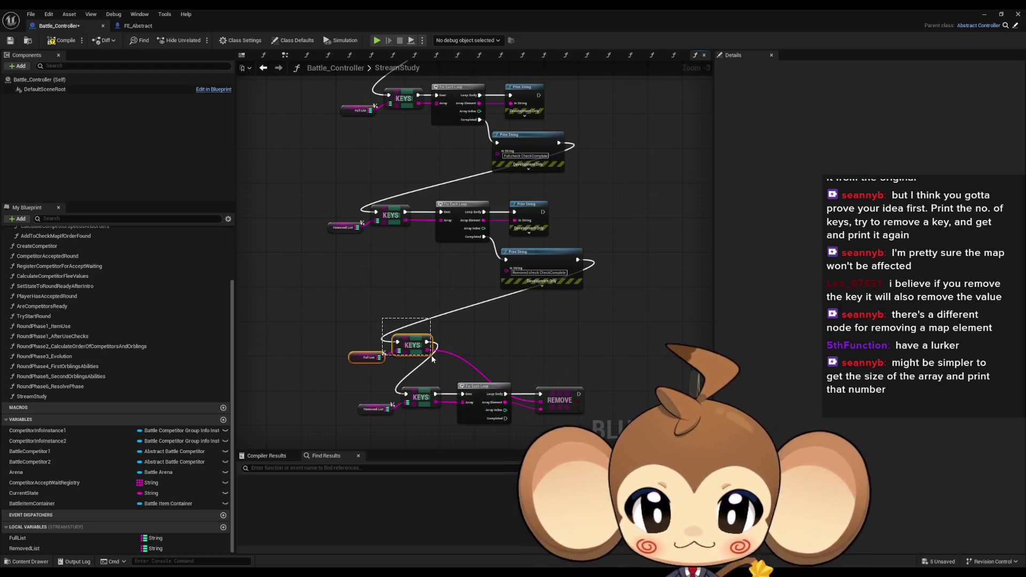
- Add a Print String that runs when the remove loop completes
{"action": "left_click_drag", "start_coordinate": [431, 354], "coordinate": [431, 355]}
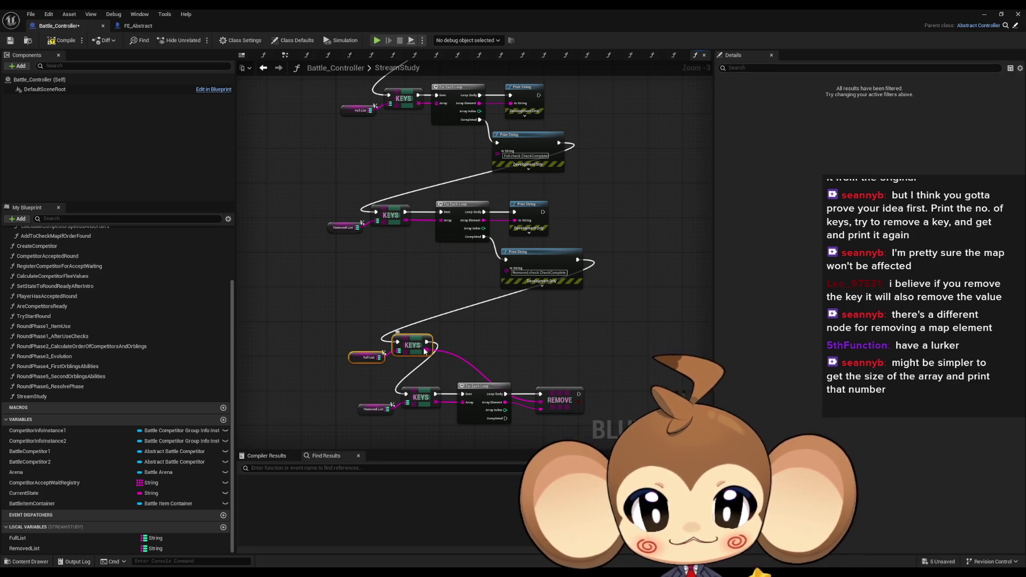
{"action": "scroll", "coordinate": [425, 351], "scroll_direction": "down", "scroll_amount": 1}
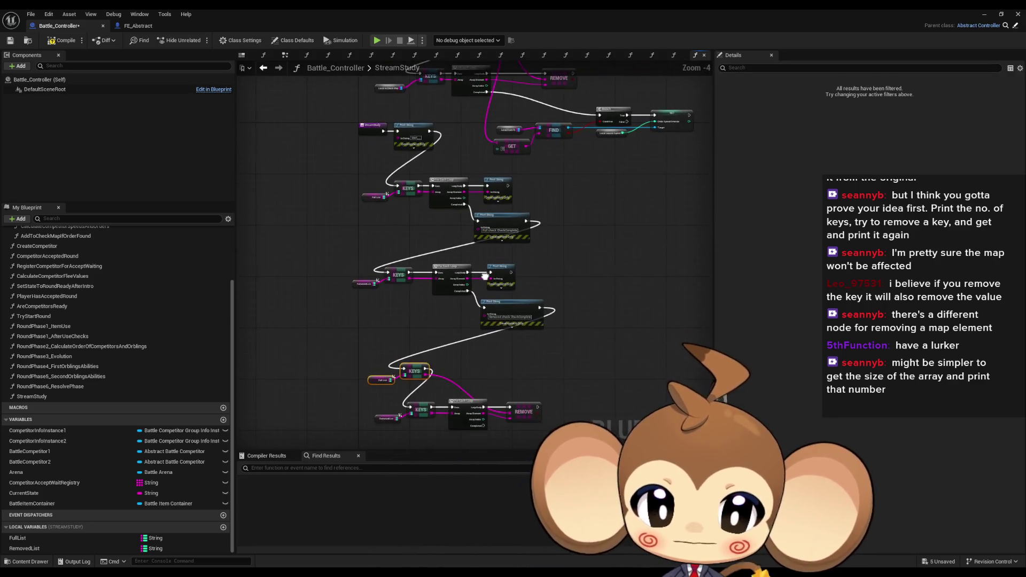
{"action": "left_click_drag", "start_coordinate": [485, 276], "coordinate": [426, 432]}
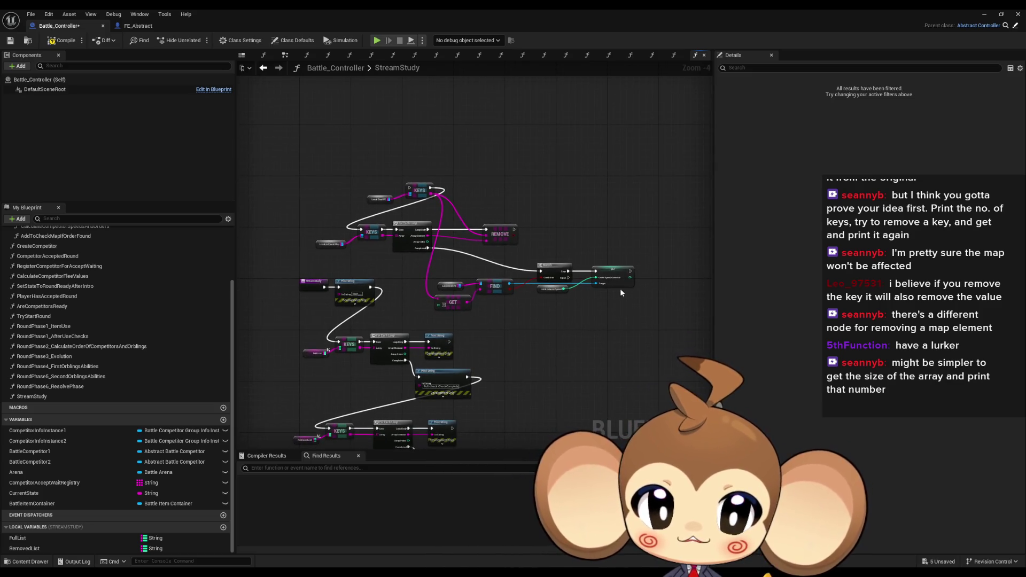
{"action": "scroll", "coordinate": [394, 282], "scroll_direction": "up", "scroll_amount": 3}
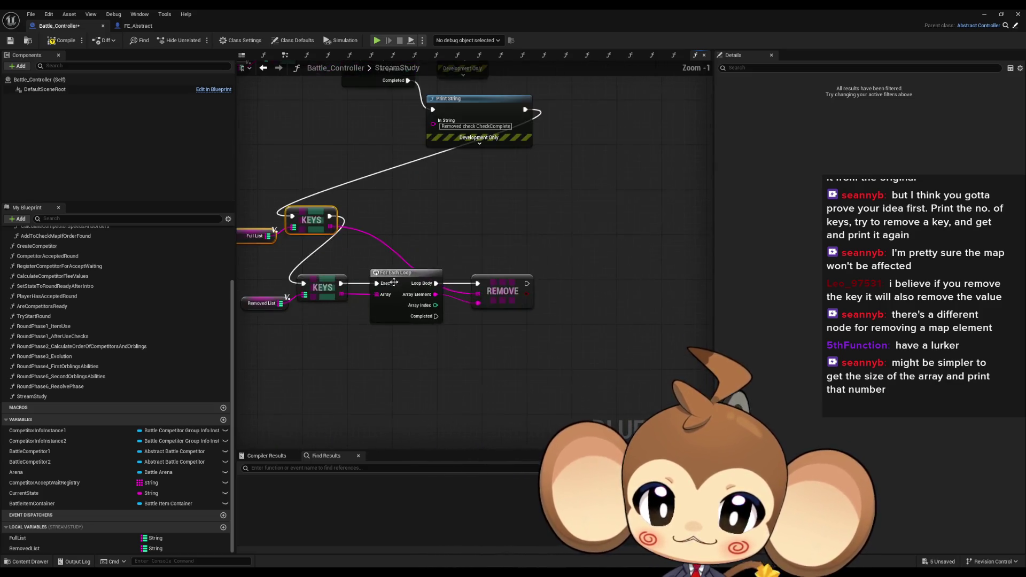
{"action": "left_click_drag", "start_coordinate": [437, 317], "coordinate": [435, 352]}
{"action": "type", "text": "print"}
{"action": "key", "text": "Return"}
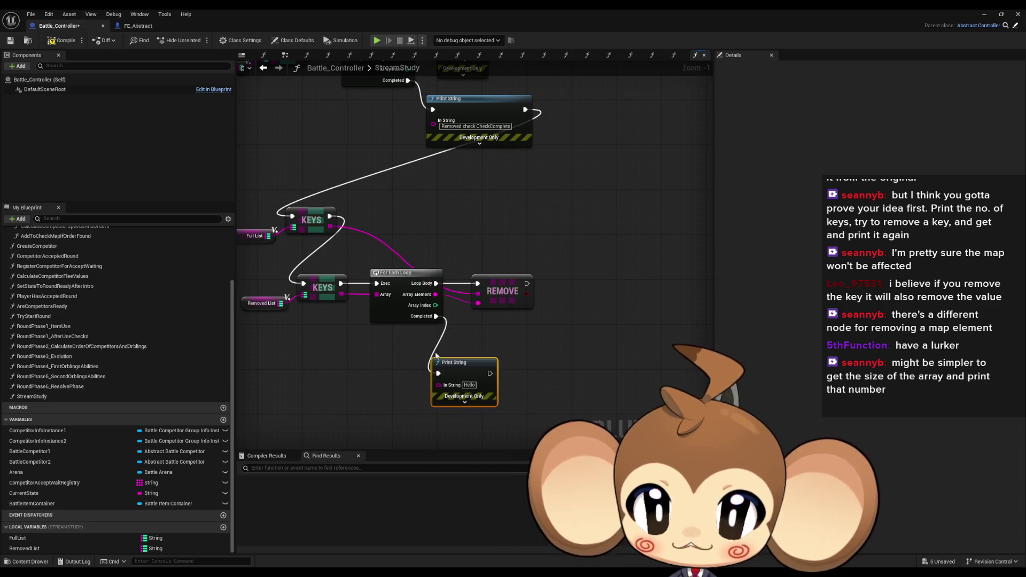
{"action": "left_click_drag", "start_coordinate": [398, 233], "coordinate": [460, 242]}
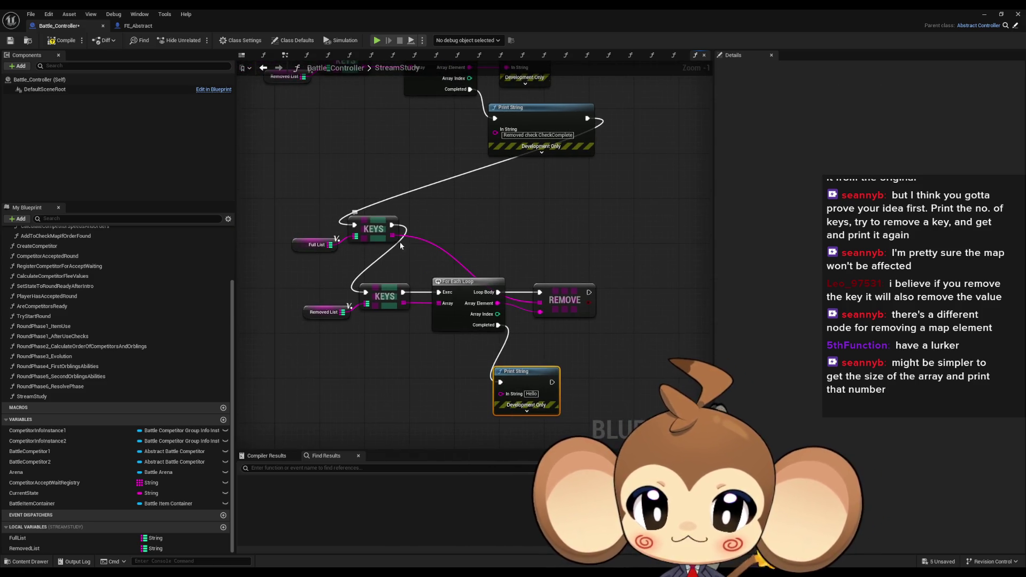
- Set the print text to 'Remove Done', then run a For Each Loop over Full List keys
{"action": "mouse_move", "coordinate": [396, 239]}
{"action": "left_mouse_down"}
{"action": "mouse_move", "coordinate": [406, 251]}
{"action": "mouse_move", "coordinate": [387, 350]}
{"action": "mouse_move", "coordinate": [368, 369]}
{"action": "left_mouse_up"}
{"action": "type", "text": "forea"}
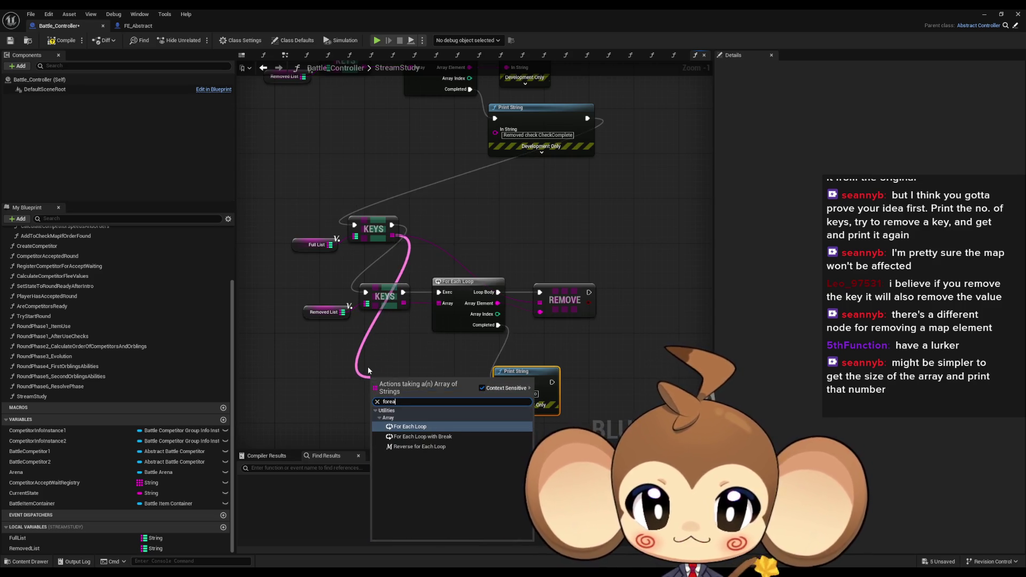
{"action": "key", "text": "Return"}
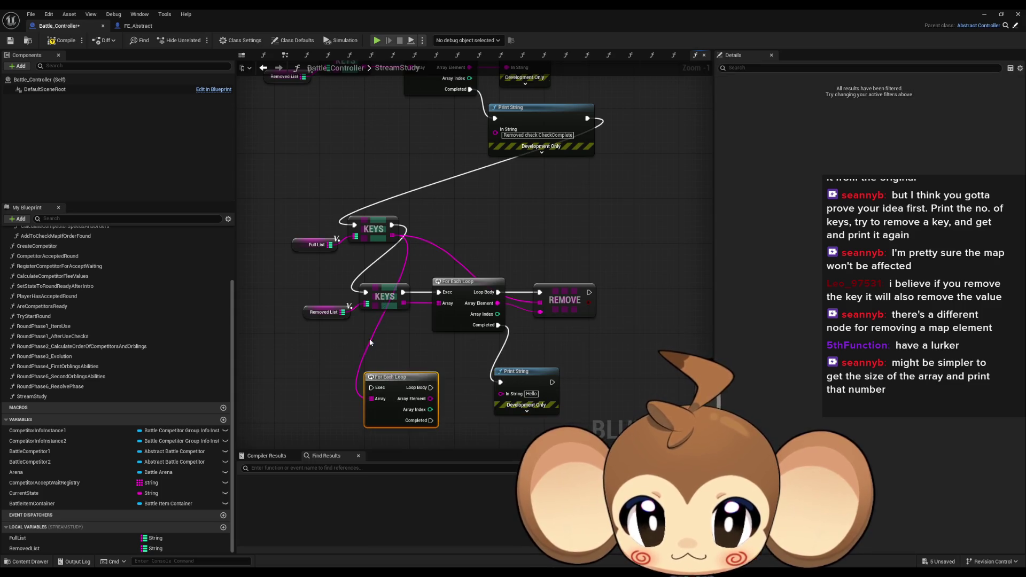
{"action": "mouse_move", "coordinate": [371, 387]}
{"action": "left_mouse_down"}
{"action": "mouse_move", "coordinate": [491, 353]}
{"action": "mouse_move", "coordinate": [495, 327]}
{"action": "mouse_move", "coordinate": [493, 344]}
{"action": "mouse_move", "coordinate": [498, 330]}
{"action": "mouse_move", "coordinate": [470, 355]}
{"action": "mouse_move", "coordinate": [516, 405]}
{"action": "left_mouse_up"}
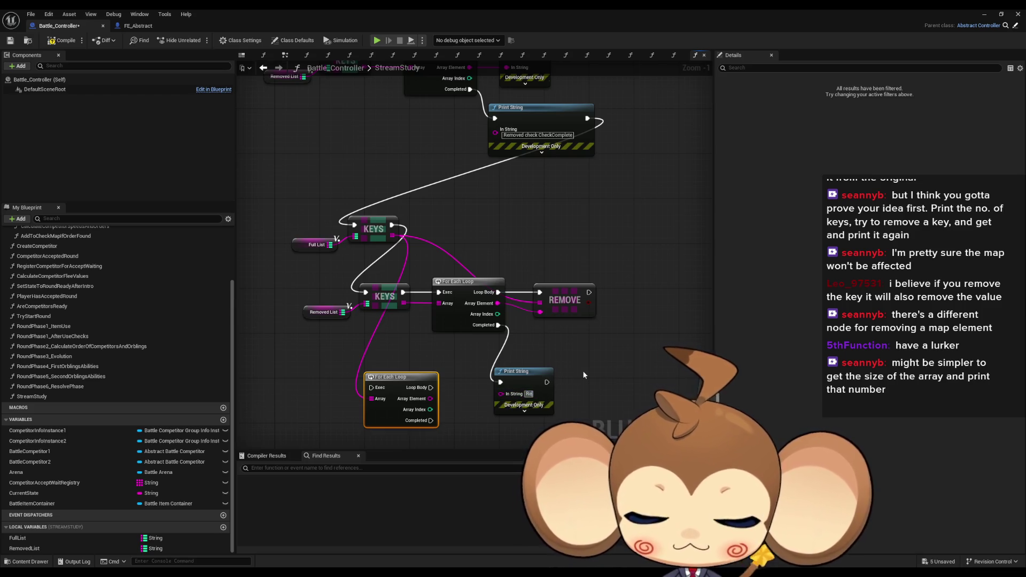
{"action": "type", "text": "Remove Done"}
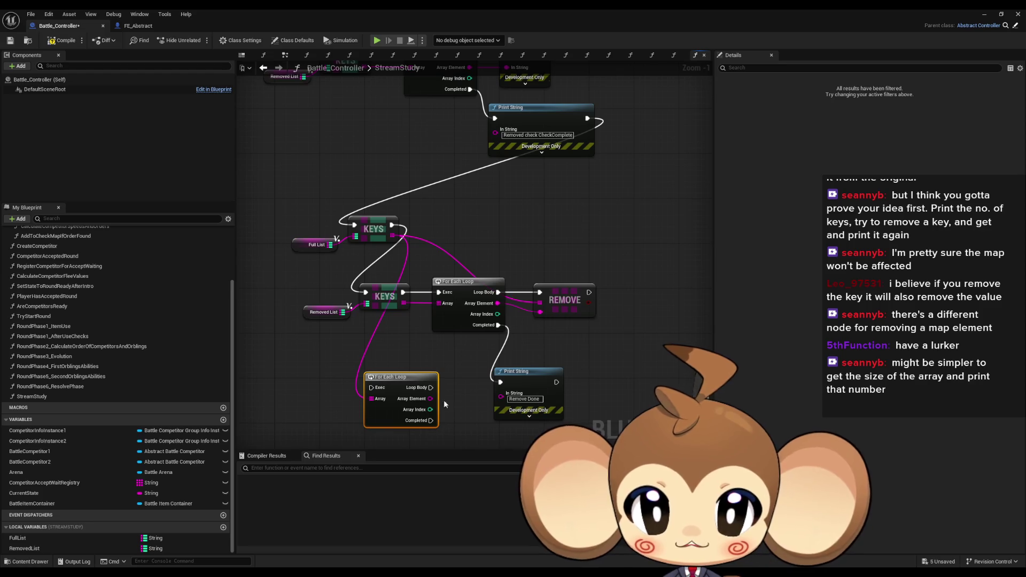
{"action": "left_click_drag", "start_coordinate": [392, 394], "coordinate": [443, 433]}
{"action": "left_click_drag", "start_coordinate": [417, 296], "coordinate": [541, 335]}
{"action": "left_click_drag", "start_coordinate": [529, 243], "coordinate": [517, 327]}
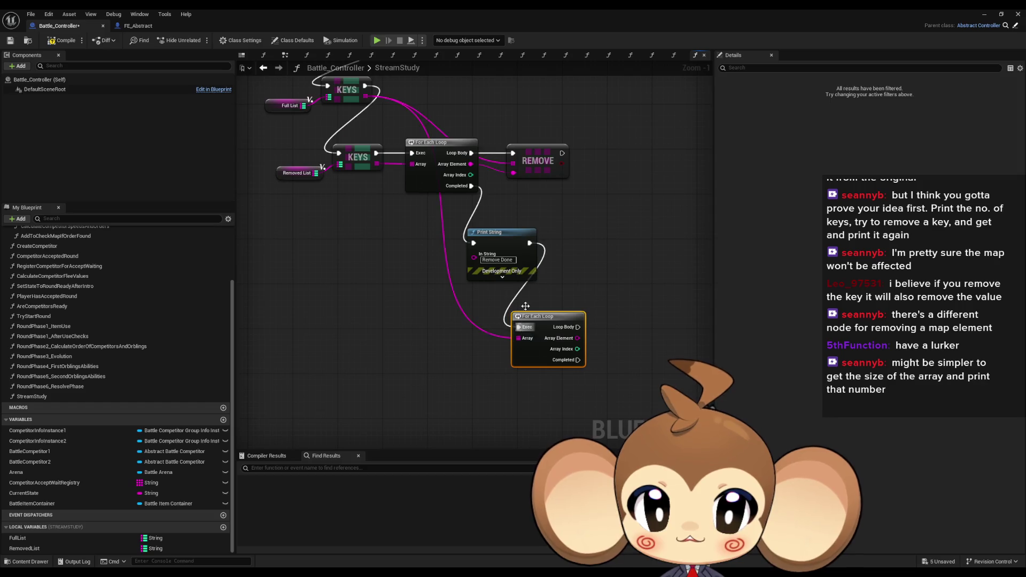
- After each Remove, print 'removing' appended with the loop's array element
{"action": "left_click_drag", "start_coordinate": [557, 249], "coordinate": [590, 240]}
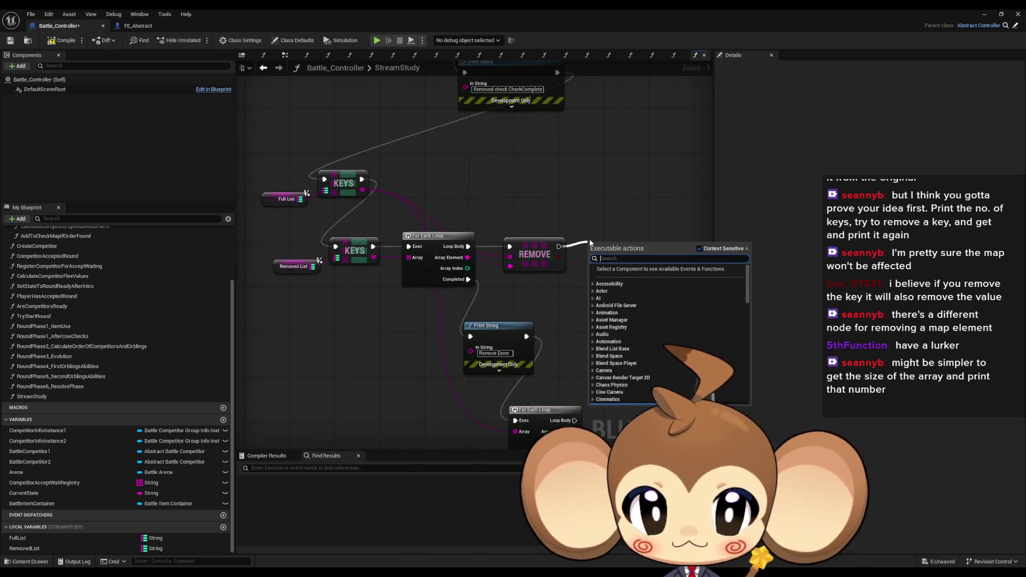
{"action": "type", "text": "removing"}
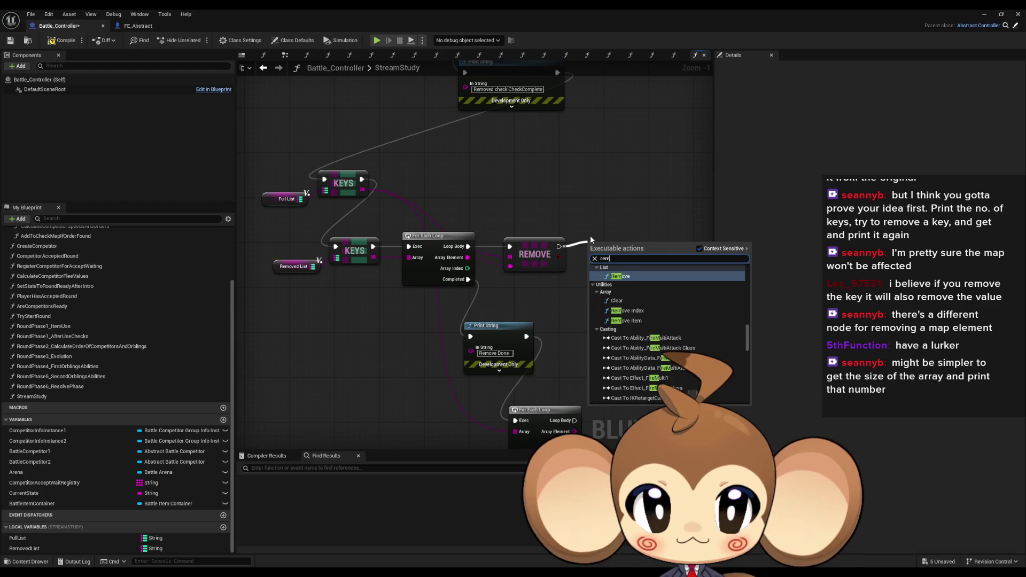
{"action": "type", "text": "print"}
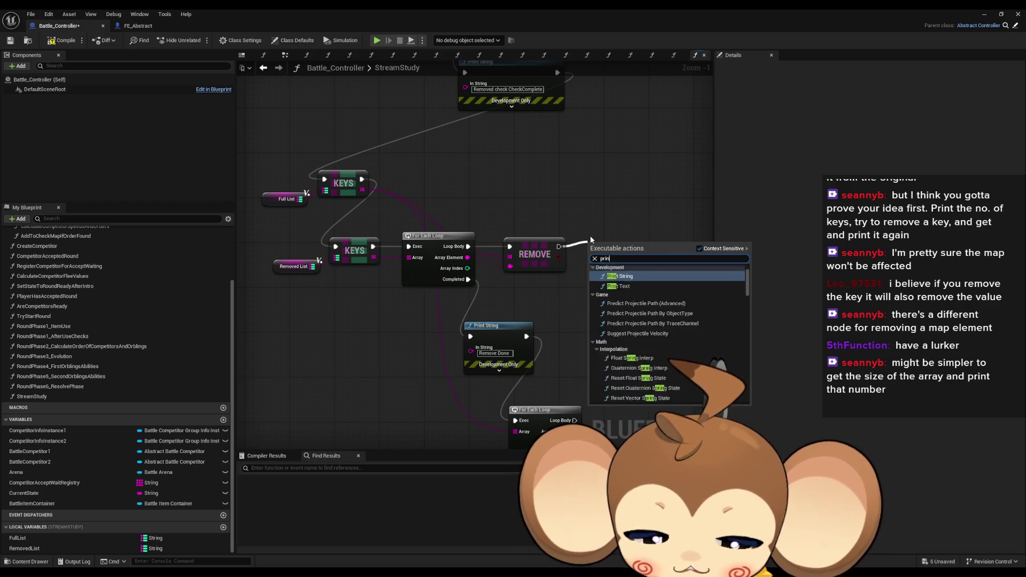
{"action": "key", "text": "Return"}
{"action": "left_click_drag", "start_coordinate": [593, 264], "coordinate": [564, 290]}
{"action": "type", "text": "append"}
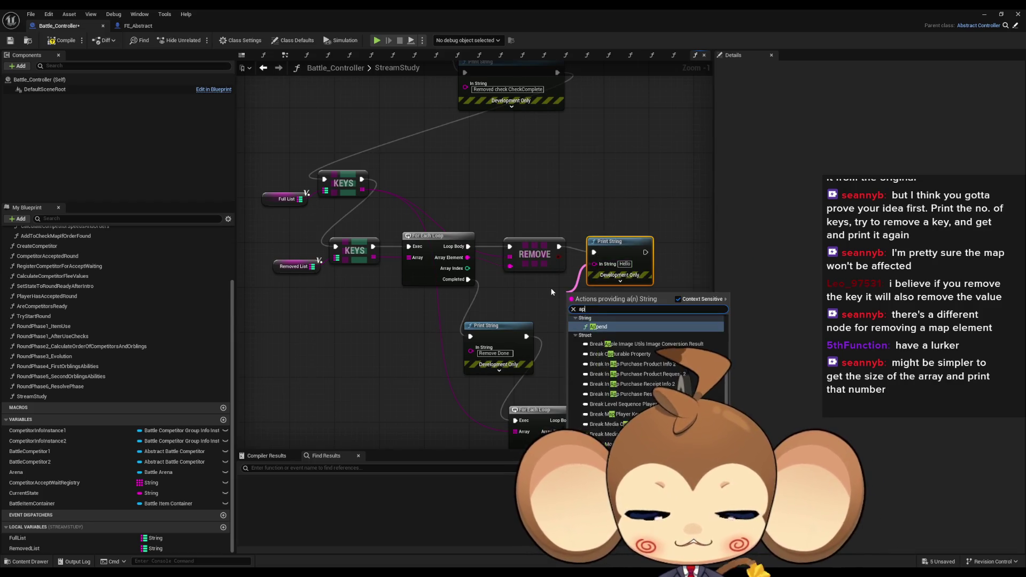
{"action": "key", "text": "Return"}
{"action": "left_click_drag", "start_coordinate": [602, 243], "coordinate": [652, 243]}
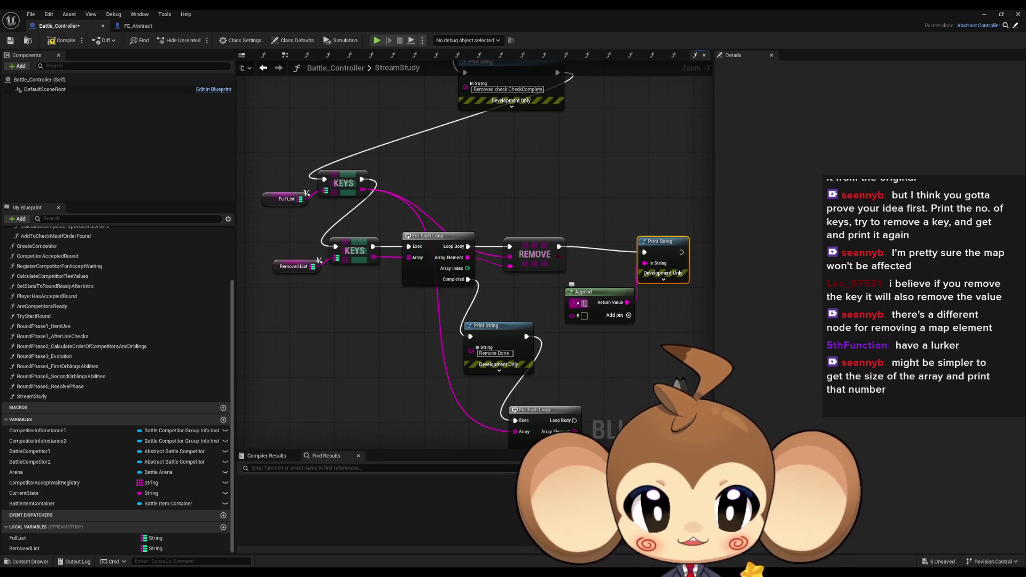
{"action": "left_click", "coordinate": [584, 303]}
{"action": "type", "text": "removing"}
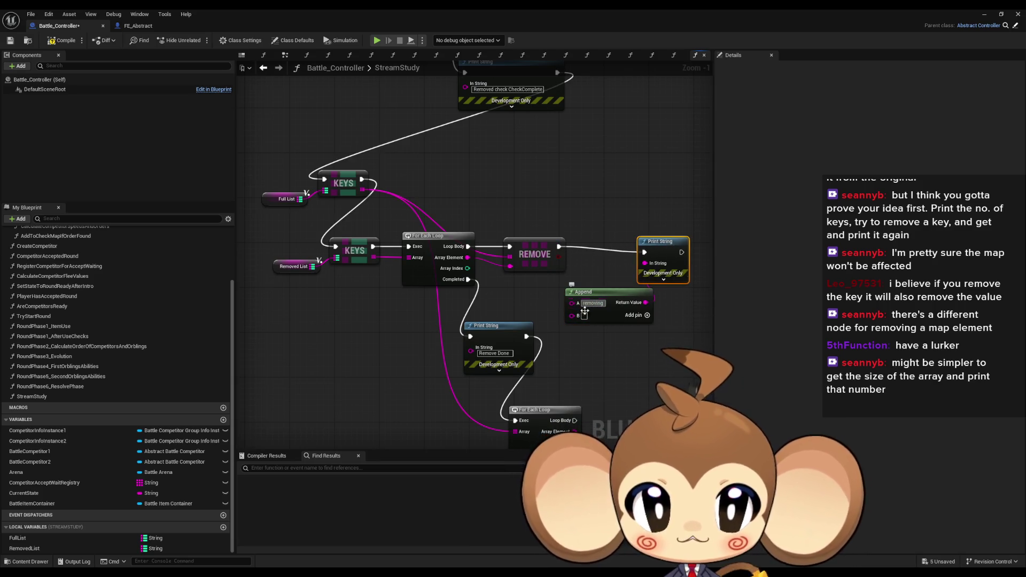
{"action": "mouse_move", "coordinate": [467, 258]}
{"action": "left_mouse_down"}
{"action": "mouse_move", "coordinate": [572, 315]}
{"action": "mouse_move", "coordinate": [576, 293]}
{"action": "mouse_move", "coordinate": [565, 288]}
{"action": "left_mouse_up"}
{"action": "left_click_drag", "start_coordinate": [674, 241], "coordinate": [668, 235]}
{"action": "left_click", "coordinate": [650, 314]}
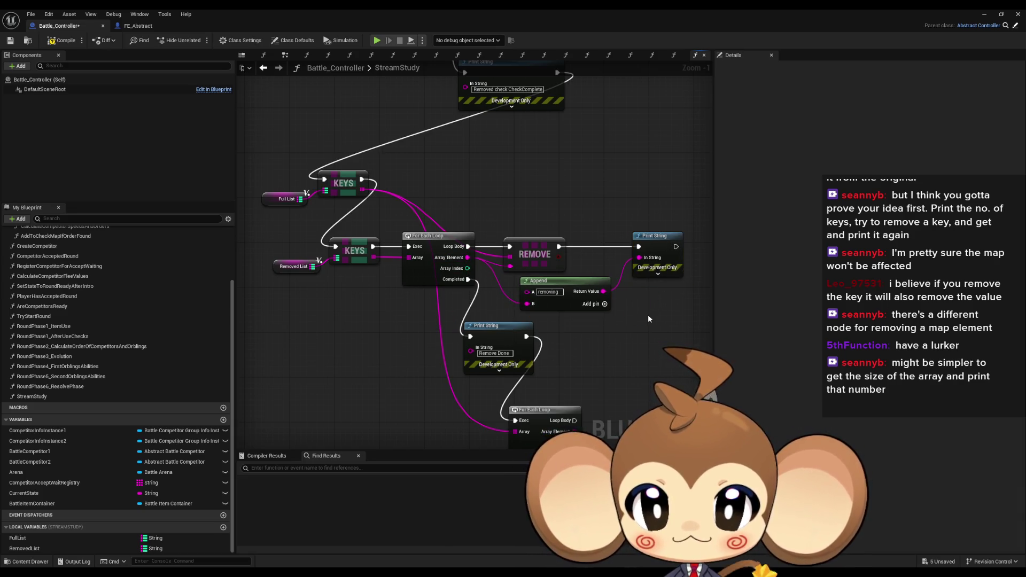
- Print each Full List key in the lower loop, plus a Print String on completion
{"action": "mouse_move", "coordinate": [648, 319]}
{"action": "left_mouse_down"}
{"action": "mouse_move", "coordinate": [608, 317]}
{"action": "mouse_move", "coordinate": [627, 295]}
{"action": "left_mouse_up"}
{"action": "mouse_move", "coordinate": [599, 376]}
{"action": "left_mouse_down"}
{"action": "mouse_move", "coordinate": [569, 331]}
{"action": "mouse_move", "coordinate": [619, 321]}
{"action": "left_mouse_up"}
{"action": "type", "text": "print string"}
{"action": "key", "text": "Return"}
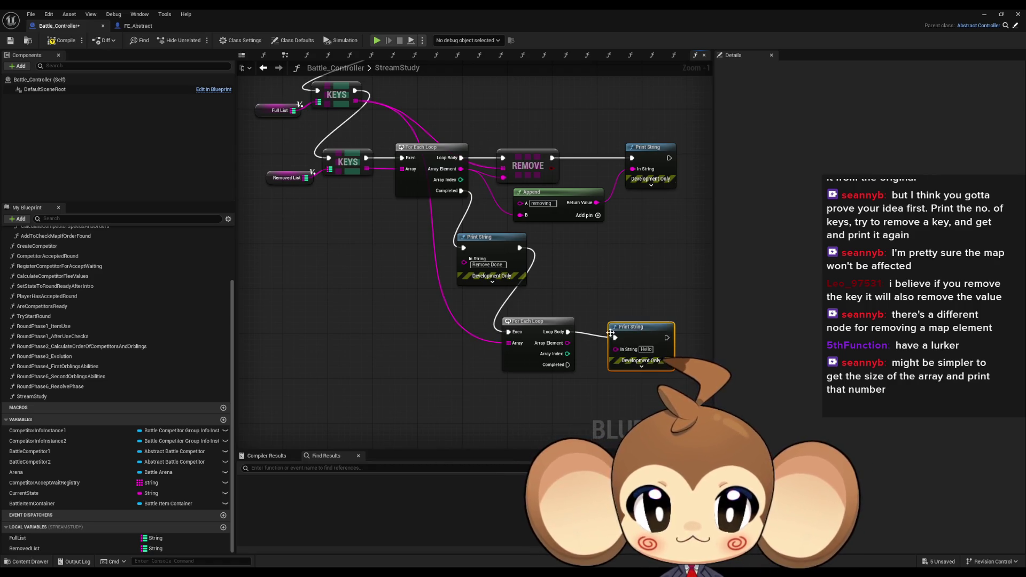
{"action": "mouse_move", "coordinate": [568, 343]}
{"action": "left_mouse_down"}
{"action": "mouse_move", "coordinate": [616, 350]}
{"action": "mouse_move", "coordinate": [641, 330]}
{"action": "left_mouse_up"}
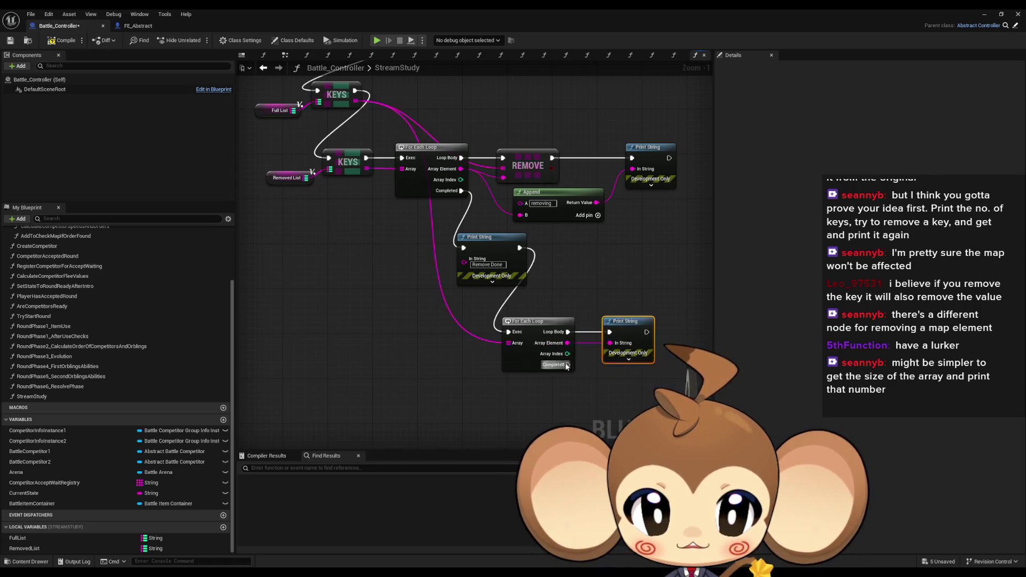
{"action": "left_click_drag", "start_coordinate": [566, 365], "coordinate": [566, 392]}
{"action": "type", "text": "print string"}
{"action": "key", "text": "Return"}
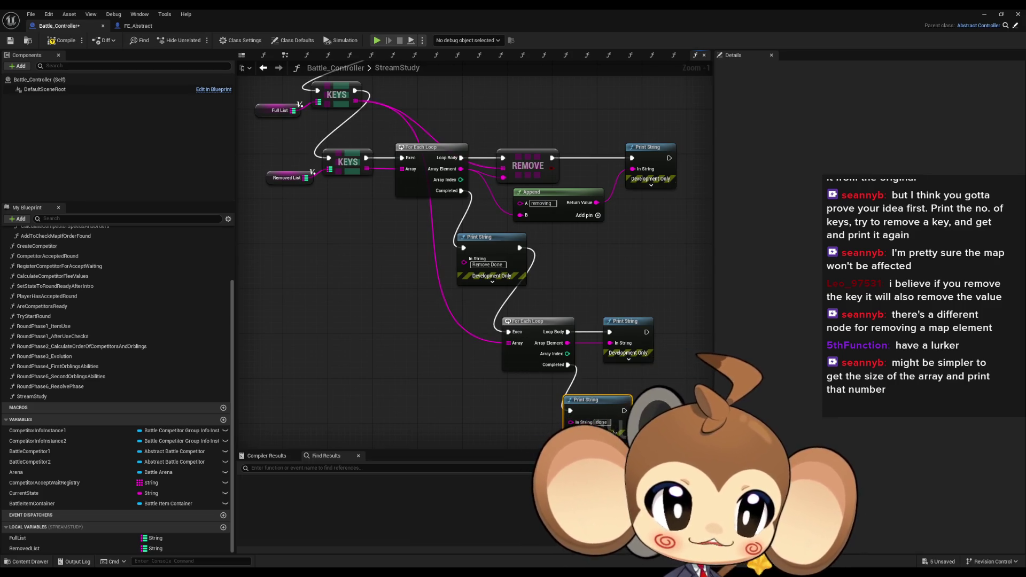
- Paste a second Full List node and add a For Each Loop (Map) over it
{"action": "scroll", "coordinate": [484, 299], "scroll_direction": "down", "scroll_amount": 1}
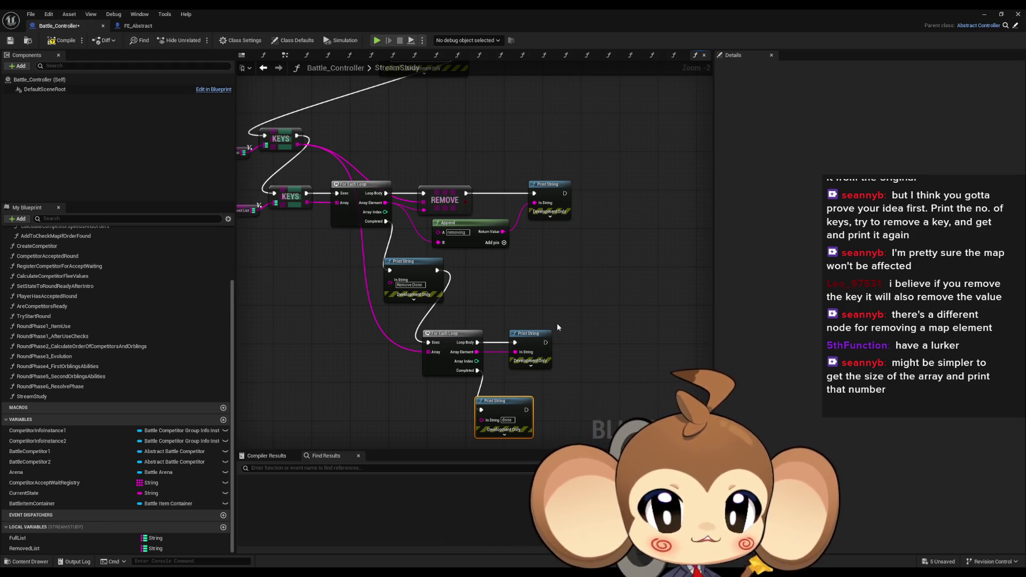
{"action": "scroll", "coordinate": [557, 322], "scroll_direction": "down", "scroll_amount": 1}
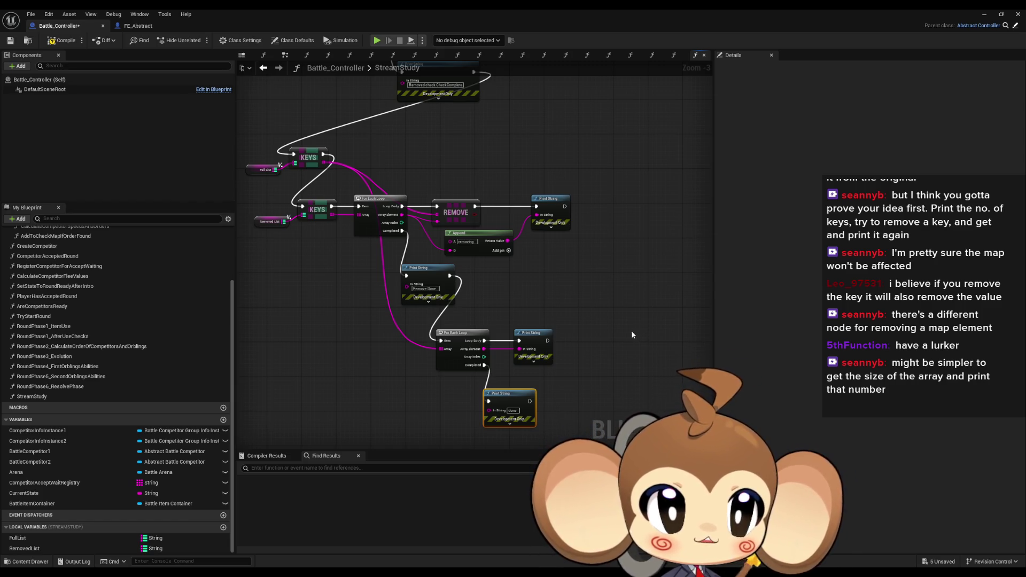
{"action": "key", "text": "Home"}
{"action": "left_click_drag", "start_coordinate": [307, 127], "coordinate": [341, 156]}
{"action": "key", "text": "ctrl+c"}
{"action": "key", "text": "ctrl+v"}
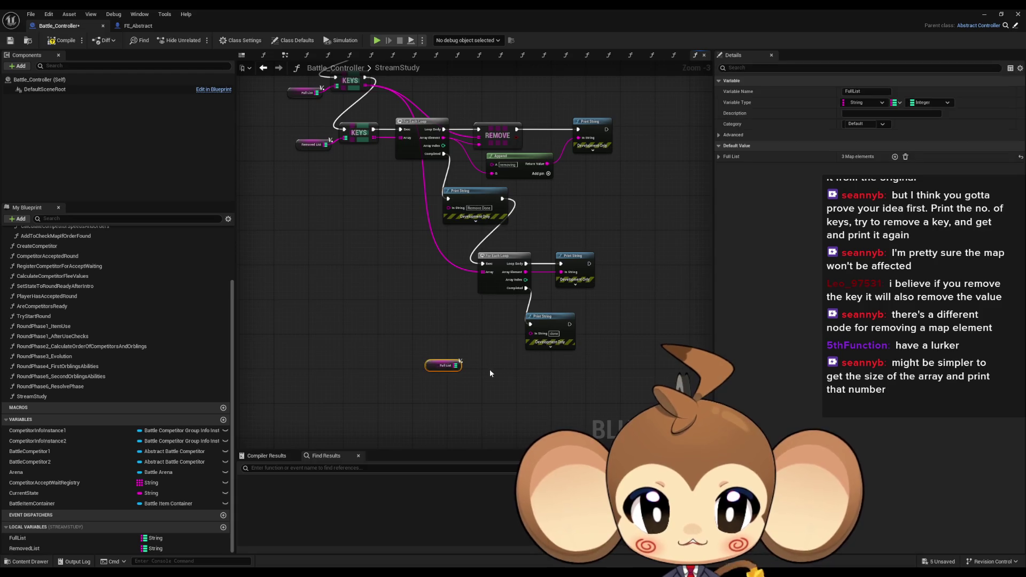
{"action": "left_click_drag", "start_coordinate": [477, 366], "coordinate": [496, 364]}
{"action": "type", "text": "foreach"}
{"action": "key", "text": "Return"}
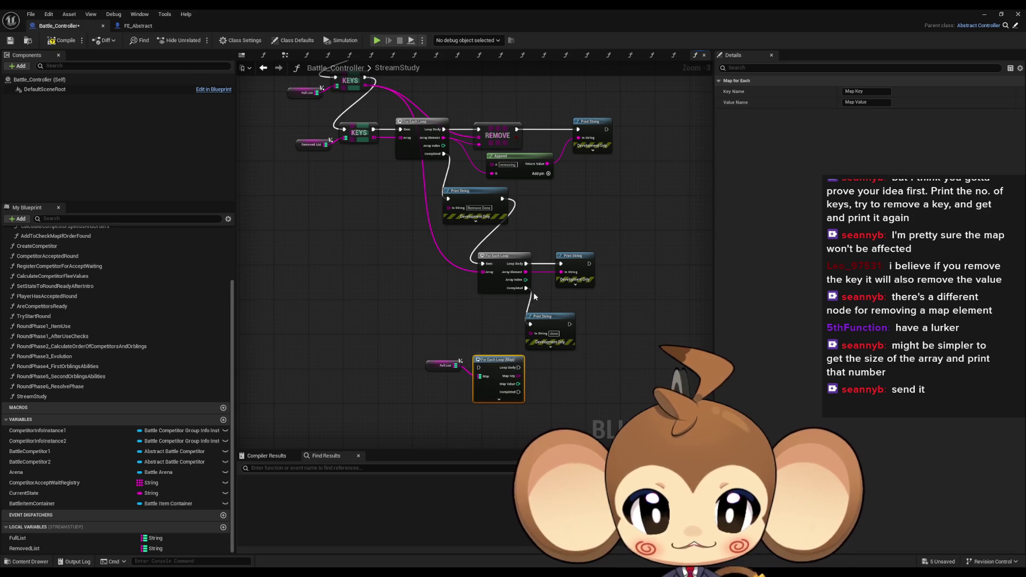
- Set the lower Print String to 'copy check' and run the map loop after it
{"action": "left_click_drag", "start_coordinate": [556, 328], "coordinate": [571, 330]}
{"action": "left_click", "coordinate": [572, 333]}
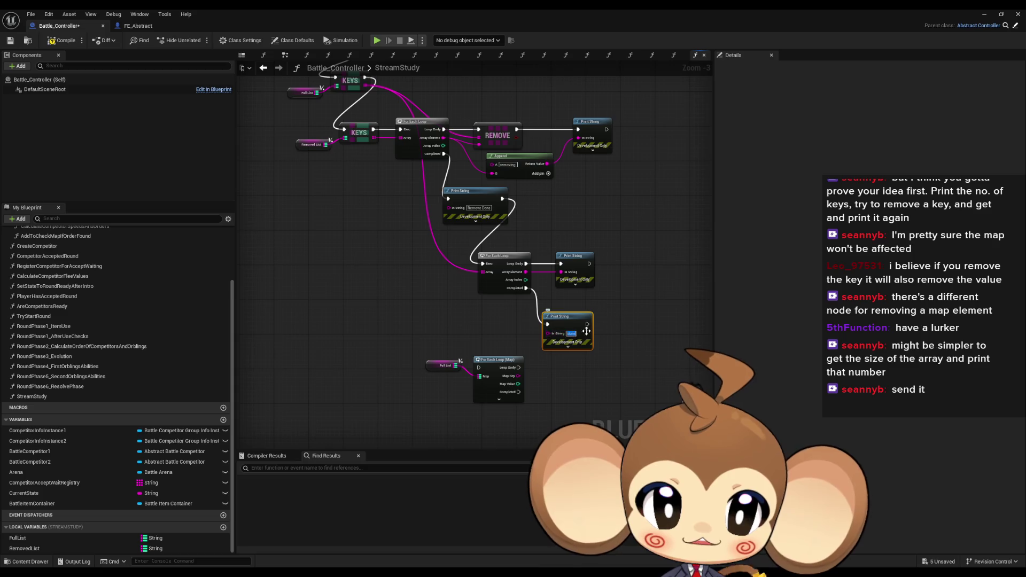
{"action": "type", "text": "copy check"}
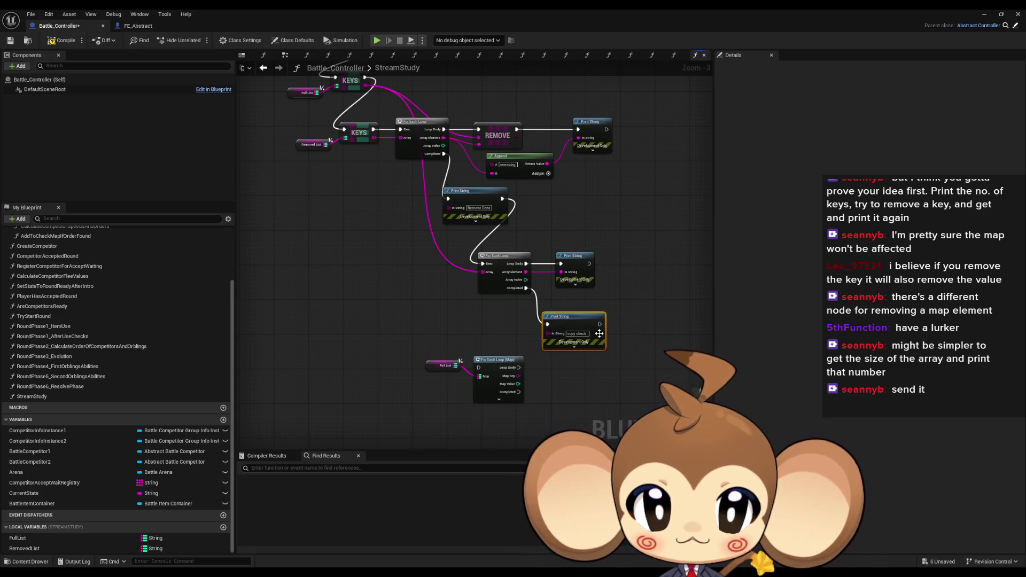
{"action": "left_click_drag", "start_coordinate": [600, 325], "coordinate": [446, 388]}
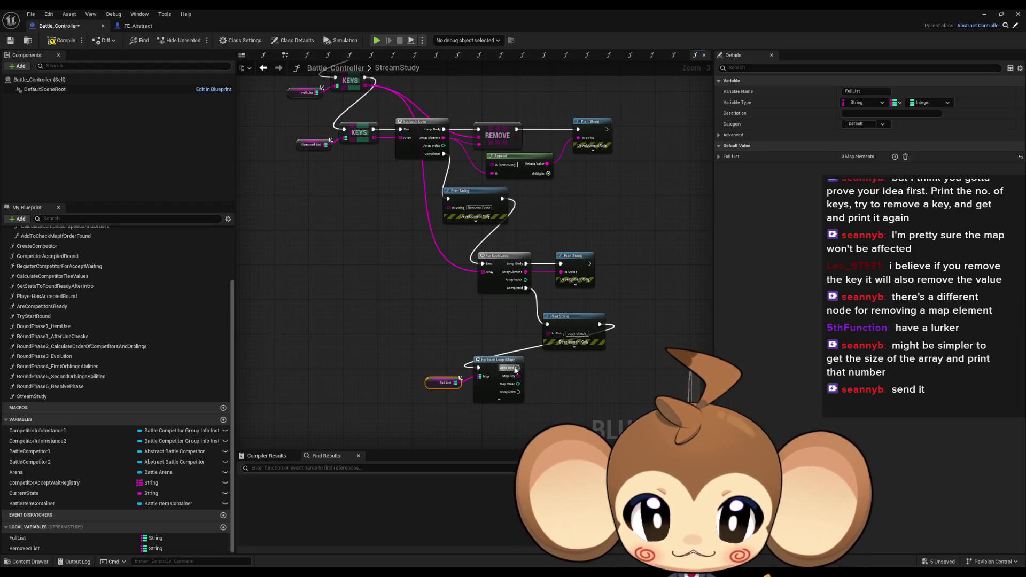
- Add Print Strings in the map loop body and on completion, then compile
{"action": "left_click_drag", "start_coordinate": [515, 368], "coordinate": [565, 364]}
{"action": "type", "text": "print string"}
{"action": "key", "text": "Return"}
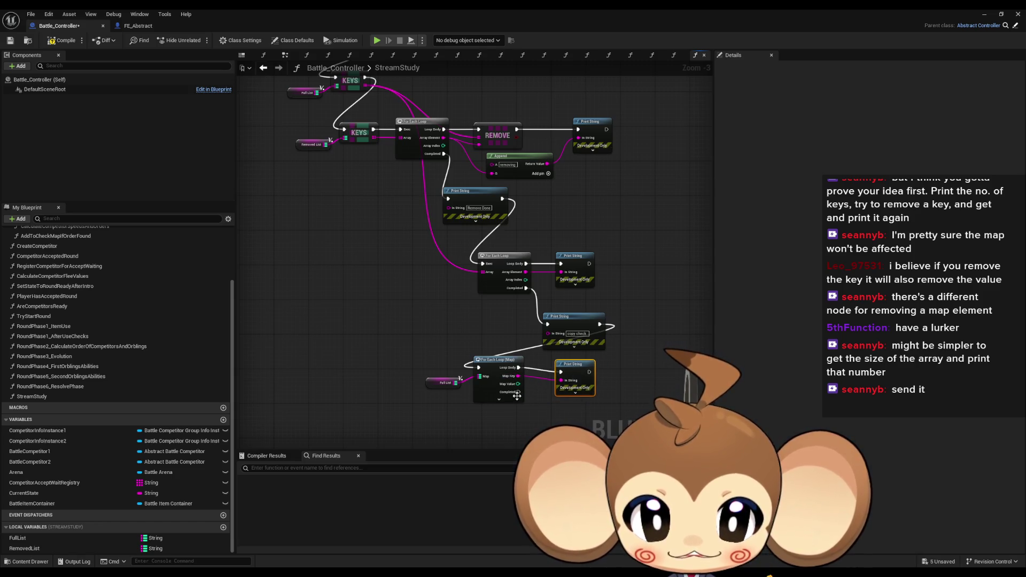
{"action": "left_click_drag", "start_coordinate": [517, 395], "coordinate": [538, 419]}
{"action": "type", "text": "print string"}
{"action": "key", "text": "Return"}
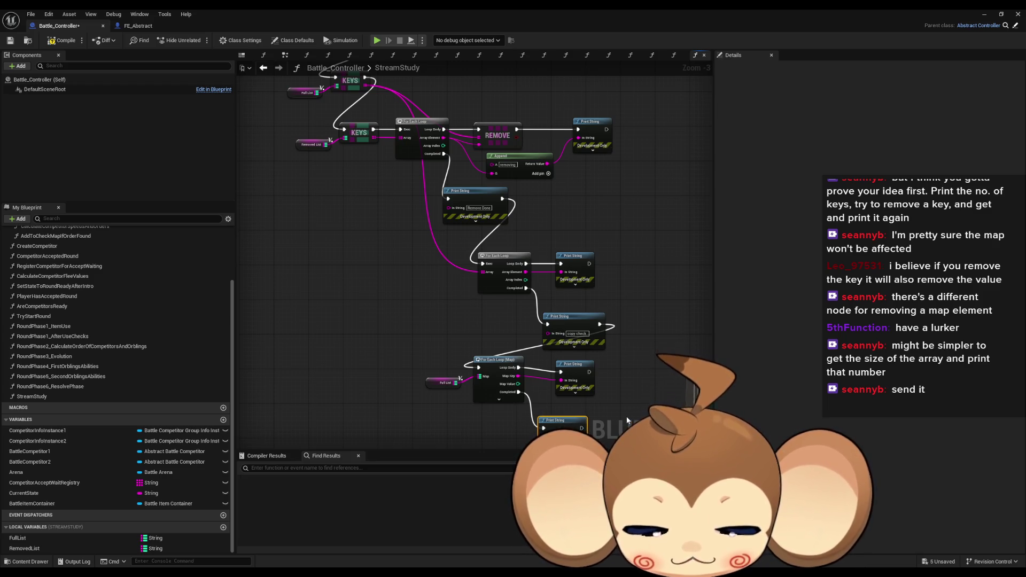
{"action": "left_click", "coordinate": [601, 403]}
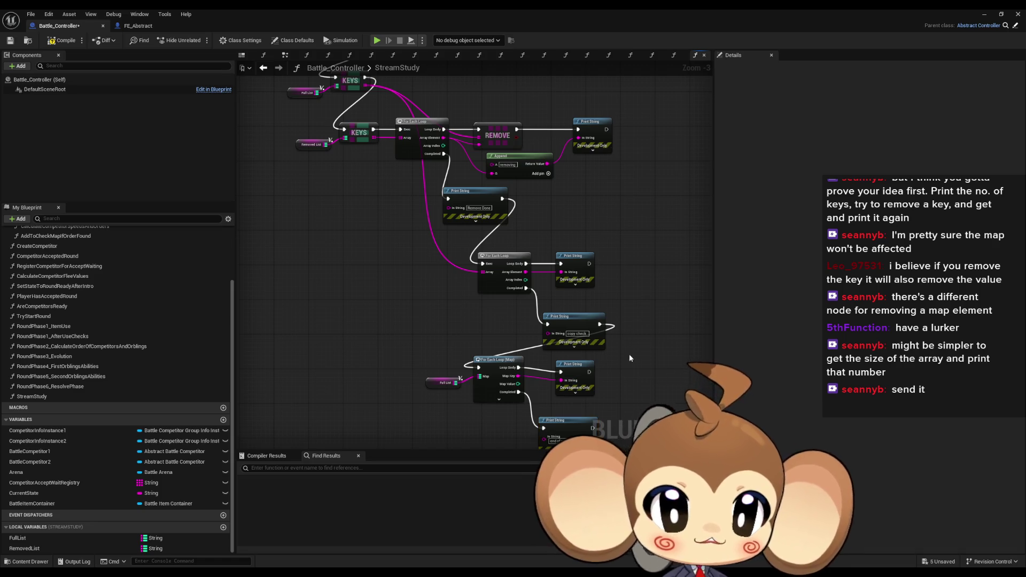
{"action": "scroll", "coordinate": [629, 354], "scroll_direction": "down", "scroll_amount": 1}
{"action": "key", "text": "F7"}
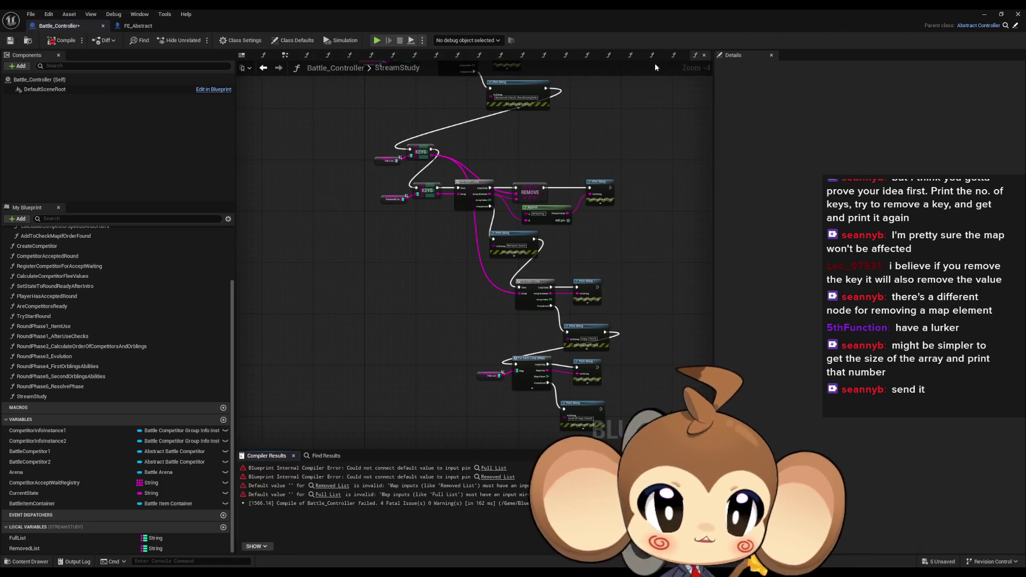
{"action": "scroll", "coordinate": [419, 213], "scroll_direction": "up", "scroll_amount": 2}
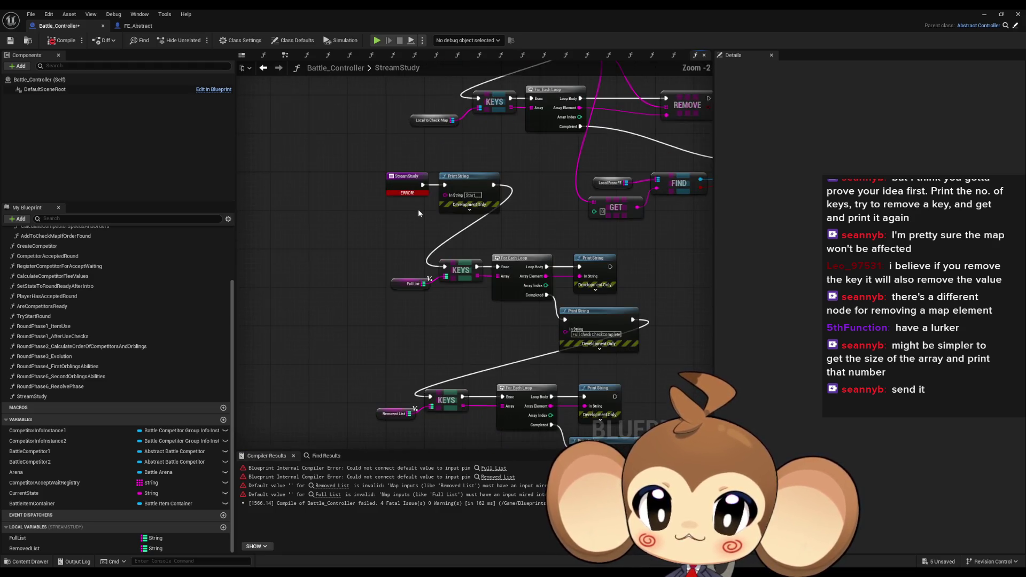
{"action": "left_click", "coordinate": [407, 182]}
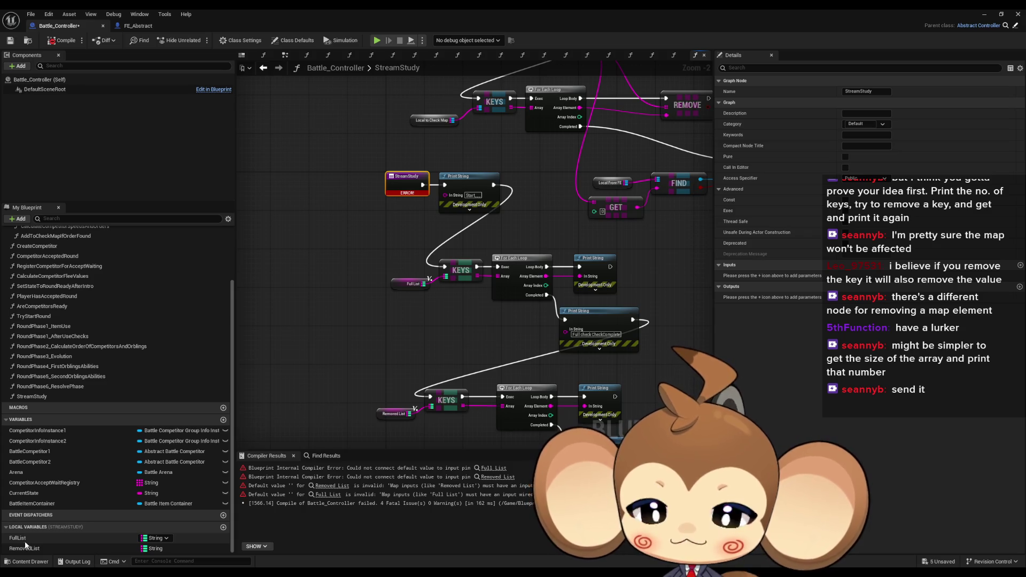
{"action": "mouse_move", "coordinate": [378, 376]}
{"action": "left_mouse_down"}
{"action": "mouse_move", "coordinate": [332, 163]}
{"action": "mouse_move", "coordinate": [357, 233]}
{"action": "left_mouse_up"}
{"action": "mouse_move", "coordinate": [365, 188]}
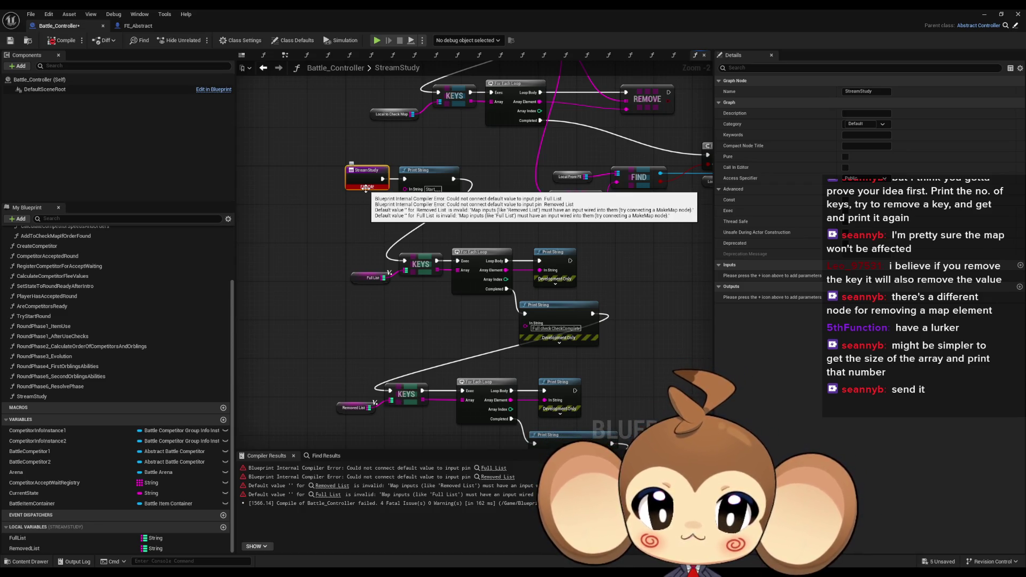
- Rename FullList to FList1 and RemovedList to RList2, recompile, and jump to the first error
{"action": "double_click", "coordinate": [27, 539]}
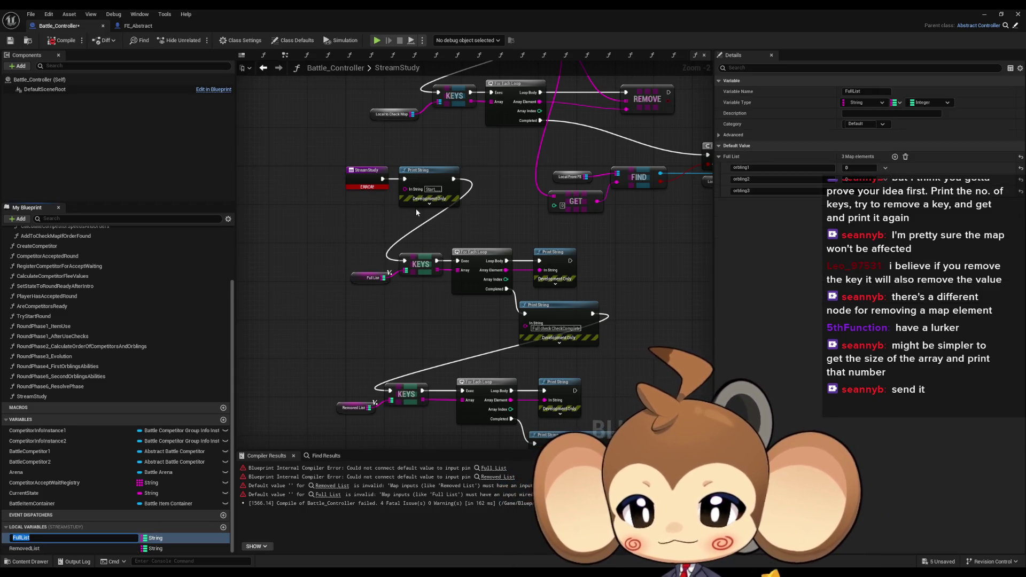
{"action": "type", "text": "FList"}
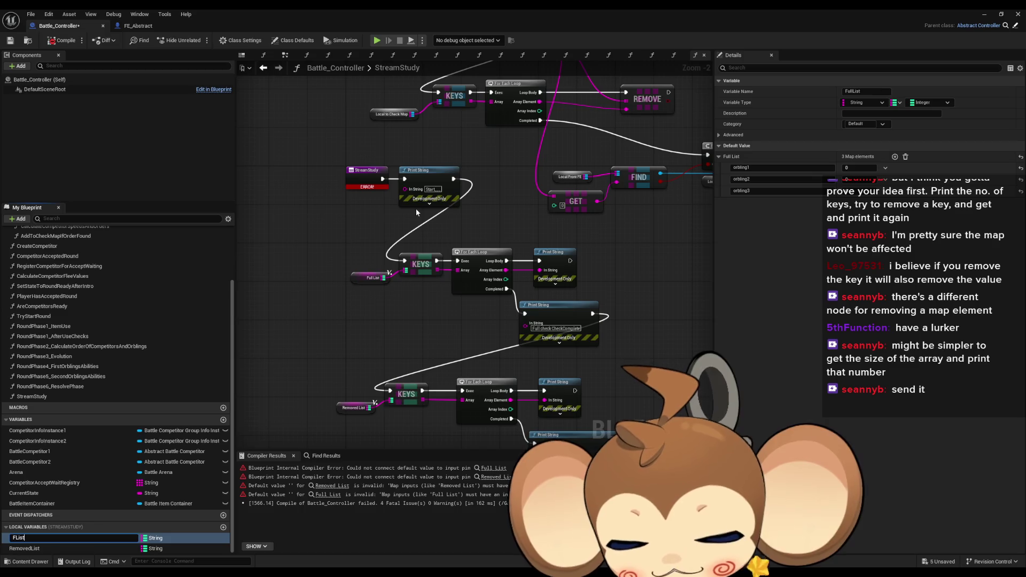
{"action": "type", "text": "1"}
{"action": "key", "text": "Return"}
{"action": "left_click", "coordinate": [41, 549]}
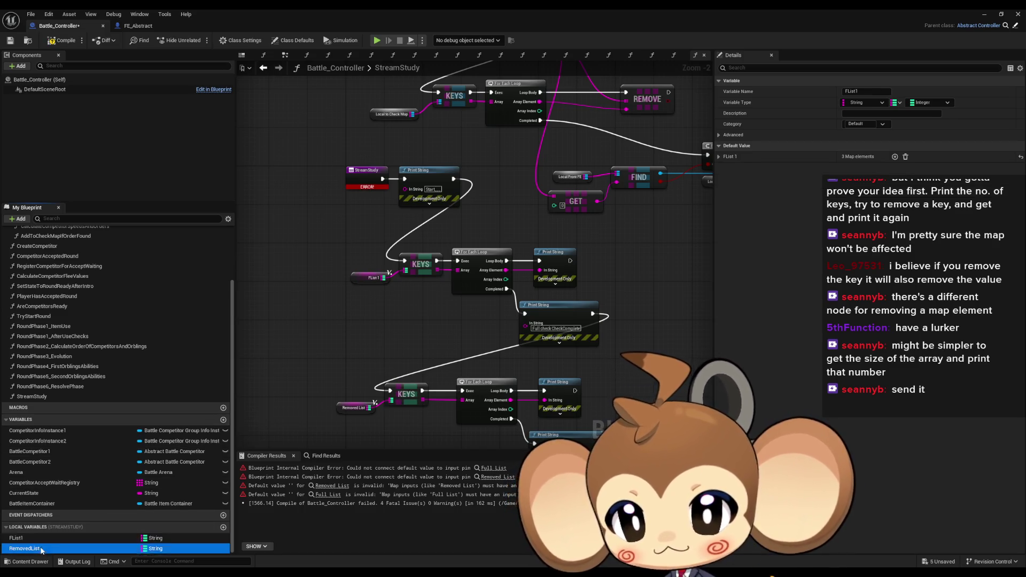
{"action": "double_click", "coordinate": [41, 548]}
{"action": "type", "text": "RList"}
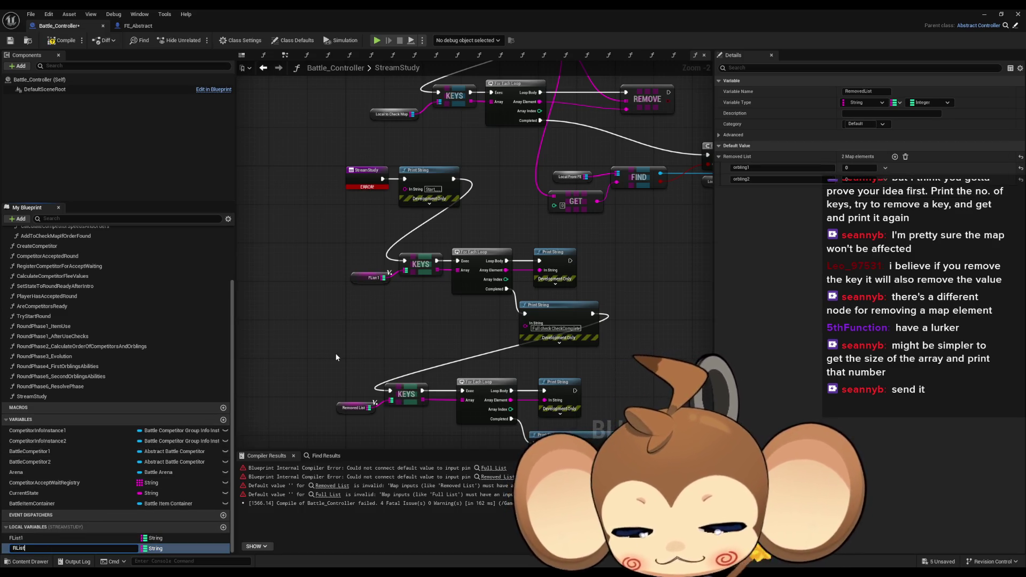
{"action": "type", "text": "2"}
{"action": "key", "text": "Return"}
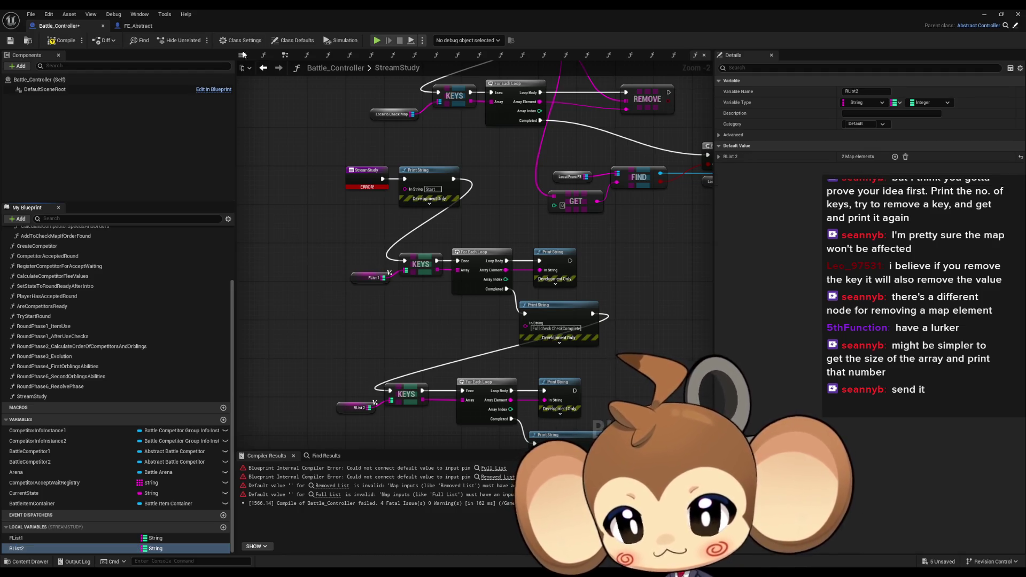
{"action": "left_click", "coordinate": [62, 40]}
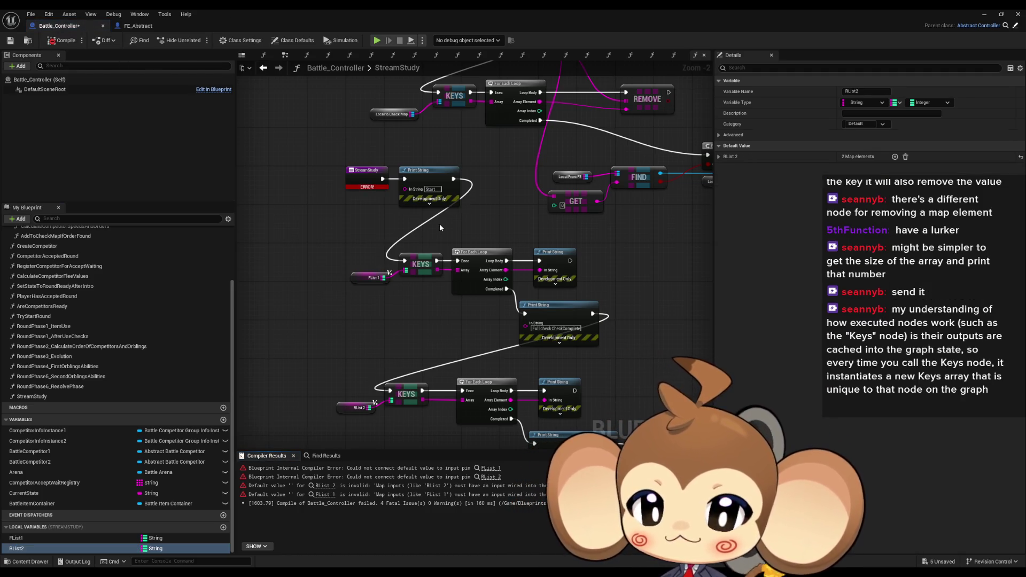
{"action": "left_click", "coordinate": [489, 468]}
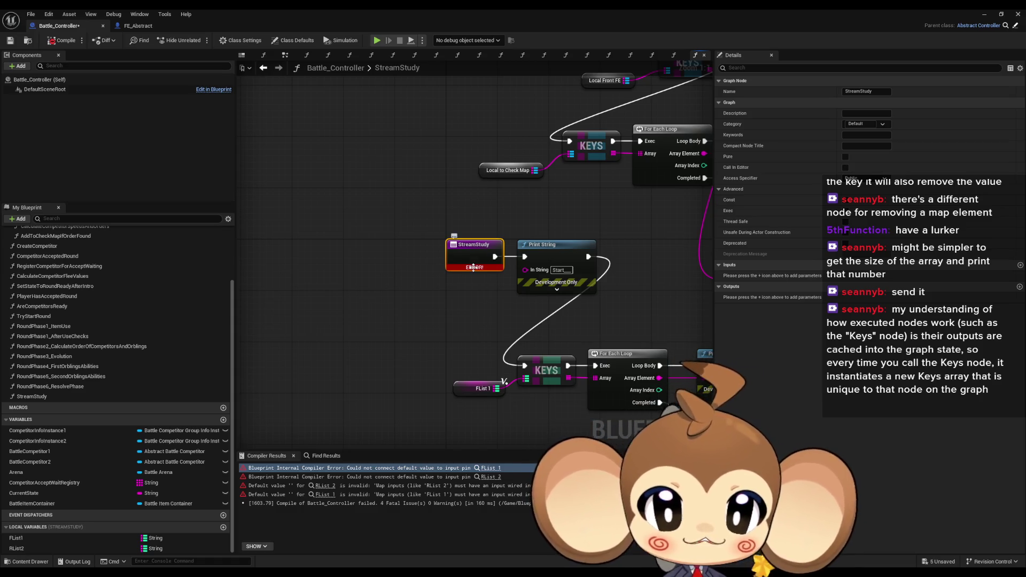
{"action": "mouse_move", "coordinate": [473, 267]}
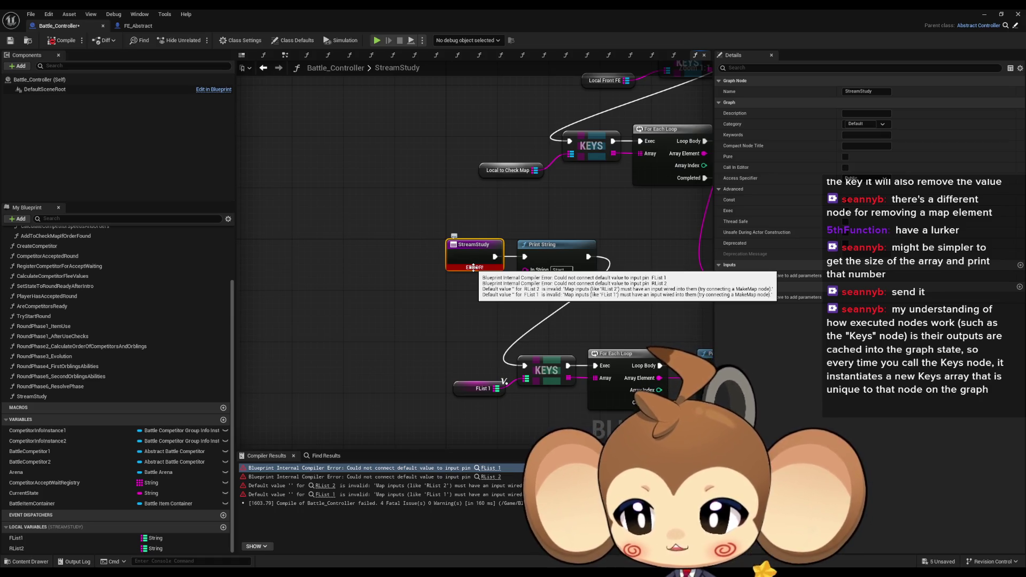
- Rename the map variables to Local_FList1 and Local_RList2
{"action": "left_click", "coordinate": [22, 538]}
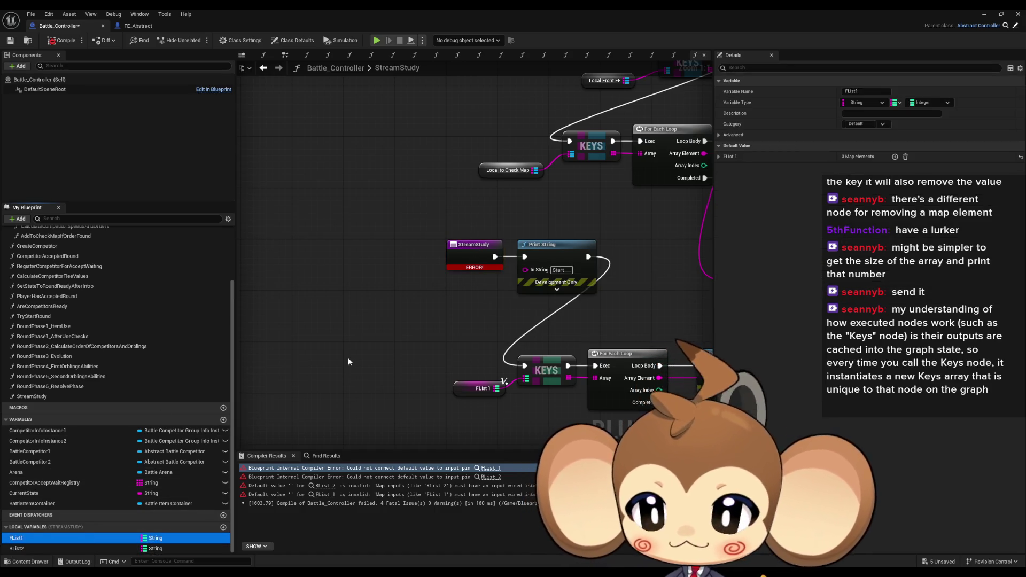
{"action": "key", "text": "F2"}
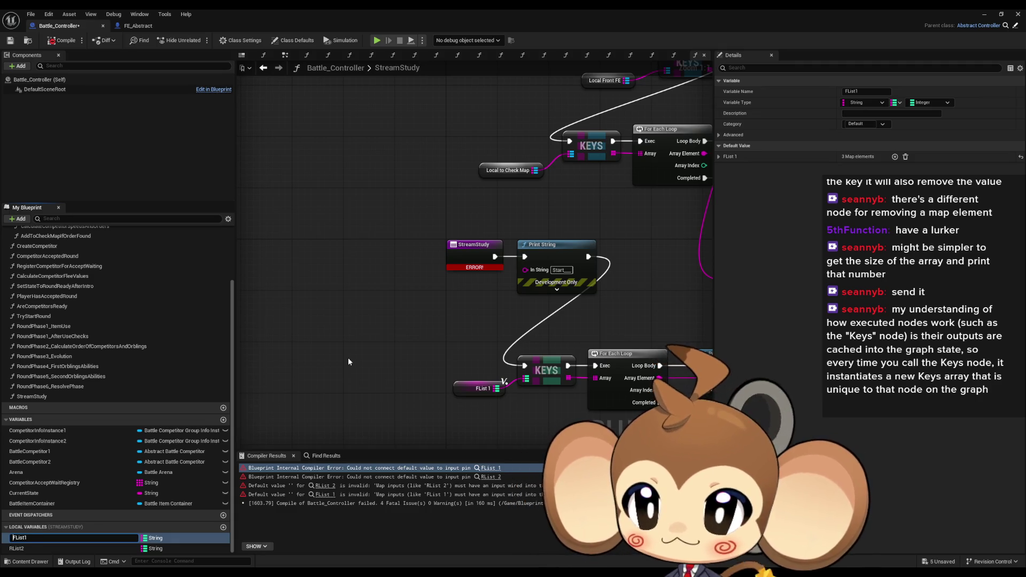
{"action": "type", "text": "Local_"}
{"action": "key", "text": "Return"}
{"action": "key", "text": "Down"}
{"action": "key", "text": "F2"}
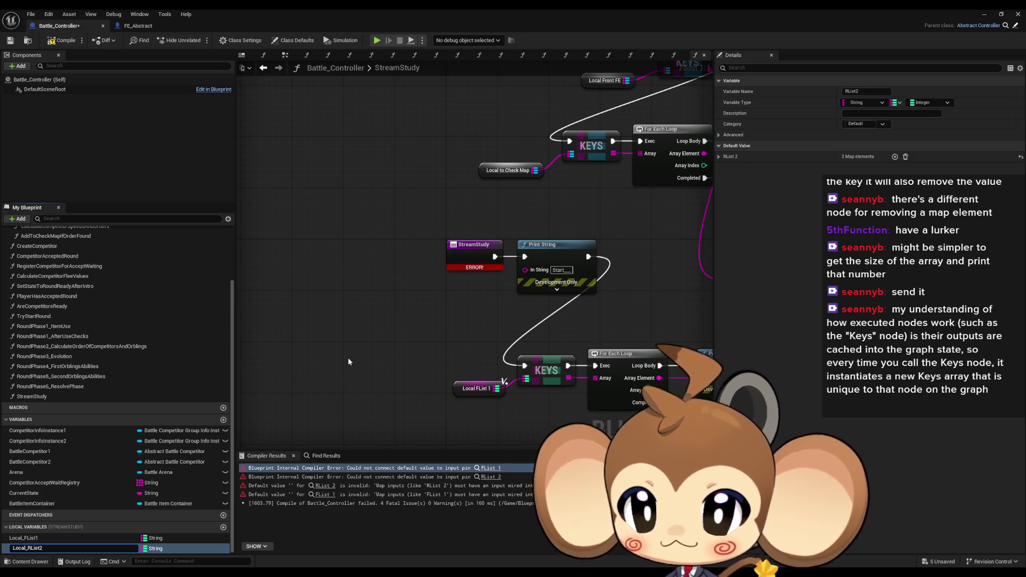
{"action": "key", "text": "Return"}
- Recompile, then inspect the StreamStudy node and Local_FList1's properties
{"action": "key", "text": "F7"}
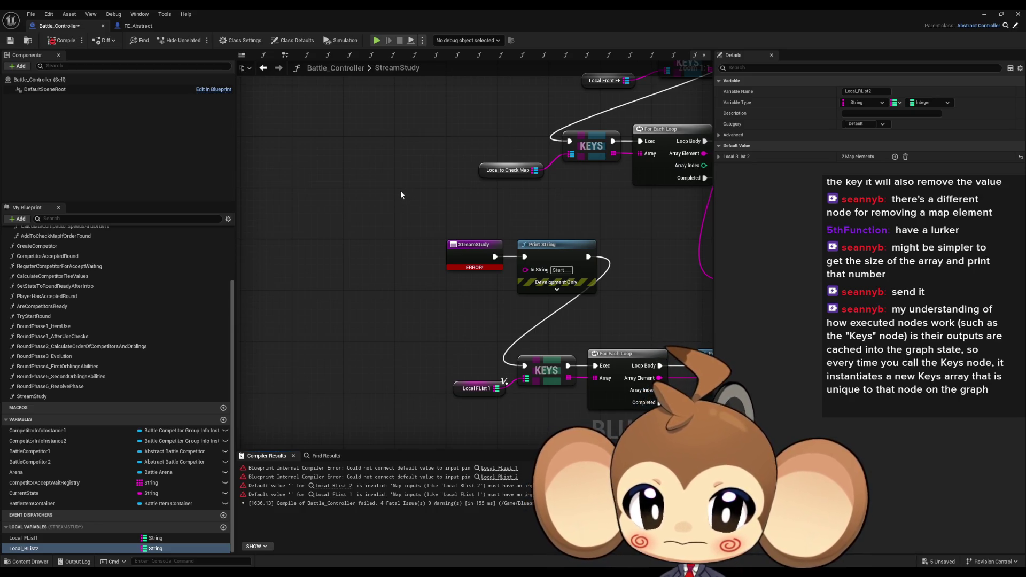
{"action": "left_click", "coordinate": [481, 245]}
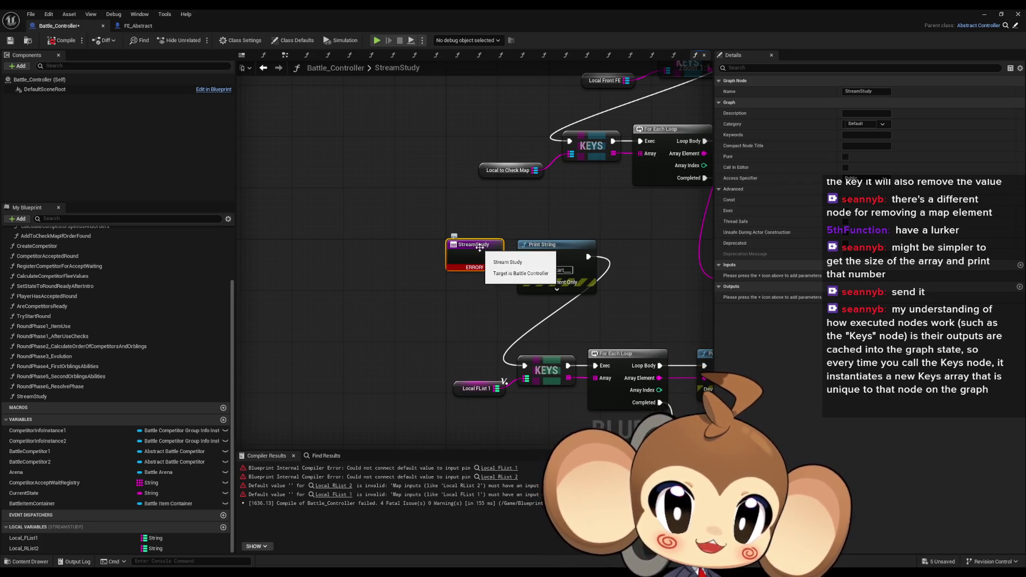
{"action": "left_click", "coordinate": [30, 539]}
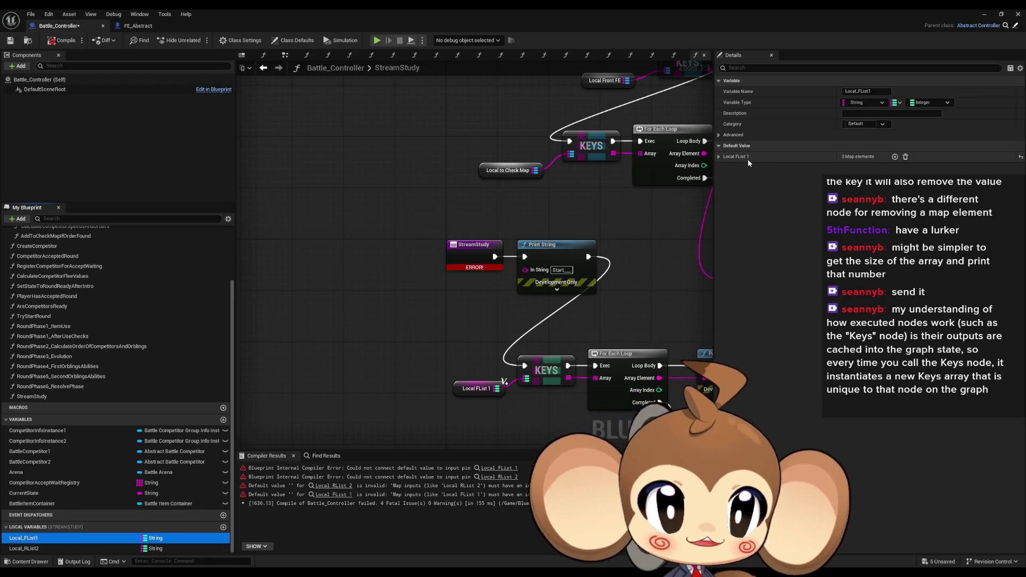
- Expand both maps' defaults and set Local_FList1's orbling values to 1 and 3
{"action": "left_click", "coordinate": [719, 157]}
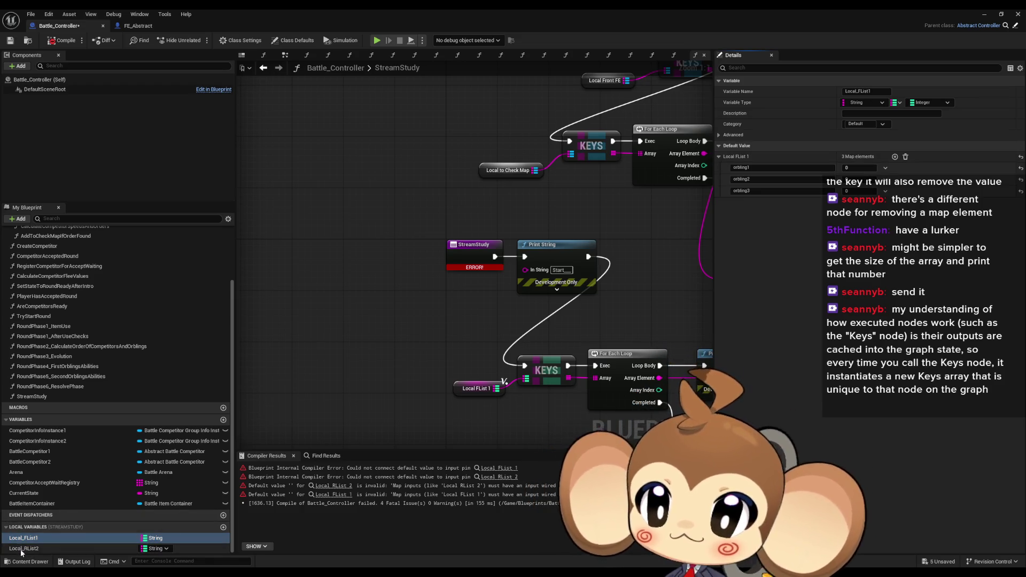
{"action": "left_click", "coordinate": [32, 548]}
{"action": "left_click", "coordinate": [719, 157]}
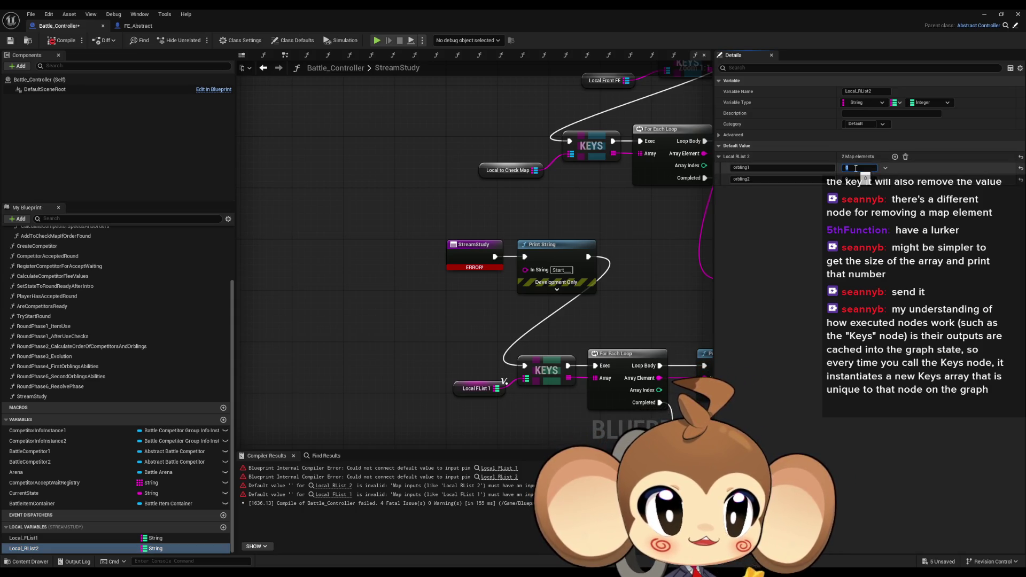
{"action": "left_click", "coordinate": [23, 538]}
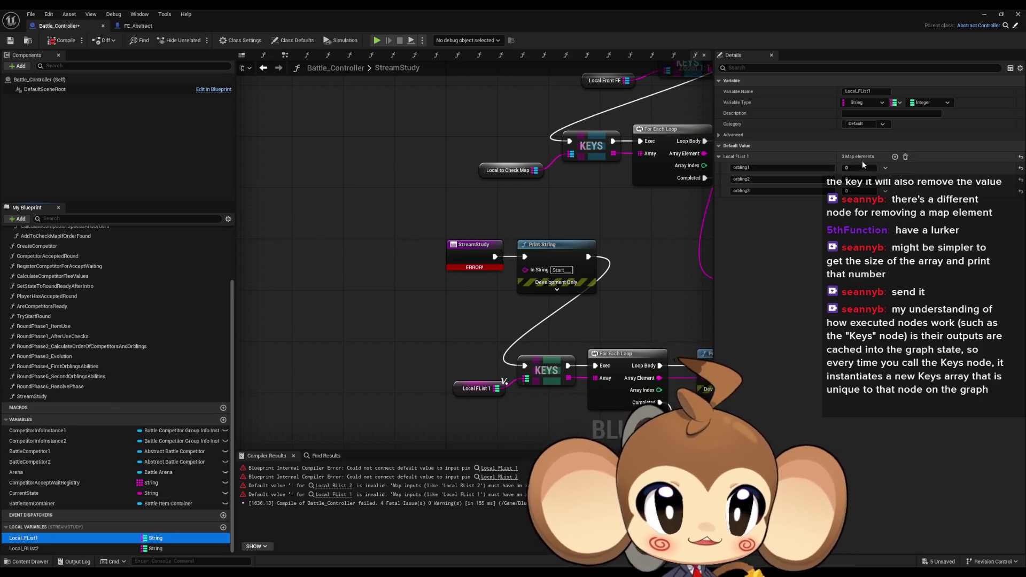
{"action": "left_click", "coordinate": [855, 167]}
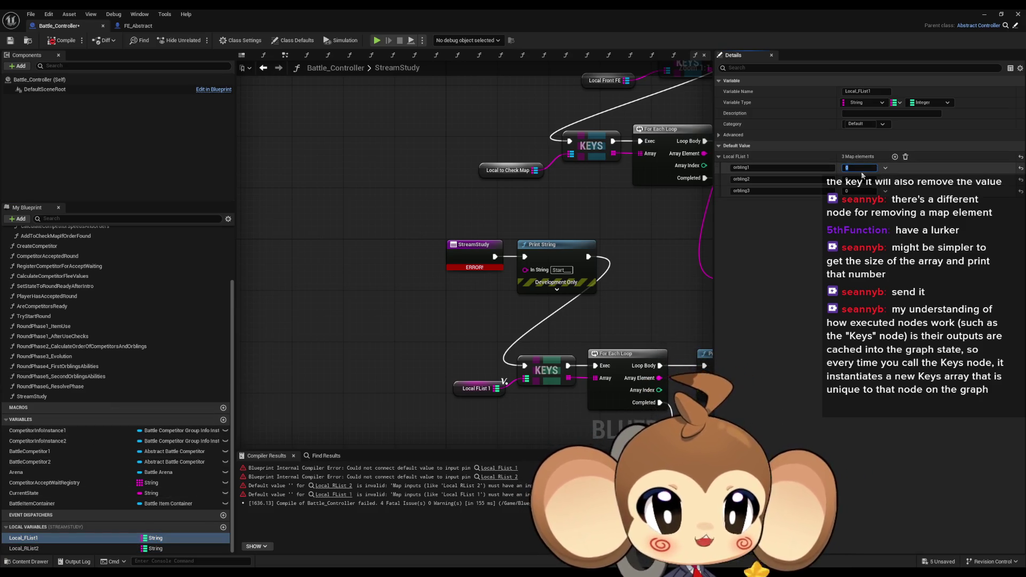
{"action": "type", "text": "1"}
{"action": "left_click", "coordinate": [855, 179]}
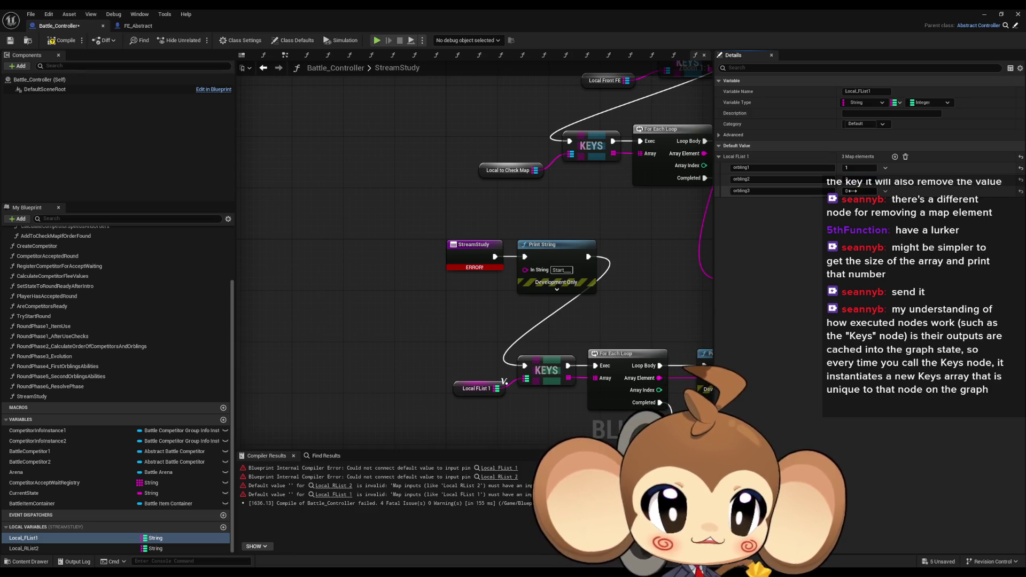
{"action": "left_click", "coordinate": [850, 191]}
{"action": "type", "text": "3"}
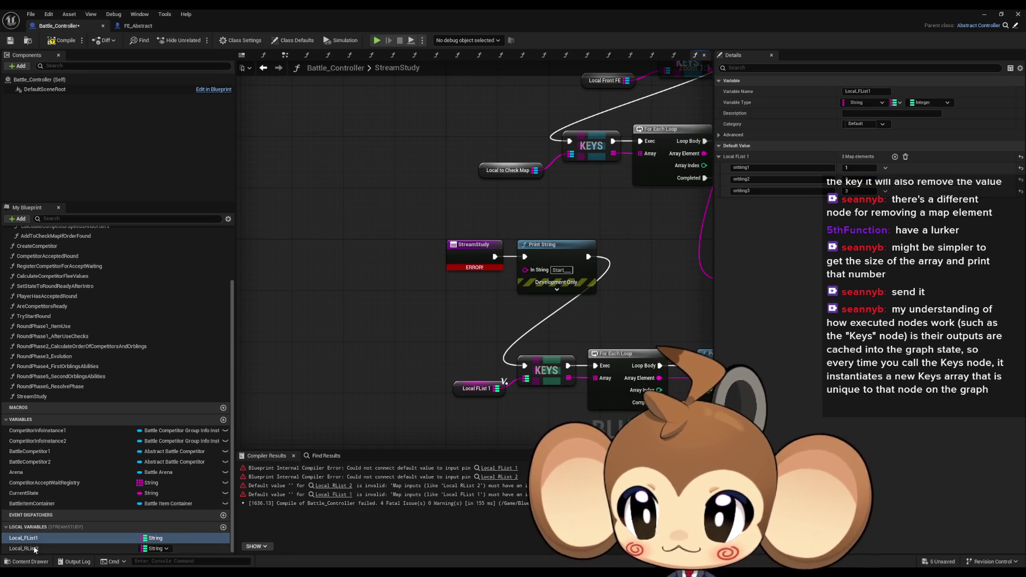
- Set Local_RList2's orbling1 value to 1 and recompile the blueprint
{"action": "left_click", "coordinate": [24, 548]}
{"action": "left_click", "coordinate": [849, 167]}
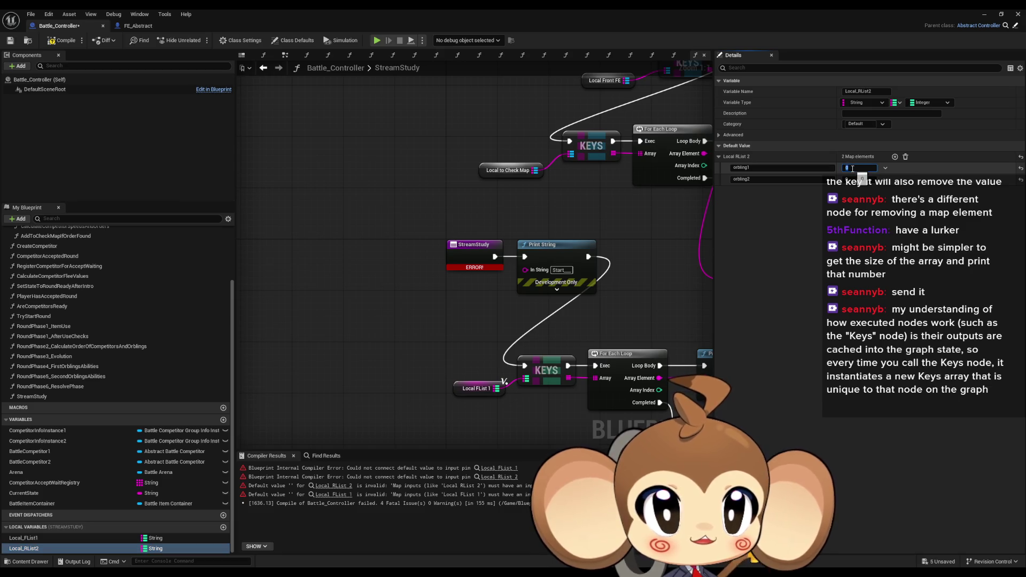
{"action": "type", "text": "1"}
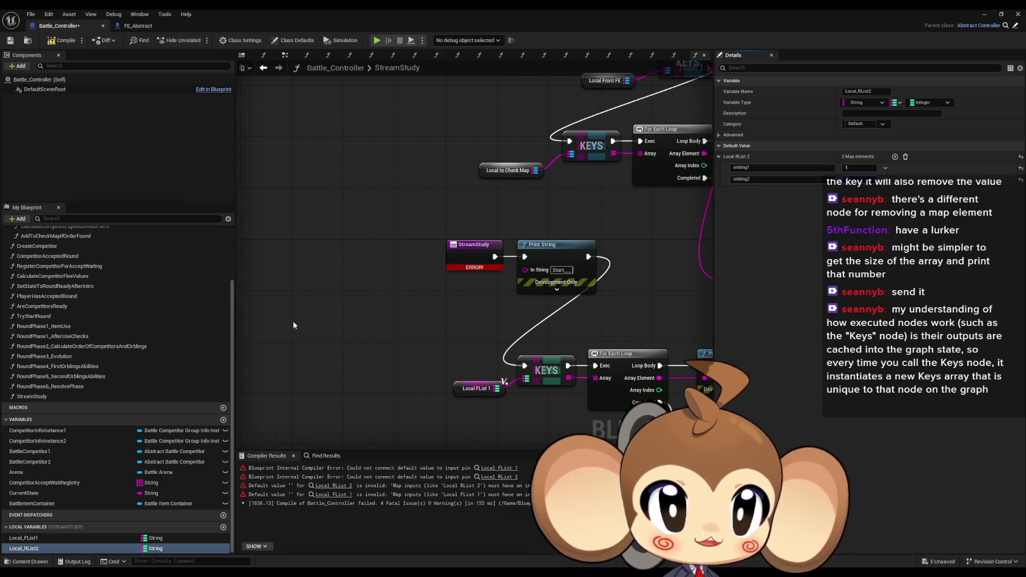
{"action": "left_click", "coordinate": [27, 538]}
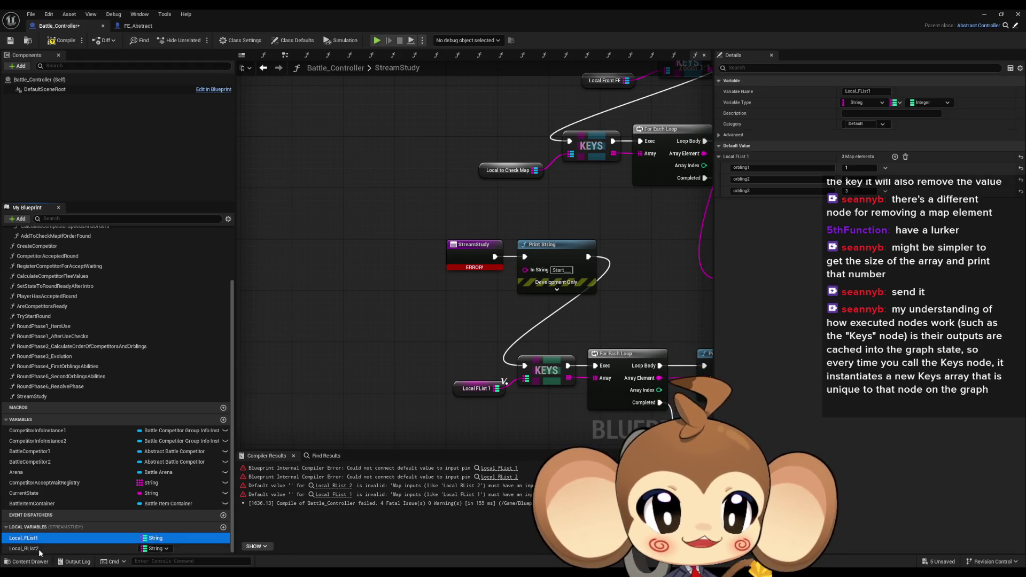
{"action": "left_click", "coordinate": [39, 549]}
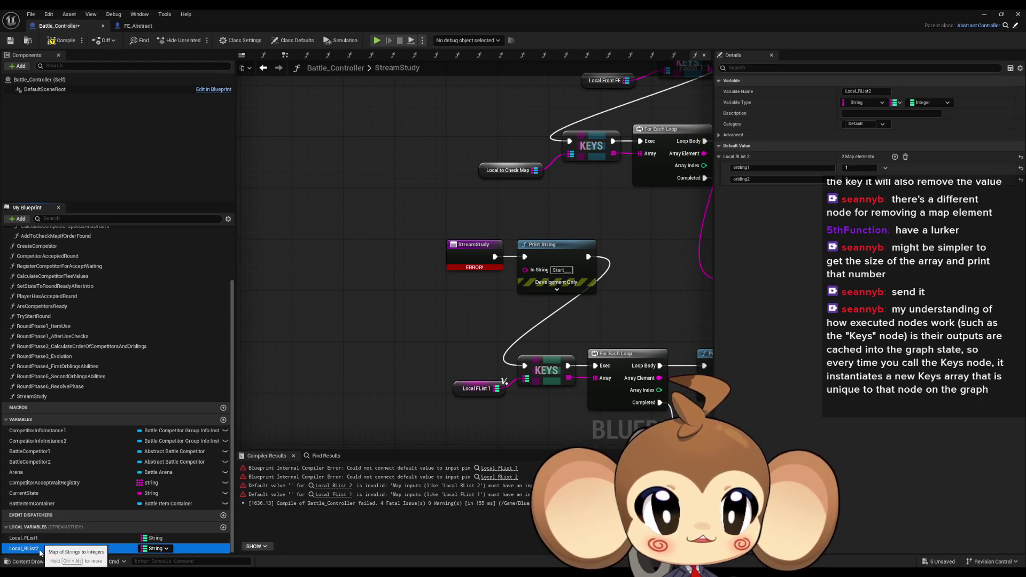
{"action": "left_click", "coordinate": [60, 42]}
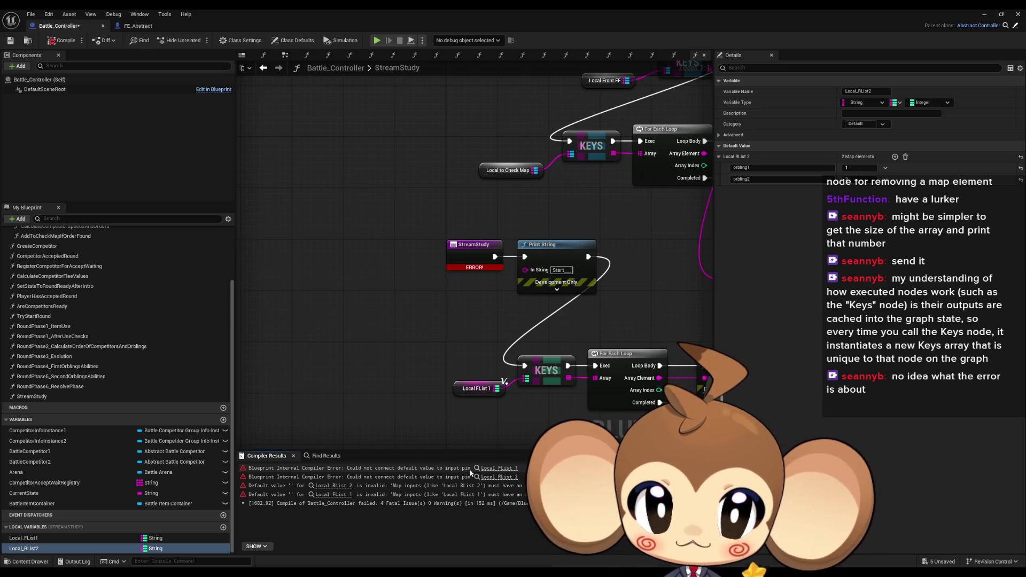
{"action": "left_click", "coordinate": [24, 538]}
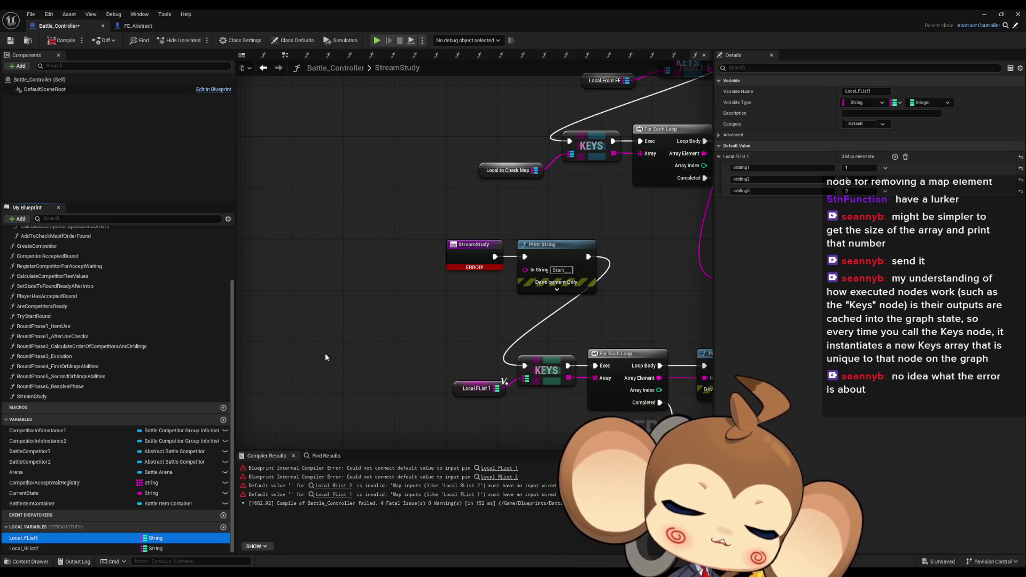
{"action": "left_click_drag", "start_coordinate": [360, 335], "coordinate": [292, 307]}
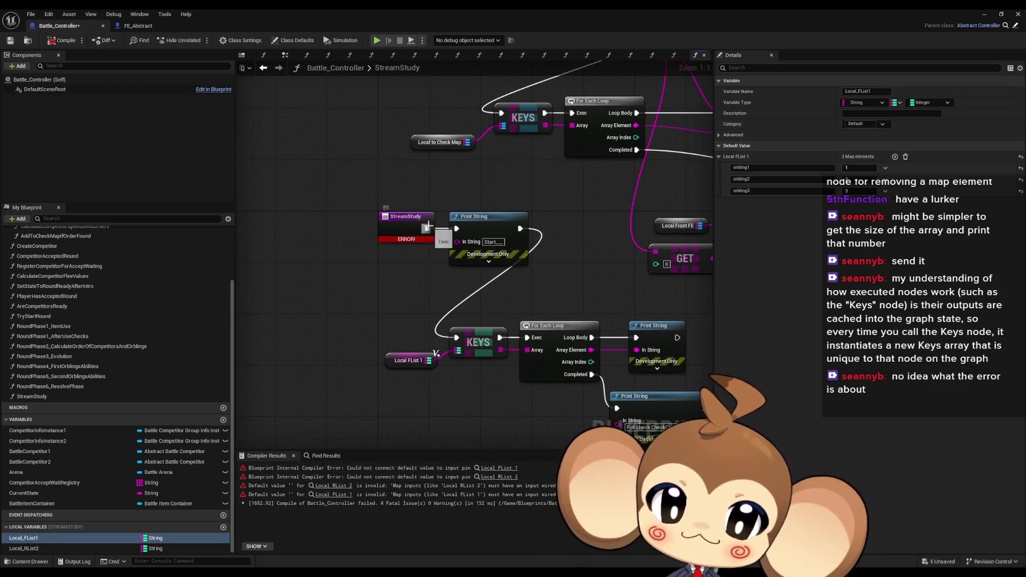
- Delete Local_FList1 and Local_RList2, recompile, and add two new local variables
{"action": "key", "text": "F7"}
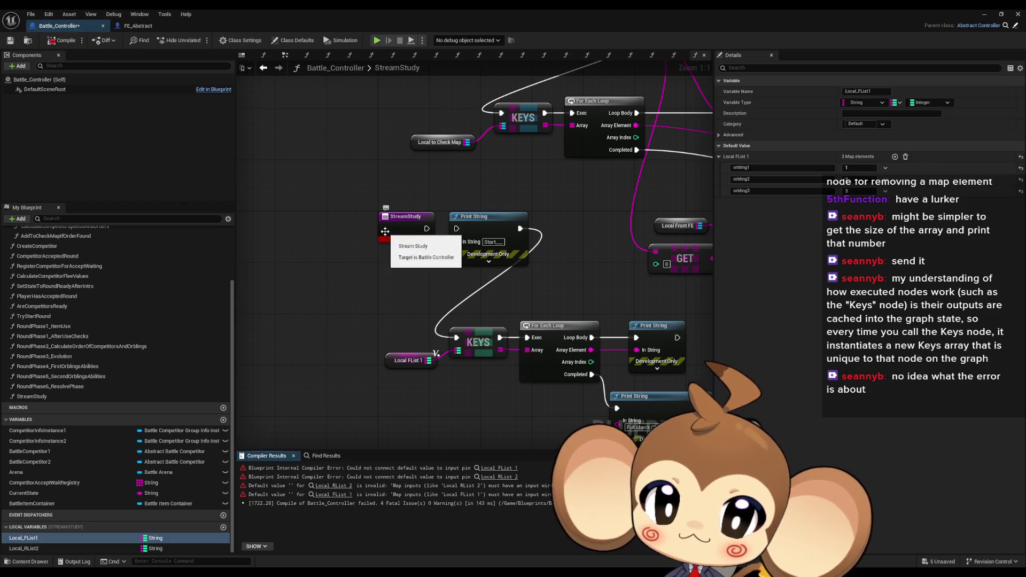
{"action": "left_click", "coordinate": [41, 537]}
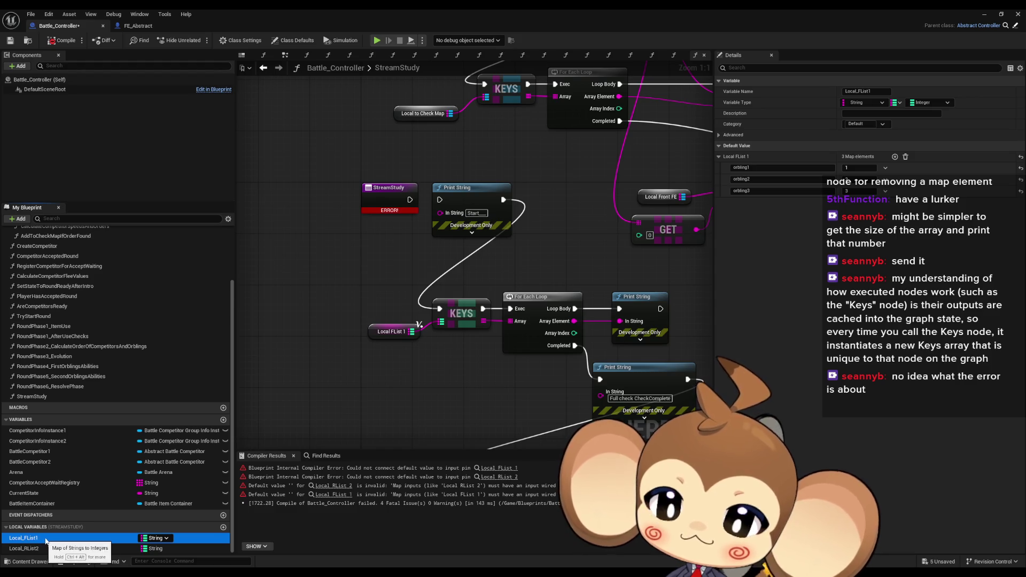
{"action": "key", "text": "Delete"}
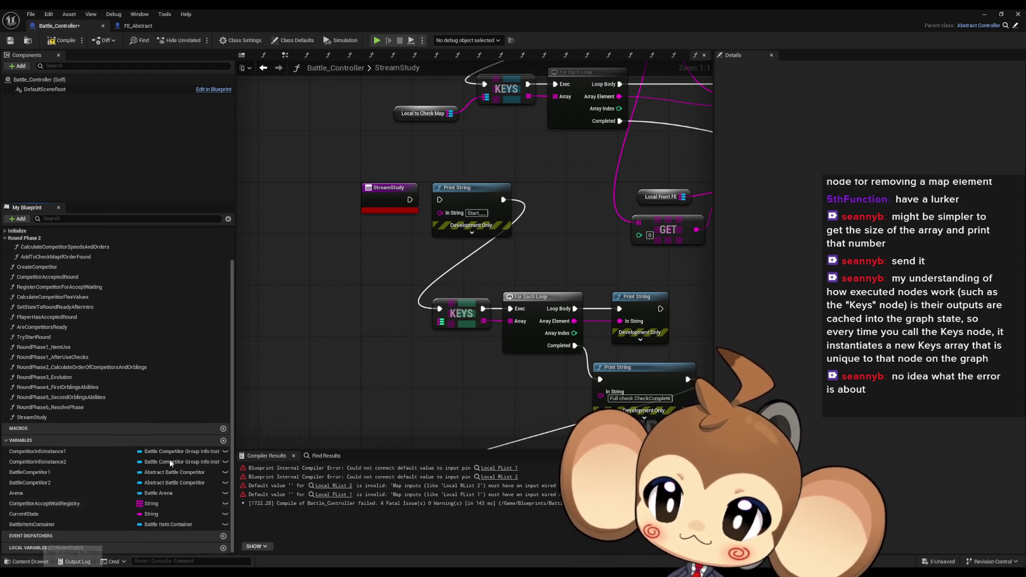
{"action": "key", "text": "F7"}
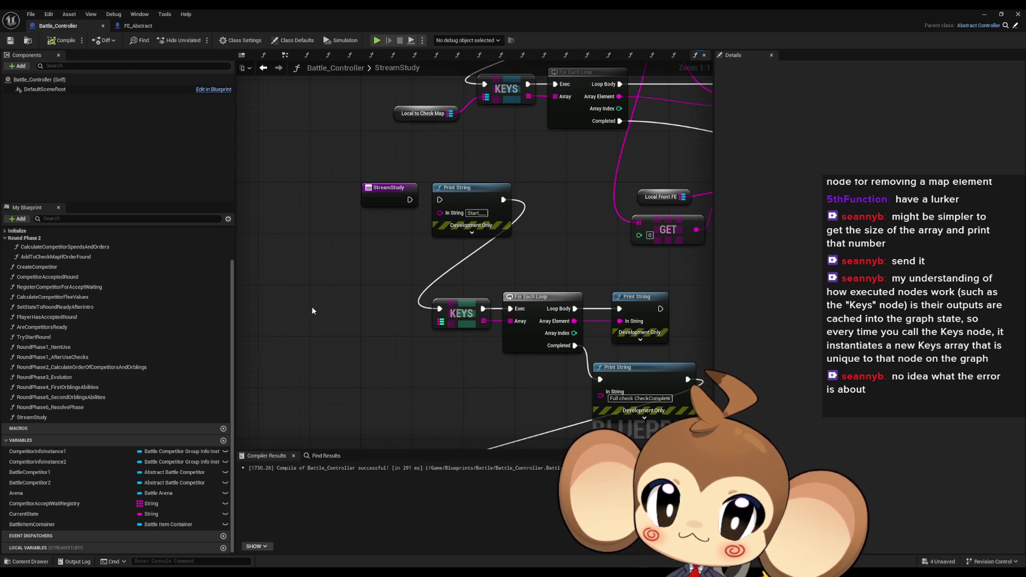
{"action": "left_click", "coordinate": [223, 547]}
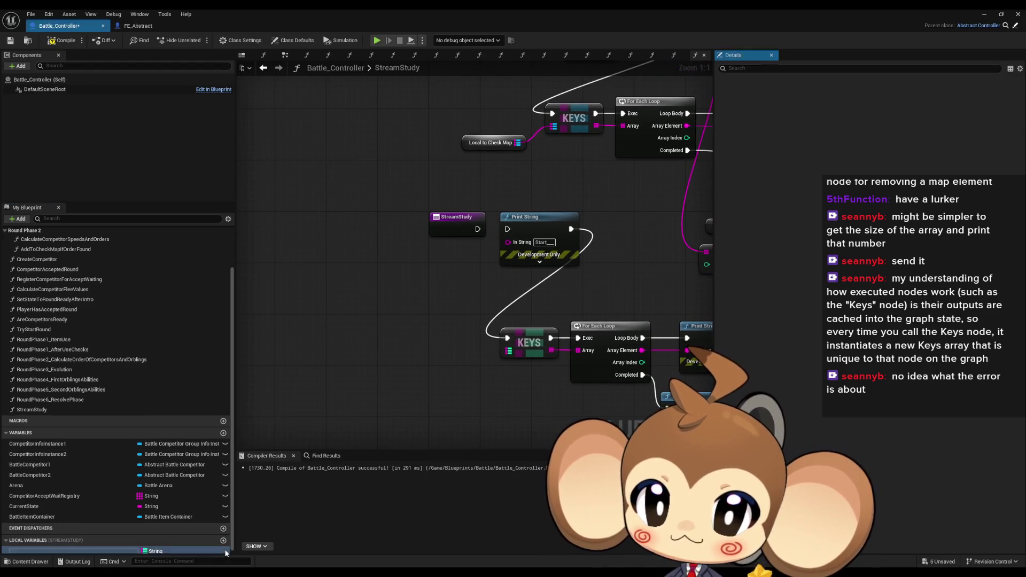
{"action": "left_click", "coordinate": [65, 43]}
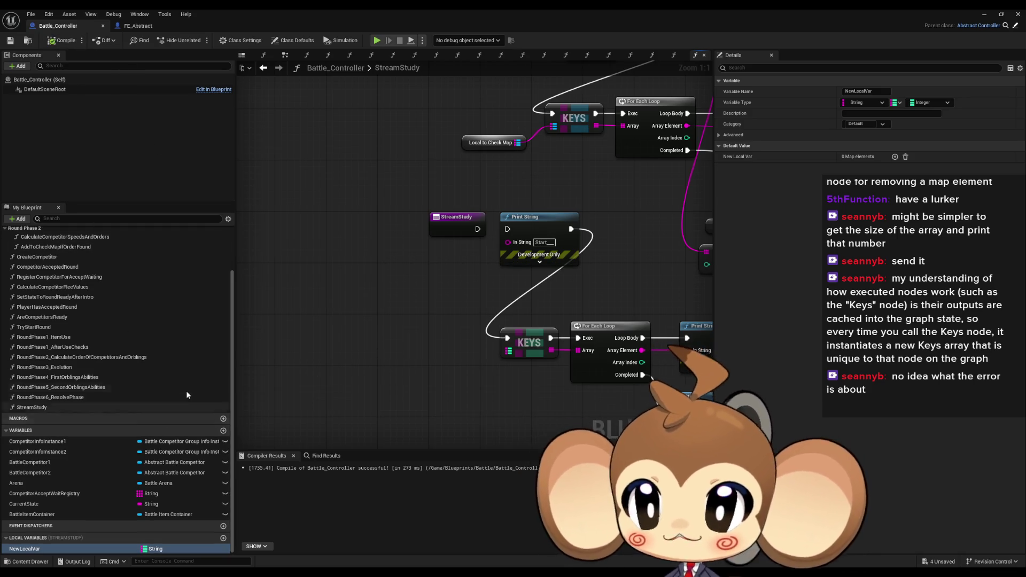
{"action": "left_click", "coordinate": [224, 538]}
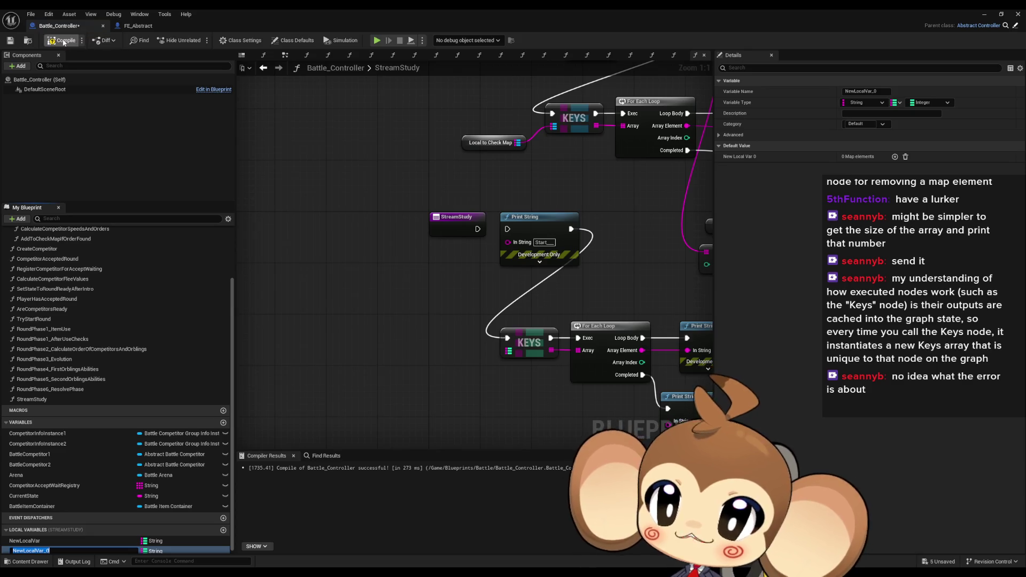
- Name the new variables FullList and RemovedList, then place a FullList getter in the graph
{"action": "key", "text": "ctrl+s"}
{"action": "type", "text": "FullList"}
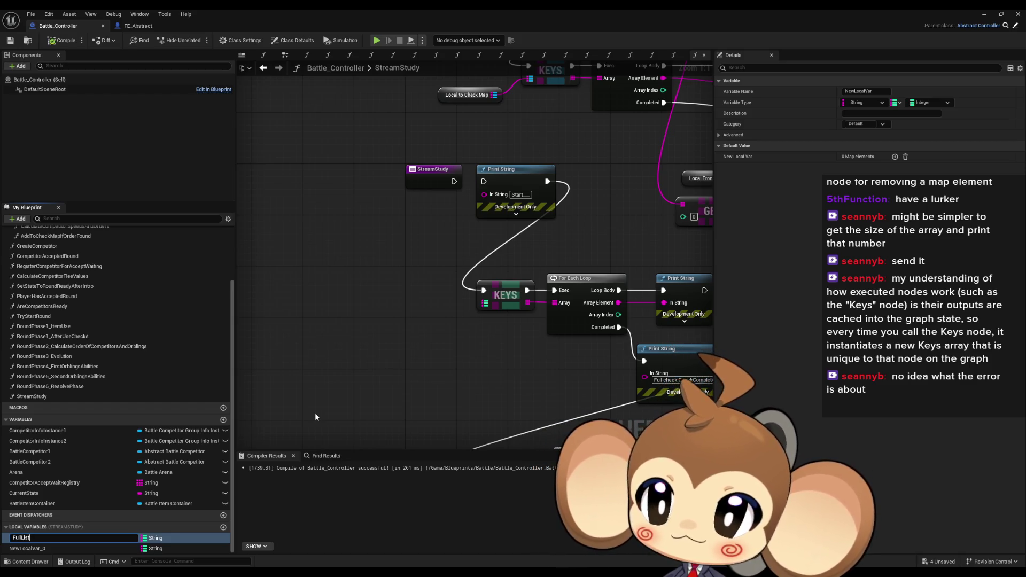
{"action": "key", "text": "Return"}
{"action": "left_click", "coordinate": [29, 548]}
{"action": "key", "text": "F2"}
{"action": "type", "text": "RemovedL"}
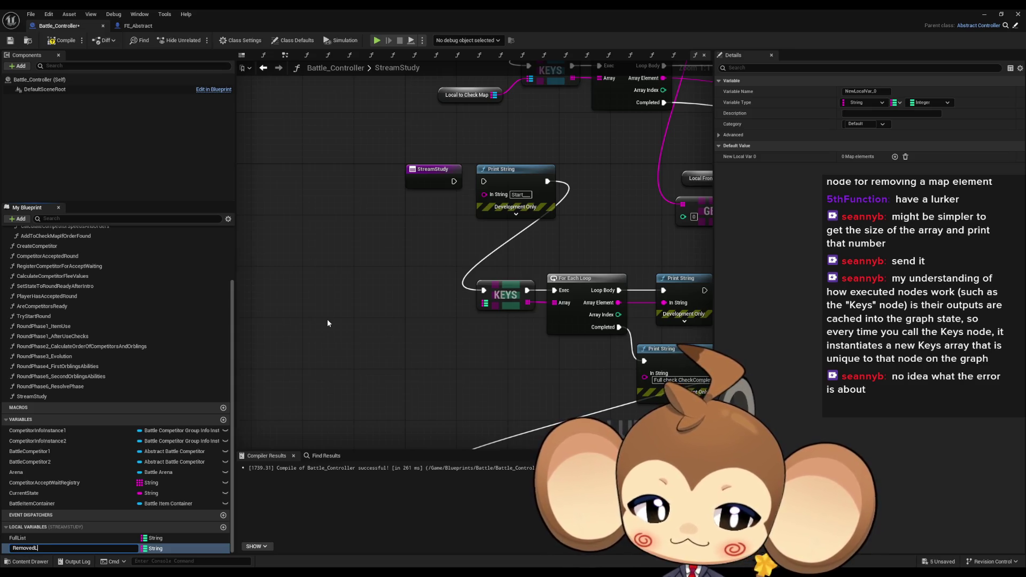
{"action": "type", "text": "ist"}
{"action": "key", "text": "Return"}
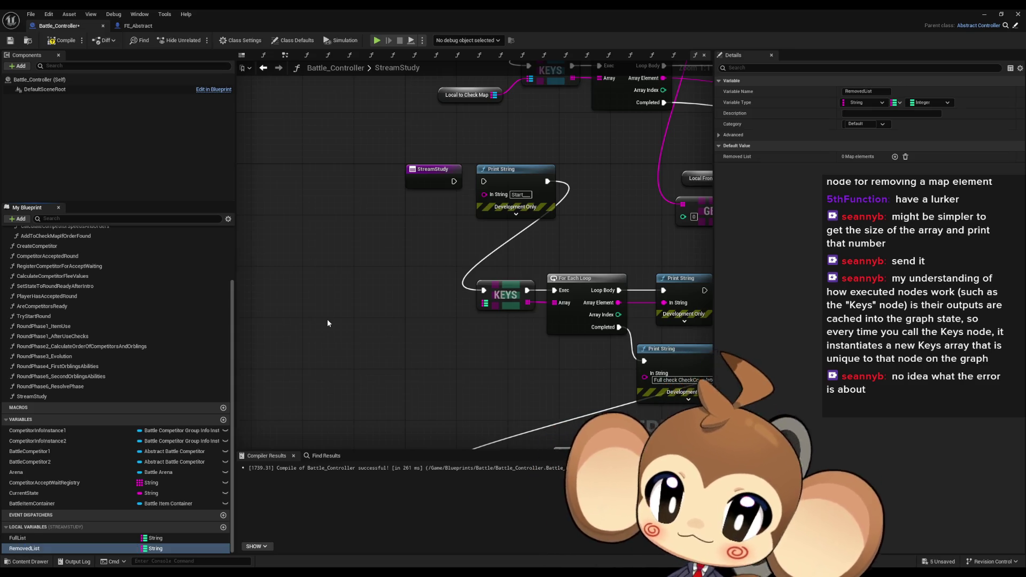
{"action": "left_click", "coordinate": [21, 538]}
{"action": "left_click_drag", "start_coordinate": [22, 538], "coordinate": [370, 269]}
- Add FullList and RemovedList getters and wire them to the upper and lower Keys nodes
{"action": "left_click", "coordinate": [387, 272]}
{"action": "left_click_drag", "start_coordinate": [454, 181], "coordinate": [462, 178]}
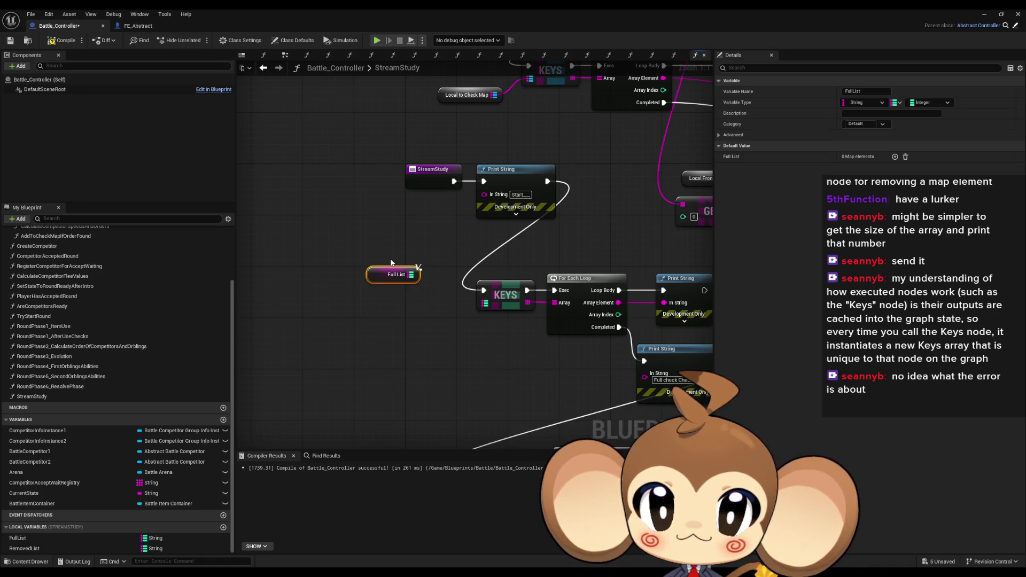
{"action": "left_click_drag", "start_coordinate": [395, 274], "coordinate": [427, 306]}
{"action": "left_click_drag", "start_coordinate": [449, 306], "coordinate": [485, 303]}
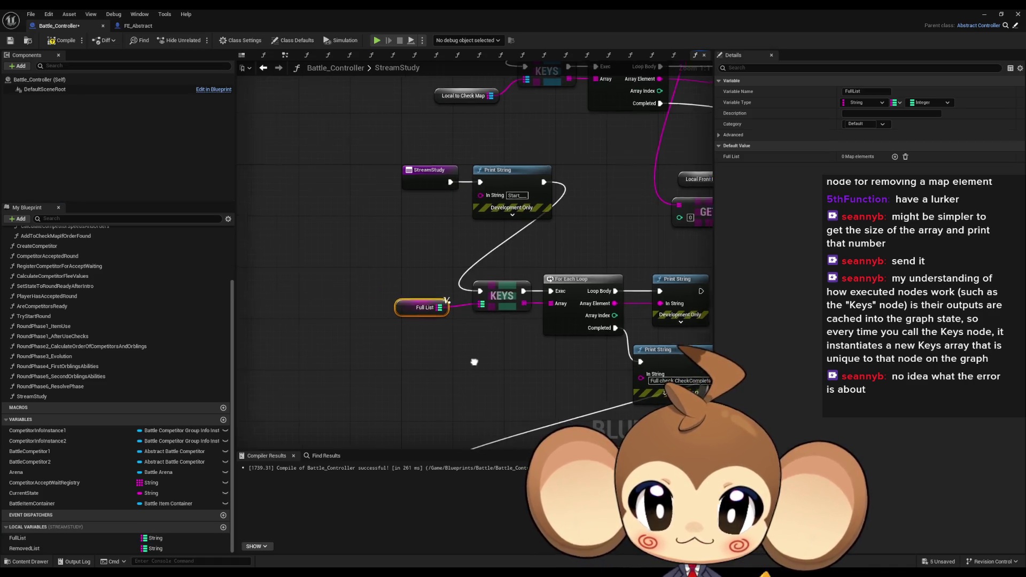
{"action": "left_click_drag", "start_coordinate": [24, 548], "coordinate": [342, 383]}
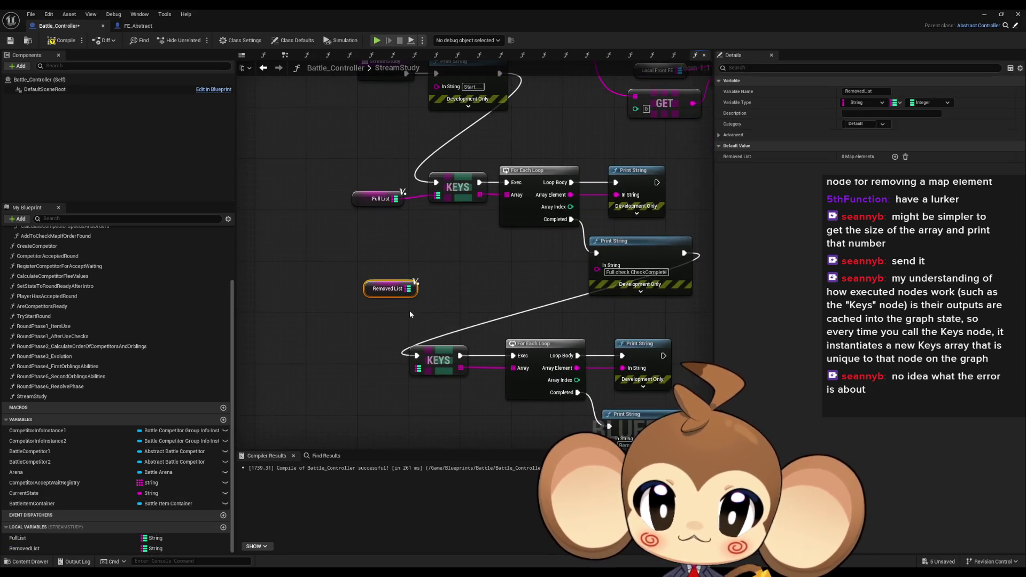
{"action": "mouse_move", "coordinate": [409, 289]}
{"action": "left_mouse_down"}
{"action": "mouse_move", "coordinate": [412, 347]}
{"action": "mouse_move", "coordinate": [375, 372]}
{"action": "left_mouse_up"}
{"action": "key", "text": "Escape"}
{"action": "left_click_drag", "start_coordinate": [395, 372], "coordinate": [418, 368]}
- Rewire the list getters into the Keys array inputs and compile the blueprint
{"action": "left_click_drag", "start_coordinate": [333, 177], "coordinate": [382, 387]}
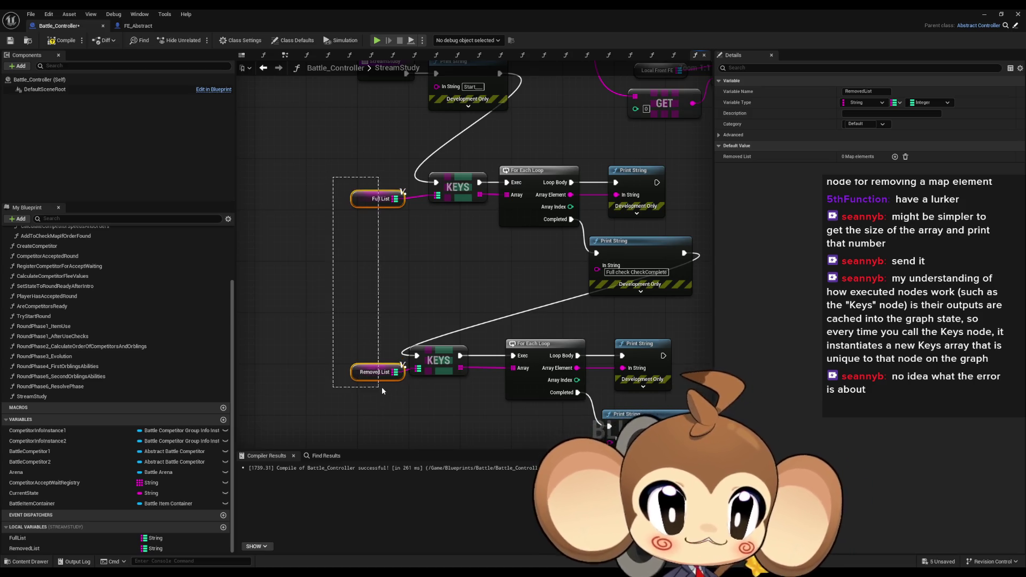
{"action": "scroll", "coordinate": [405, 250], "scroll_direction": "down", "scroll_amount": 2}
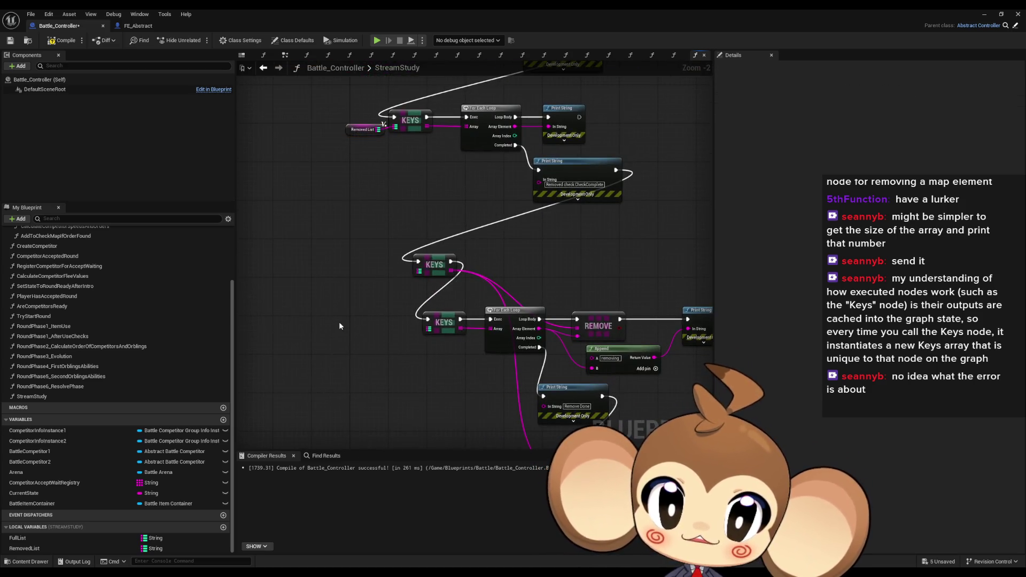
{"action": "scroll", "coordinate": [338, 322], "scroll_direction": "up", "scroll_amount": 2}
{"action": "left_click_drag", "start_coordinate": [354, 414], "coordinate": [437, 338]}
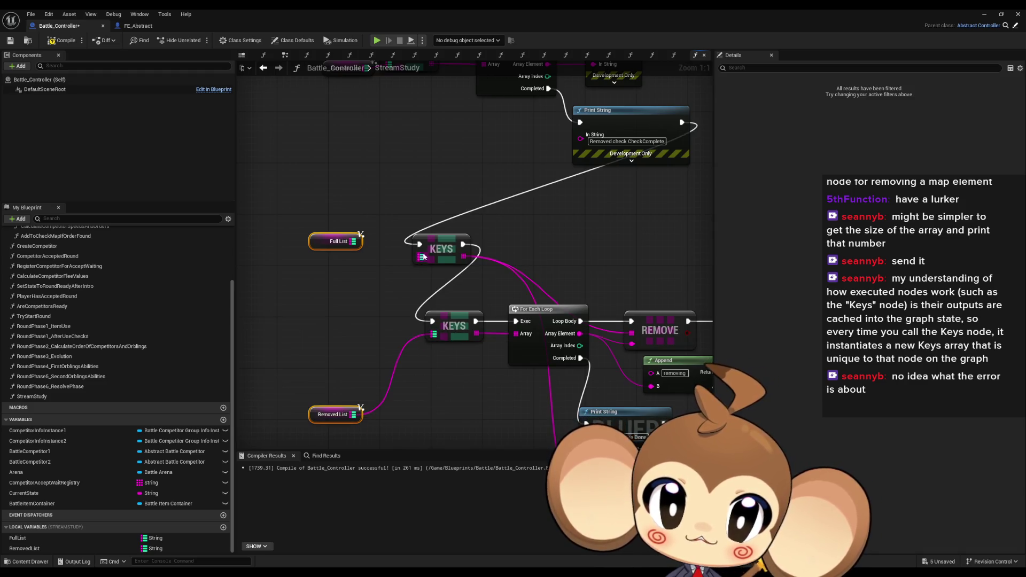
{"action": "left_click_drag", "start_coordinate": [353, 241], "coordinate": [420, 257]}
{"action": "scroll", "coordinate": [346, 345], "scroll_direction": "down", "scroll_amount": 3}
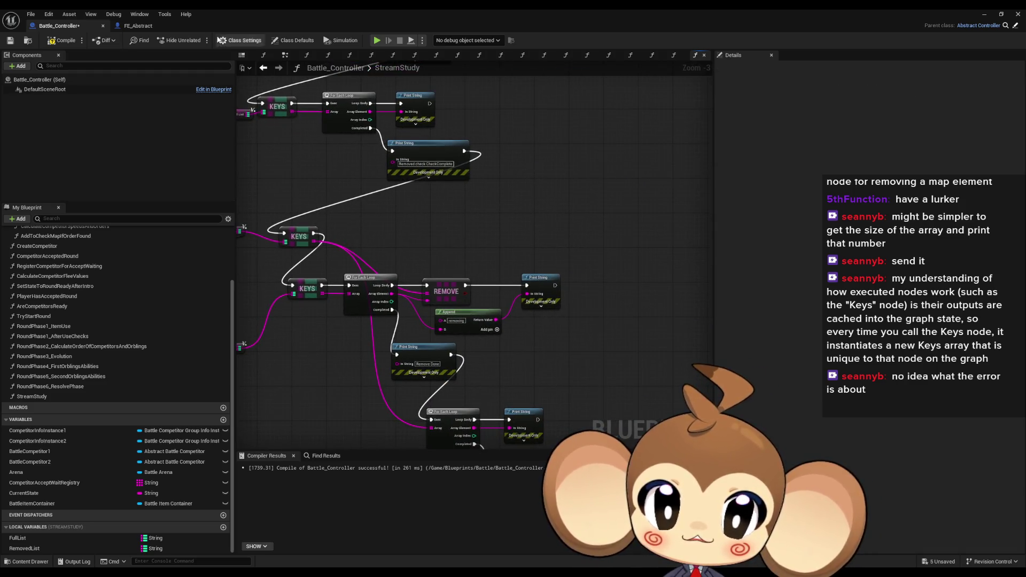
{"action": "left_click", "coordinate": [62, 40]}
- Connect FullList to the For Each Loop (Map)'s Map pin, tidy the nodes, and recompile
{"action": "scroll", "coordinate": [587, 322], "scroll_direction": "down", "scroll_amount": 3}
{"action": "scroll", "coordinate": [487, 347], "scroll_direction": "up", "scroll_amount": 5}
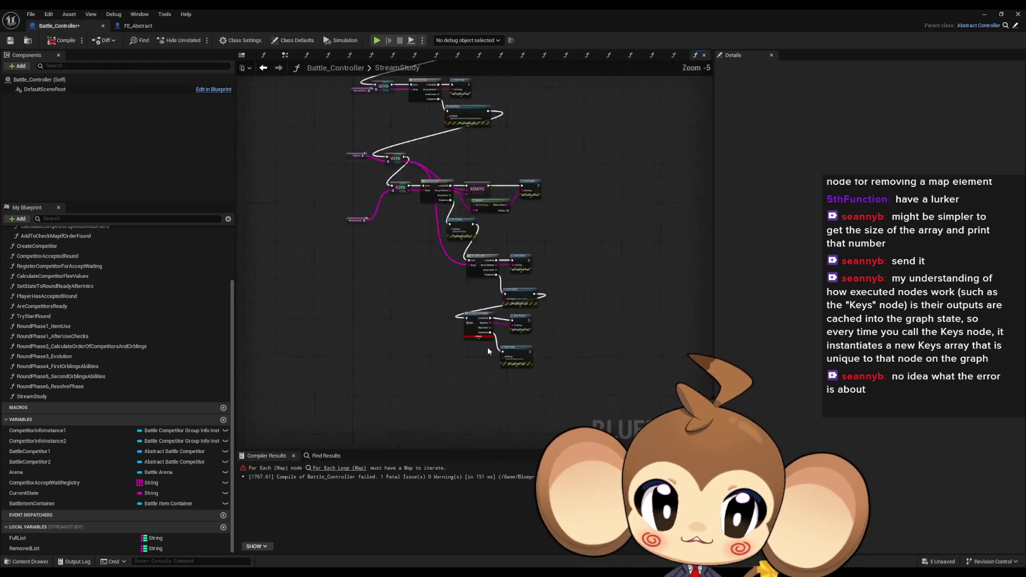
{"action": "left_click_drag", "start_coordinate": [445, 294], "coordinate": [458, 302]}
{"action": "scroll", "coordinate": [458, 302], "scroll_direction": "down", "scroll_amount": 1}
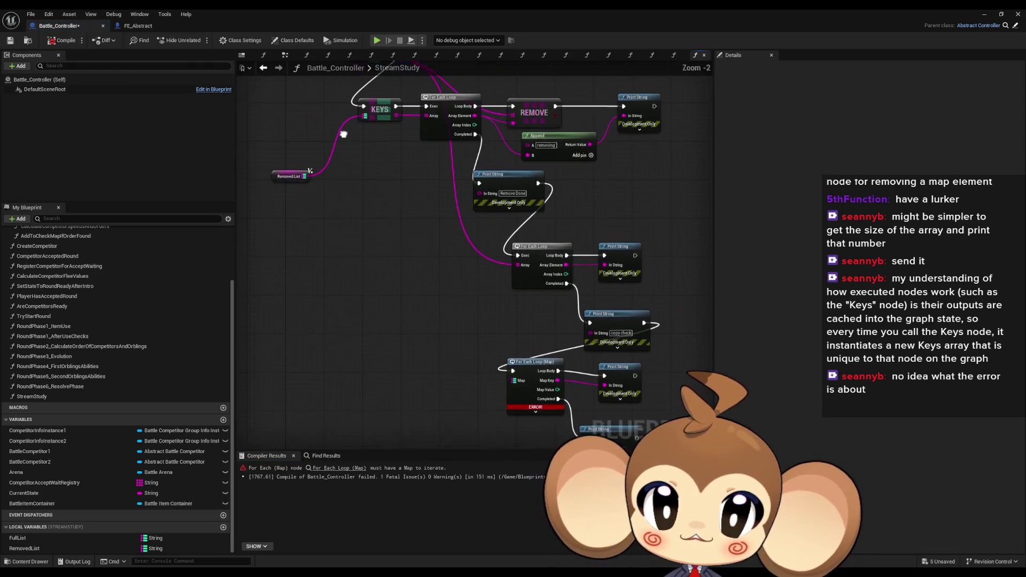
{"action": "left_click_drag", "start_coordinate": [17, 538], "coordinate": [527, 368]}
{"action": "left_click_drag", "start_coordinate": [501, 304], "coordinate": [551, 471]}
{"action": "left_click_drag", "start_coordinate": [618, 311], "coordinate": [505, 123]}
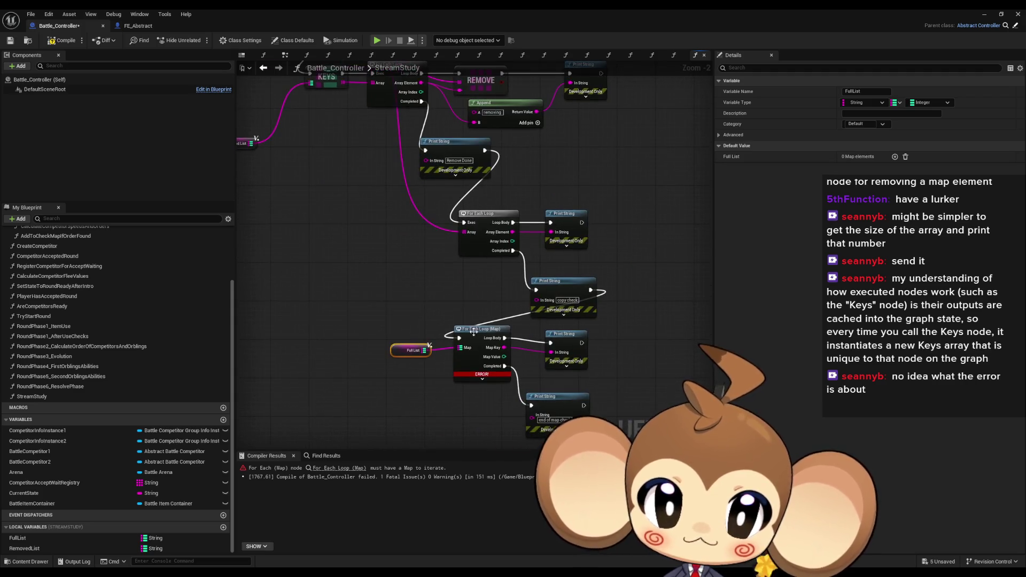
{"action": "left_click_drag", "start_coordinate": [390, 291], "coordinate": [510, 396]}
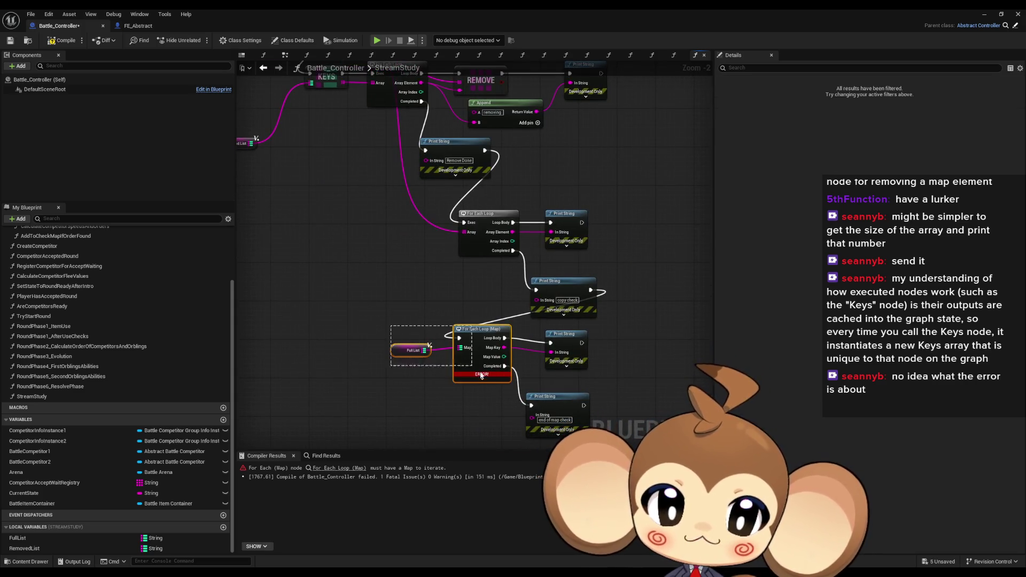
{"action": "left_click_drag", "start_coordinate": [402, 355], "coordinate": [407, 351]}
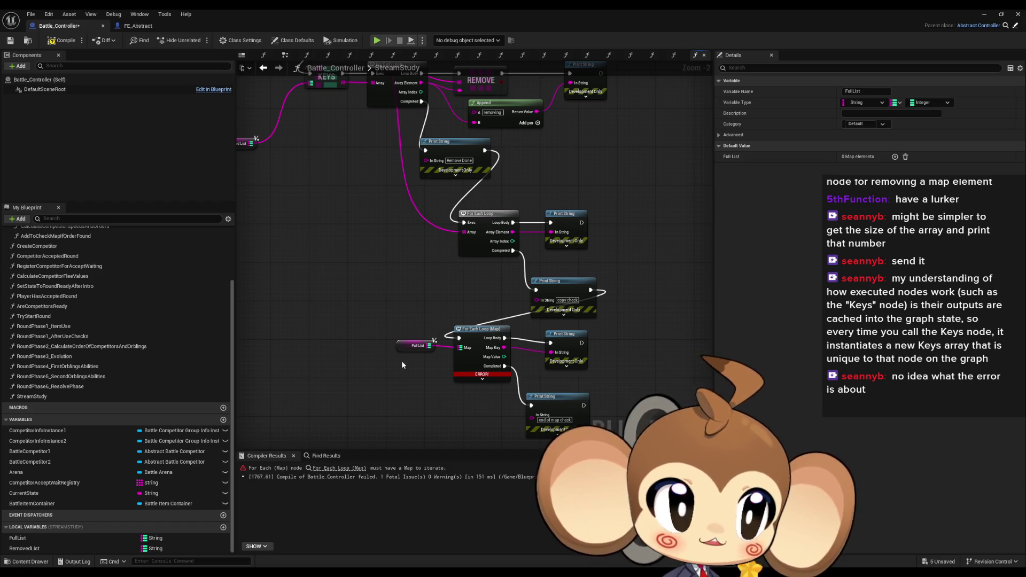
{"action": "left_click", "coordinate": [404, 375]}
{"action": "scroll", "coordinate": [392, 254], "scroll_direction": "down", "scroll_amount": 1}
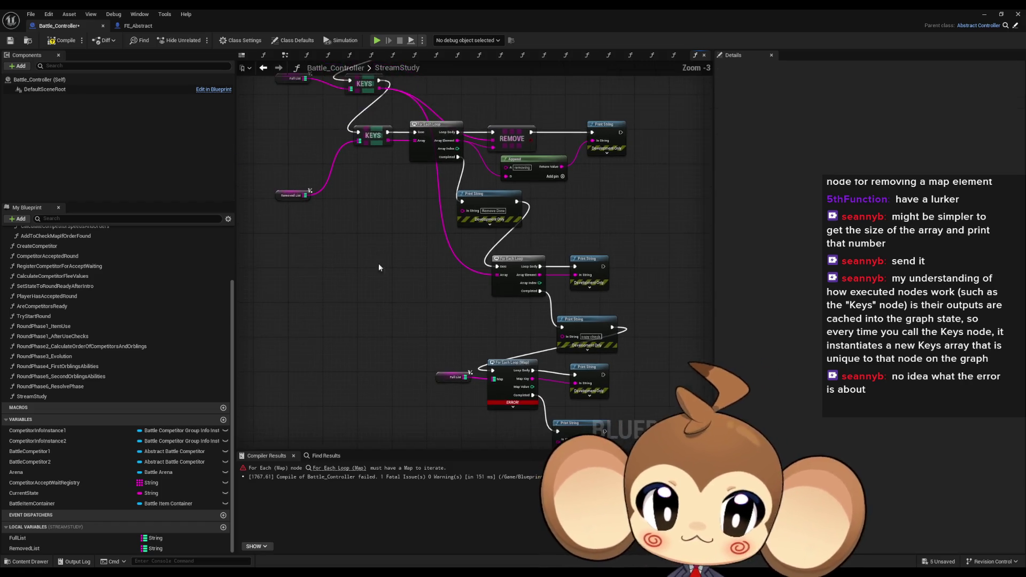
{"action": "key", "text": "F7"}
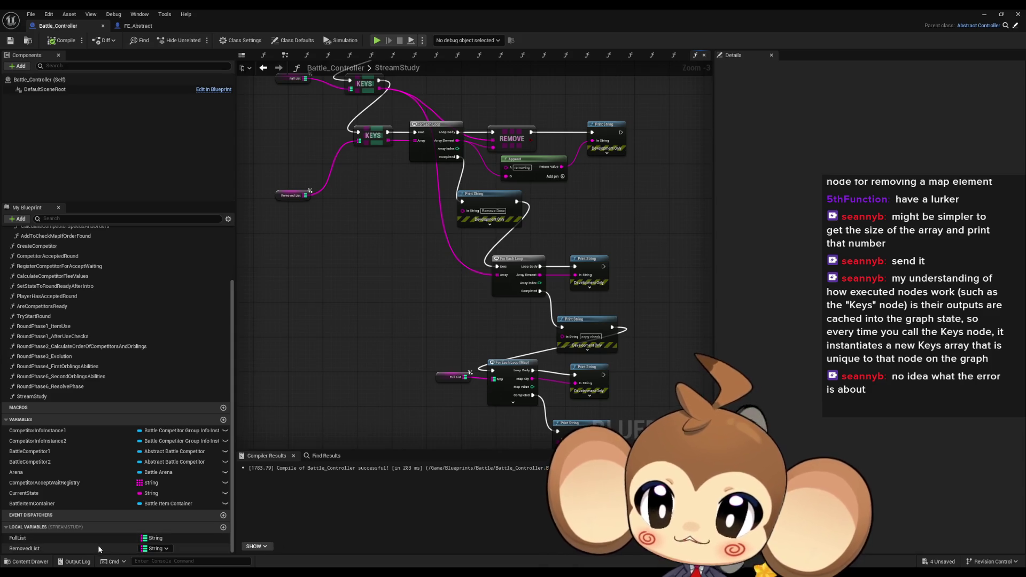
- Give the FullList map three default keys: orbling1, orbling2 and orbling3
{"action": "left_click", "coordinate": [110, 538]}
{"action": "left_click", "coordinate": [895, 157]}
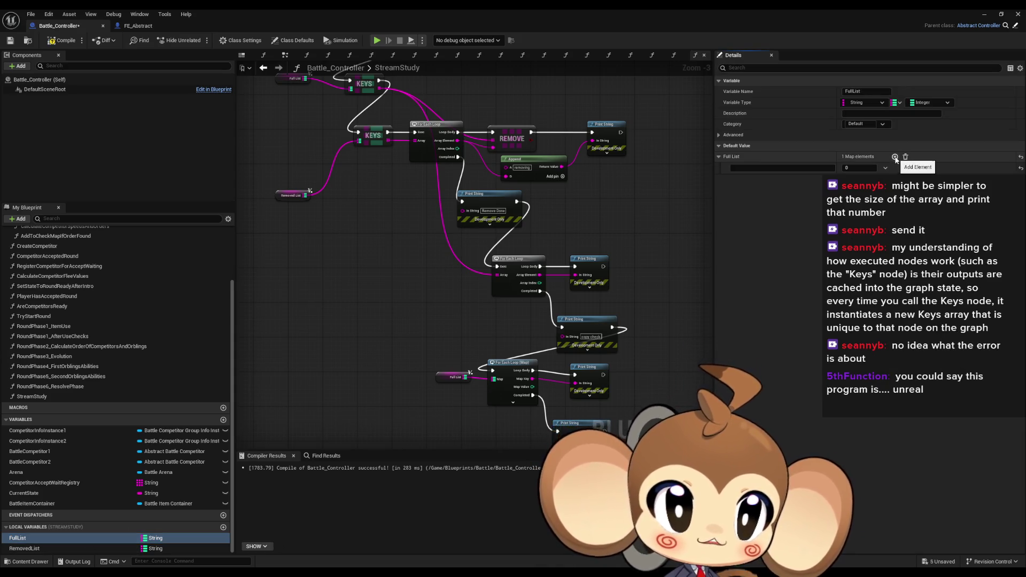
{"action": "left_click", "coordinate": [784, 169]}
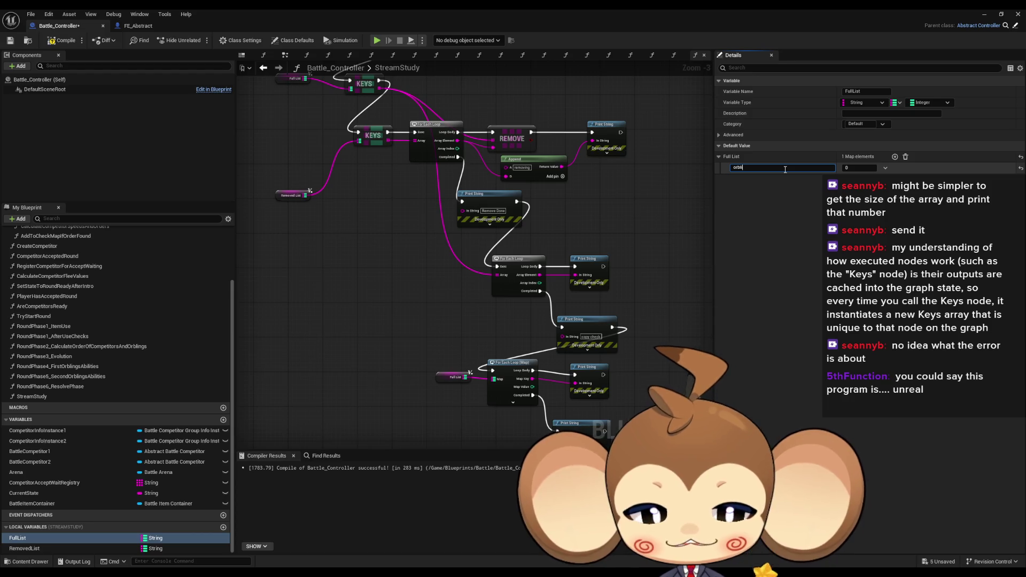
{"action": "left_click", "coordinate": [895, 158]}
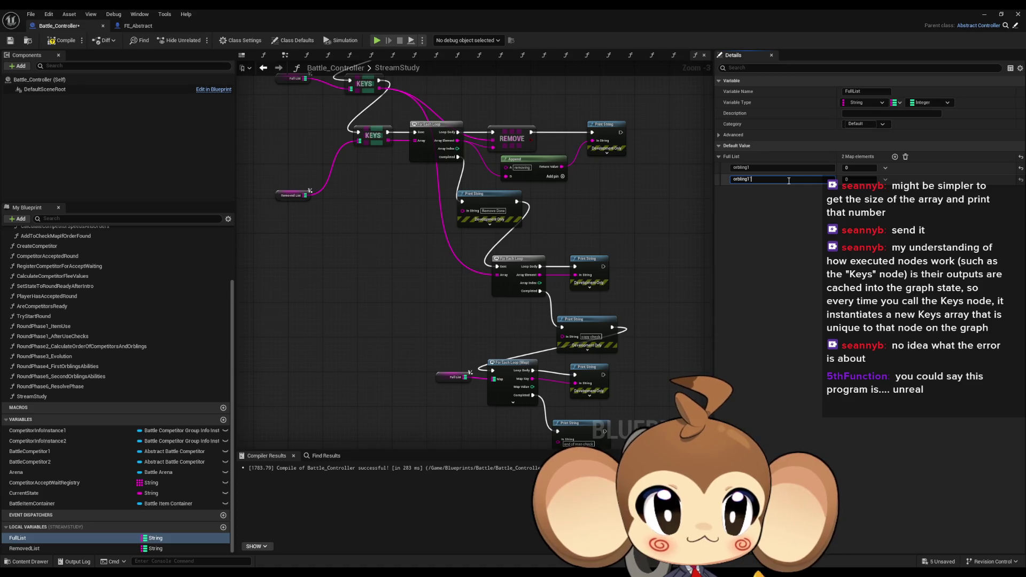
{"action": "left_click", "coordinate": [894, 157]}
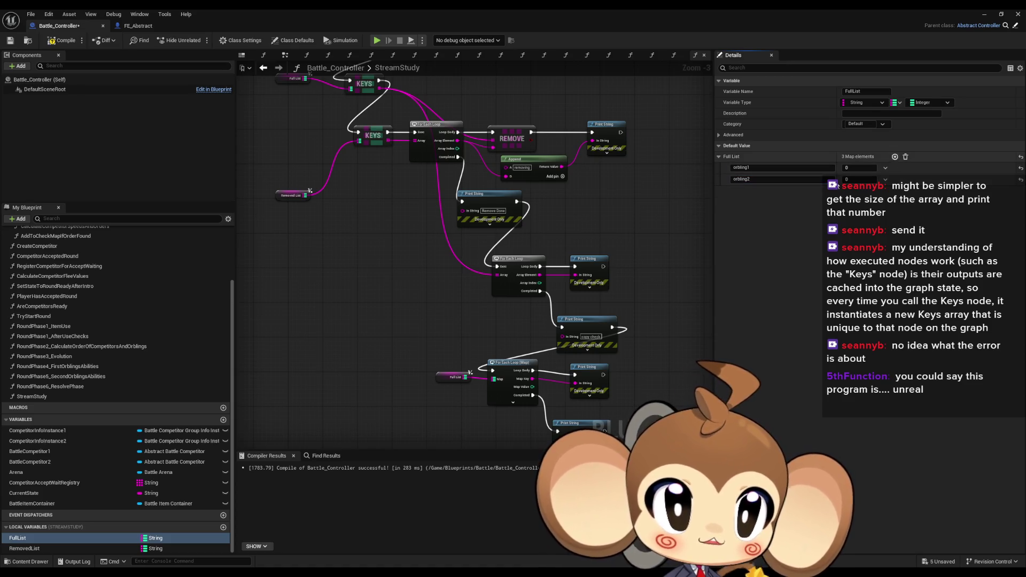
{"action": "left_click", "coordinate": [742, 191]}
{"action": "type", "text": "orbling3"}
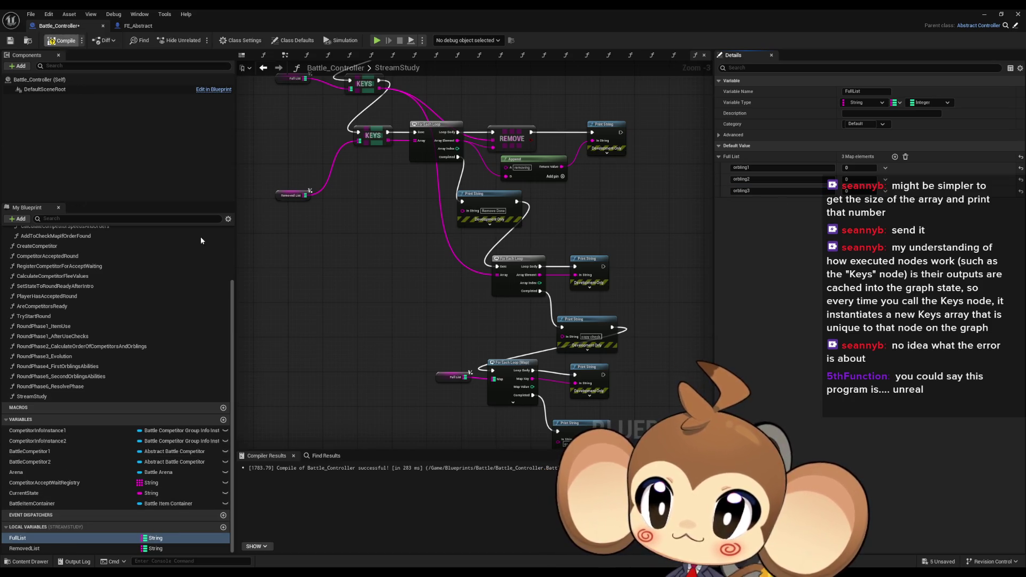
- Recompile Battle_Controller and pan to the StreamStudy entry and Removed List loop
{"action": "key", "text": "F7"}
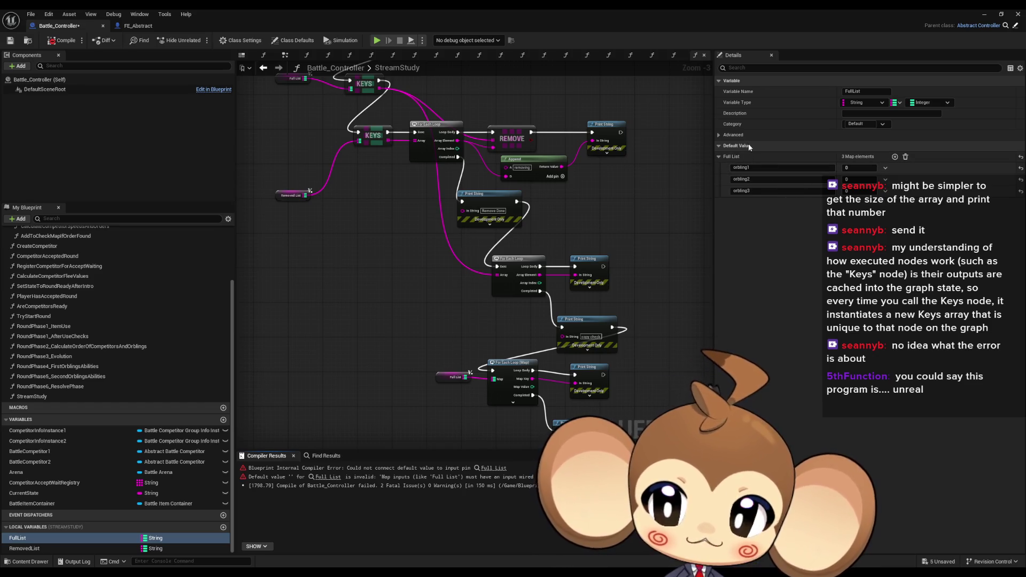
{"action": "mouse_move", "coordinate": [534, 214]}
{"action": "left_mouse_down"}
{"action": "mouse_move", "coordinate": [583, 197]}
{"action": "mouse_move", "coordinate": [587, 208]}
{"action": "left_mouse_up"}
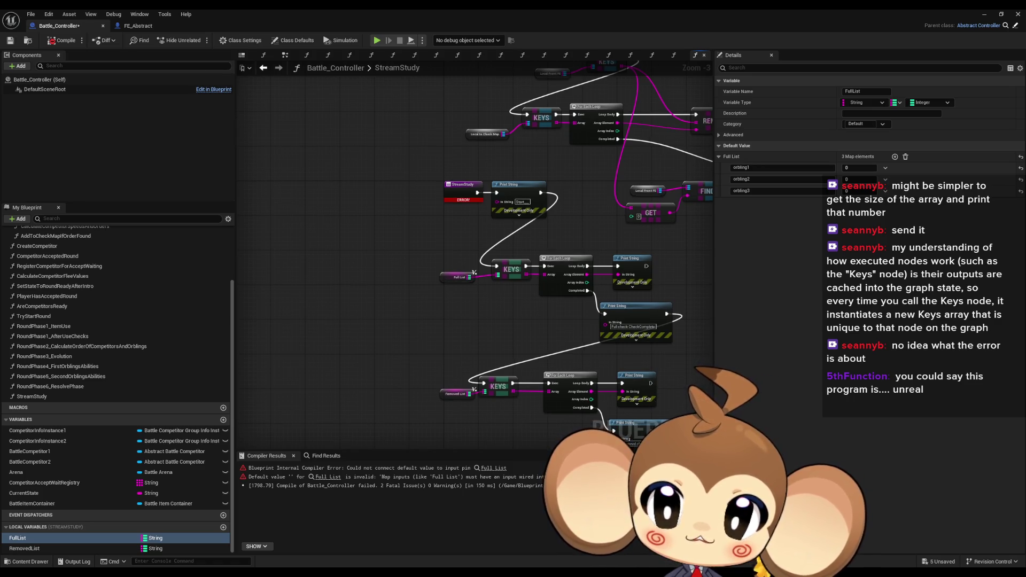
{"action": "left_click_drag", "start_coordinate": [534, 374], "coordinate": [460, 112]}
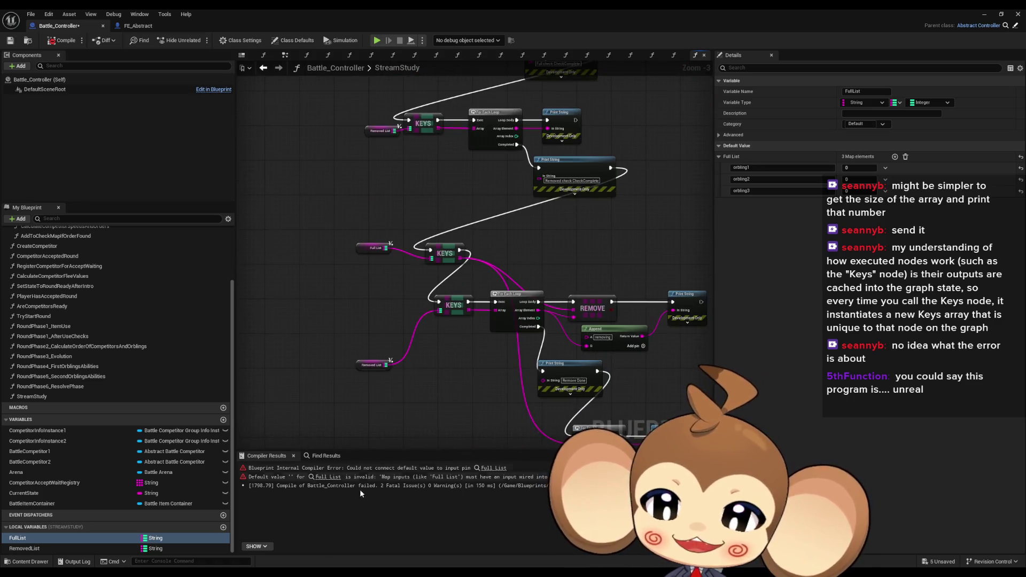
- Delete the FullList and RemovedList local variables
{"action": "right_click", "coordinate": [26, 541]}
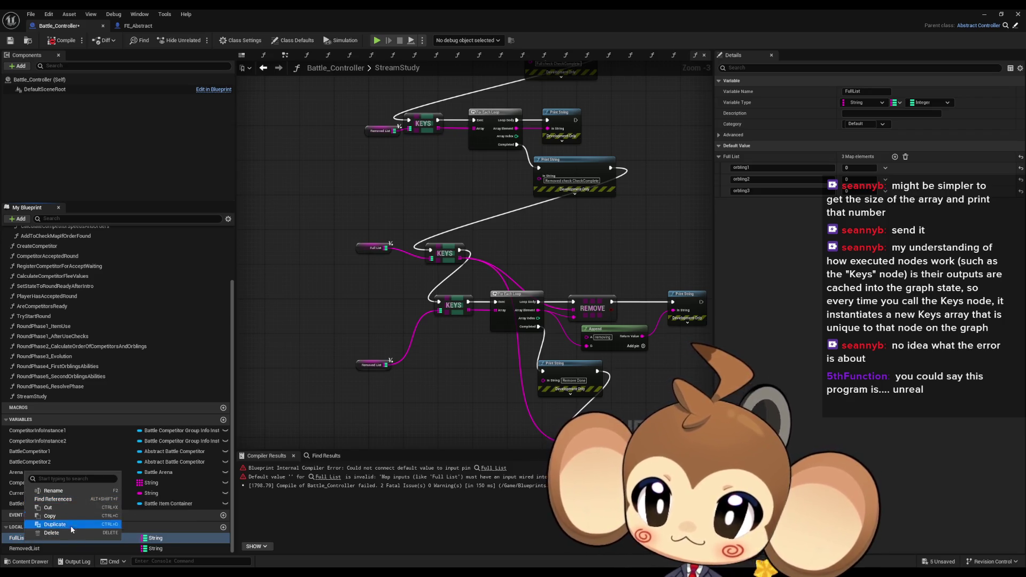
{"action": "left_click", "coordinate": [24, 540]}
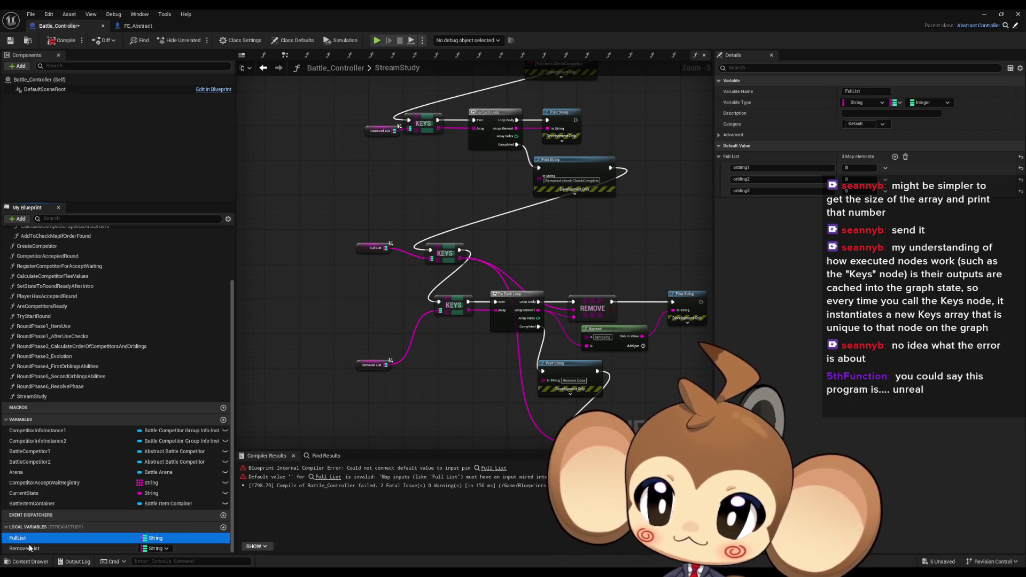
{"action": "left_click_drag", "start_coordinate": [425, 373], "coordinate": [445, 315]}
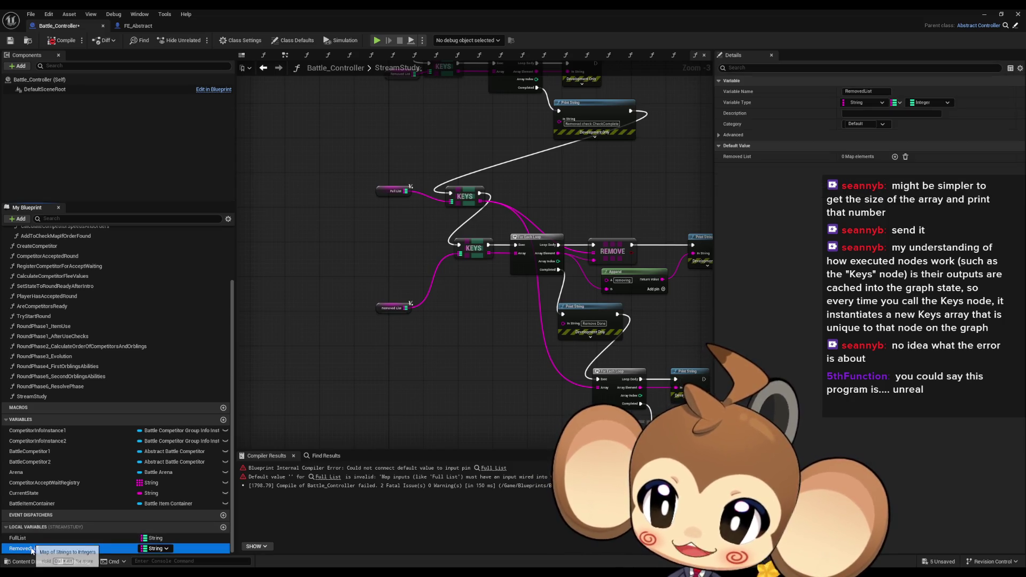
{"action": "key", "text": "Delete"}
{"action": "left_click", "coordinate": [31, 546]}
{"action": "key", "text": "Delete"}
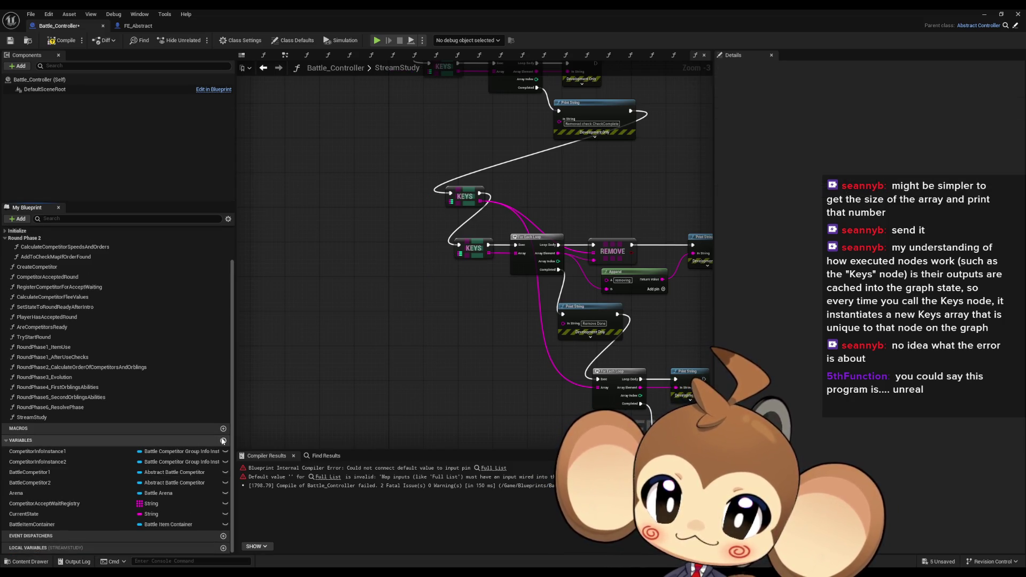
- Create new blueprint variables FullList and RemovedList, then recompile
{"action": "left_click", "coordinate": [223, 441]}
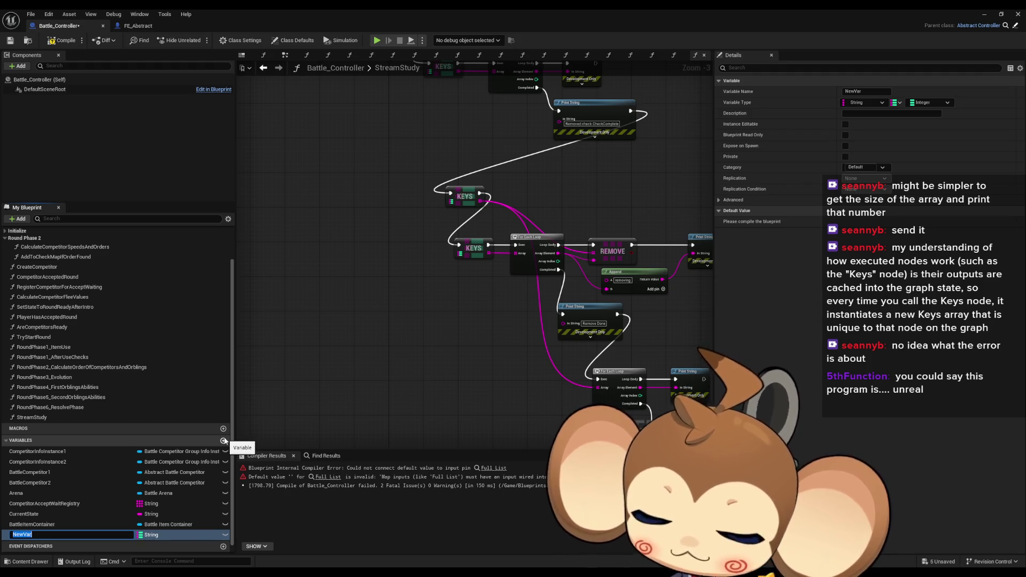
{"action": "type", "text": "FullList"}
{"action": "key", "text": "Return"}
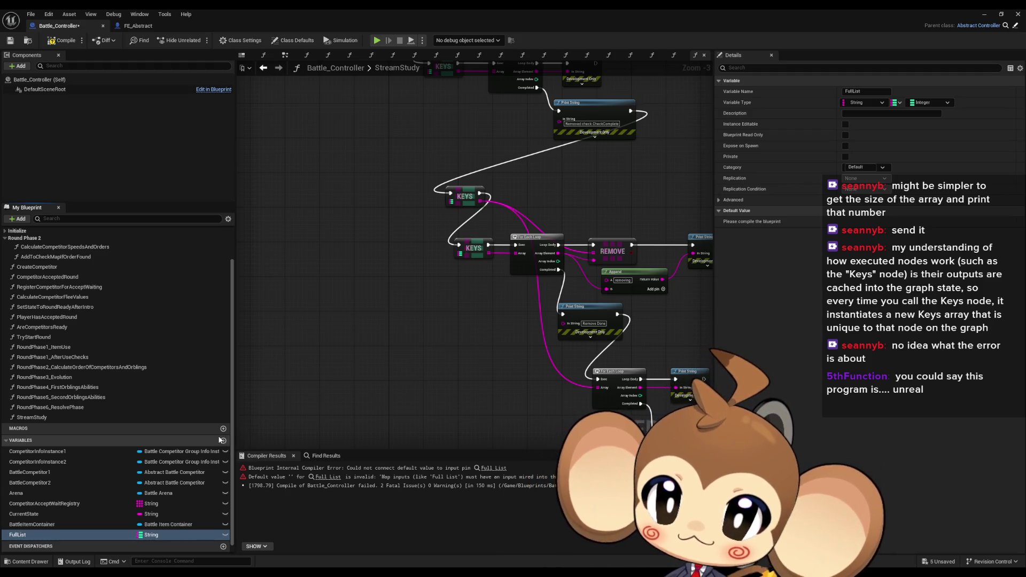
{"action": "left_click", "coordinate": [224, 441]}
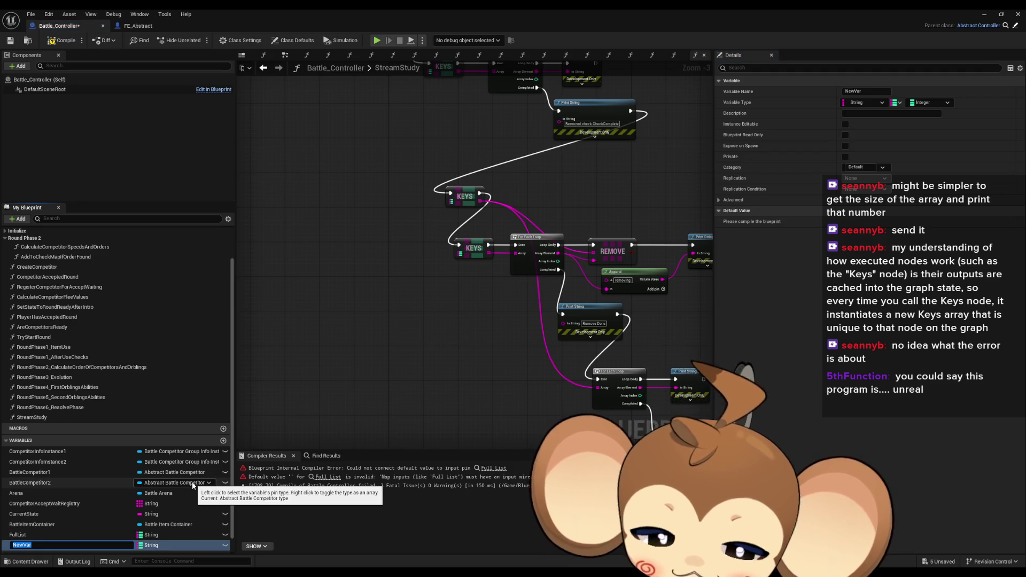
{"action": "type", "text": "RemovedList"}
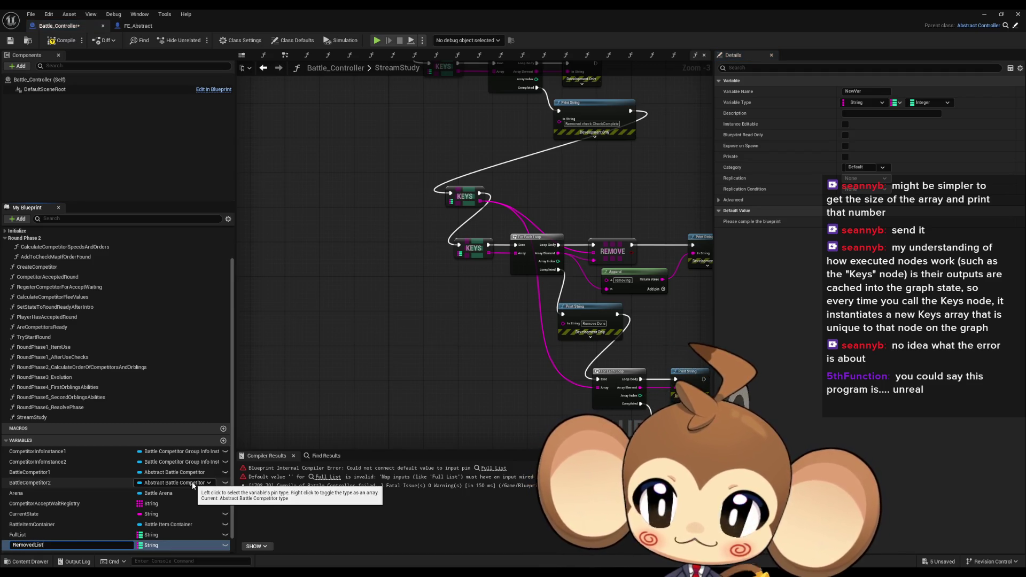
{"action": "left_click", "coordinate": [21, 534]}
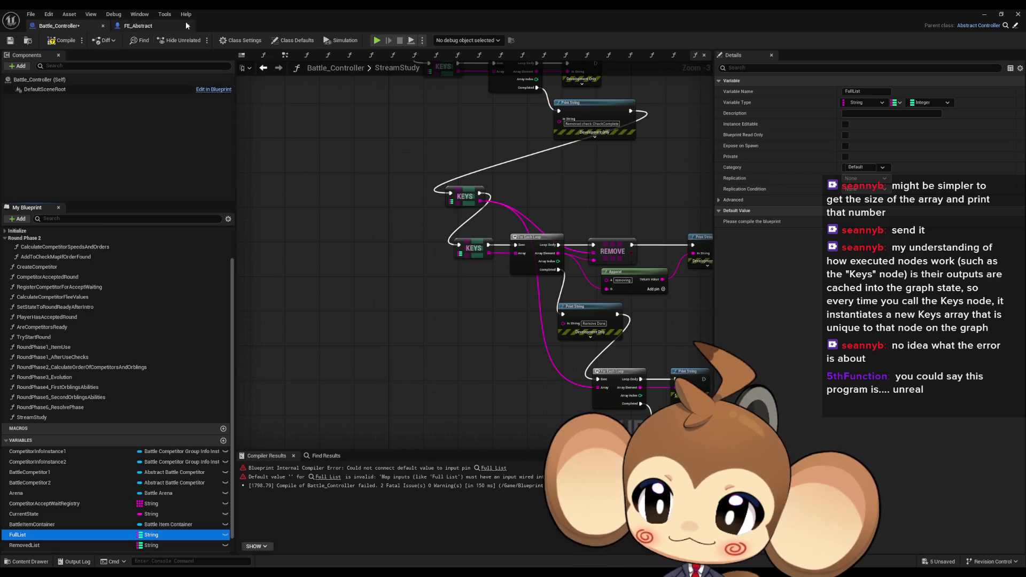
{"action": "left_click", "coordinate": [57, 42]}
- Give FullList default map keys orbling1, orbling2 and orbling3
{"action": "left_click", "coordinate": [895, 221]}
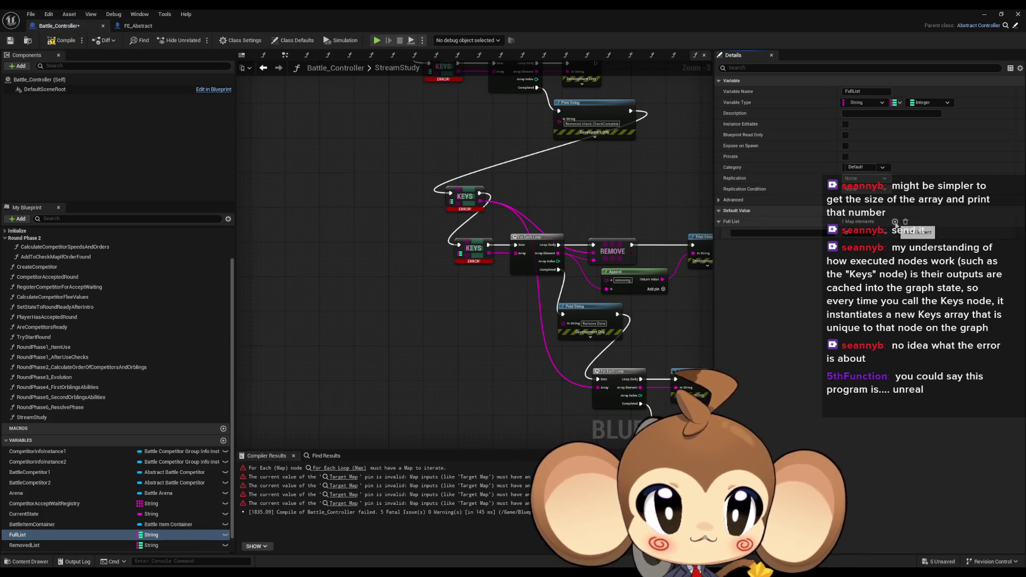
{"action": "left_click", "coordinate": [894, 221]}
{"action": "type", "text": "orbling1"}
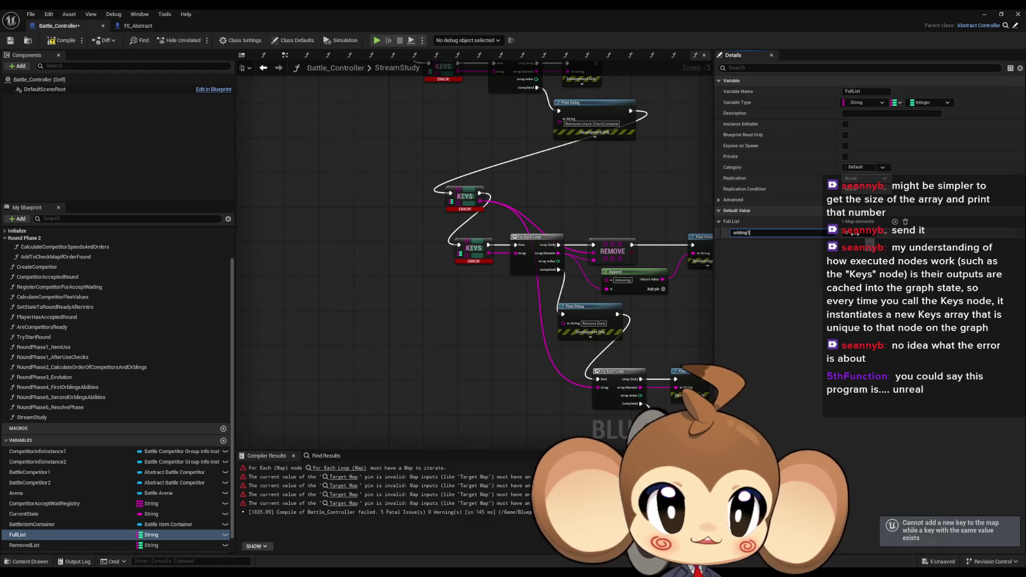
{"action": "left_click", "coordinate": [895, 221]}
{"action": "left_click", "coordinate": [766, 243]}
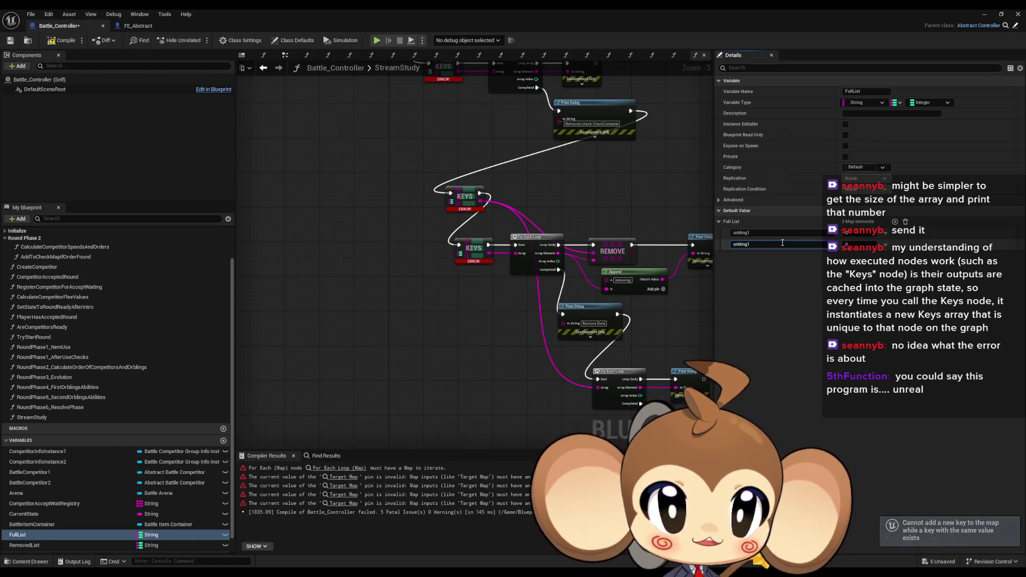
{"action": "left_click", "coordinate": [894, 222]}
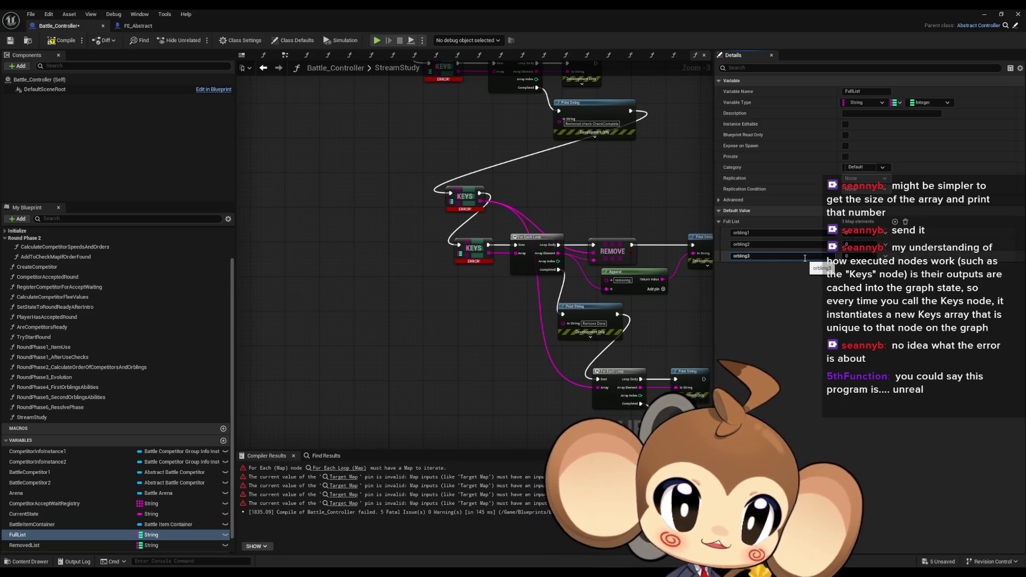
{"action": "key", "text": "BackSpace"}
{"action": "type", "text": "3"}
{"action": "key", "text": "Return"}
- Set RemovedList's first default key to orbling1 and add a second entry
{"action": "left_click", "coordinate": [24, 545]}
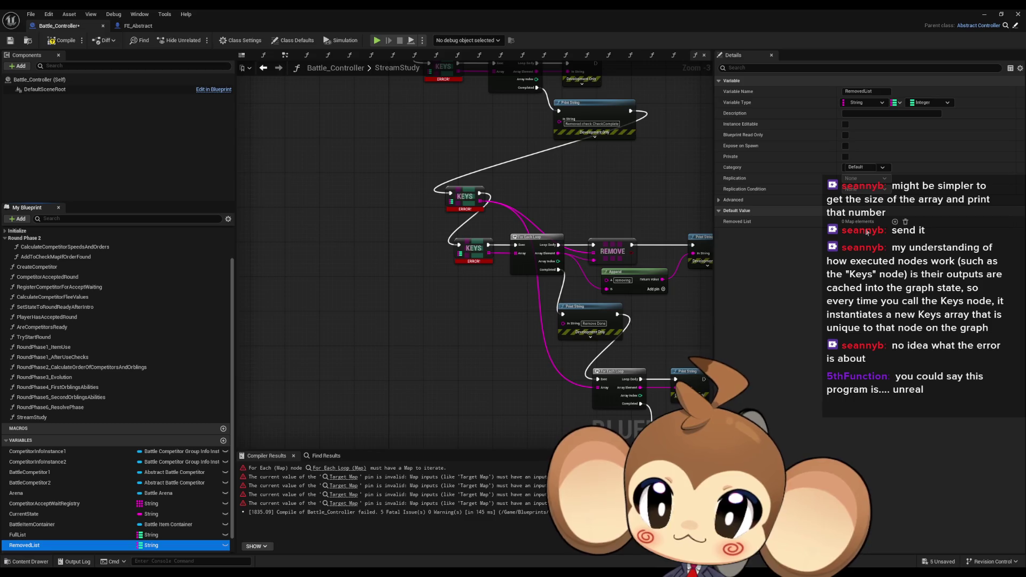
{"action": "left_click", "coordinate": [819, 232]}
{"action": "type", "text": "orbling1"}
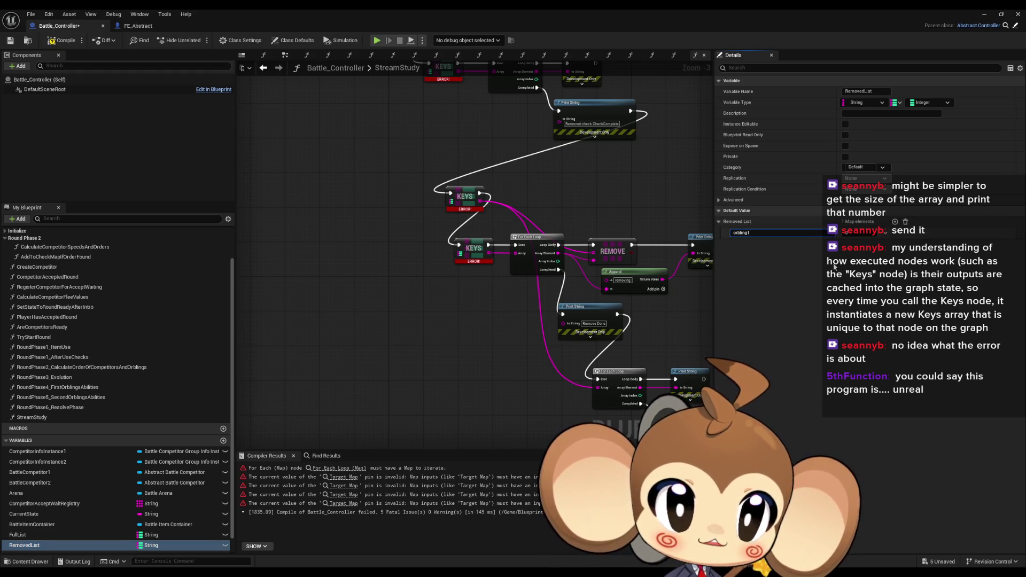
{"action": "left_click", "coordinate": [894, 221]}
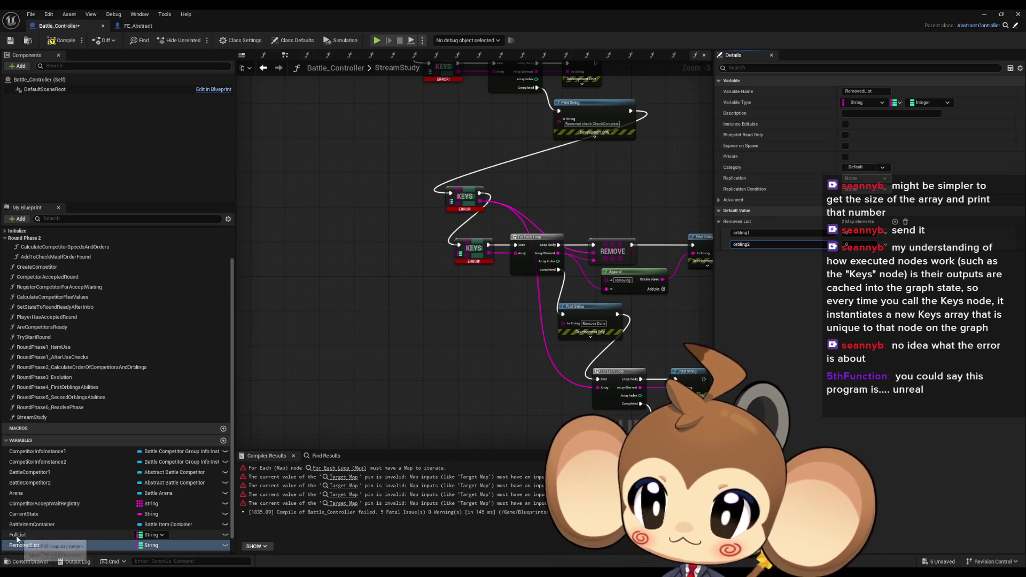
- Place FullList and RemovedList getter nodes in the StreamStudy graph
{"action": "mouse_move", "coordinate": [18, 534]}
{"action": "left_mouse_down"}
{"action": "mouse_move", "coordinate": [390, 248]}
{"action": "mouse_move", "coordinate": [383, 255]}
{"action": "left_mouse_up"}
{"action": "left_click", "coordinate": [383, 253]}
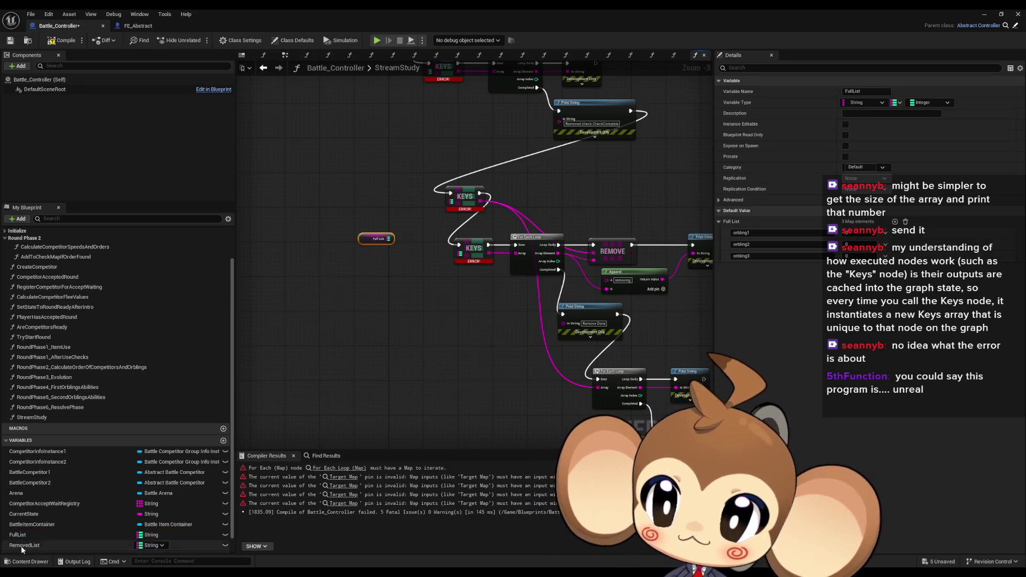
{"action": "mouse_move", "coordinate": [25, 545]}
{"action": "left_mouse_down"}
{"action": "mouse_move", "coordinate": [401, 294]}
{"action": "mouse_move", "coordinate": [371, 271]}
{"action": "left_mouse_up"}
{"action": "left_click", "coordinate": [371, 274]}
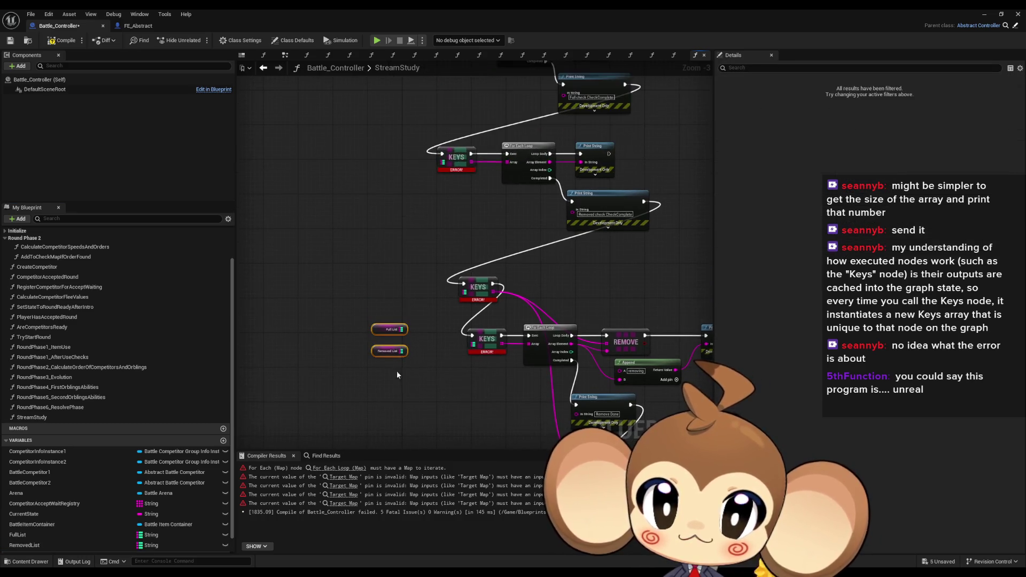
- Wire FullList into the upper Keys node and RemovedList into the lower one
{"action": "mouse_move", "coordinate": [397, 371]}
{"action": "left_mouse_down"}
{"action": "mouse_move", "coordinate": [402, 60]}
{"action": "mouse_move", "coordinate": [363, 344]}
{"action": "mouse_move", "coordinate": [374, 321]}
{"action": "left_mouse_up"}
{"action": "mouse_move", "coordinate": [467, 289]}
{"action": "left_mouse_down"}
{"action": "mouse_move", "coordinate": [398, 308]}
{"action": "mouse_move", "coordinate": [422, 363]}
{"action": "mouse_move", "coordinate": [457, 401]}
{"action": "left_mouse_up"}
{"action": "left_click_drag", "start_coordinate": [316, 256], "coordinate": [375, 363]}
{"action": "mouse_move", "coordinate": [382, 308]}
{"action": "left_mouse_down"}
{"action": "mouse_move", "coordinate": [370, 142]}
{"action": "mouse_move", "coordinate": [373, 293]}
{"action": "mouse_move", "coordinate": [454, 294]}
{"action": "mouse_move", "coordinate": [417, 307]}
{"action": "mouse_move", "coordinate": [462, 325]}
{"action": "left_mouse_up"}
{"action": "key", "text": "Escape"}
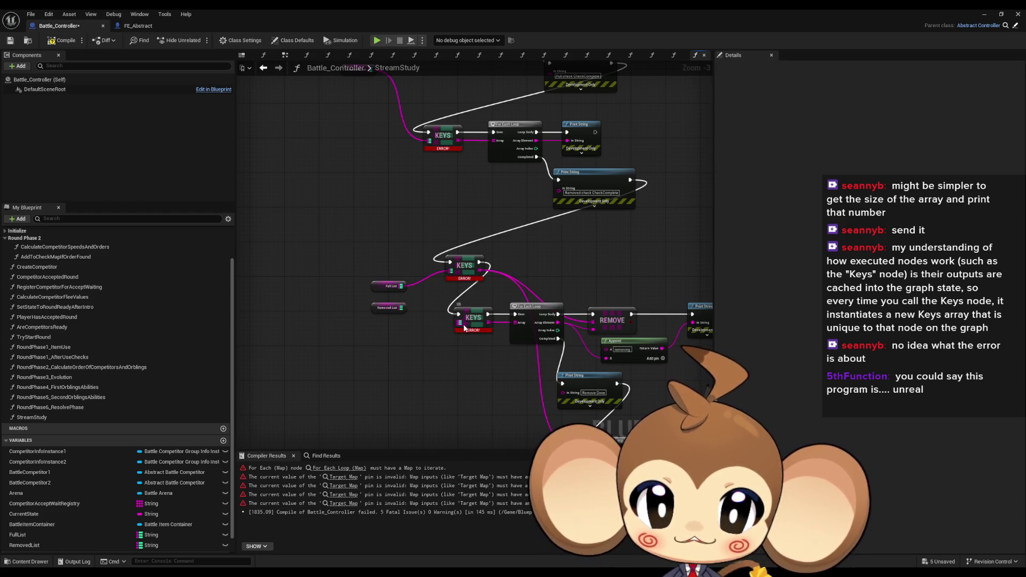
- Delete the spare Removed List getter by the map loop and compile Battle_Controller
{"action": "mouse_move", "coordinate": [463, 394]}
{"action": "left_mouse_down"}
{"action": "mouse_move", "coordinate": [399, 216]}
{"action": "mouse_move", "coordinate": [403, 339]}
{"action": "mouse_move", "coordinate": [460, 329]}
{"action": "mouse_move", "coordinate": [391, 348]}
{"action": "left_mouse_up"}
{"action": "left_click", "coordinate": [422, 348]}
{"action": "left_click", "coordinate": [391, 353]}
{"action": "key", "text": "Delete"}
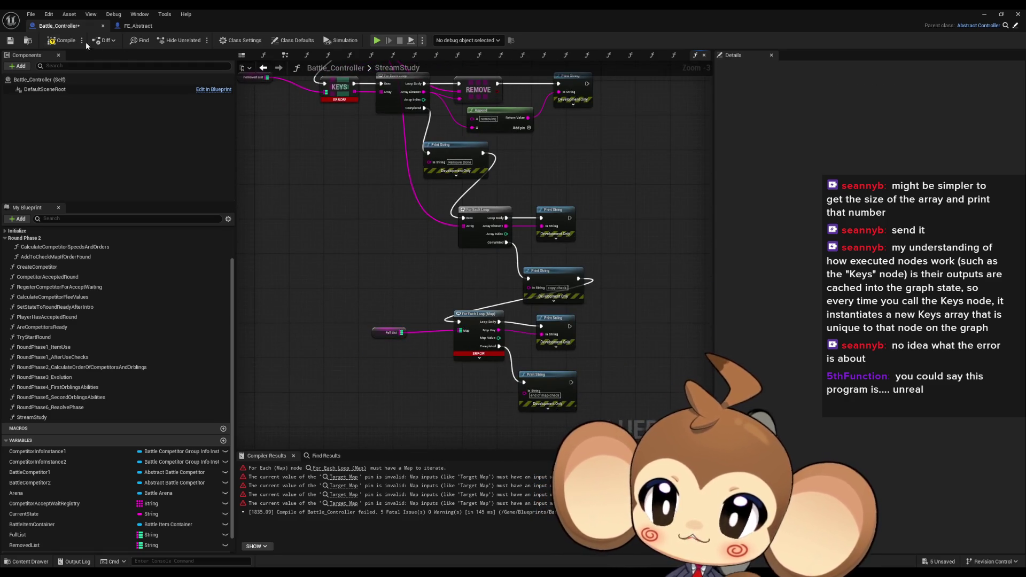
{"action": "left_click", "coordinate": [63, 41]}
{"action": "scroll", "coordinate": [406, 224], "scroll_direction": "down", "scroll_amount": 3}
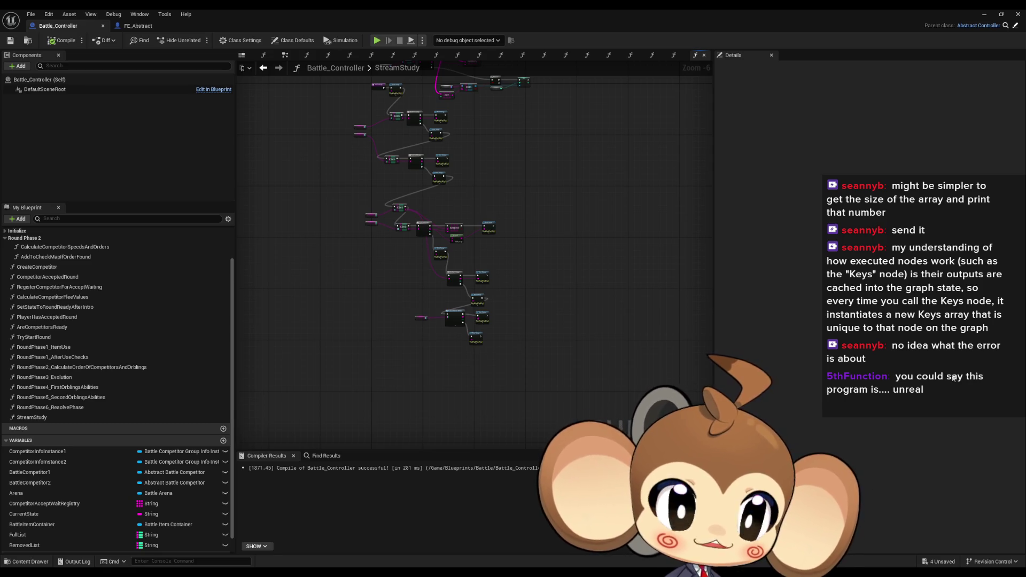
{"action": "scroll", "coordinate": [603, 248], "scroll_direction": "up", "scroll_amount": 2}
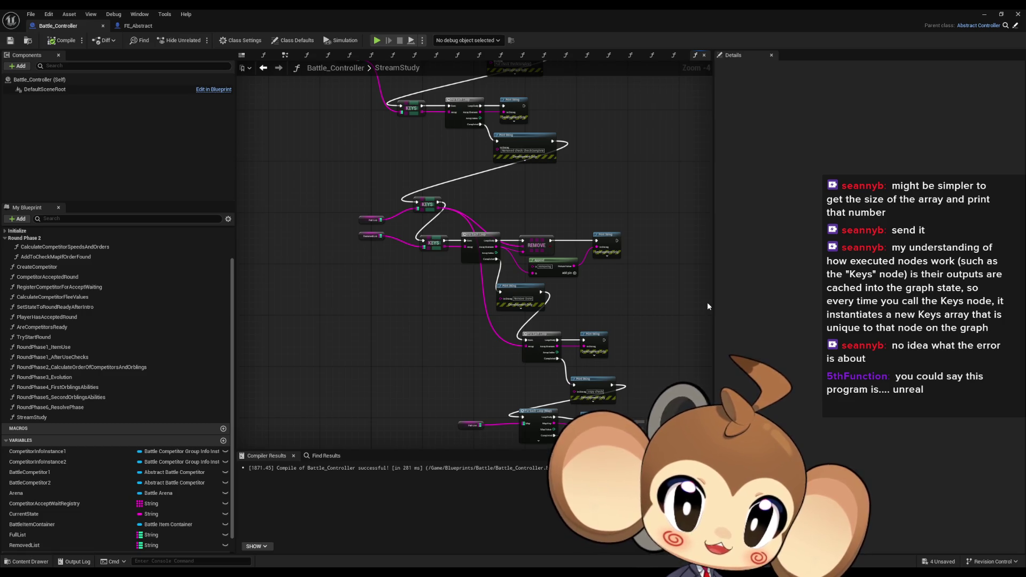
{"action": "scroll", "coordinate": [707, 307], "scroll_direction": "down", "scroll_amount": 1}
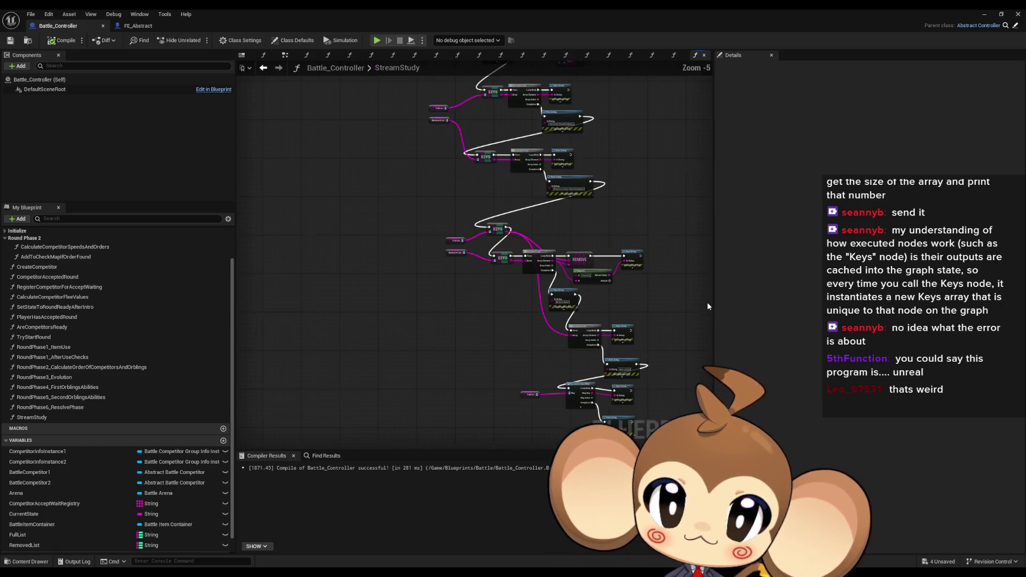
{"action": "left_click_drag", "start_coordinate": [707, 306], "coordinate": [595, 342]}
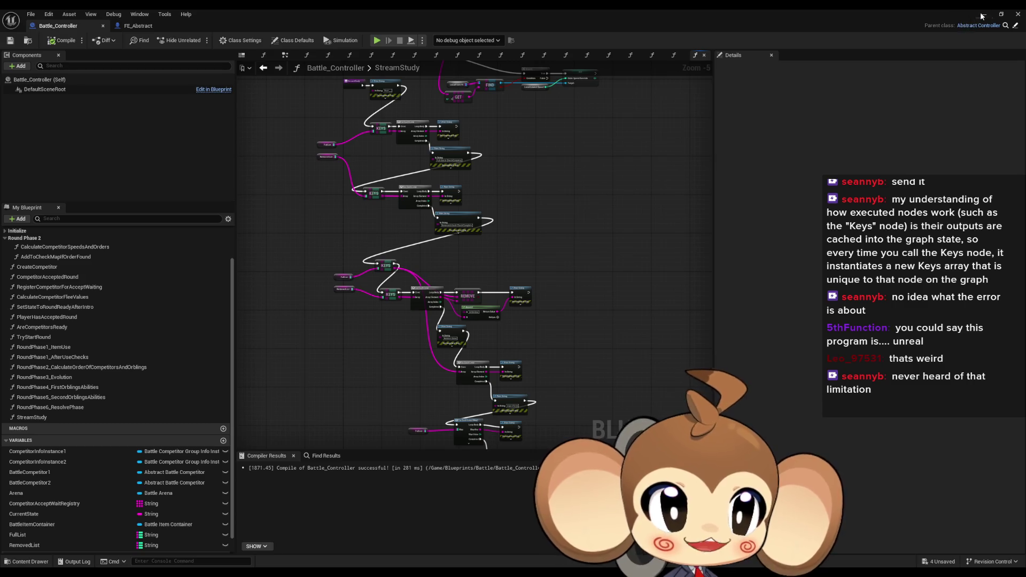
- Create a new Empty Level and place a Battle_Controller actor in it
{"action": "left_click", "coordinate": [982, 17]}
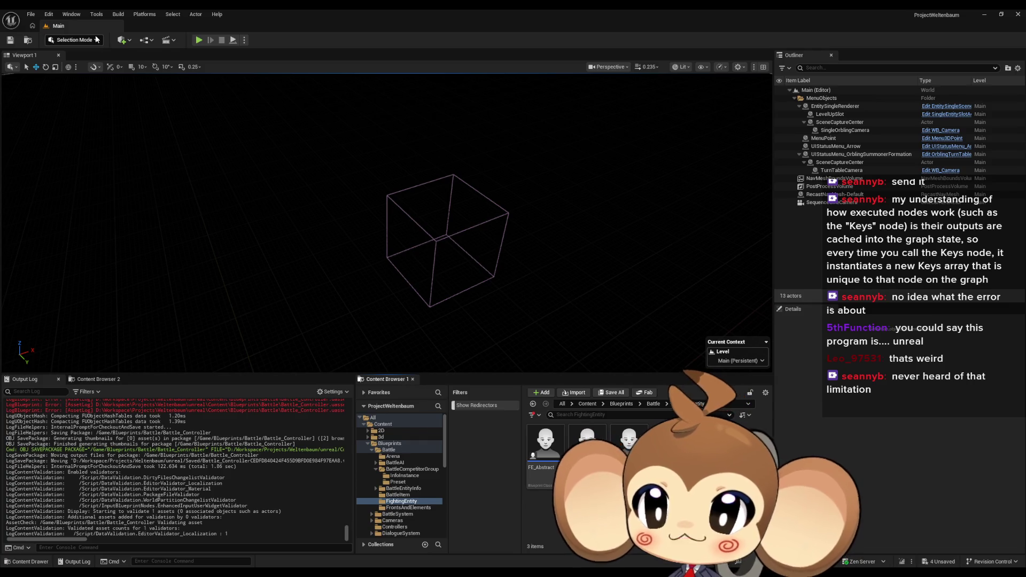
{"action": "left_click", "coordinate": [30, 14]}
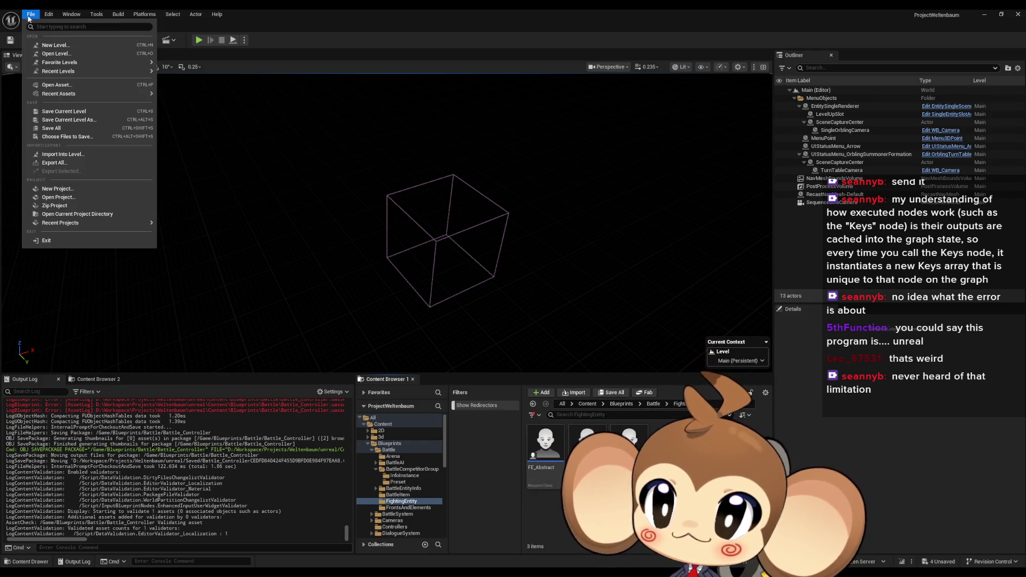
{"action": "left_click", "coordinate": [168, 72]}
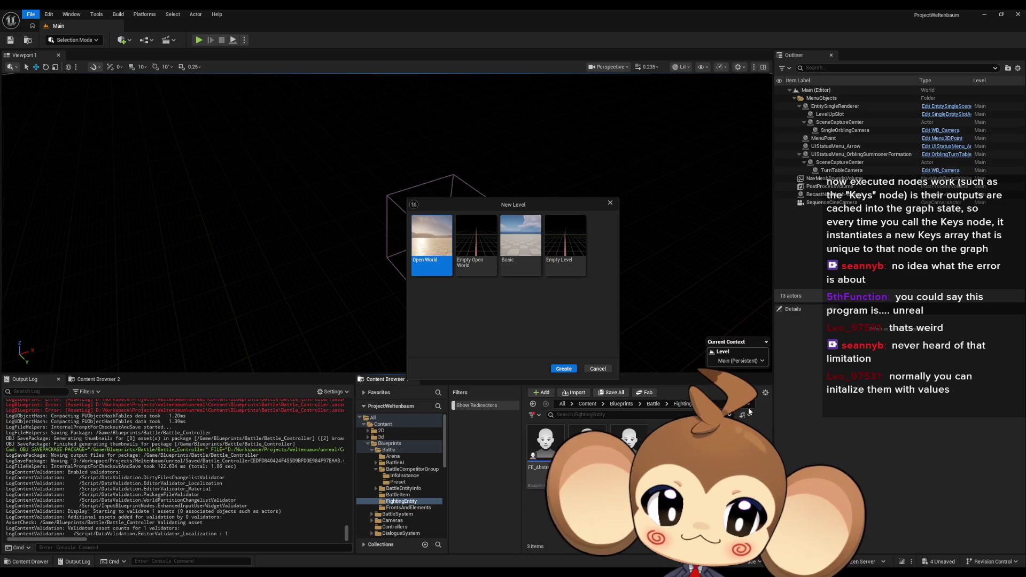
{"action": "left_click", "coordinate": [563, 239]}
{"action": "left_click", "coordinate": [561, 365]}
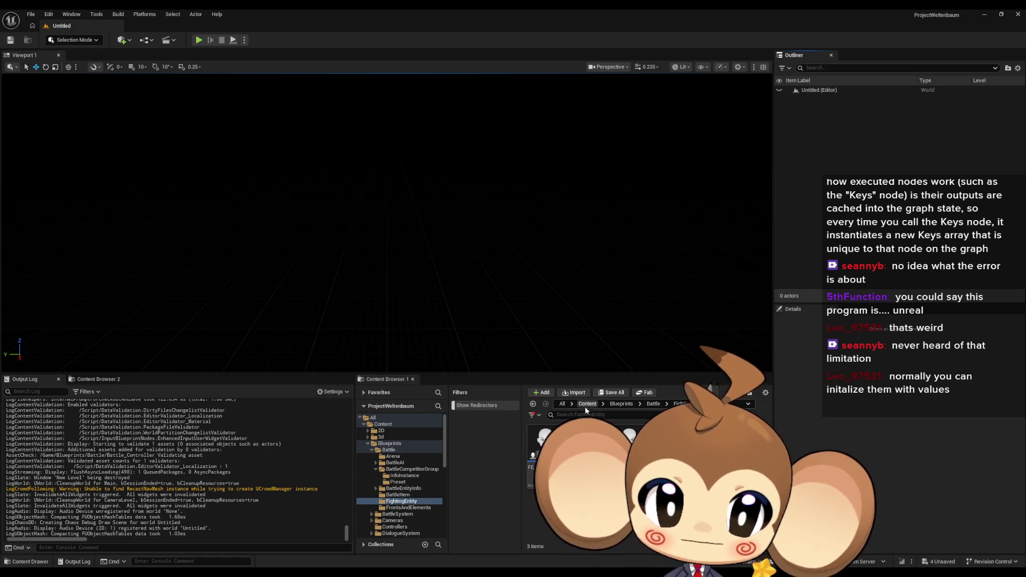
{"action": "left_click", "coordinate": [653, 404]}
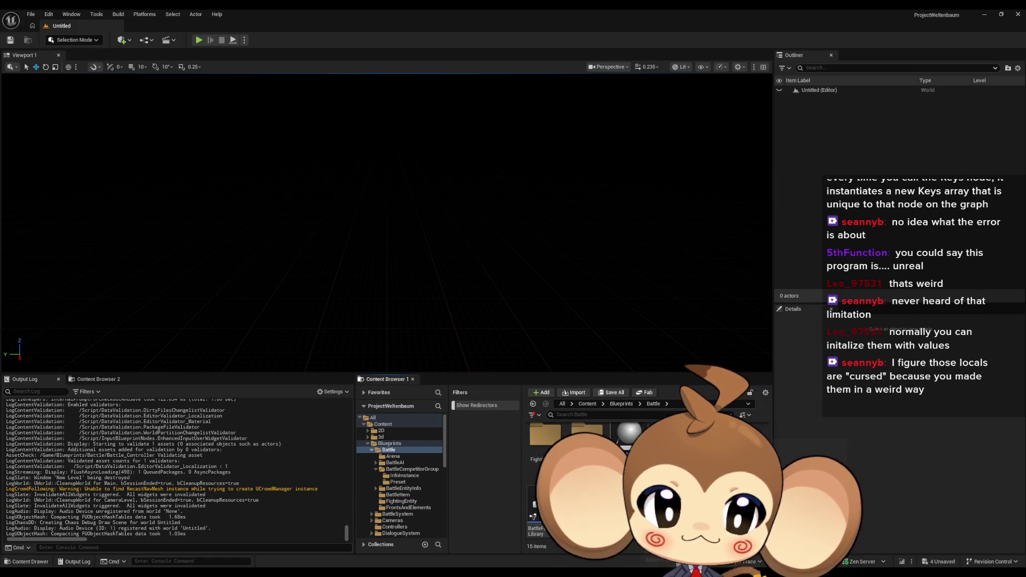
{"action": "left_click_drag", "start_coordinate": [574, 502], "coordinate": [400, 236]}
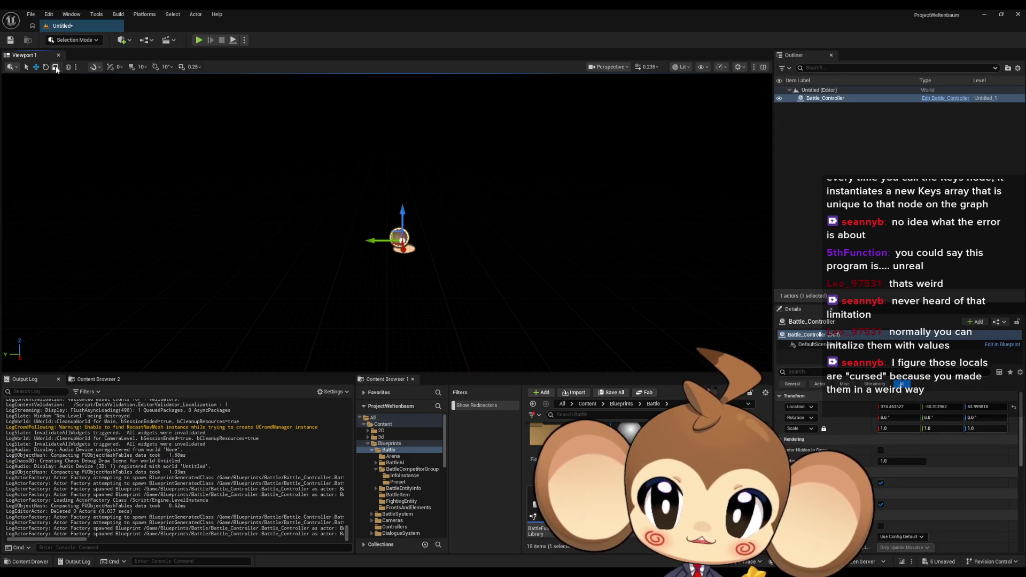
- Save the level as test_deleteme1111 in the Blueprints/Battle folder
{"action": "key", "text": "ctrl+s"}
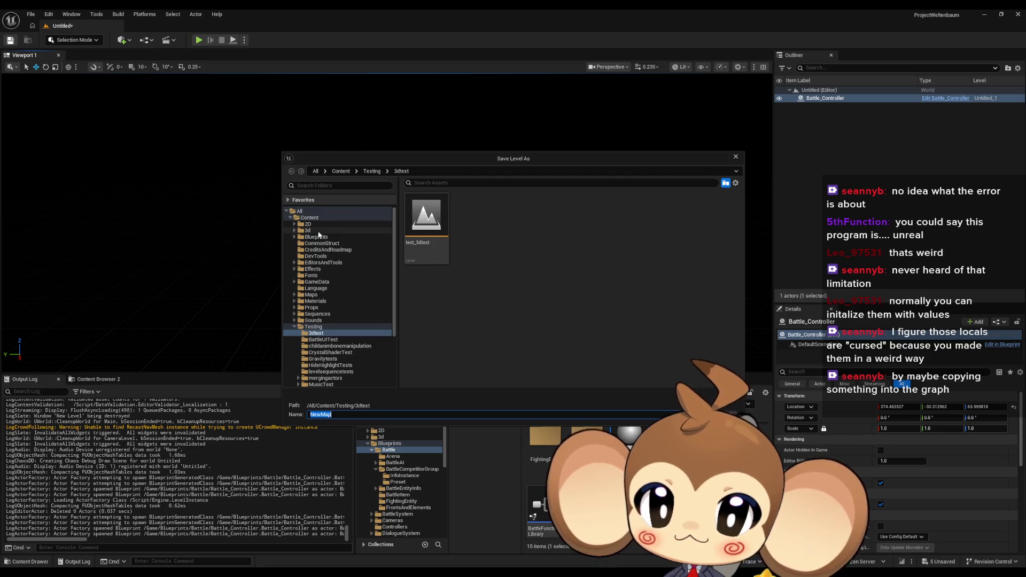
{"action": "left_click", "coordinate": [295, 327]}
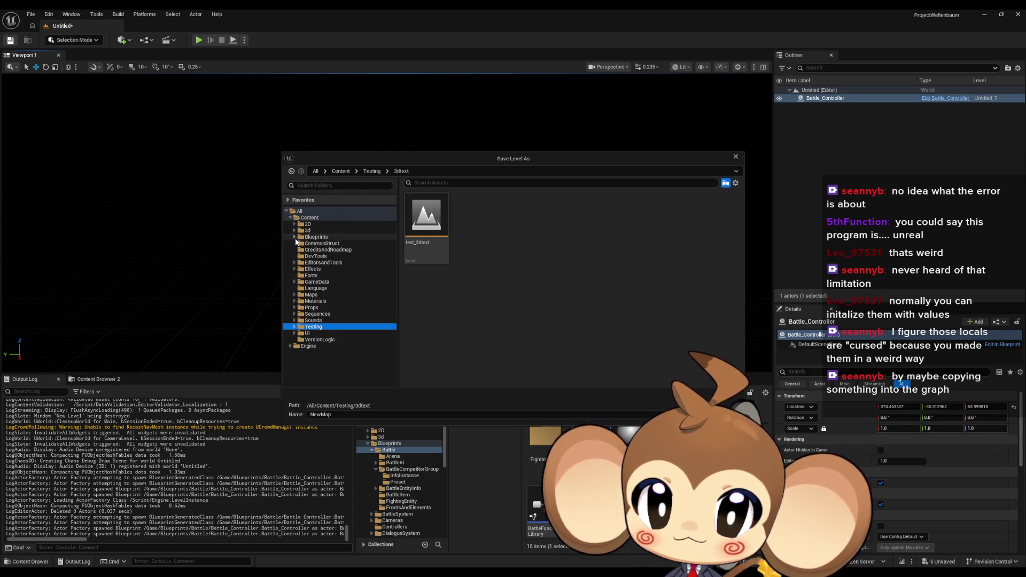
{"action": "left_click", "coordinate": [293, 237]}
{"action": "left_click", "coordinate": [302, 243]}
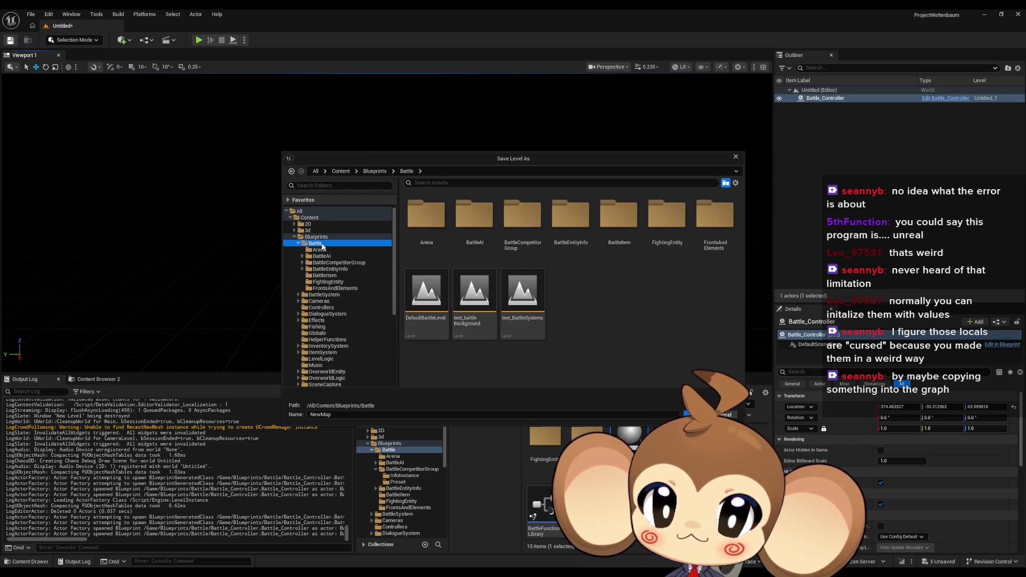
{"action": "left_click", "coordinate": [396, 418]}
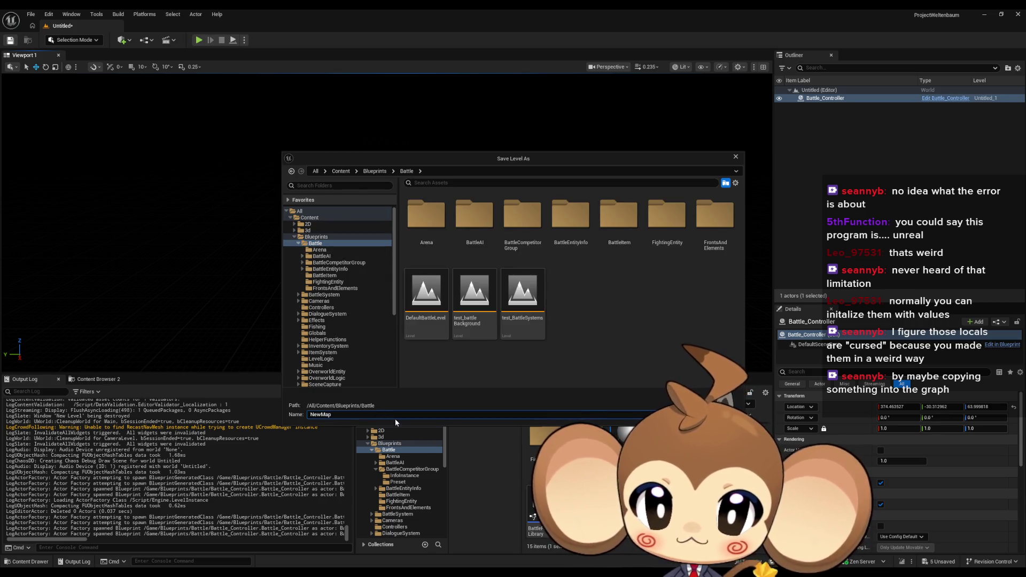
{"action": "type", "text": "test"}
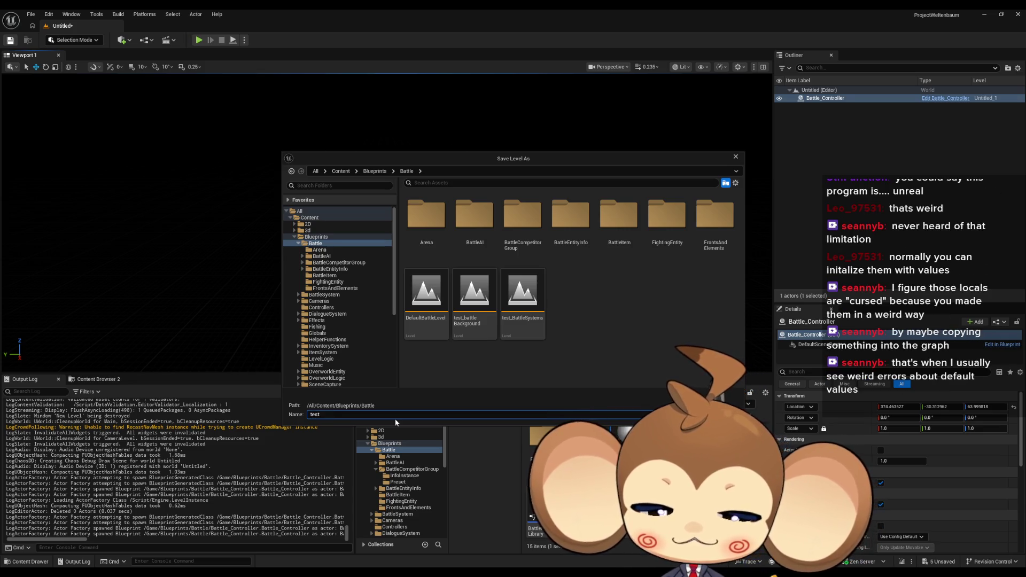
{"action": "type", "text": "_deleteme"}
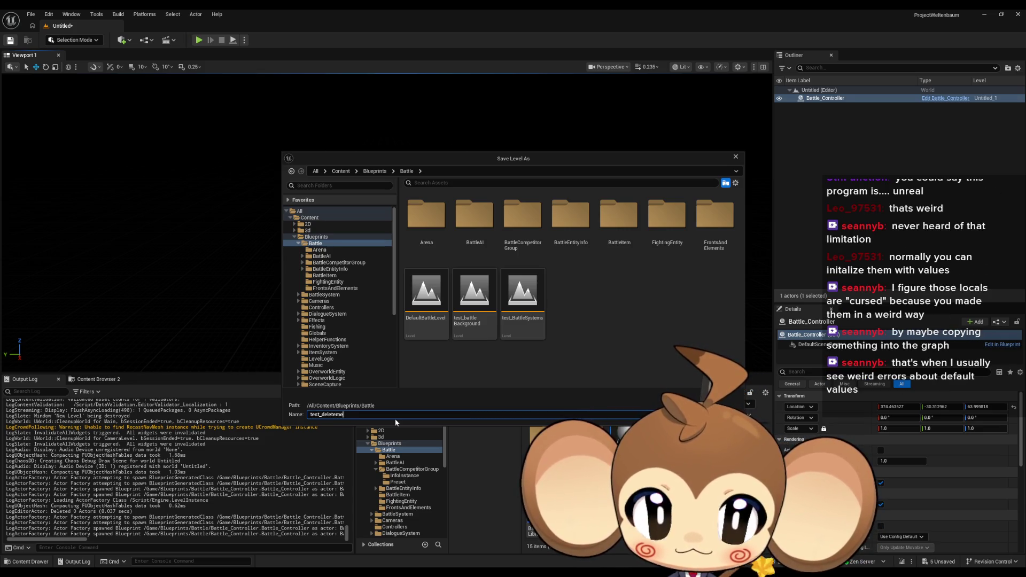
{"action": "type", "text": "1111"}
{"action": "key", "text": "Return"}
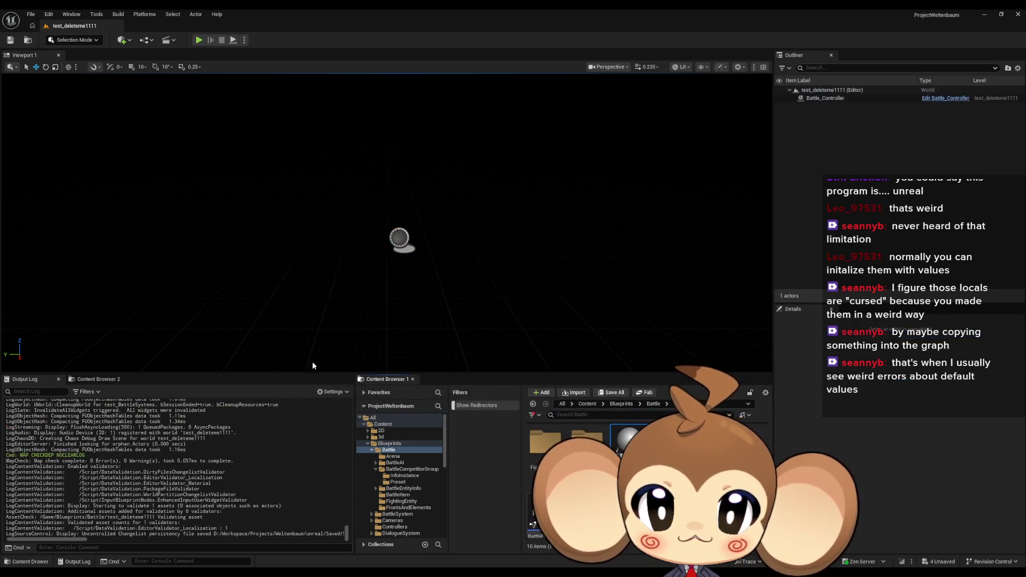
- In the Level Blueprint, make BeginPlay call Stream Study on the Battle_Controller reference
{"action": "left_click", "coordinate": [145, 40]}
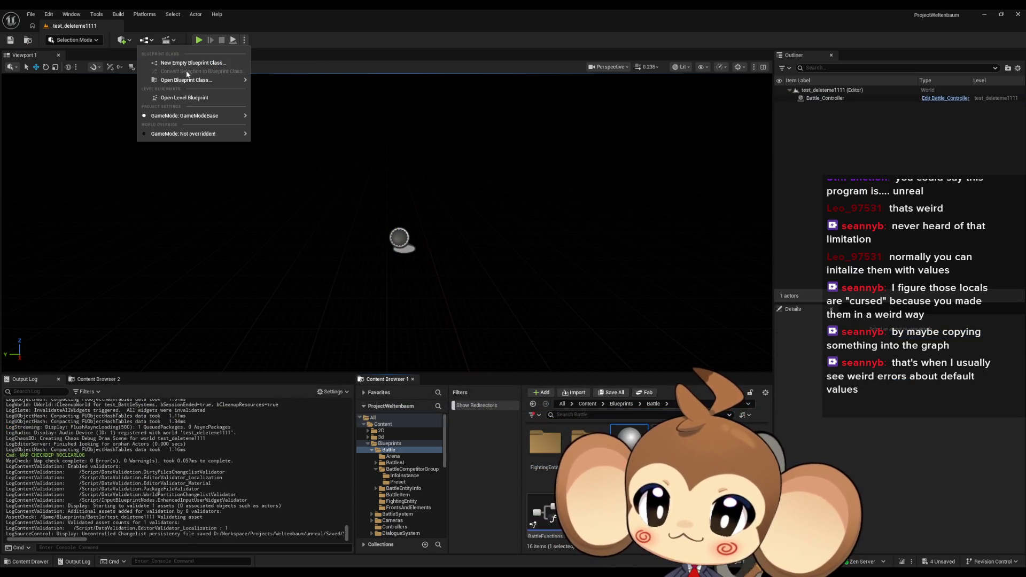
{"action": "left_click", "coordinate": [184, 98]}
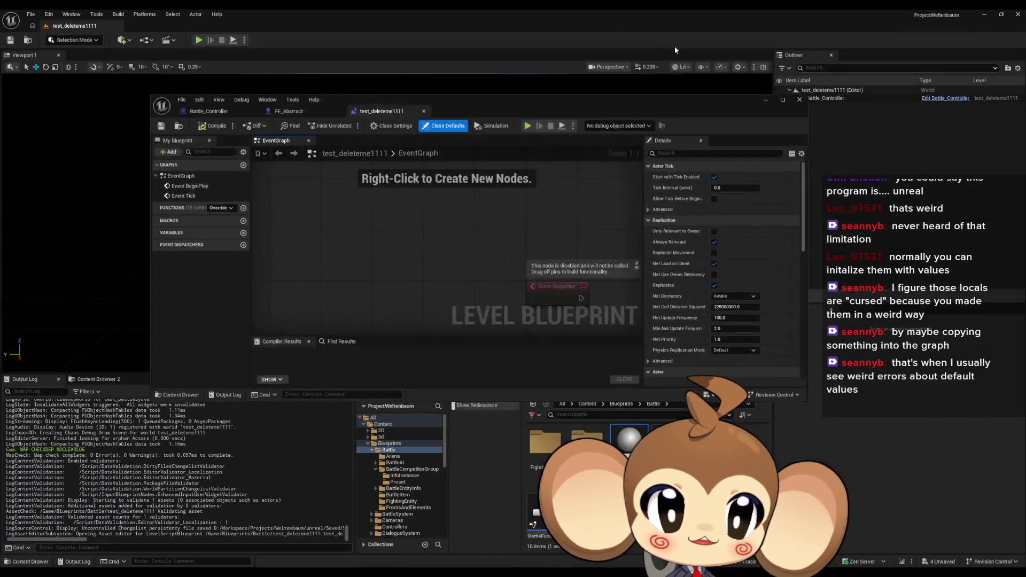
{"action": "mouse_move", "coordinate": [825, 99]}
{"action": "left_mouse_down"}
{"action": "mouse_move", "coordinate": [764, 171]}
{"action": "mouse_move", "coordinate": [412, 320]}
{"action": "left_mouse_up"}
{"action": "left_click_drag", "start_coordinate": [368, 239], "coordinate": [399, 211]}
{"action": "type", "text": "strea"}
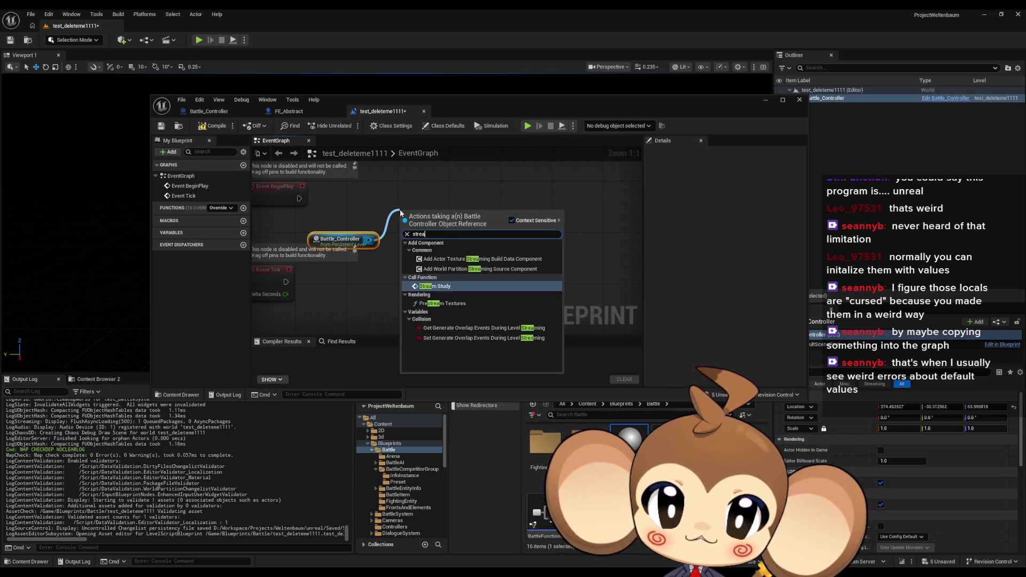
{"action": "key", "text": "Return"}
{"action": "mouse_move", "coordinate": [405, 230]}
{"action": "left_mouse_down"}
{"action": "mouse_move", "coordinate": [316, 221]}
{"action": "mouse_move", "coordinate": [300, 199]}
{"action": "left_mouse_up"}
{"action": "left_click_drag", "start_coordinate": [425, 212], "coordinate": [426, 180]}
{"action": "left_click_drag", "start_coordinate": [339, 239], "coordinate": [372, 239]}
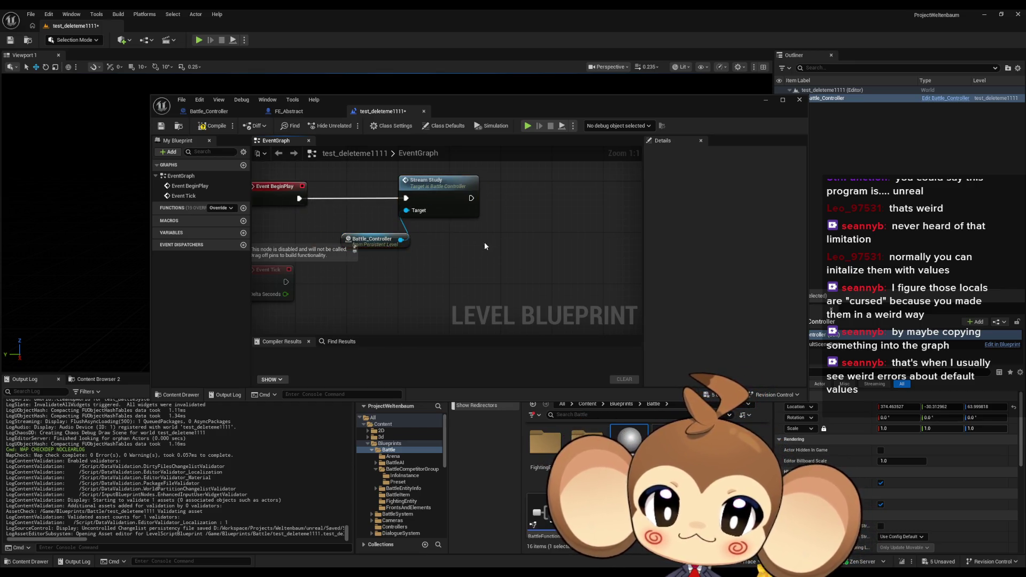
{"action": "left_click", "coordinate": [559, 252]}
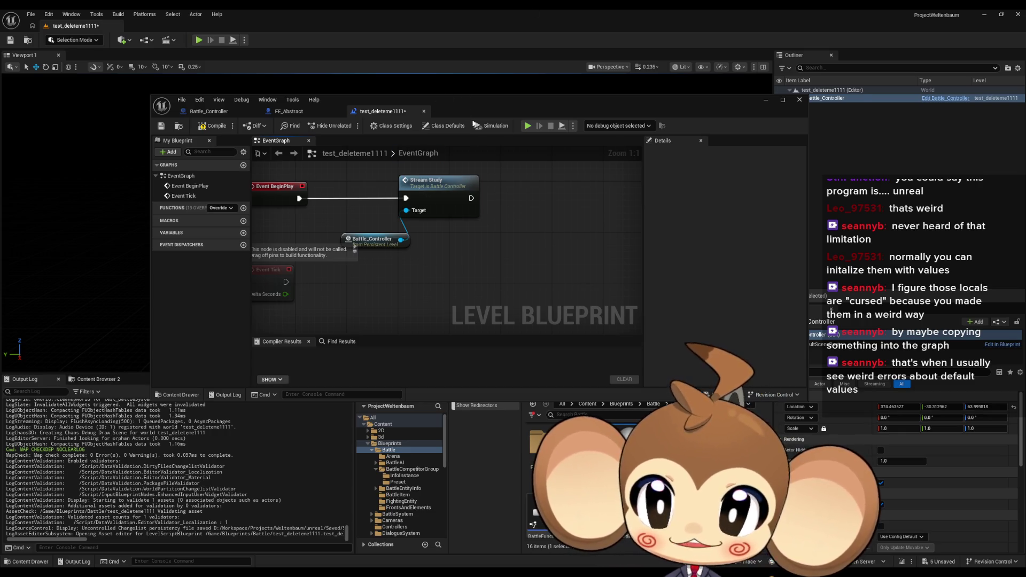
- Switch to the FE_Abstract blueprint and maximize its editor window
{"action": "left_click", "coordinate": [284, 112]}
{"action": "left_click_drag", "start_coordinate": [503, 106], "coordinate": [541, 136]}
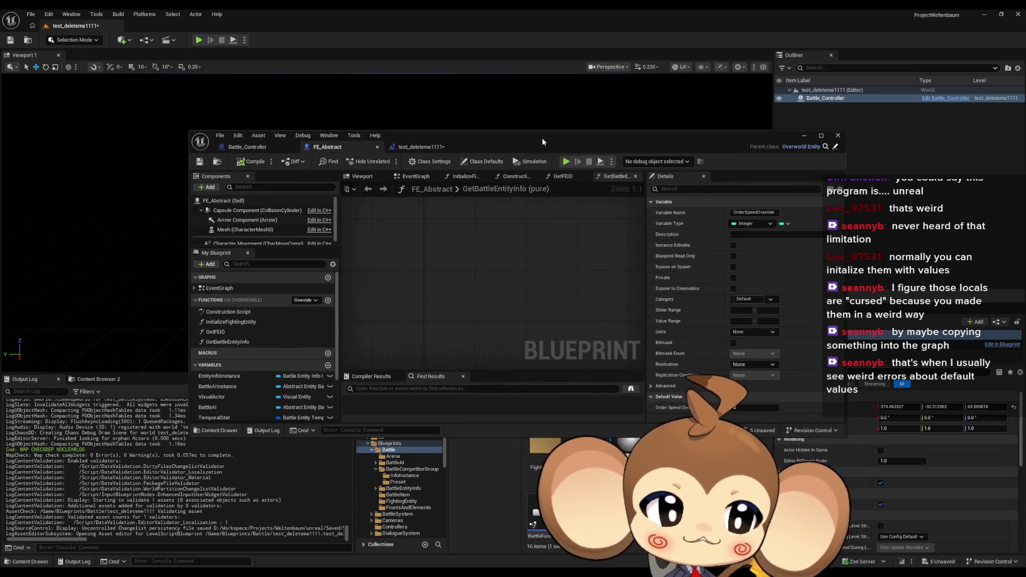
{"action": "double_click", "coordinate": [541, 136]}
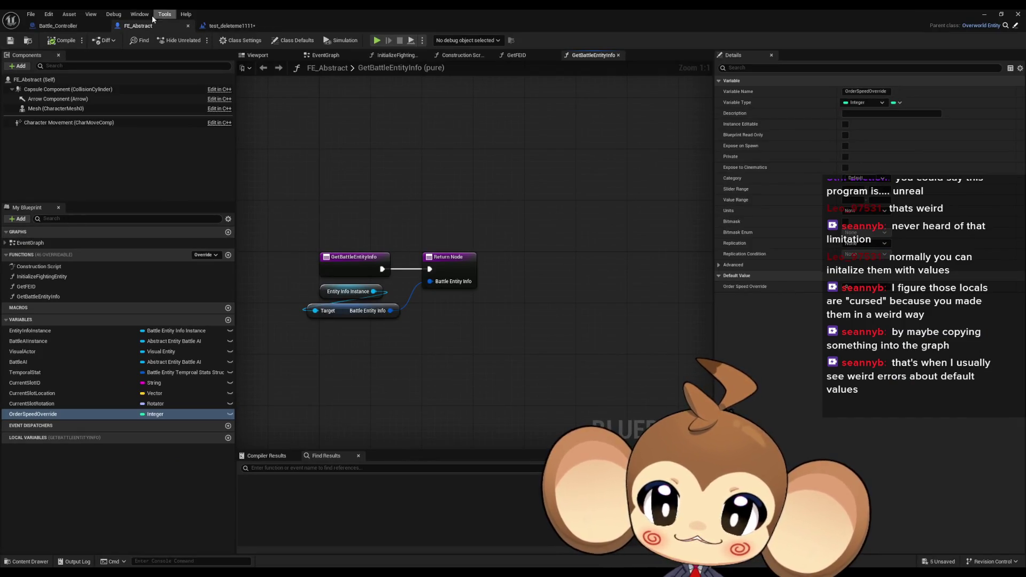
- Add a test NewFunction with a local variable to Battle_Controller and compile
{"action": "left_click", "coordinate": [57, 25]}
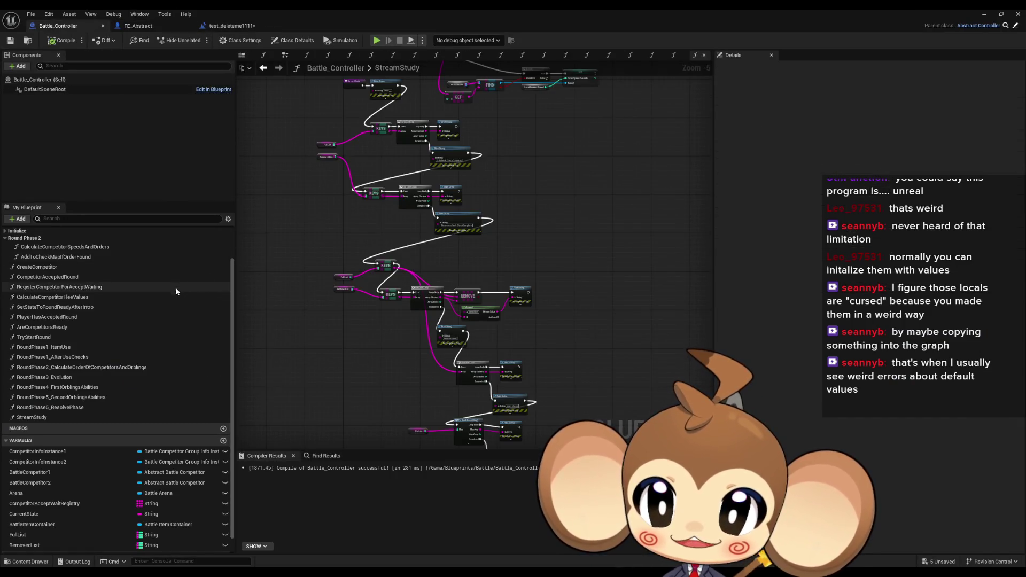
{"action": "scroll", "coordinate": [175, 287], "scroll_direction": "up", "scroll_amount": 2}
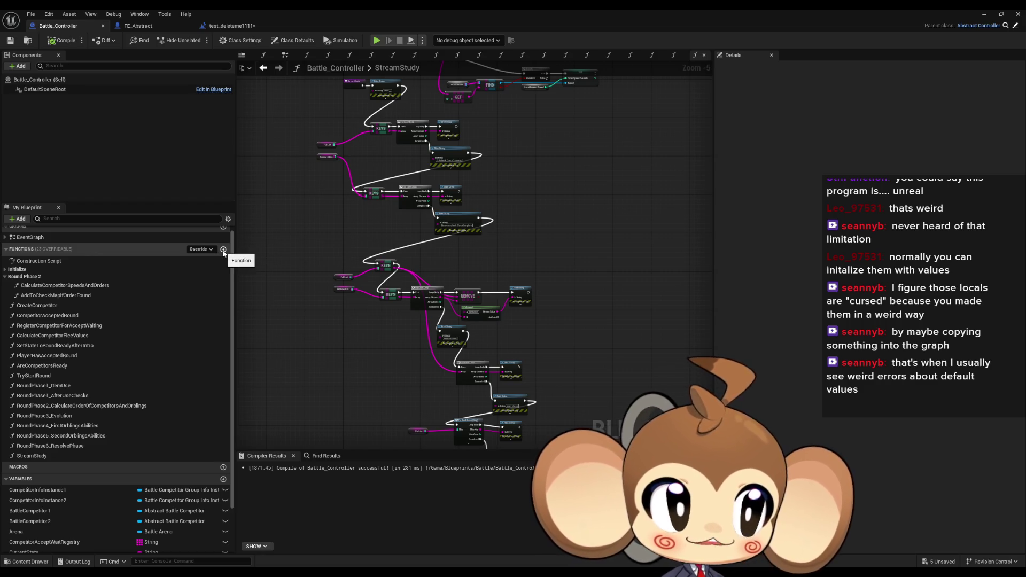
{"action": "left_click", "coordinate": [223, 250]}
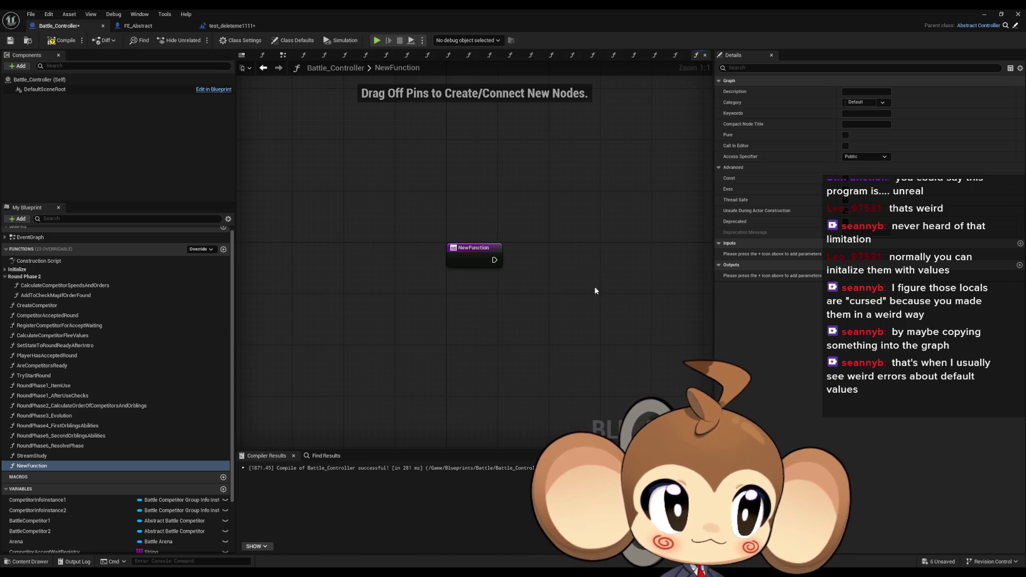
{"action": "scroll", "coordinate": [191, 534], "scroll_direction": "down", "scroll_amount": 3}
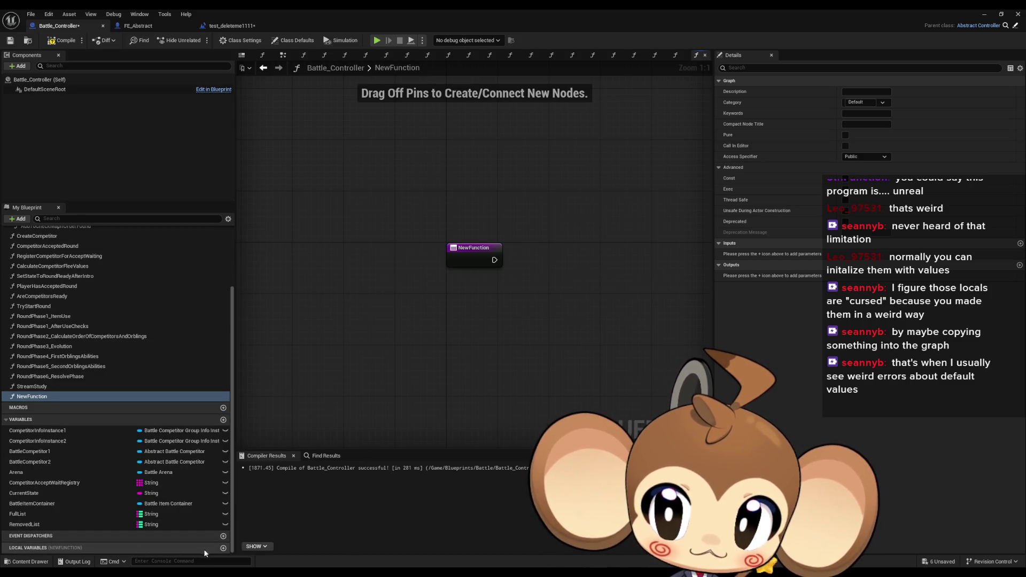
{"action": "left_click", "coordinate": [223, 547]}
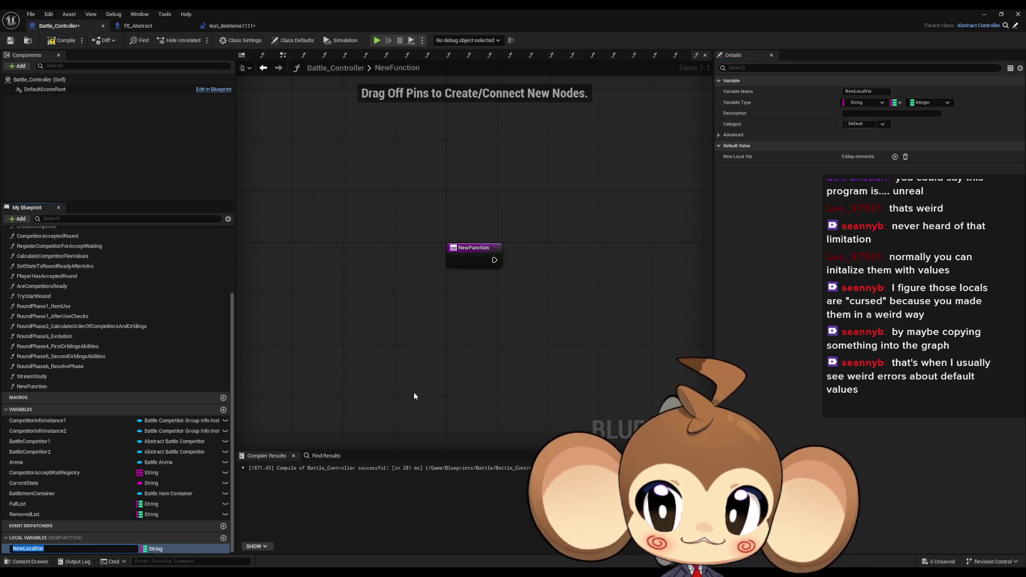
{"action": "key", "text": "Return"}
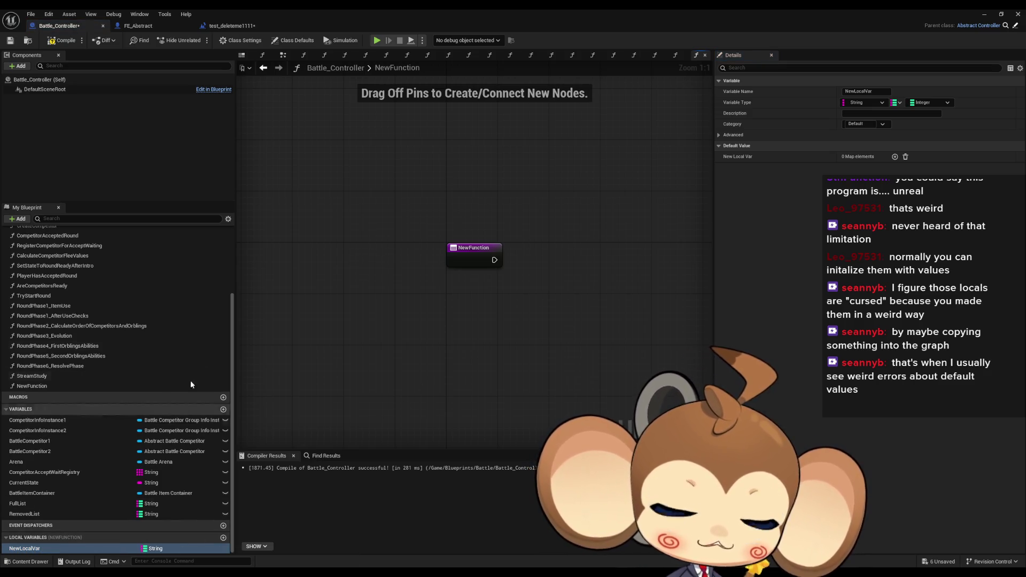
{"action": "left_click", "coordinate": [56, 44]}
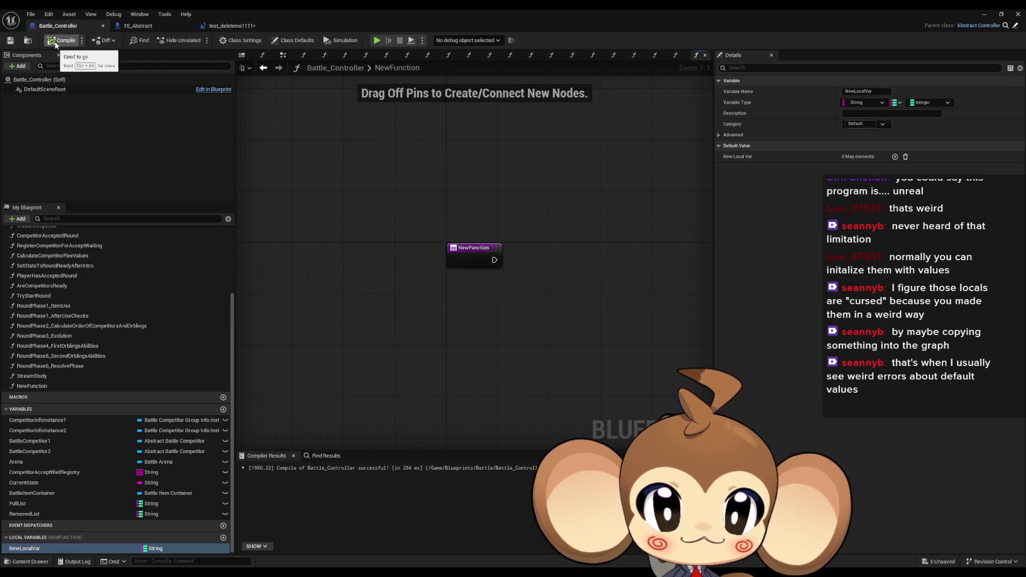
- Add an orbling key to the local map's default value and recompile
{"action": "left_click", "coordinate": [895, 157]}
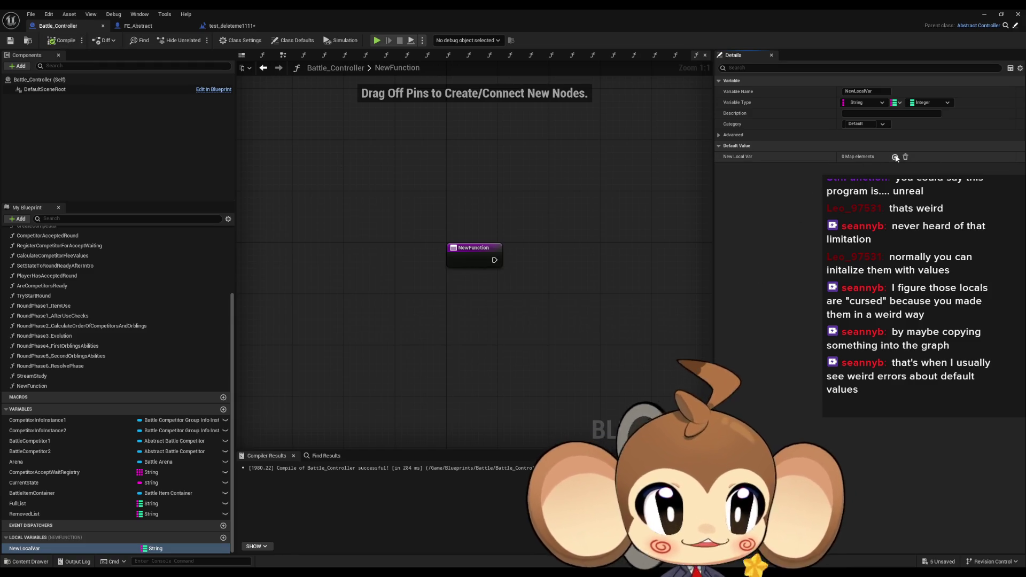
{"action": "left_click", "coordinate": [769, 166]}
{"action": "type", "text": "orbling"}
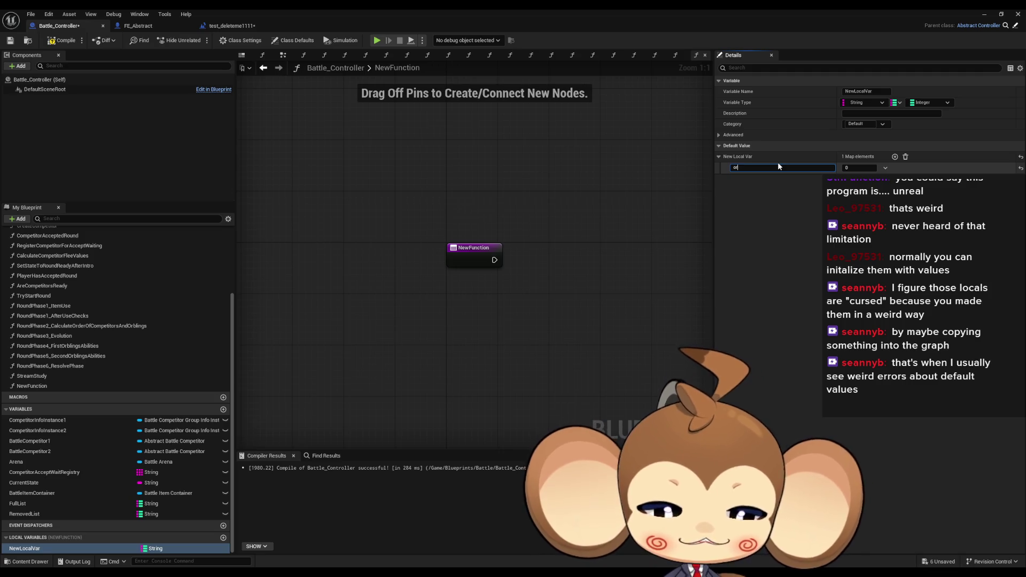
{"action": "left_click", "coordinate": [63, 40]}
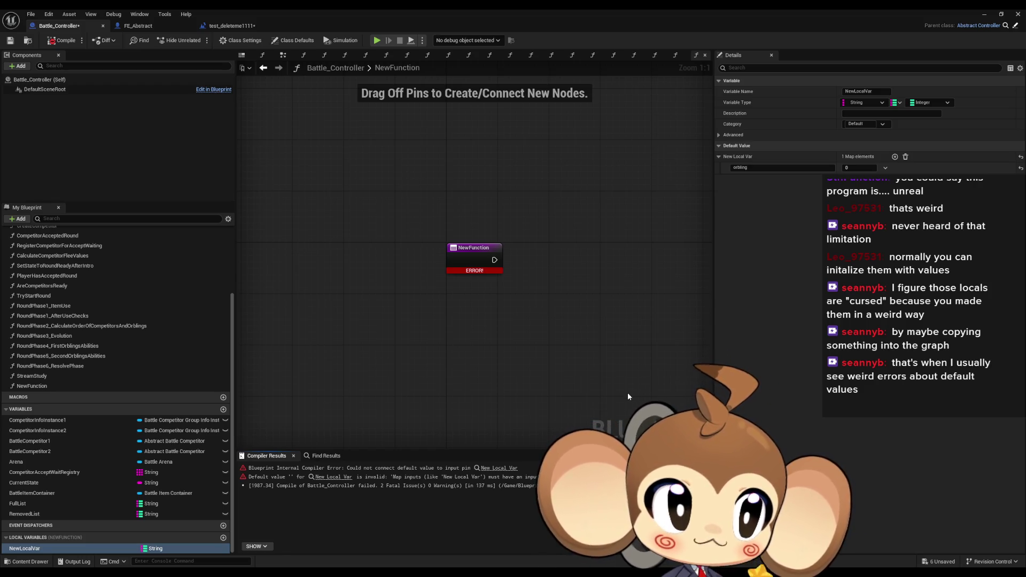
- Delete the NewLocalVar local variable and the NewFunction function
{"action": "left_click", "coordinate": [49, 547]}
{"action": "key", "text": "Delete"}
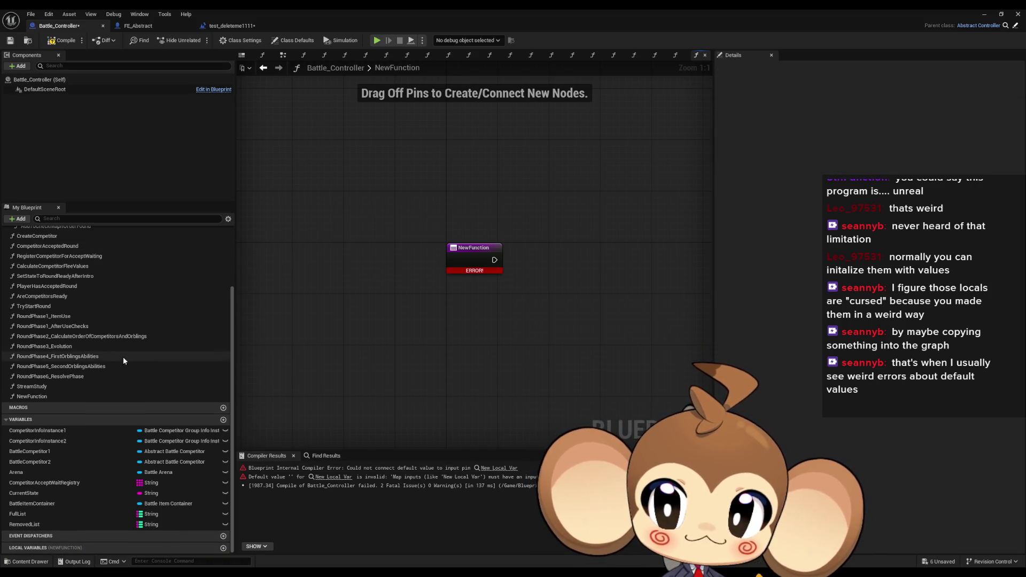
{"action": "left_click", "coordinate": [66, 398]}
{"action": "key", "text": "Delete"}
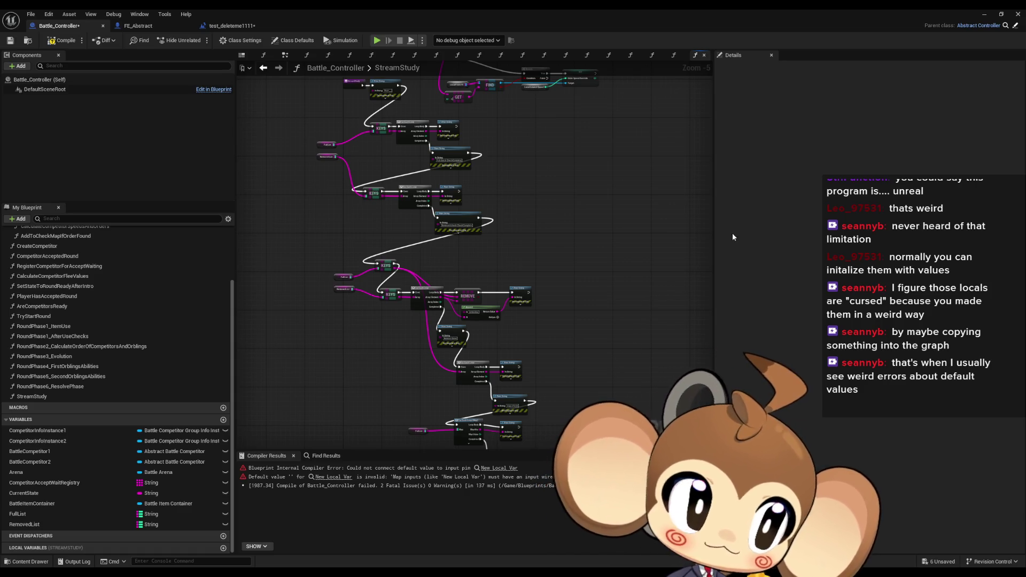
- Recompile Battle_Controller and the test_deleteme1111 level blueprint, then play the level
{"action": "key", "text": "F7"}
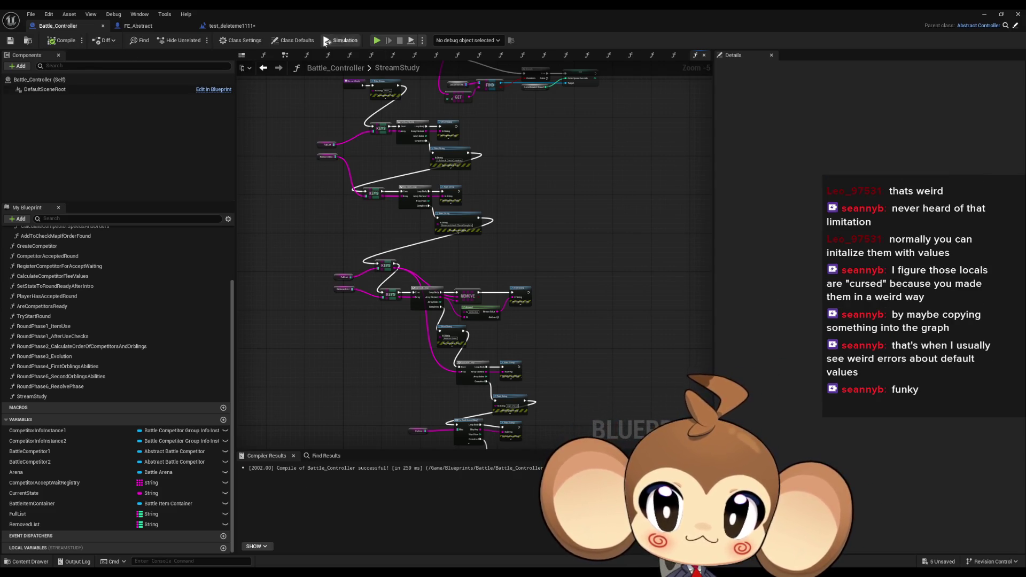
{"action": "left_click", "coordinate": [231, 26]}
{"action": "left_click", "coordinate": [62, 40]}
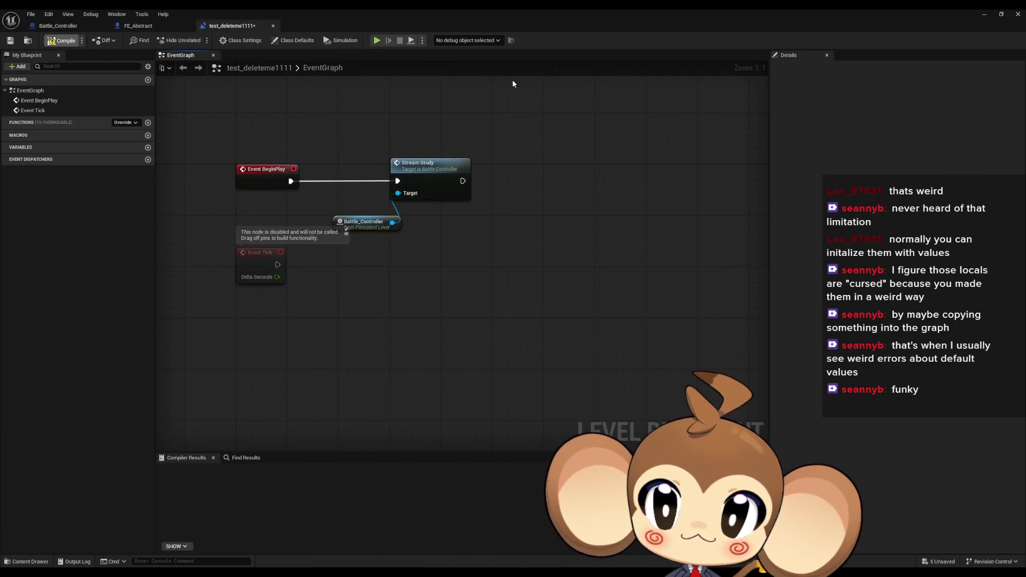
{"action": "left_click", "coordinate": [986, 15]}
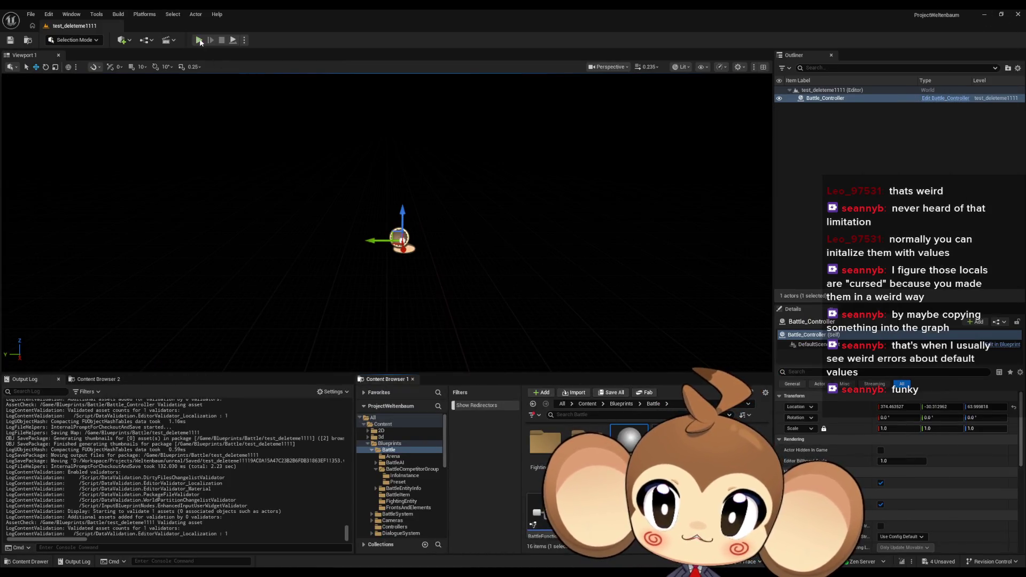
{"action": "left_click", "coordinate": [198, 40]}
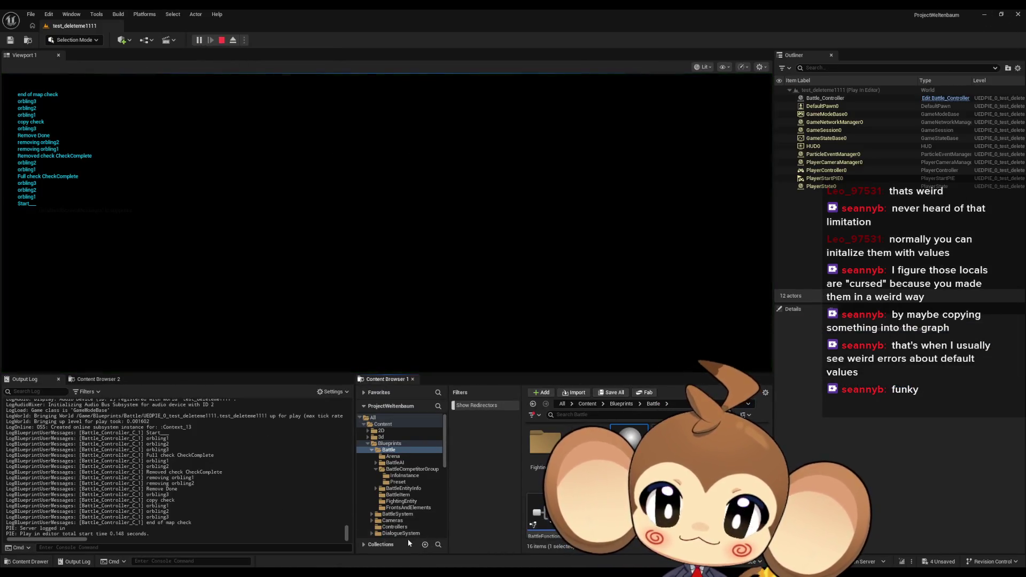
- Copy the Output Log lines from Start_ to end of map check, then stop playing
{"action": "mouse_move", "coordinate": [201, 521]}
{"action": "left_mouse_down"}
{"action": "mouse_move", "coordinate": [107, 510]}
{"action": "mouse_move", "coordinate": [20, 440]}
{"action": "left_mouse_up"}
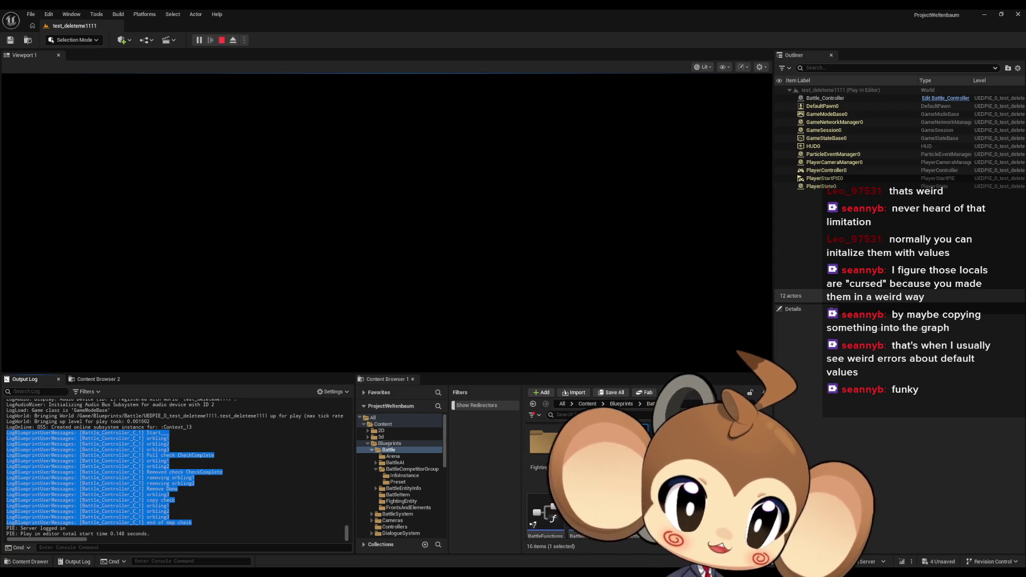
{"action": "left_click", "coordinate": [217, 138]}
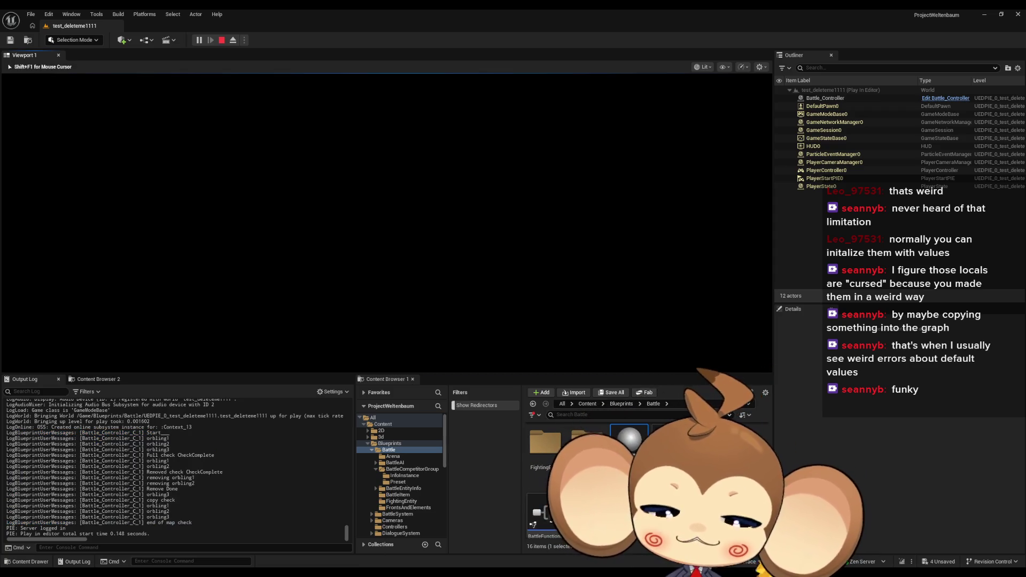
{"action": "key", "text": "shift+F1"}
{"action": "key", "text": "Escape"}
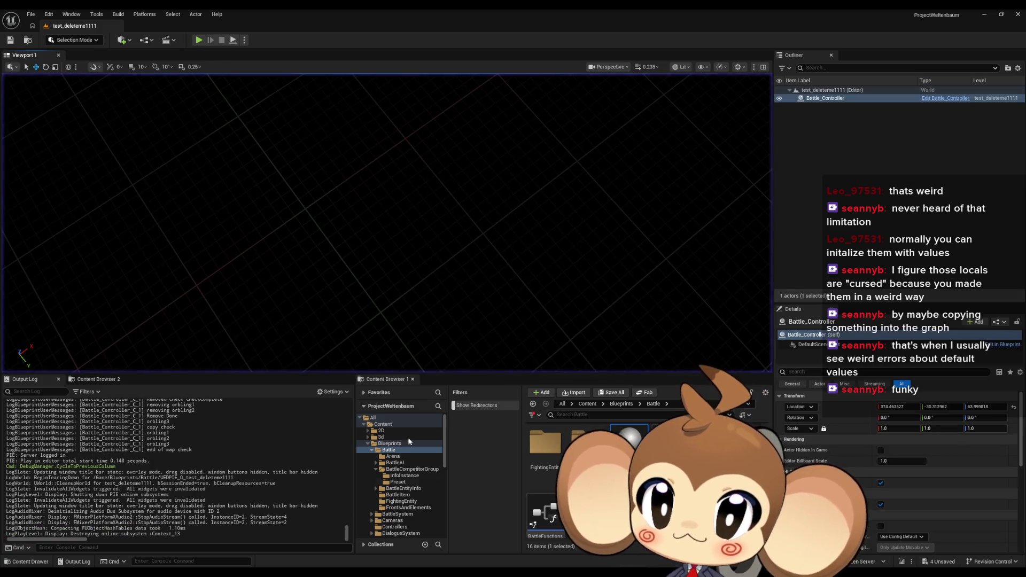
{"action": "left_click", "coordinate": [463, 541]}
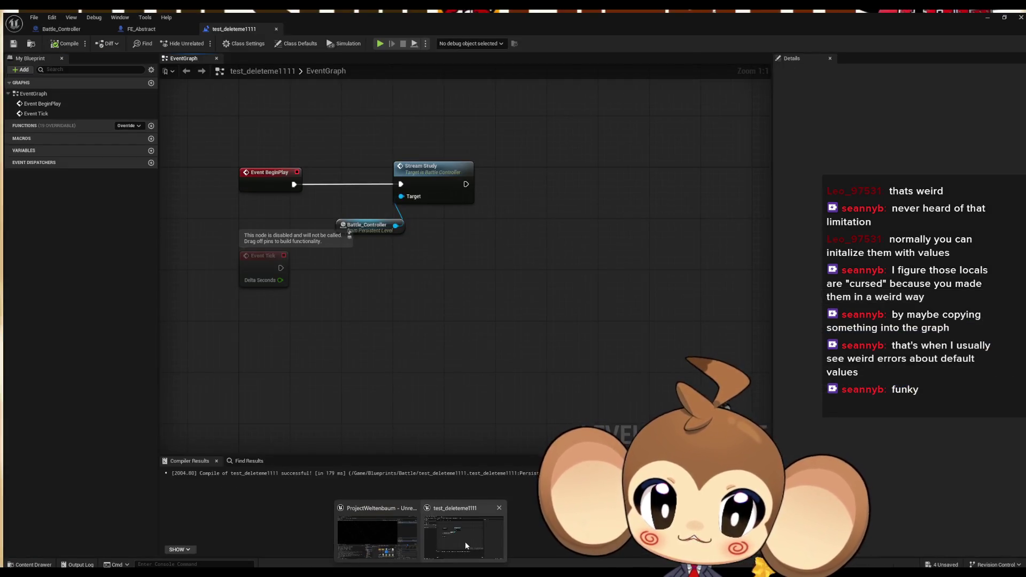
- Bring up Battle_Controller's StreamStudy graph with the copied play log beside it
{"action": "left_click", "coordinate": [58, 25]}
{"action": "scroll", "coordinate": [524, 254], "scroll_direction": "up", "scroll_amount": 1}
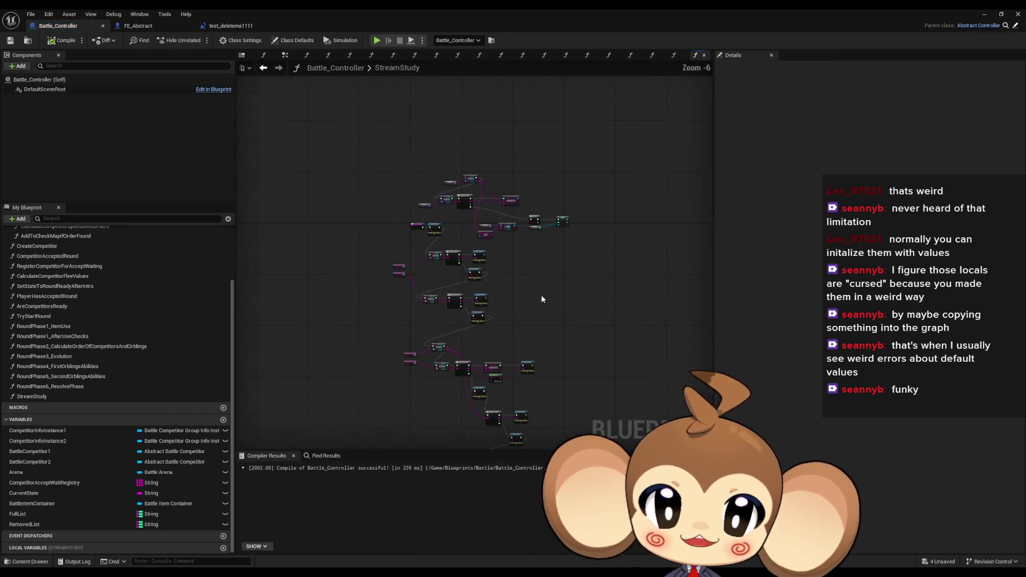
{"action": "key", "text": "alt+Tab"}
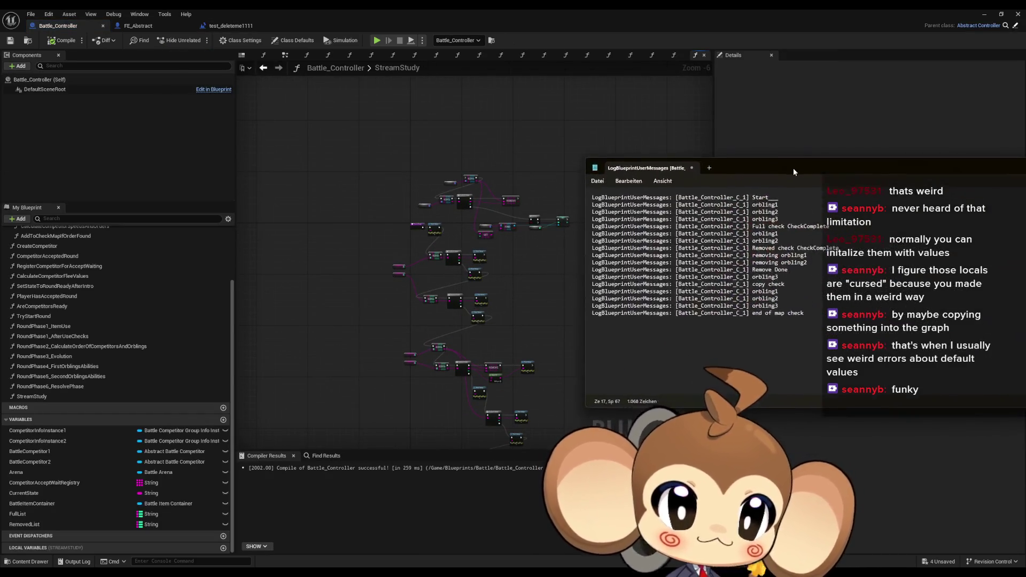
{"action": "scroll", "coordinate": [501, 266], "scroll_direction": "up", "scroll_amount": 3}
{"action": "scroll", "coordinate": [501, 266], "scroll_direction": "up", "scroll_amount": 1}
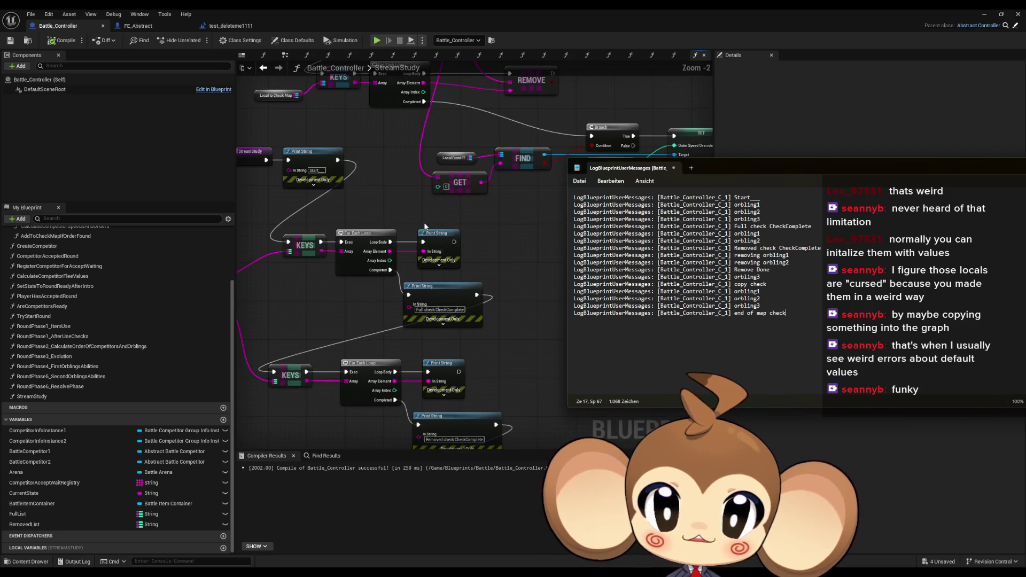
{"action": "scroll", "coordinate": [355, 179], "scroll_direction": "up", "scroll_amount": 1}
{"action": "scroll", "coordinate": [302, 176], "scroll_direction": "up", "scroll_amount": 1}
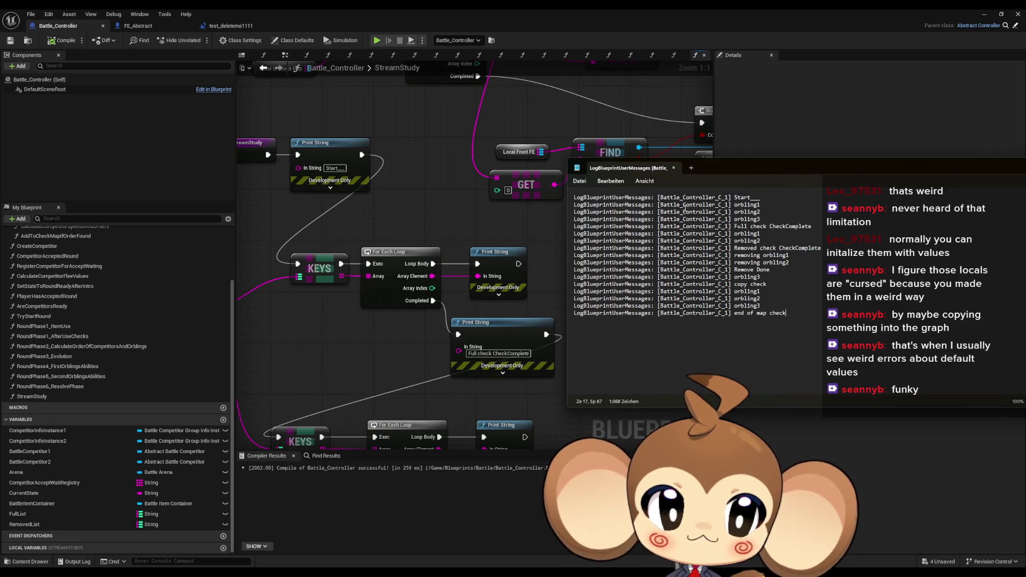
- Frame the KEYS and Remove nodes against the log, moving the log window lower left
{"action": "scroll", "coordinate": [422, 267], "scroll_direction": "down", "scroll_amount": 2}
{"action": "scroll", "coordinate": [422, 267], "scroll_direction": "down", "scroll_amount": 1}
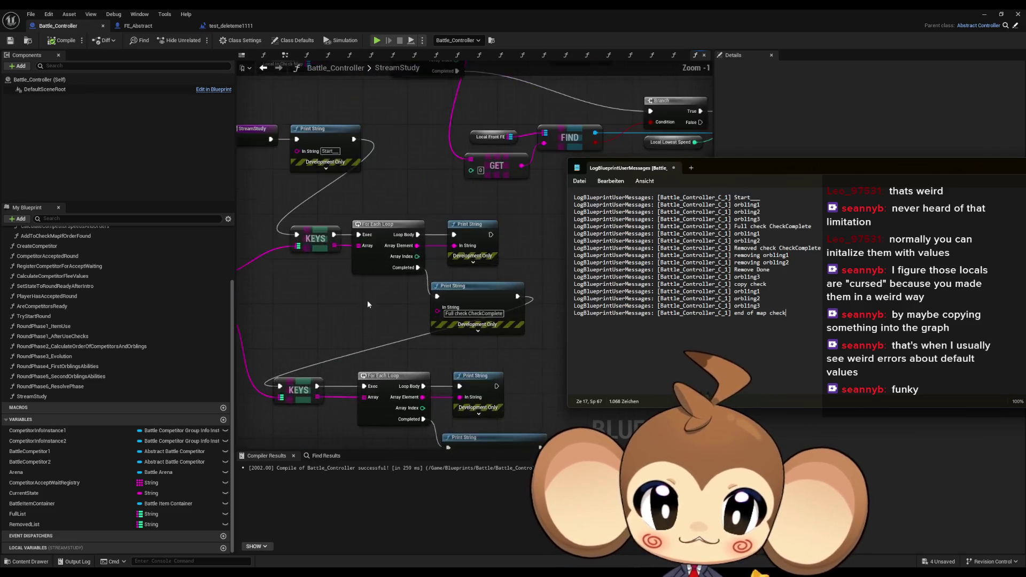
{"action": "scroll", "coordinate": [281, 300], "scroll_direction": "up", "scroll_amount": 1}
{"action": "scroll", "coordinate": [544, 350], "scroll_direction": "up", "scroll_amount": 2}
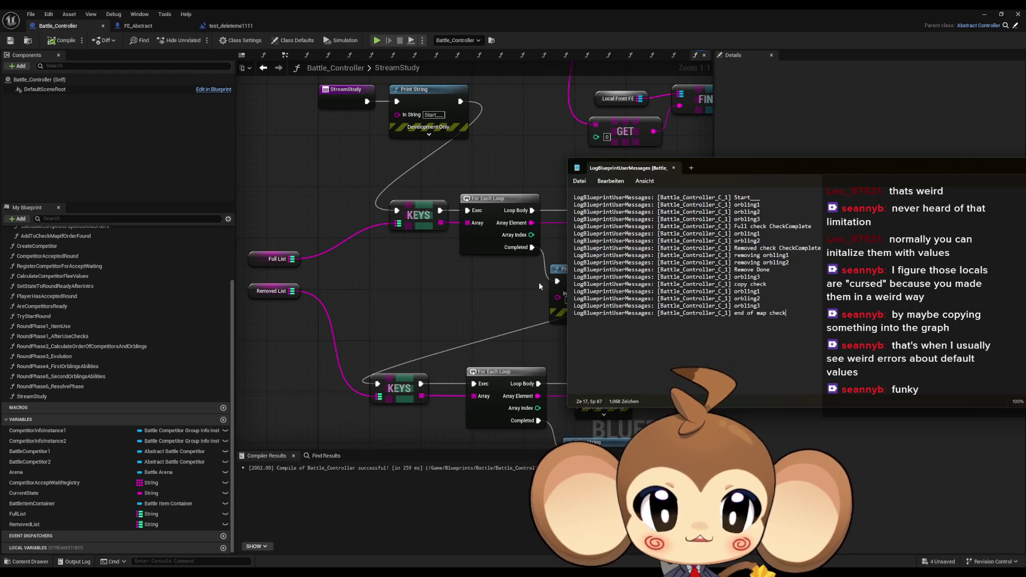
{"action": "scroll", "coordinate": [538, 286], "scroll_direction": "down", "scroll_amount": 5}
{"action": "scroll", "coordinate": [266, 306], "scroll_direction": "up", "scroll_amount": 3}
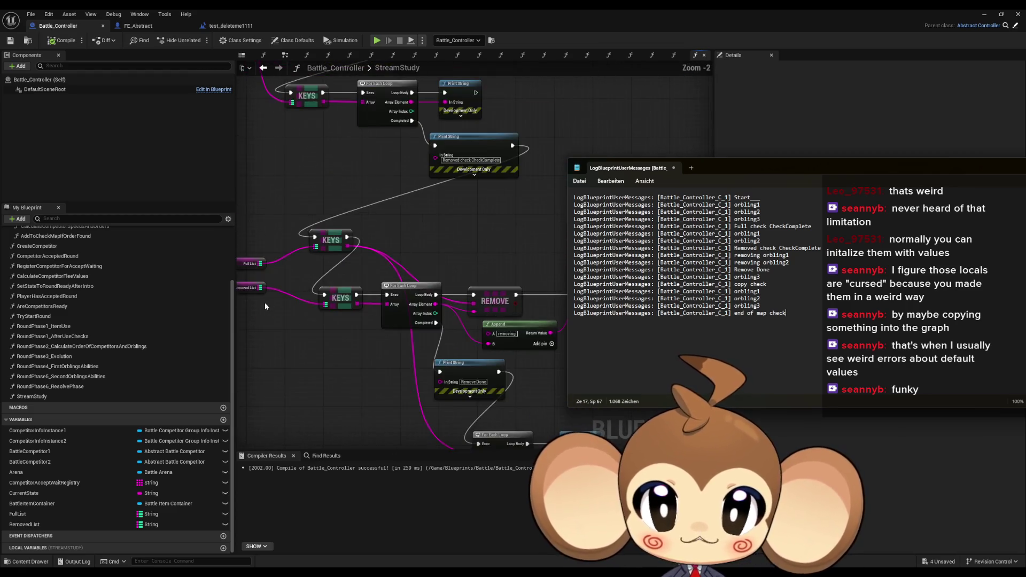
{"action": "scroll", "coordinate": [519, 315], "scroll_direction": "down", "scroll_amount": 1}
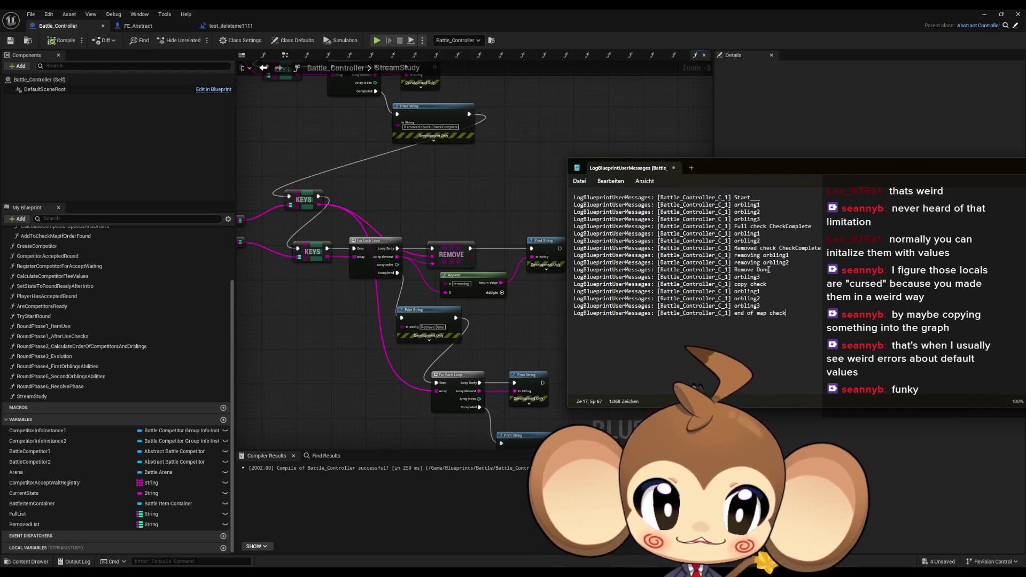
{"action": "scroll", "coordinate": [475, 332], "scroll_direction": "down", "scroll_amount": 3}
{"action": "scroll", "coordinate": [321, 267], "scroll_direction": "up", "scroll_amount": 2}
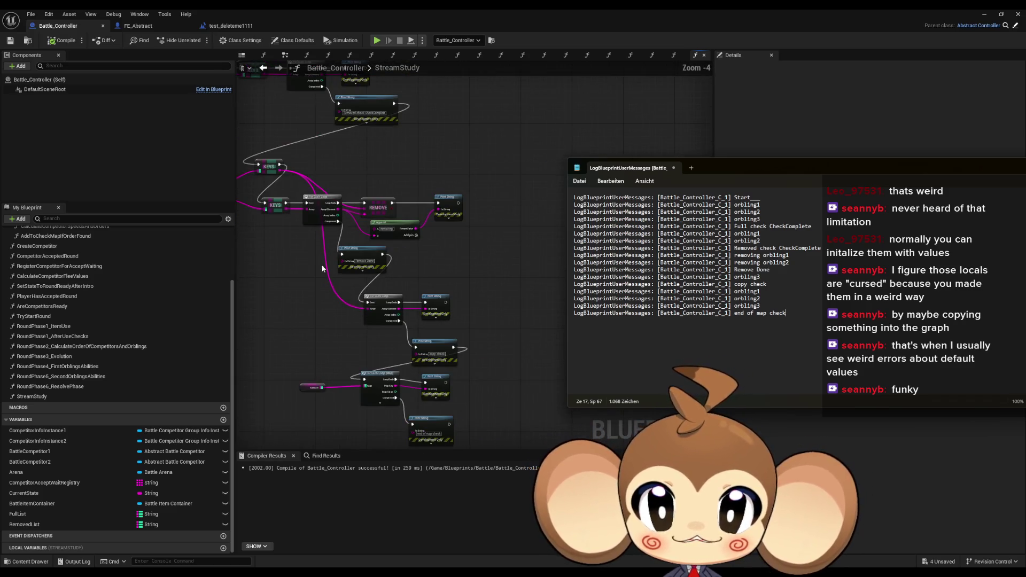
{"action": "scroll", "coordinate": [272, 167], "scroll_direction": "up", "scroll_amount": 4}
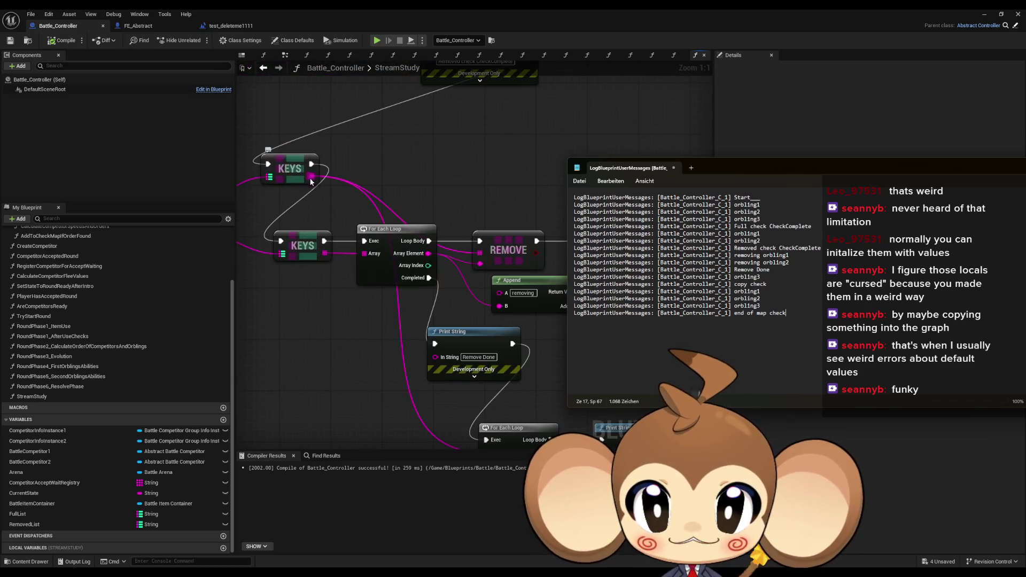
{"action": "left_click_drag", "start_coordinate": [312, 175], "coordinate": [288, 135]}
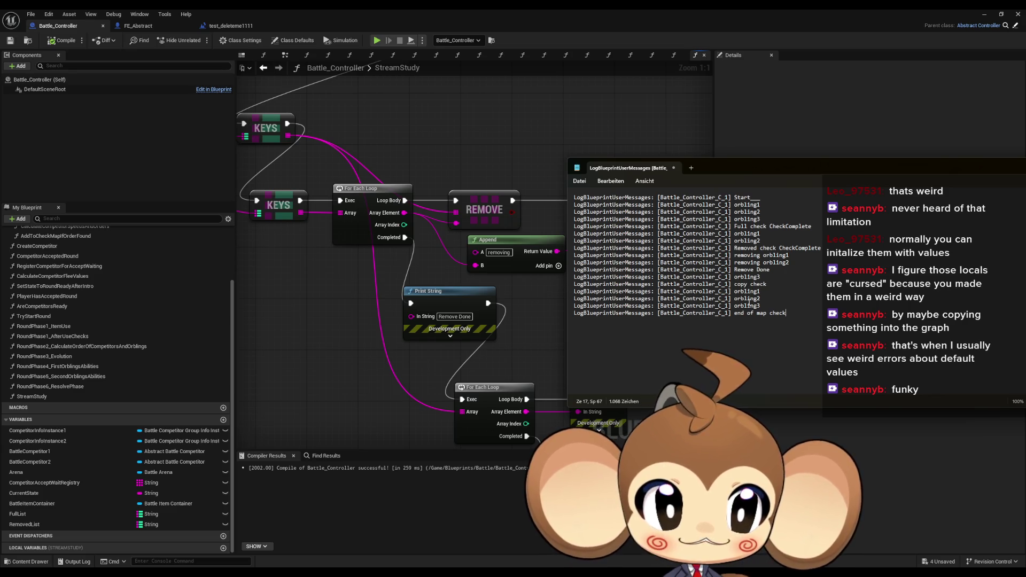
{"action": "scroll", "coordinate": [280, 127], "scroll_direction": "down", "scroll_amount": 4}
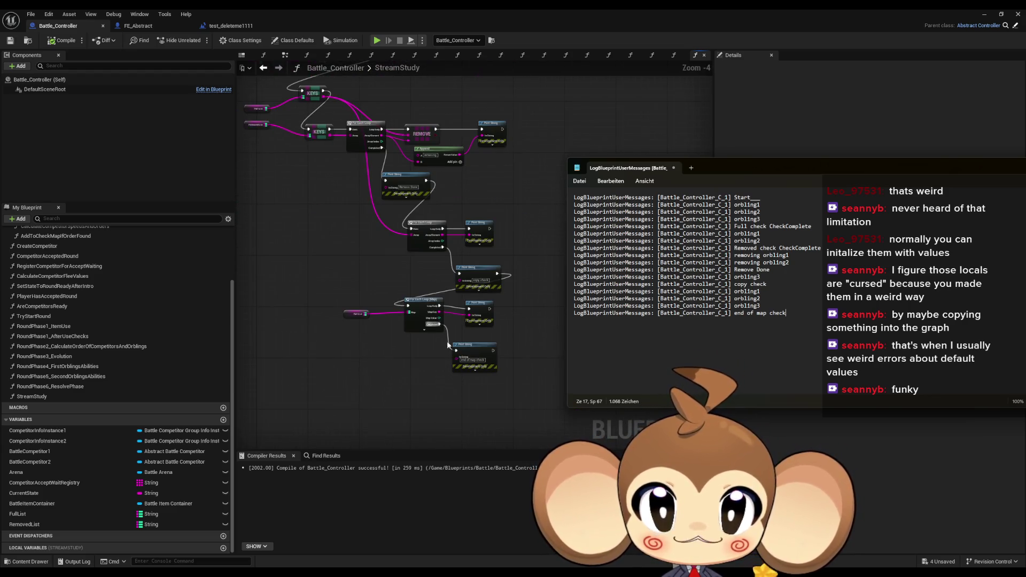
{"action": "scroll", "coordinate": [449, 347], "scroll_direction": "up", "scroll_amount": 4}
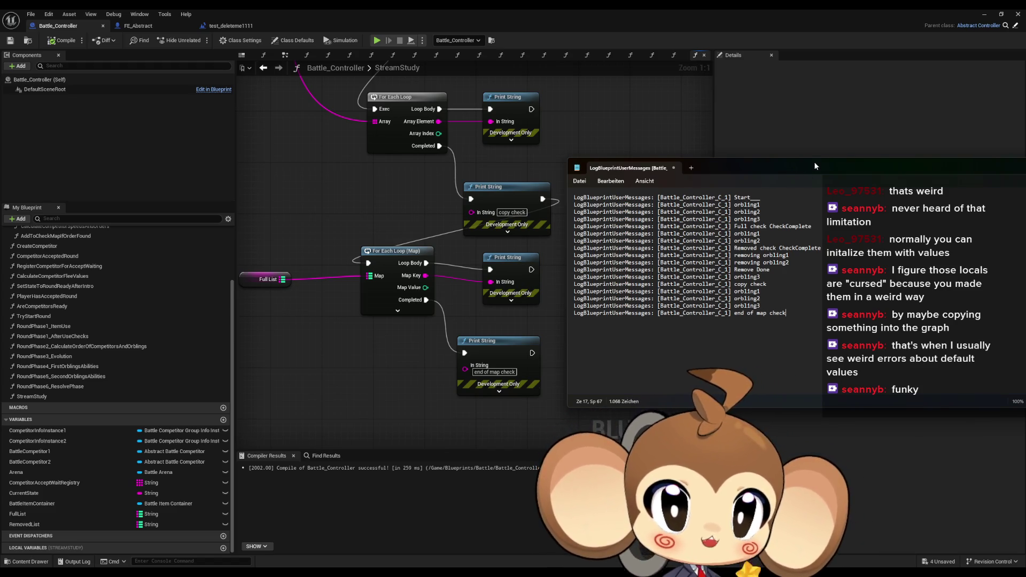
{"action": "left_click_drag", "start_coordinate": [814, 166], "coordinate": [727, 309]}
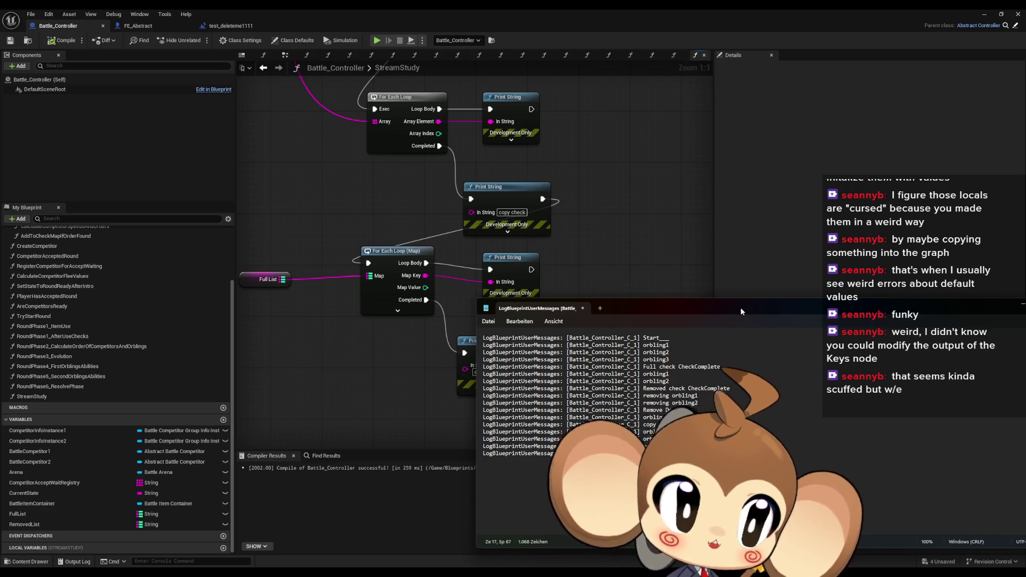
- Hide the log and return to Battle_Controller, framing the lower KEYS and REMOVE nodes
{"action": "left_click", "coordinate": [387, 36]}
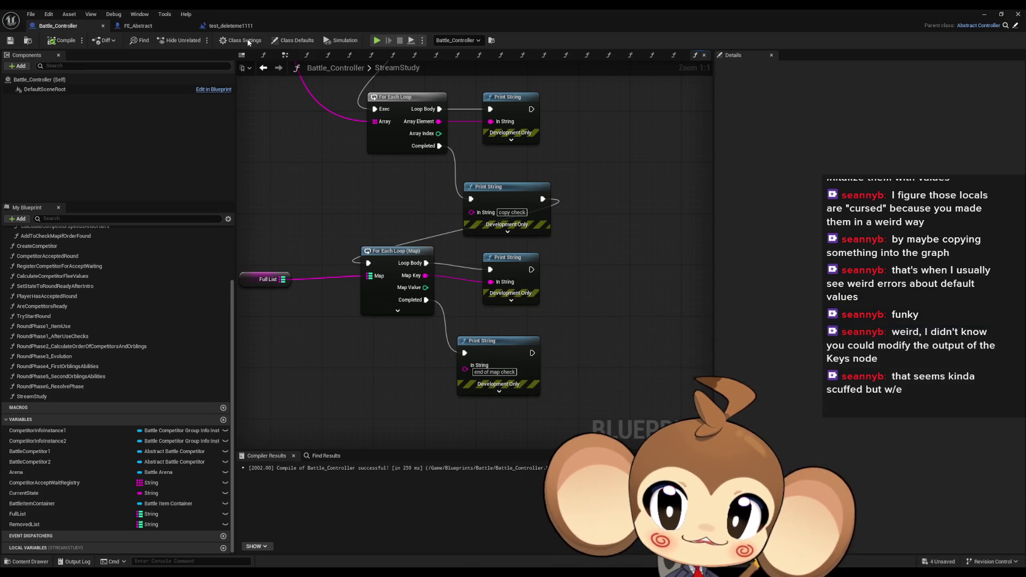
{"action": "left_click", "coordinate": [152, 26]}
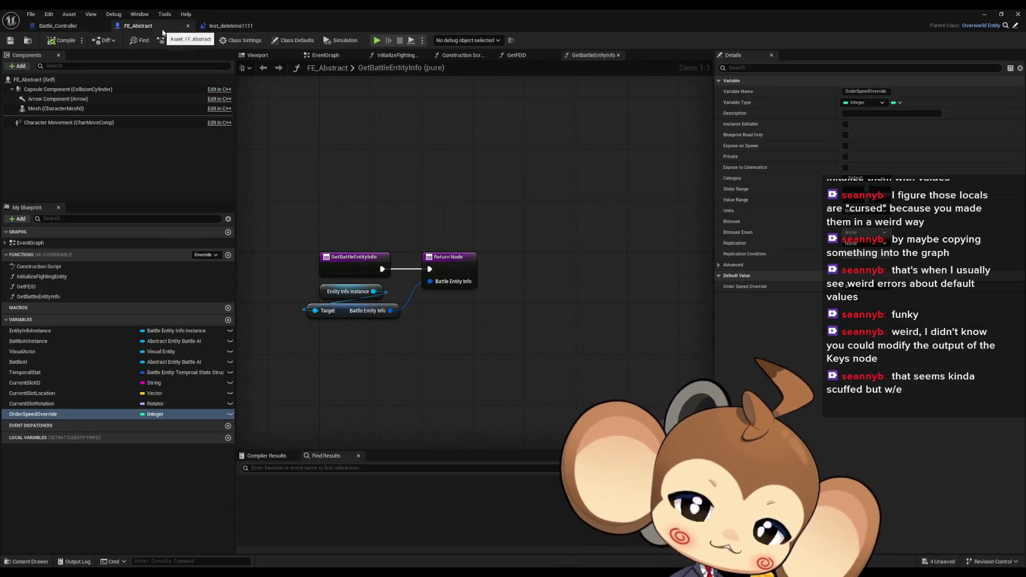
{"action": "left_click", "coordinate": [58, 25]}
{"action": "scroll", "coordinate": [526, 446], "scroll_direction": "down", "scroll_amount": 5}
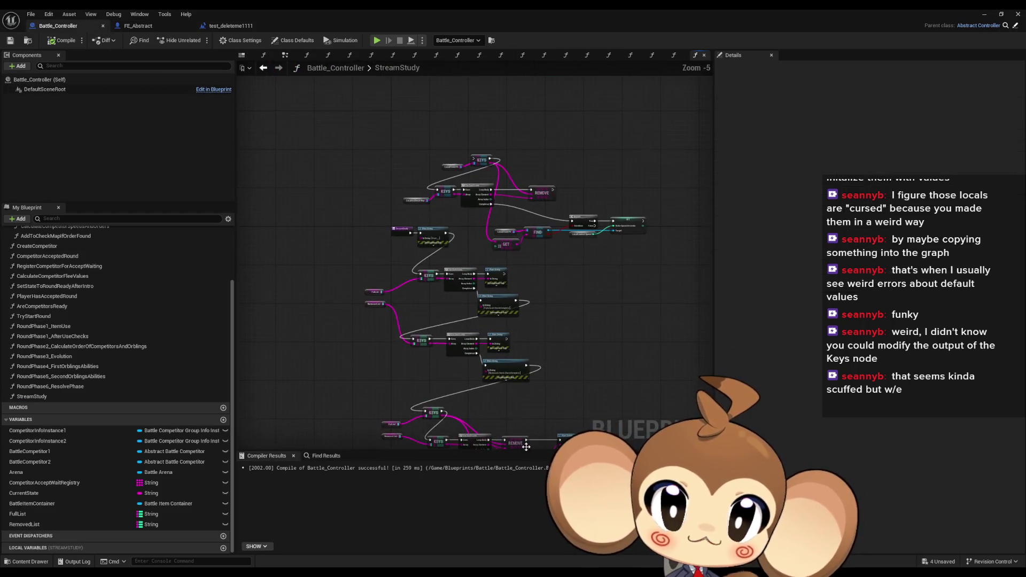
{"action": "mouse_move", "coordinate": [526, 446]}
{"action": "left_mouse_down"}
{"action": "mouse_move", "coordinate": [545, 534]}
{"action": "mouse_move", "coordinate": [566, 406]}
{"action": "mouse_move", "coordinate": [591, 382]}
{"action": "mouse_move", "coordinate": [535, 304]}
{"action": "left_mouse_up"}
{"action": "left_click_drag", "start_coordinate": [437, 271], "coordinate": [419, 263]}
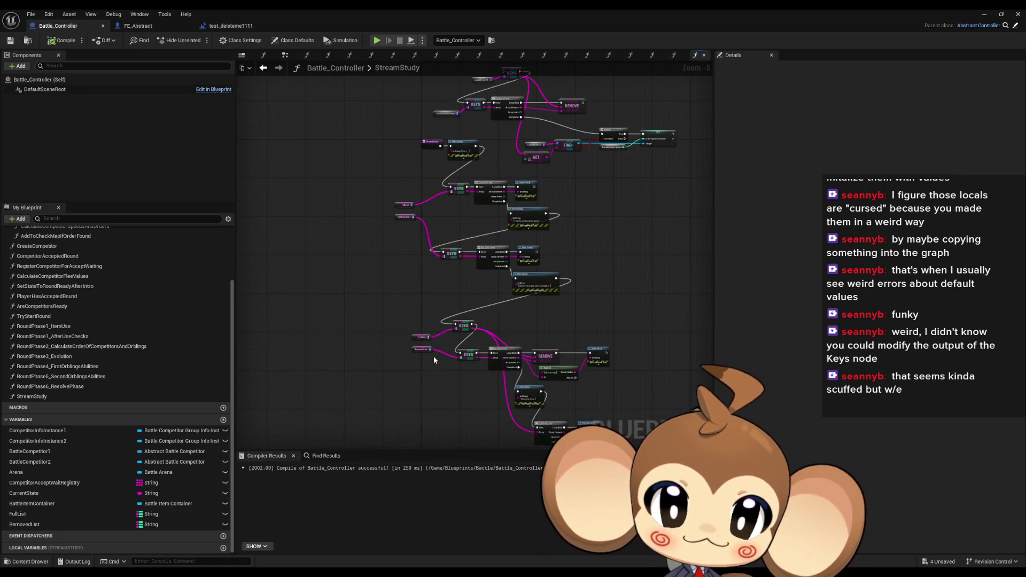
{"action": "mouse_move", "coordinate": [434, 356]}
{"action": "left_mouse_down"}
{"action": "mouse_move", "coordinate": [416, 242]}
{"action": "mouse_move", "coordinate": [459, 171]}
{"action": "left_mouse_up"}
{"action": "scroll", "coordinate": [480, 149], "scroll_direction": "up", "scroll_amount": 2}
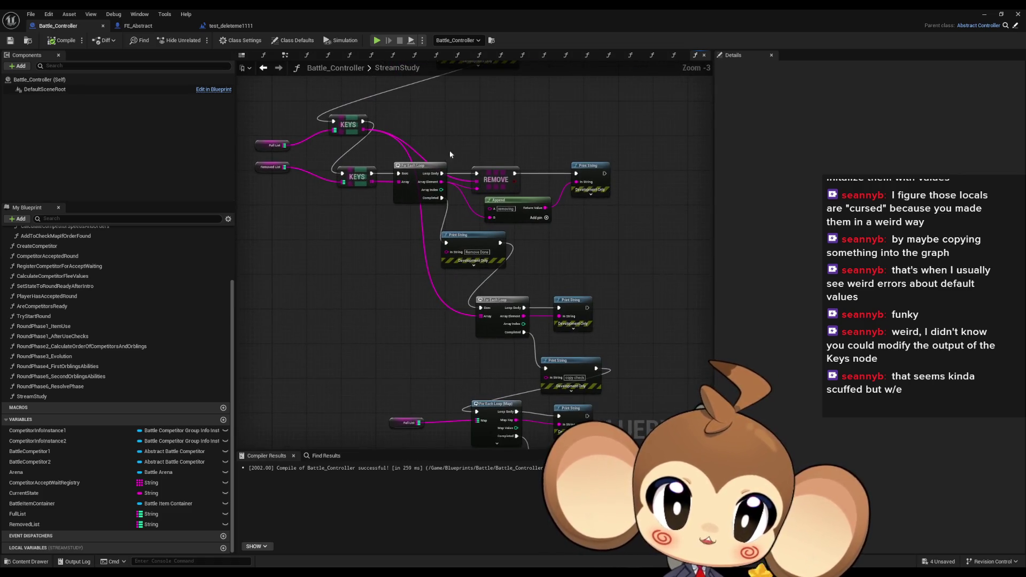
- Select the top KEYS node and try wiring its output to the Remove Done print
{"action": "left_click", "coordinate": [502, 179]}
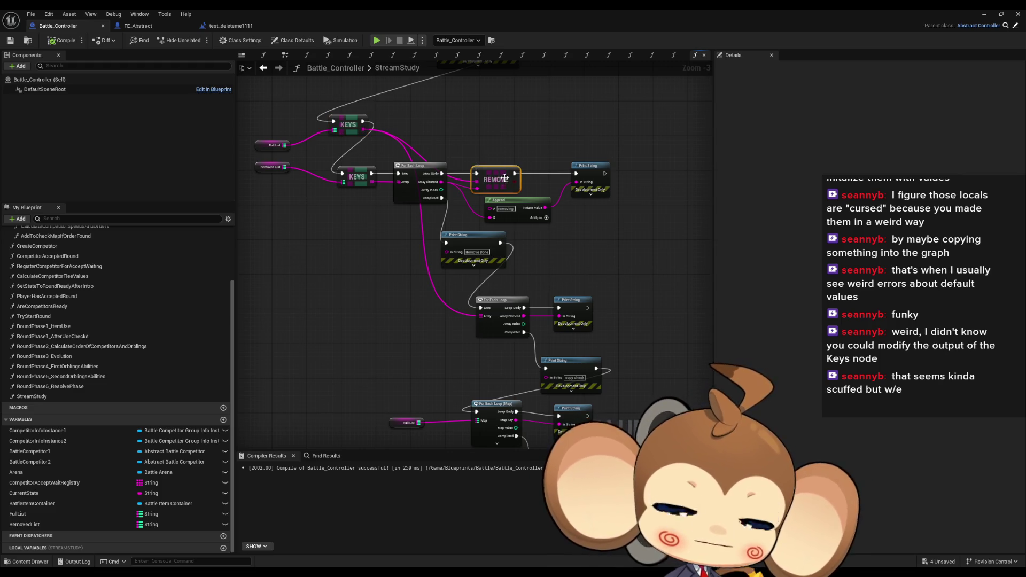
{"action": "left_click_drag", "start_coordinate": [504, 178], "coordinate": [535, 224]}
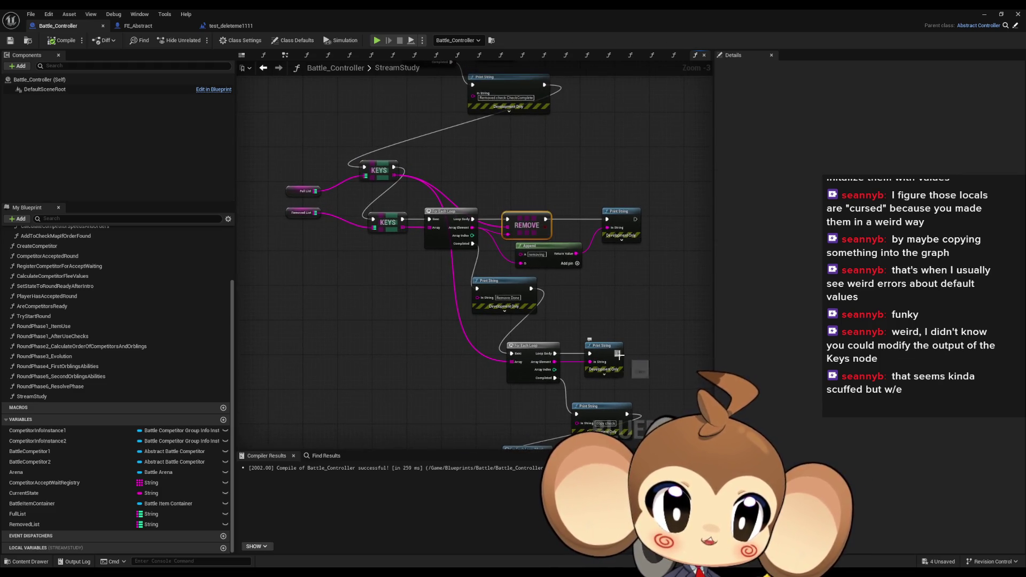
{"action": "mouse_move", "coordinate": [531, 288]}
{"action": "left_mouse_down"}
{"action": "mouse_move", "coordinate": [425, 326]}
{"action": "mouse_move", "coordinate": [363, 168]}
{"action": "left_mouse_up"}
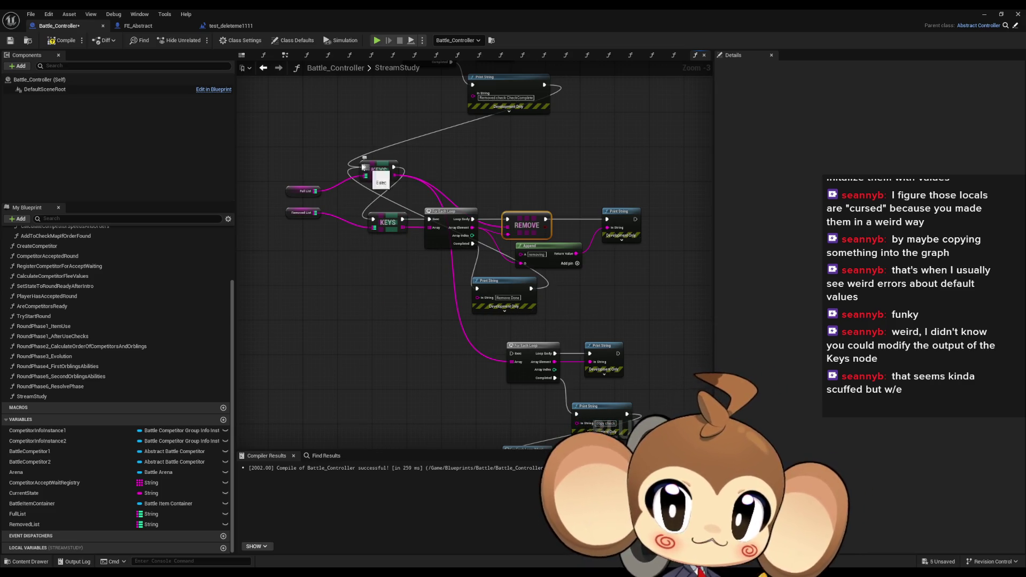
{"action": "left_click_drag", "start_coordinate": [272, 145], "coordinate": [405, 192]}
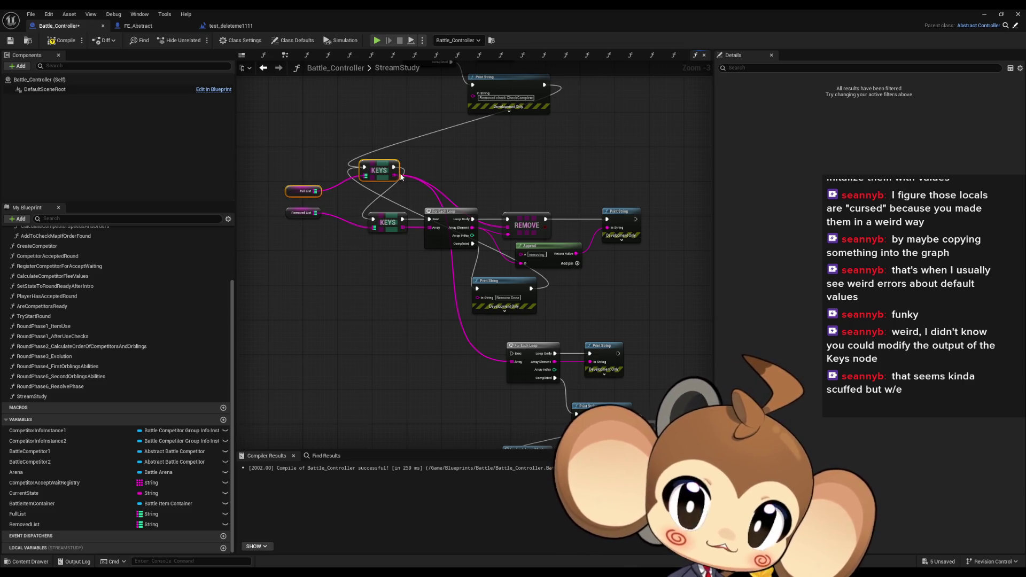
{"action": "left_click", "coordinate": [362, 167]}
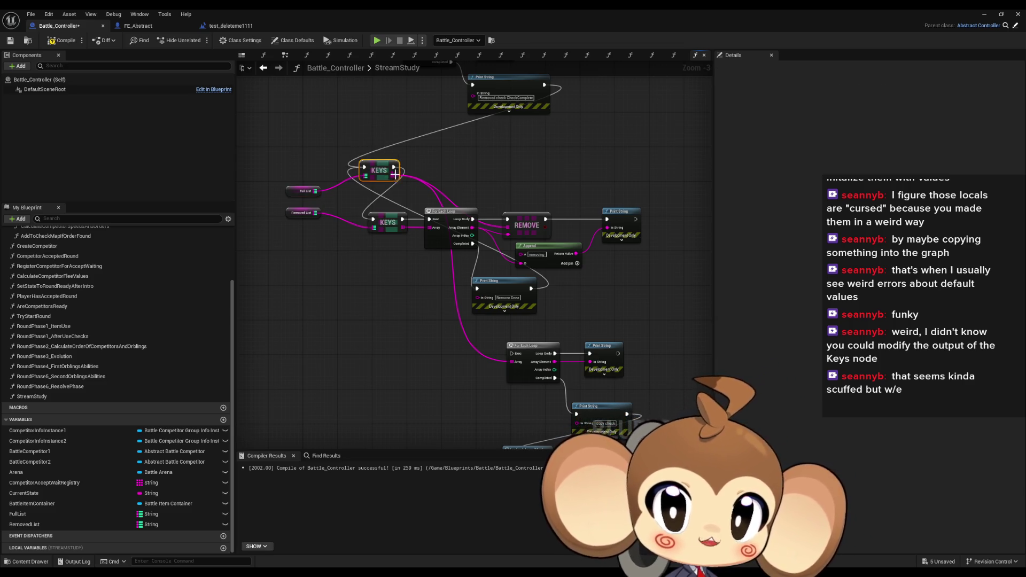
{"action": "left_click_drag", "start_coordinate": [393, 177], "coordinate": [595, 355]}
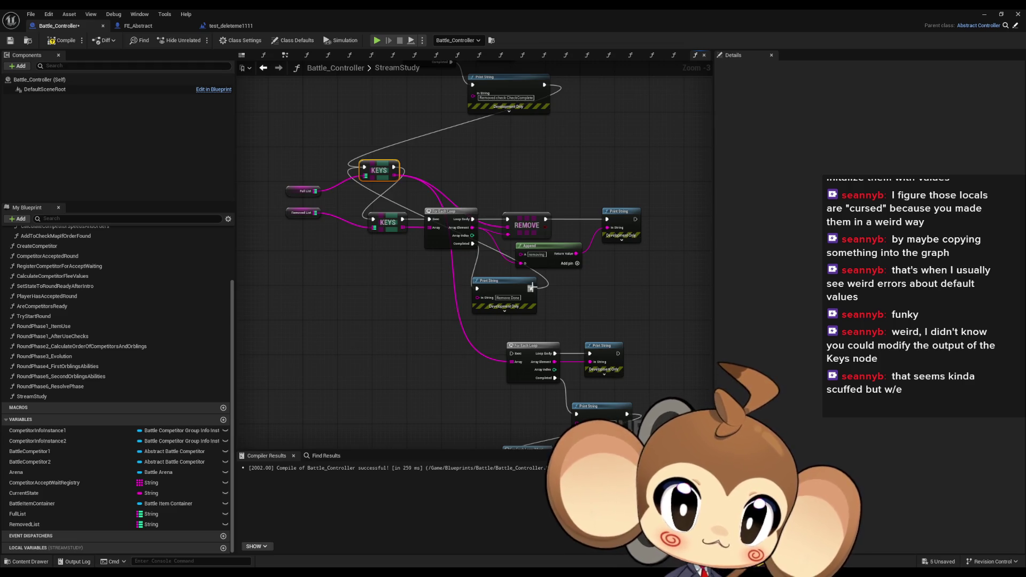
{"action": "left_click_drag", "start_coordinate": [531, 287], "coordinate": [532, 289]}
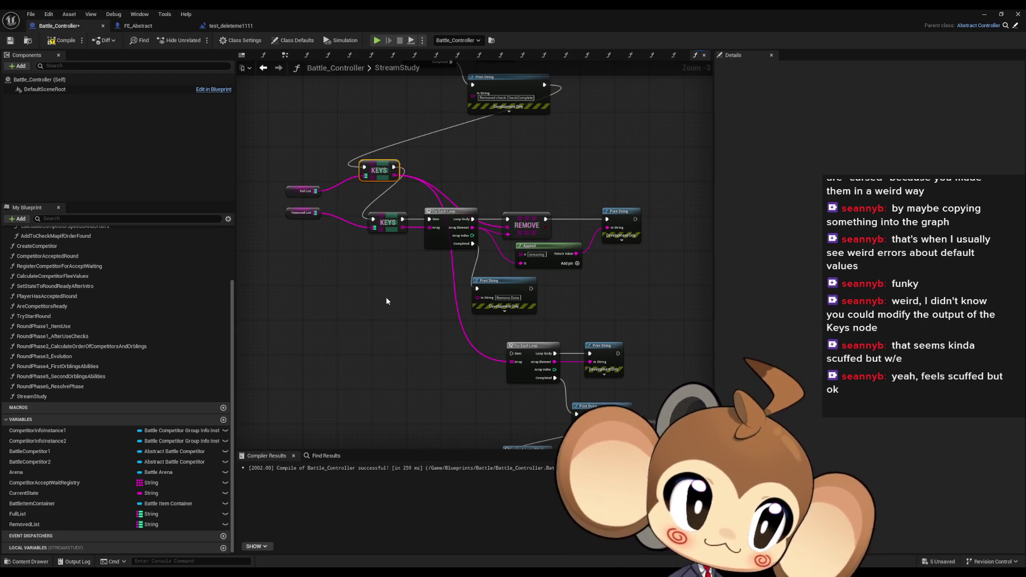
- Recenter on the KEYS nodes and compile and save Battle_Controller with Ctrl+S
{"action": "scroll", "coordinate": [442, 278], "scroll_direction": "down", "scroll_amount": 1}
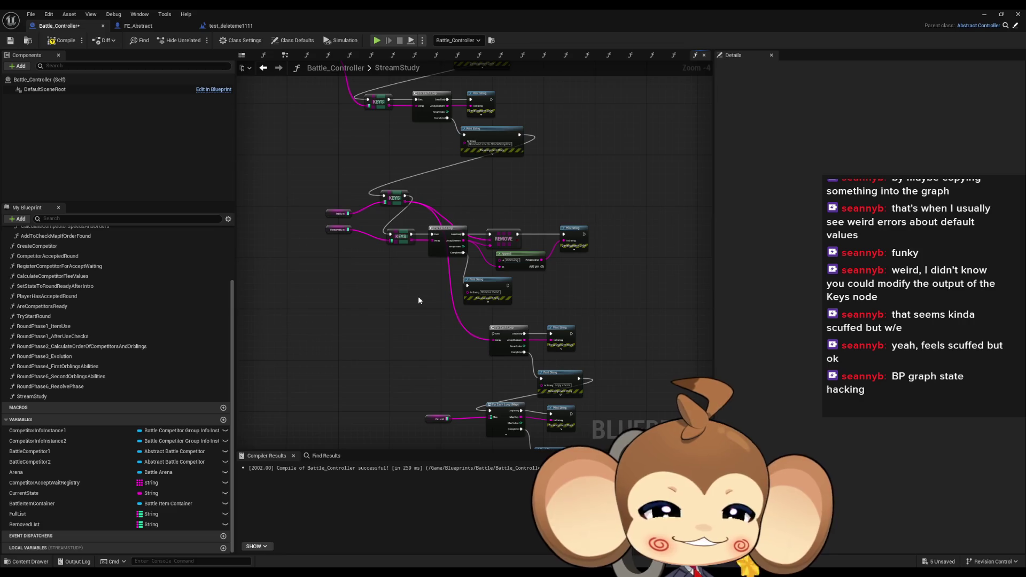
{"action": "left_click_drag", "start_coordinate": [418, 297], "coordinate": [397, 334]}
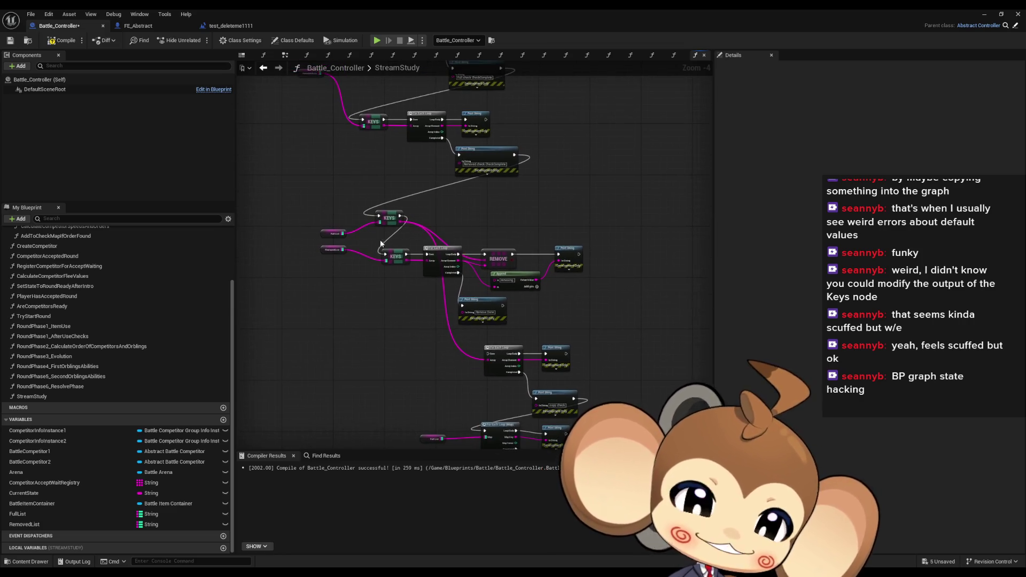
{"action": "scroll", "coordinate": [379, 239], "scroll_direction": "up", "scroll_amount": 2}
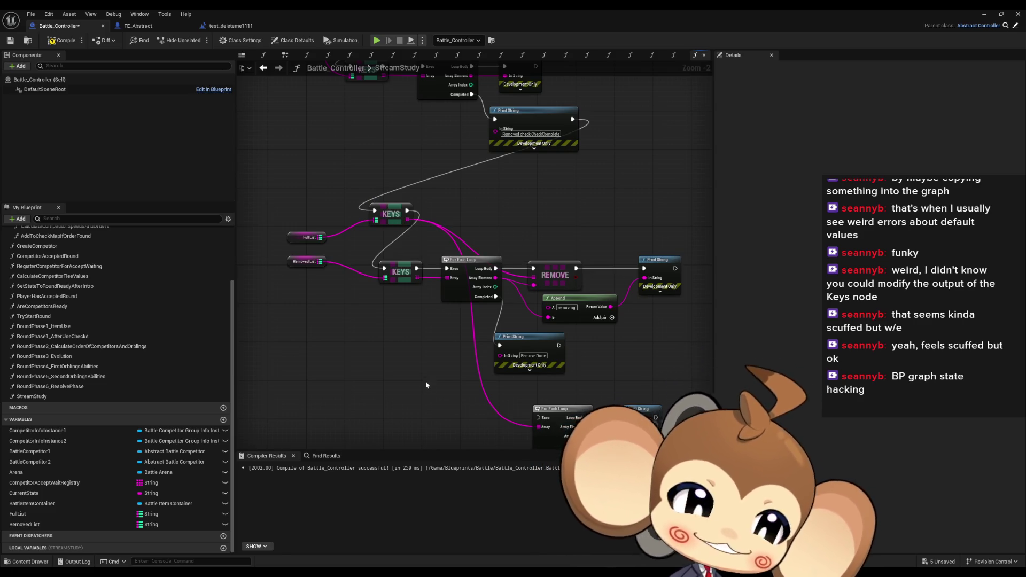
{"action": "left_click_drag", "start_coordinate": [426, 383], "coordinate": [508, 405]}
{"action": "key", "text": "ctrl+s"}
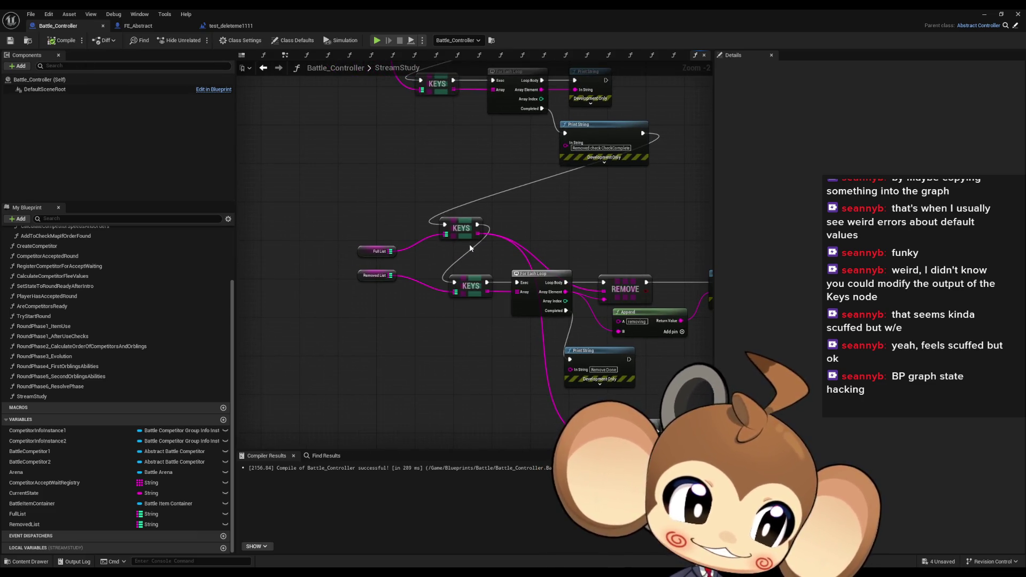
- Select the StreamStudy function in My Blueprint and delete it
{"action": "left_click_drag", "start_coordinate": [484, 383], "coordinate": [436, 380]}
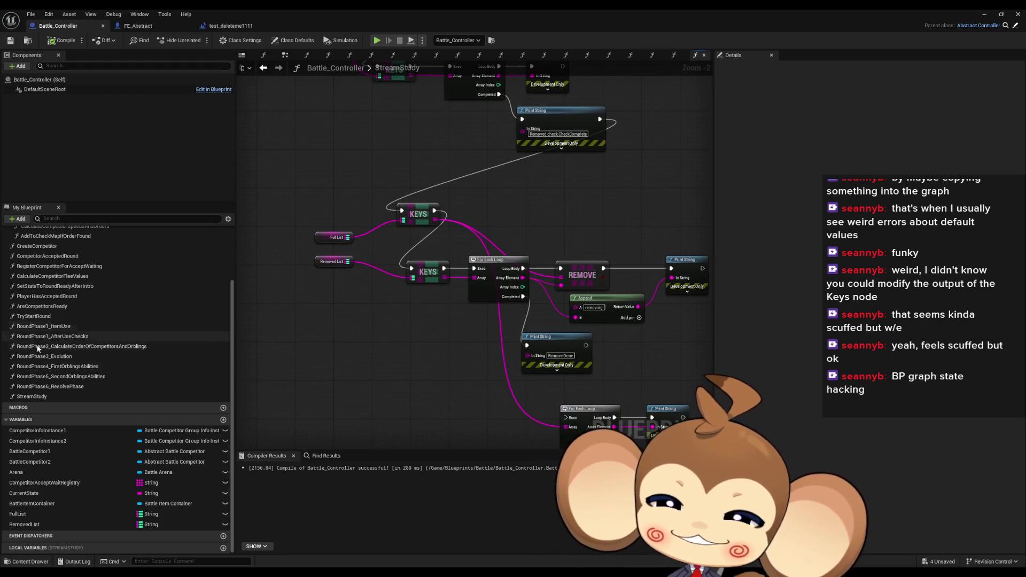
{"action": "left_click", "coordinate": [33, 396]}
{"action": "key", "text": "Delete"}
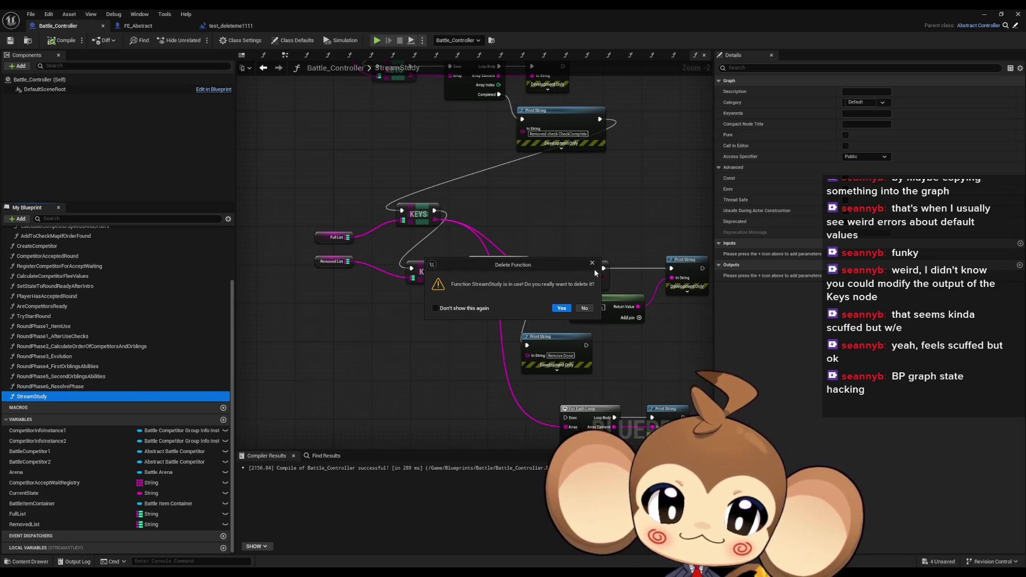
- Confirm deleting StreamStudy, then restore and reposition the editor window
{"action": "left_click", "coordinate": [561, 309]}
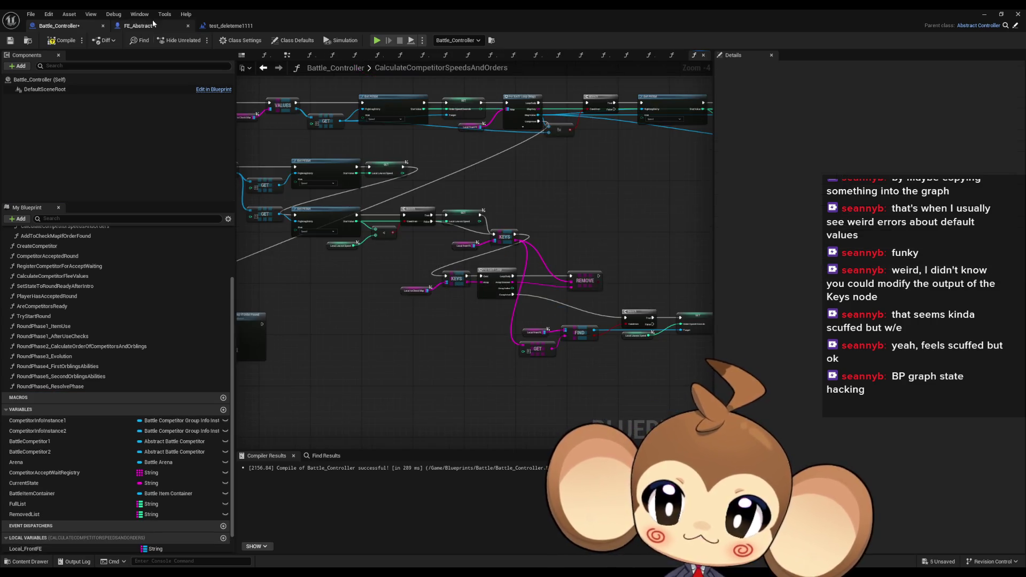
{"action": "left_click", "coordinate": [236, 28]}
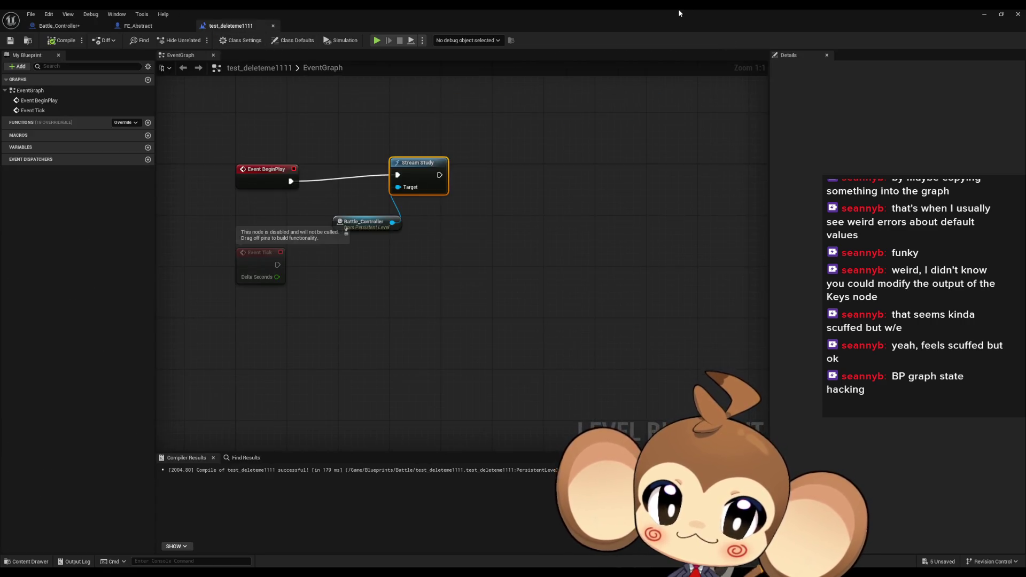
{"action": "double_click", "coordinate": [679, 10]}
{"action": "left_click_drag", "start_coordinate": [611, 148], "coordinate": [571, 112]}
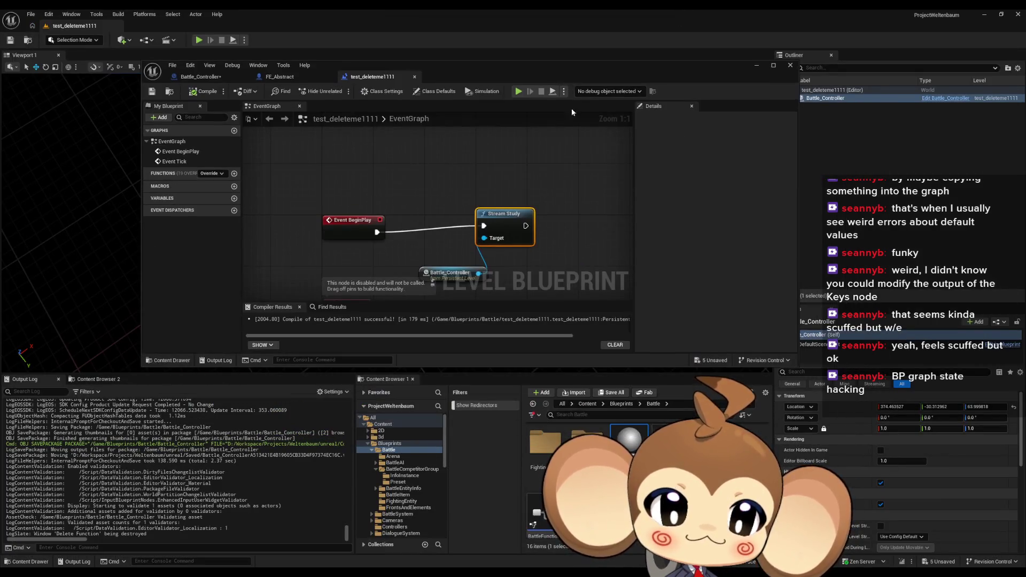
- Save all five modified assets and browse to Content > Blueprints > Battle
{"action": "left_click", "coordinate": [383, 423]}
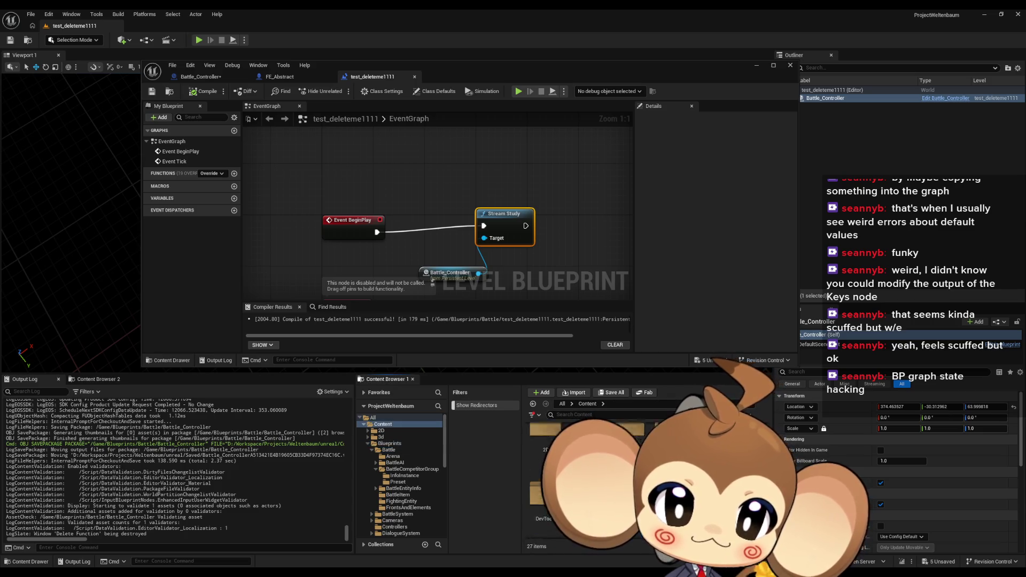
{"action": "key", "text": "ctrl+shift+s"}
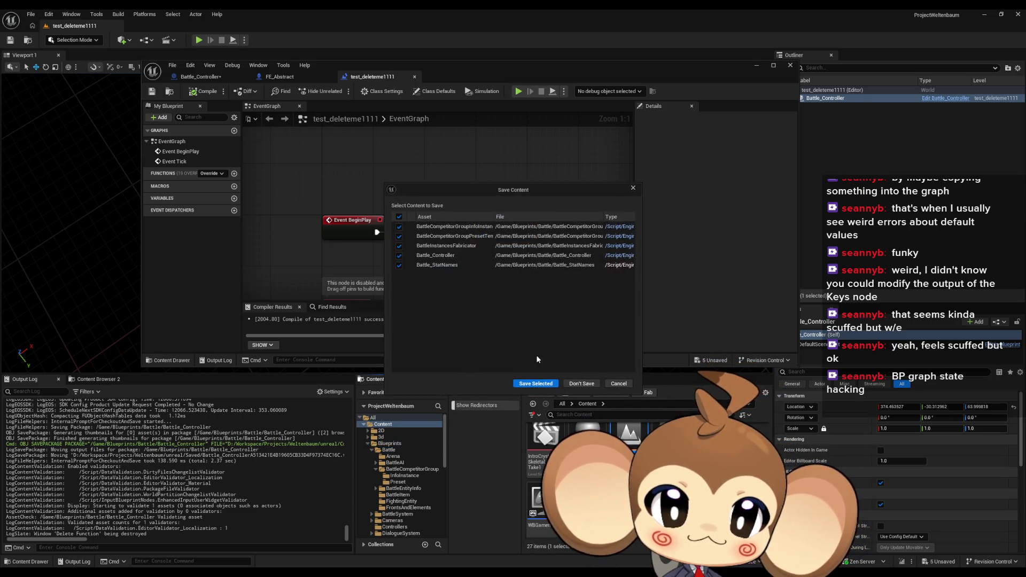
{"action": "left_click", "coordinate": [534, 383]}
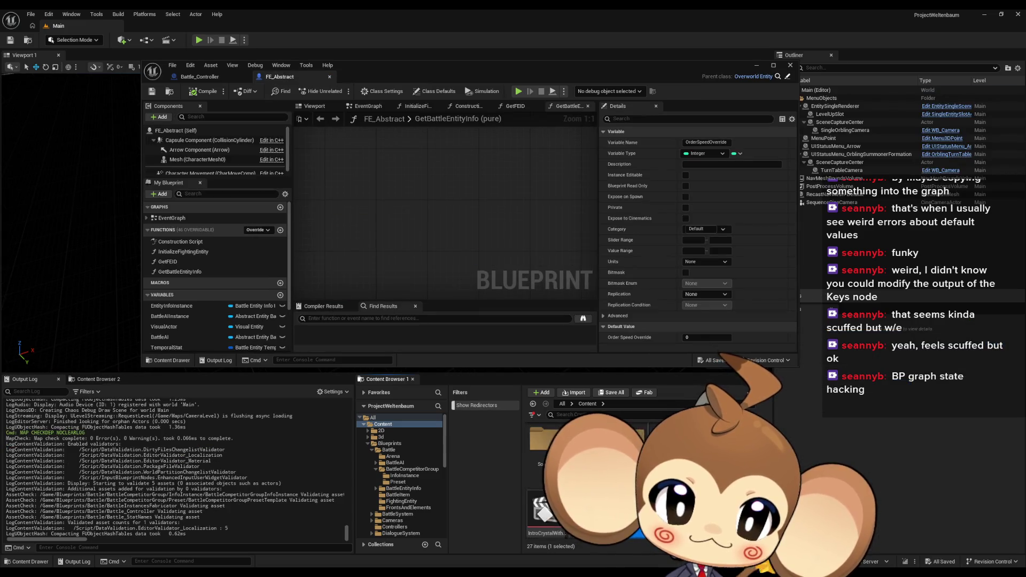
{"action": "left_click", "coordinate": [389, 443]}
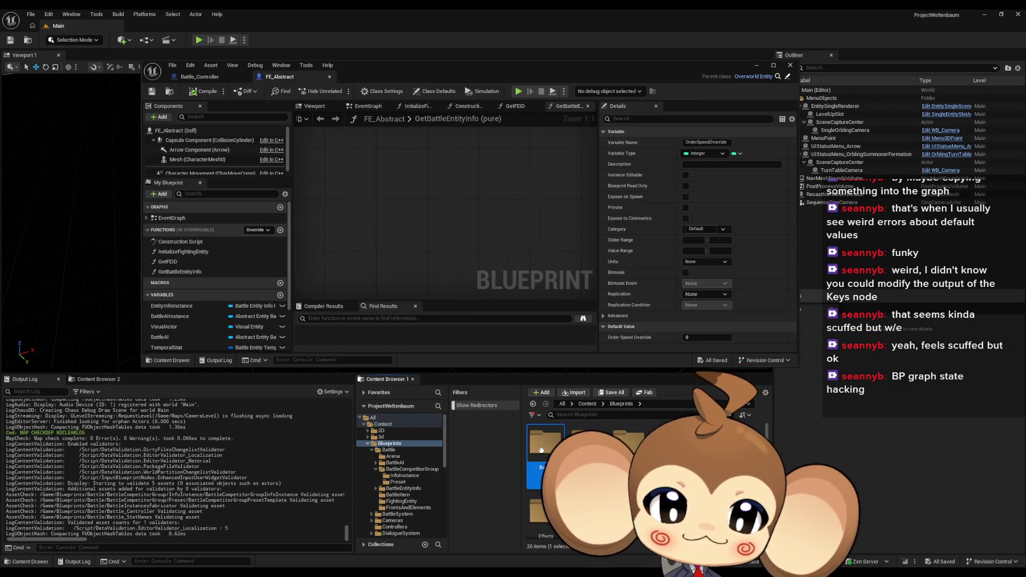
{"action": "left_click", "coordinate": [389, 450]}
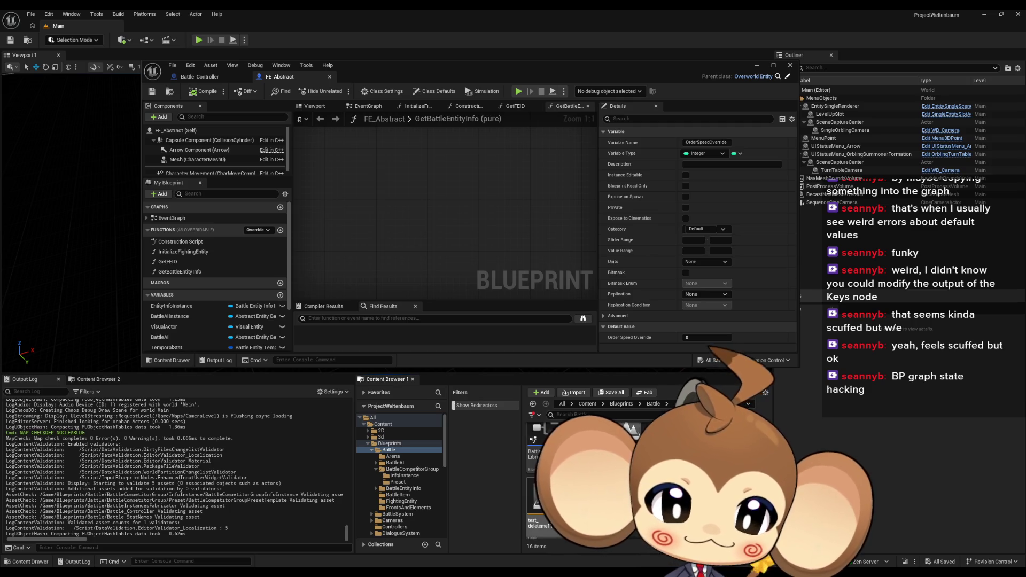
- Delete the test_deleteme1111 asset and confirm the deletion
{"action": "key", "text": "Delete"}
{"action": "left_click", "coordinate": [481, 423]}
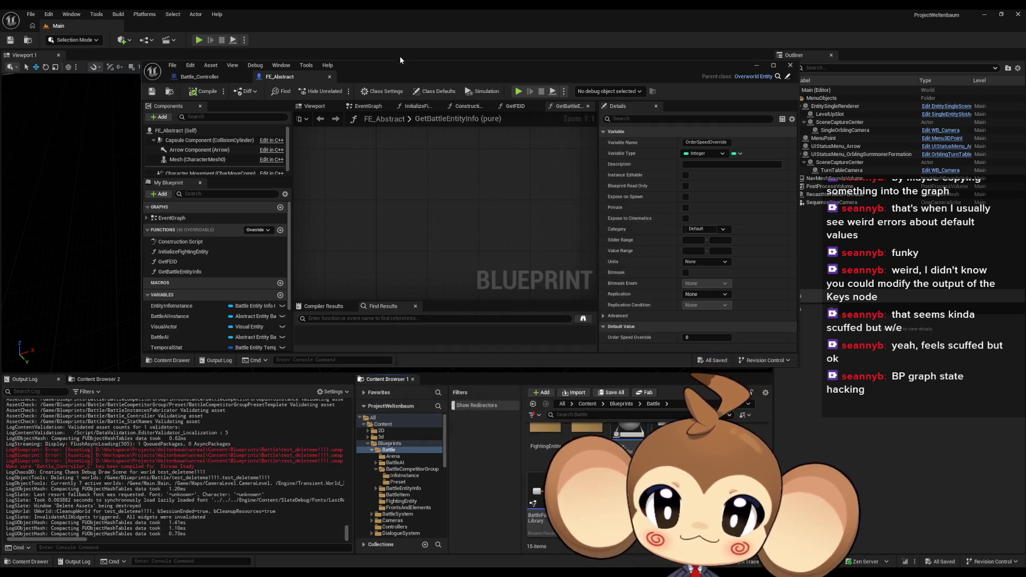
{"action": "mouse_move", "coordinate": [400, 73]}
{"action": "left_mouse_down"}
{"action": "mouse_move", "coordinate": [441, 177]}
{"action": "mouse_move", "coordinate": [420, 118]}
{"action": "left_mouse_up"}
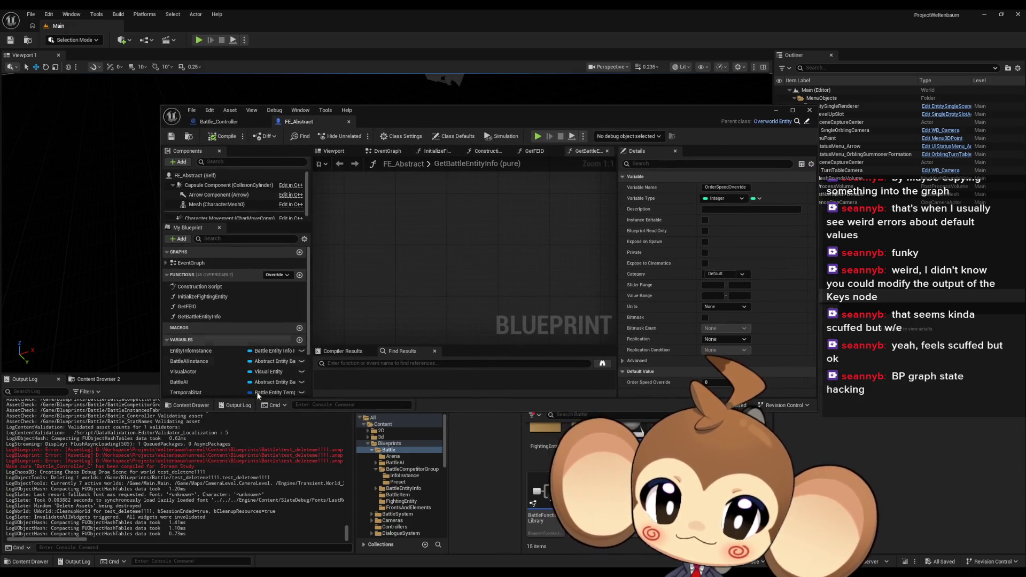
{"action": "mouse_move", "coordinate": [74, 541]}
{"action": "left_mouse_down"}
{"action": "mouse_move", "coordinate": [142, 552]}
{"action": "mouse_move", "coordinate": [68, 544]}
{"action": "left_mouse_up"}
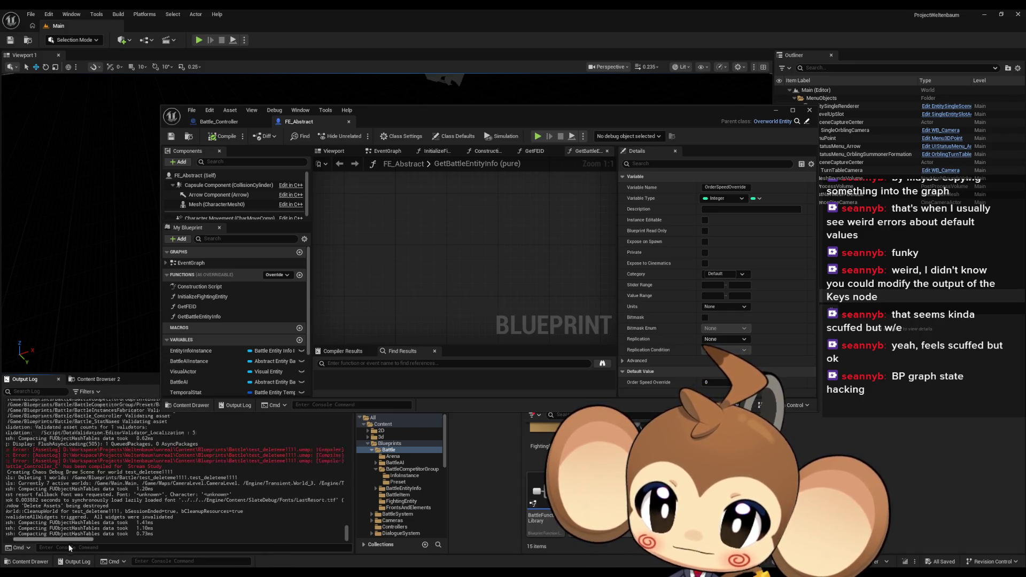
- Maximize the FE_Abstract editor and return to the Battle_Controller blueprint
{"action": "left_click_drag", "start_coordinate": [495, 120], "coordinate": [467, 207]}
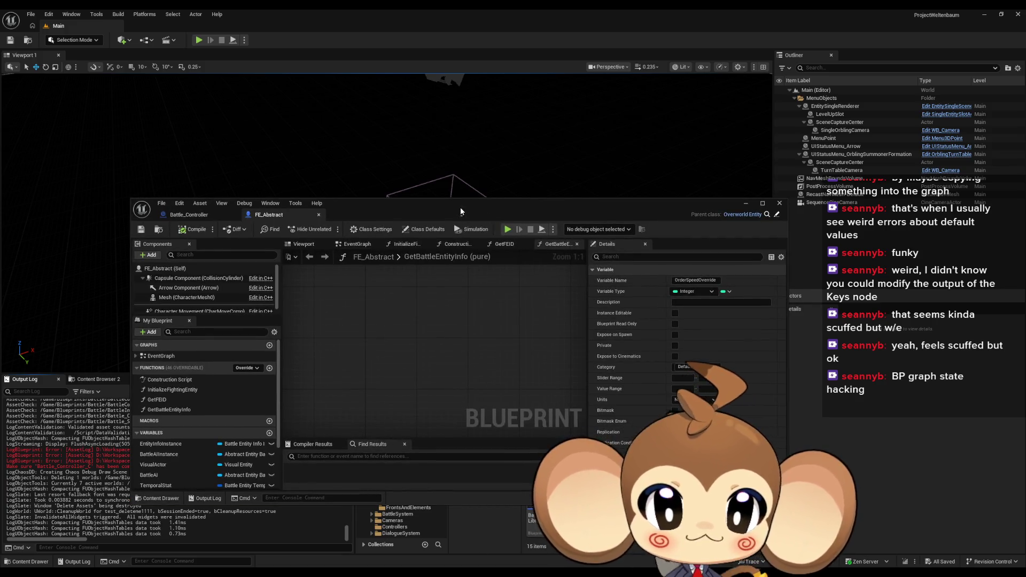
{"action": "double_click", "coordinate": [460, 207]}
{"action": "left_click", "coordinate": [58, 26]}
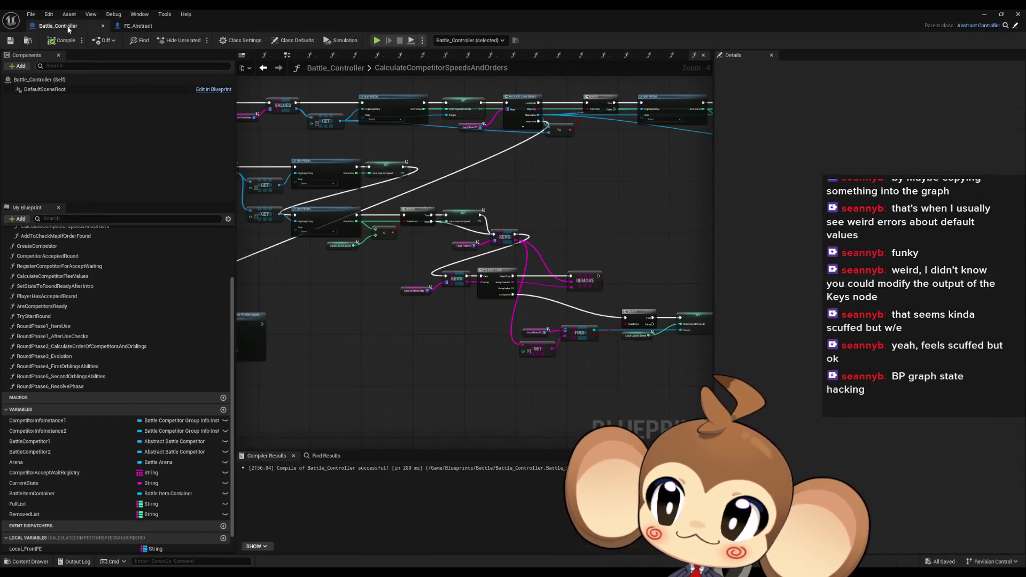
{"action": "scroll", "coordinate": [450, 317], "scroll_direction": "down", "scroll_amount": 3}
{"action": "scroll", "coordinate": [439, 371], "scroll_direction": "up", "scroll_amount": 2}
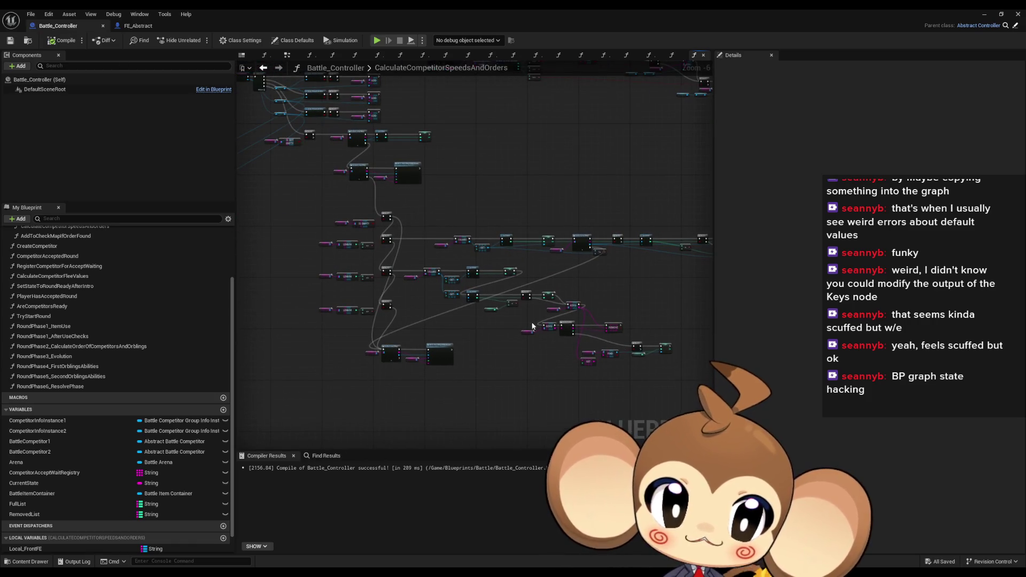
{"action": "scroll", "coordinate": [456, 309], "scroll_direction": "up", "scroll_amount": 2}
{"action": "scroll", "coordinate": [456, 309], "scroll_direction": "up", "scroll_amount": 1}
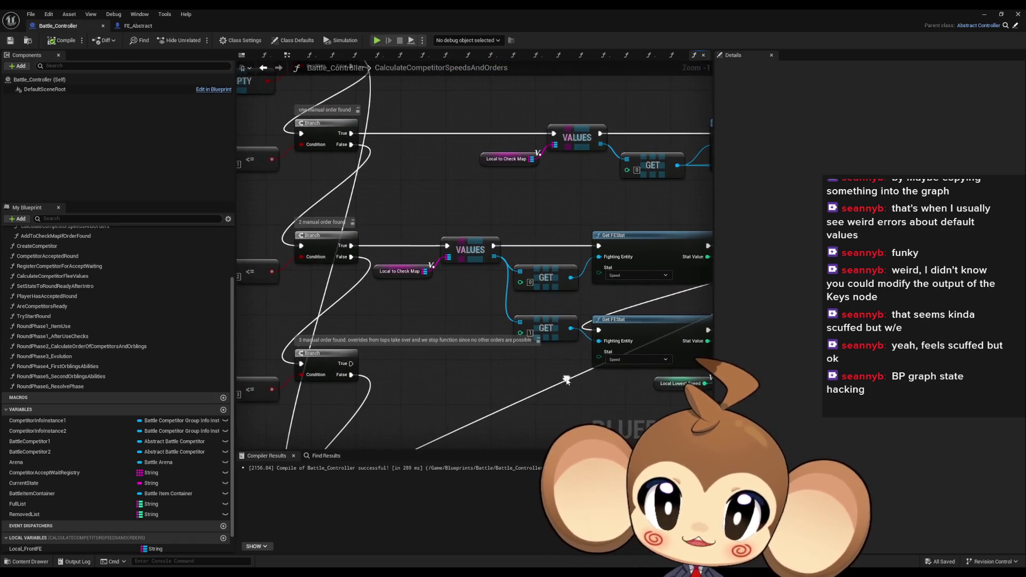
{"action": "left_click_drag", "start_coordinate": [396, 214], "coordinate": [479, 290]}
{"action": "scroll", "coordinate": [466, 306], "scroll_direction": "down", "scroll_amount": 2}
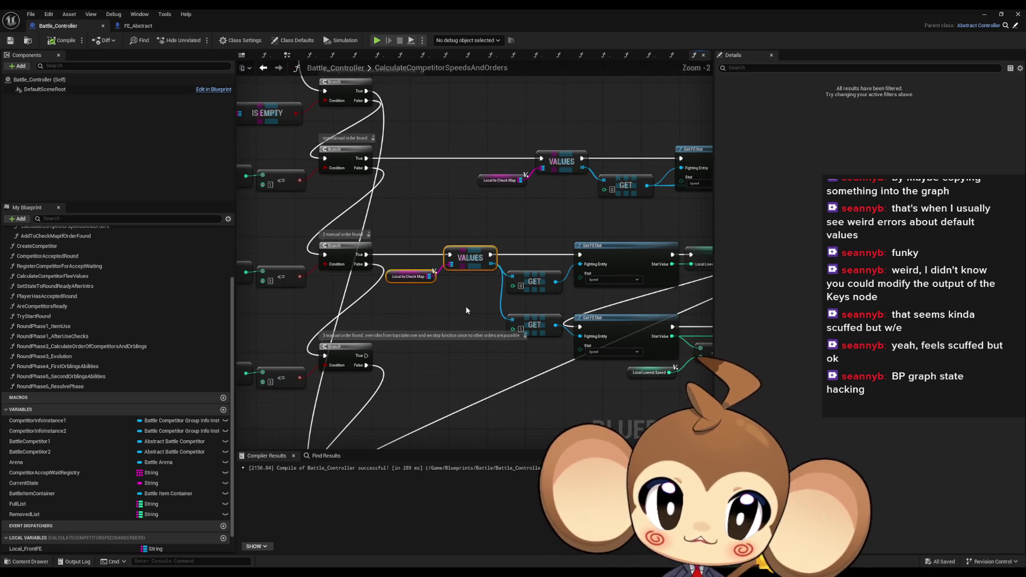
{"action": "mouse_move", "coordinate": [533, 313]}
{"action": "left_mouse_down"}
{"action": "mouse_move", "coordinate": [385, 288]}
{"action": "mouse_move", "coordinate": [556, 295]}
{"action": "mouse_move", "coordinate": [350, 284]}
{"action": "left_mouse_up"}
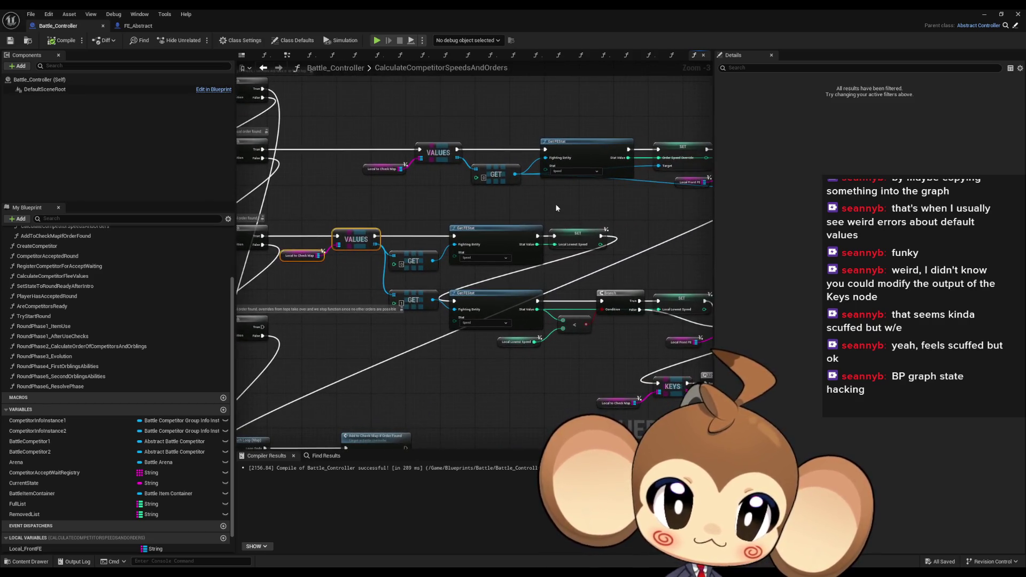
{"action": "left_click", "coordinate": [591, 237]}
{"action": "left_click_drag", "start_coordinate": [586, 273], "coordinate": [541, 263]}
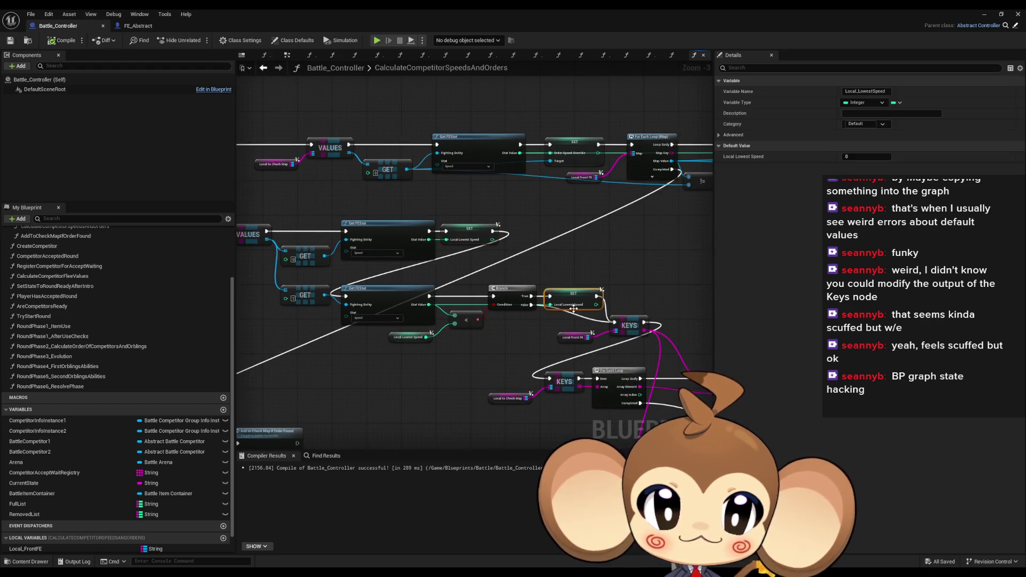
{"action": "scroll", "coordinate": [473, 301], "scroll_direction": "up", "scroll_amount": 2}
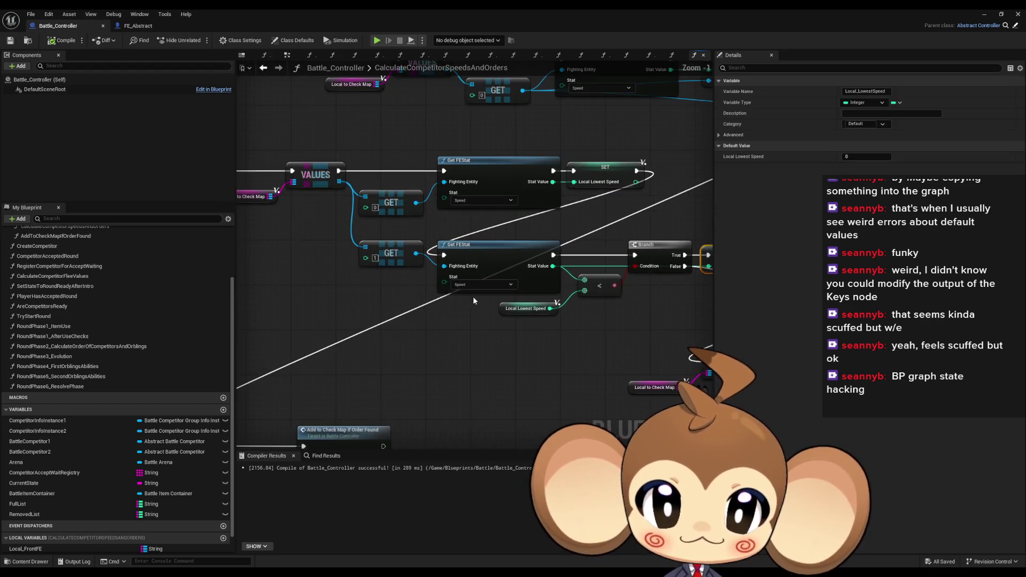
{"action": "left_click_drag", "start_coordinate": [473, 301], "coordinate": [407, 304]}
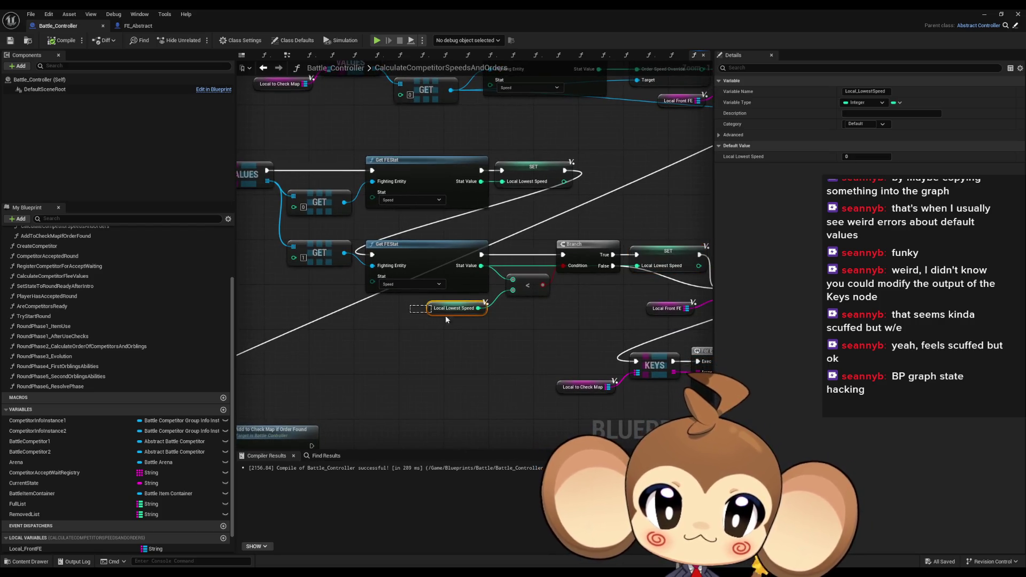
{"action": "left_click_drag", "start_coordinate": [482, 322], "coordinate": [482, 322]}
{"action": "mouse_move", "coordinate": [641, 252]}
{"action": "left_mouse_down"}
{"action": "mouse_move", "coordinate": [544, 245]}
{"action": "mouse_move", "coordinate": [394, 258]}
{"action": "left_mouse_up"}
{"action": "left_click", "coordinate": [497, 252]}
{"action": "left_click_drag", "start_coordinate": [606, 296], "coordinate": [572, 281]}
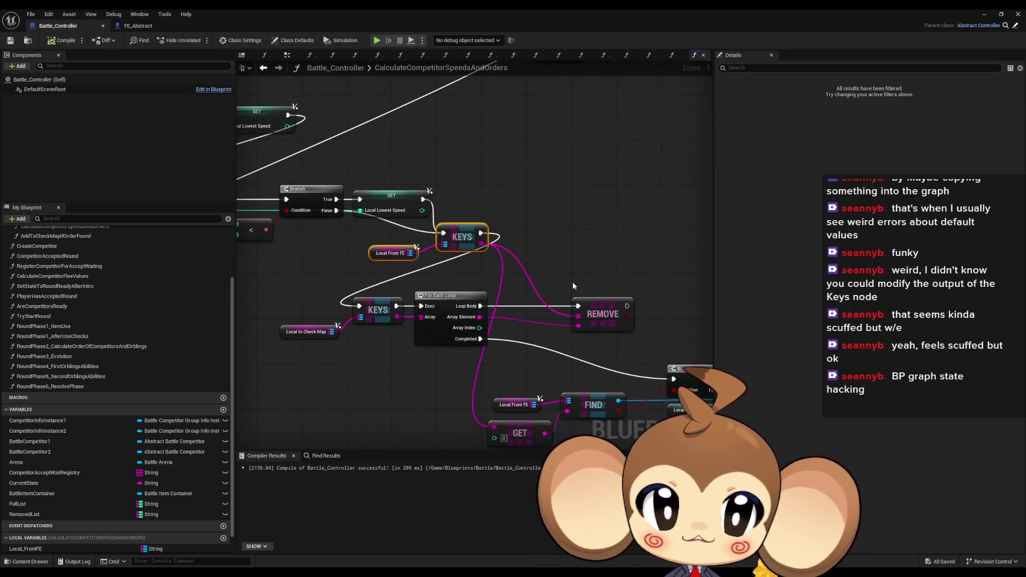
{"action": "left_click", "coordinate": [614, 321]}
{"action": "left_click_drag", "start_coordinate": [277, 286], "coordinate": [363, 337]}
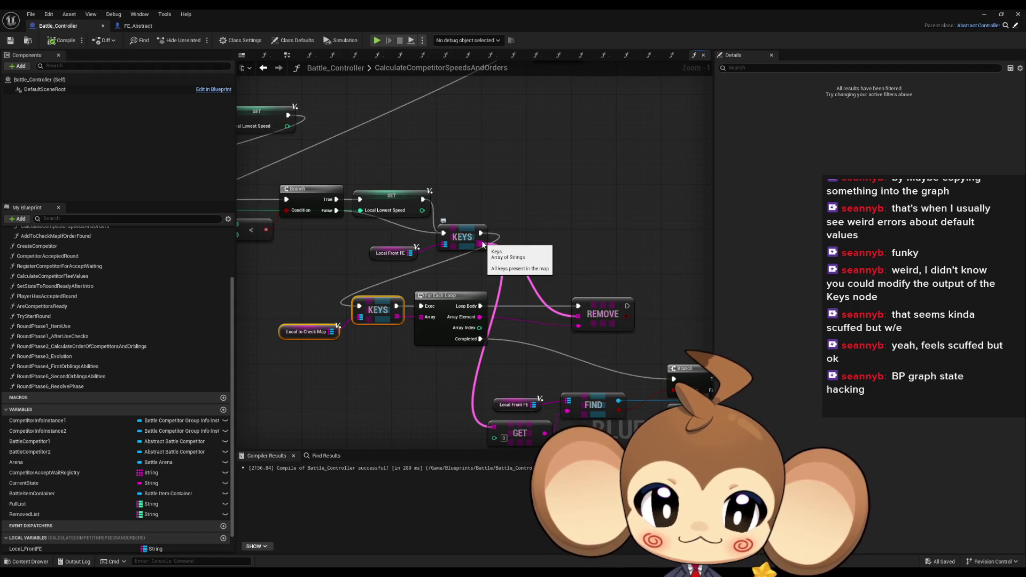
{"action": "left_click_drag", "start_coordinate": [619, 413], "coordinate": [554, 361]}
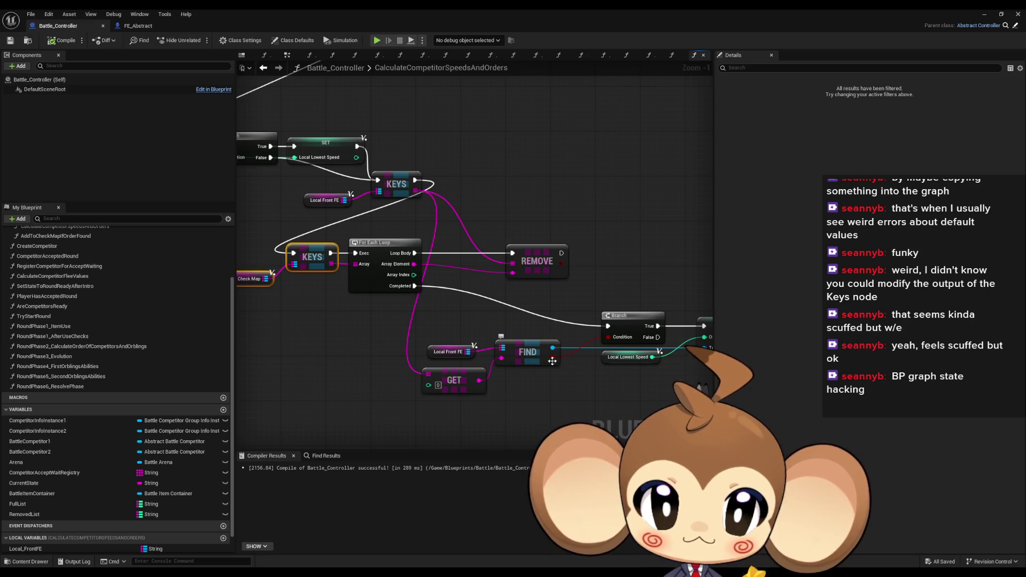
{"action": "mouse_move", "coordinate": [375, 372]}
{"action": "left_mouse_down"}
{"action": "mouse_move", "coordinate": [452, 403]}
{"action": "mouse_move", "coordinate": [487, 403]}
{"action": "left_mouse_up"}
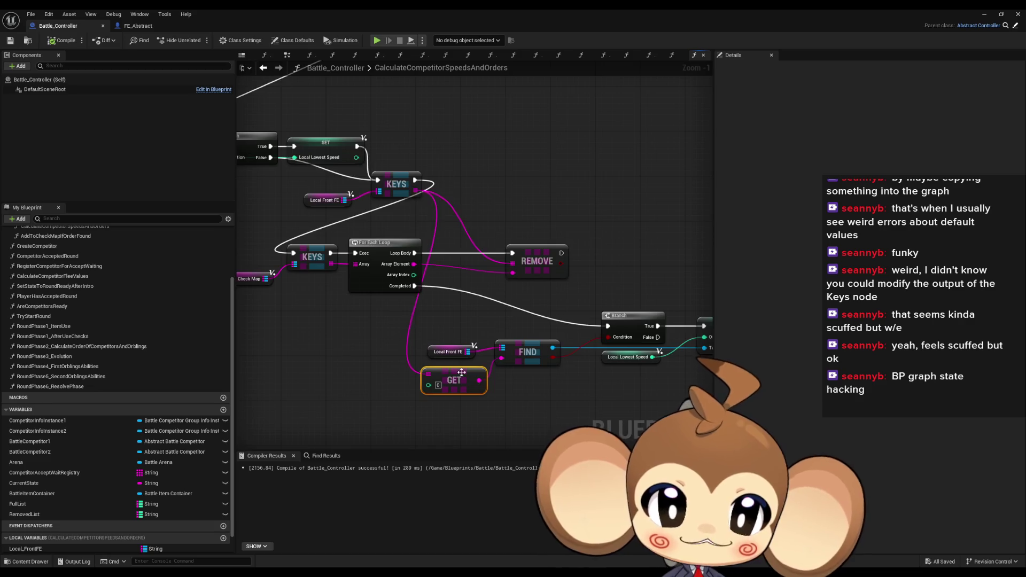
{"action": "left_click_drag", "start_coordinate": [417, 335], "coordinate": [537, 412]}
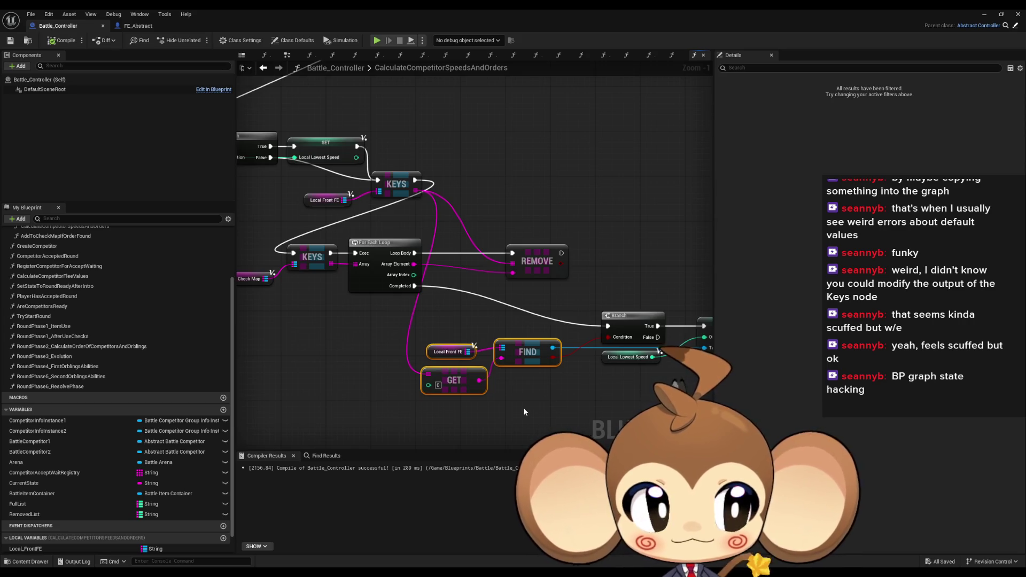
{"action": "left_click_drag", "start_coordinate": [548, 381], "coordinate": [528, 377]}
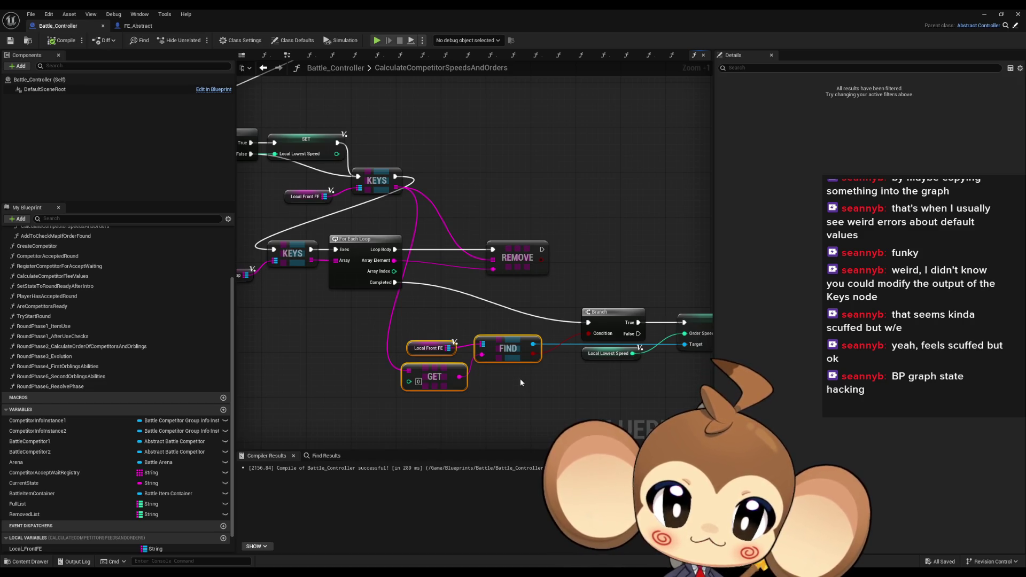
{"action": "mouse_move", "coordinate": [398, 192]}
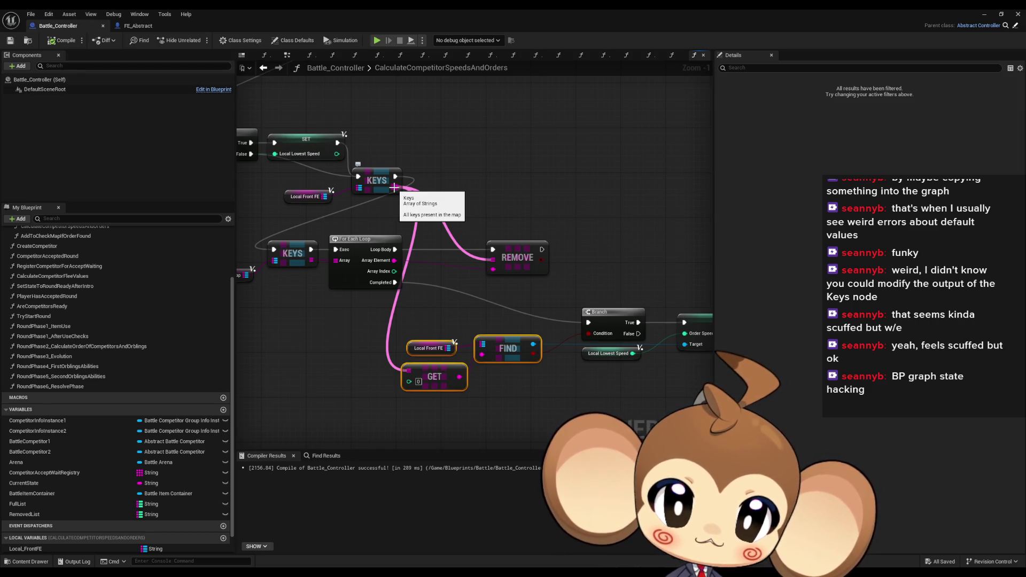
{"action": "mouse_move", "coordinate": [393, 187]}
{"action": "left_mouse_down"}
{"action": "mouse_move", "coordinate": [398, 224]}
{"action": "mouse_move", "coordinate": [306, 347]}
{"action": "mouse_move", "coordinate": [297, 338]}
{"action": "left_mouse_up"}
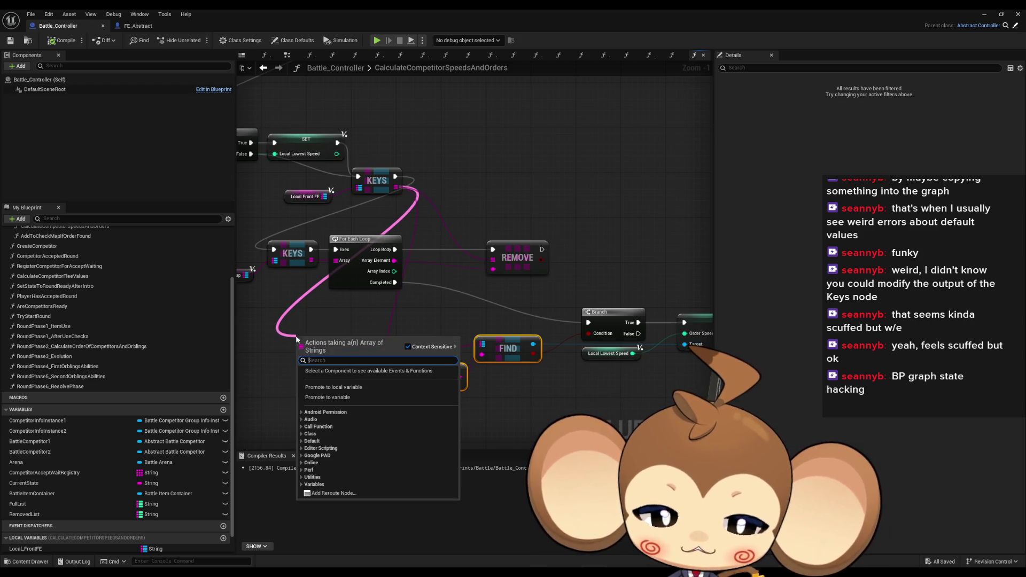
- Add an Is Not Empty check on Keys driving a new Branch fed by the loop's Completed
{"action": "type", "text": "is not"}
{"action": "key", "text": "Return"}
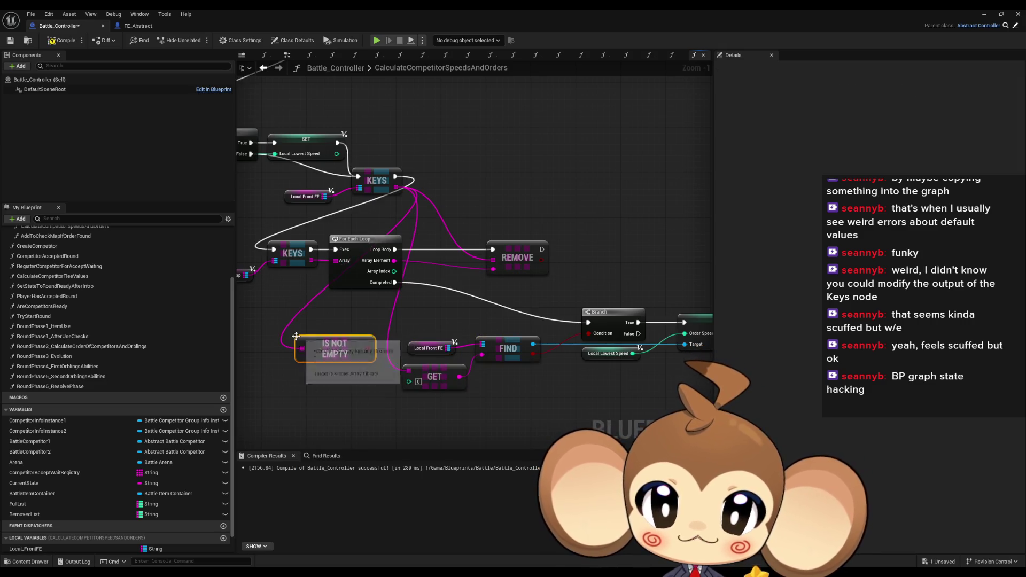
{"action": "mouse_move", "coordinate": [366, 348]}
{"action": "left_mouse_down"}
{"action": "mouse_move", "coordinate": [430, 303]}
{"action": "mouse_move", "coordinate": [395, 282]}
{"action": "left_mouse_up"}
{"action": "type", "text": "branch"}
{"action": "key", "text": "Return"}
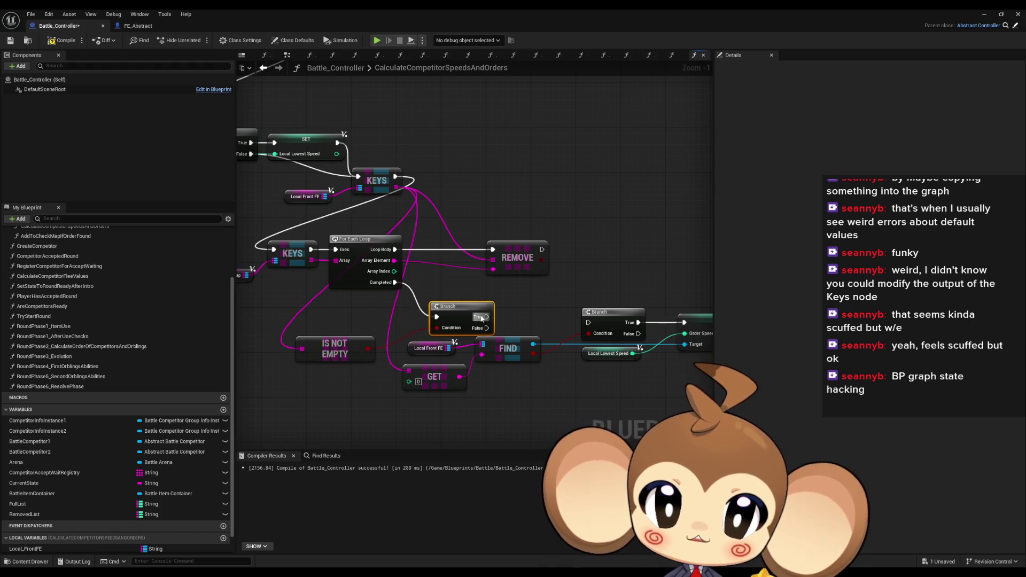
{"action": "left_click_drag", "start_coordinate": [454, 306], "coordinate": [454, 295]}
- Review the Branch, GET and SET Order Speed Override nodes following the loop
{"action": "mouse_move", "coordinate": [640, 272]}
{"action": "left_mouse_down"}
{"action": "mouse_move", "coordinate": [554, 239]}
{"action": "mouse_move", "coordinate": [585, 252]}
{"action": "left_mouse_up"}
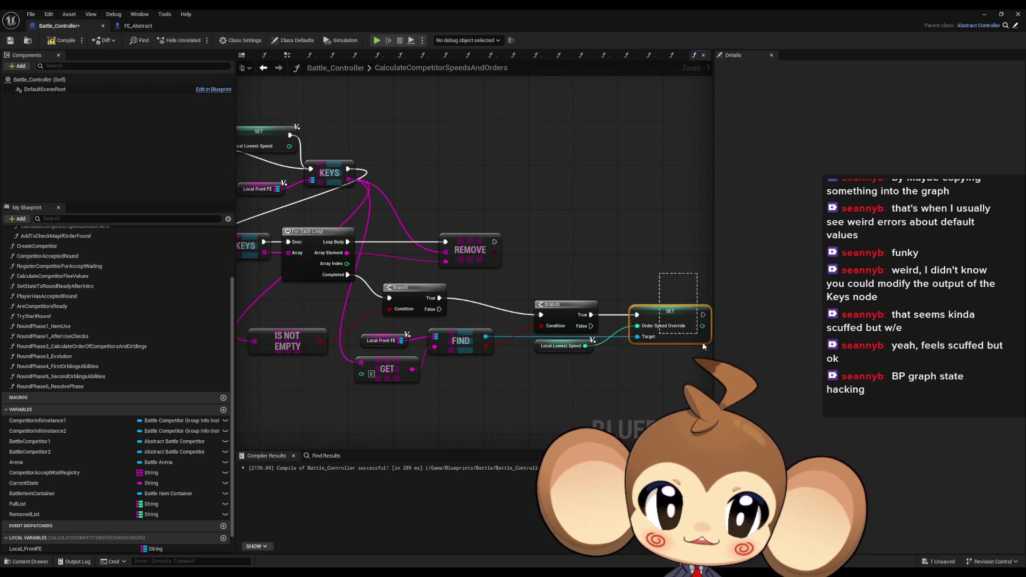
{"action": "left_click", "coordinate": [551, 345]}
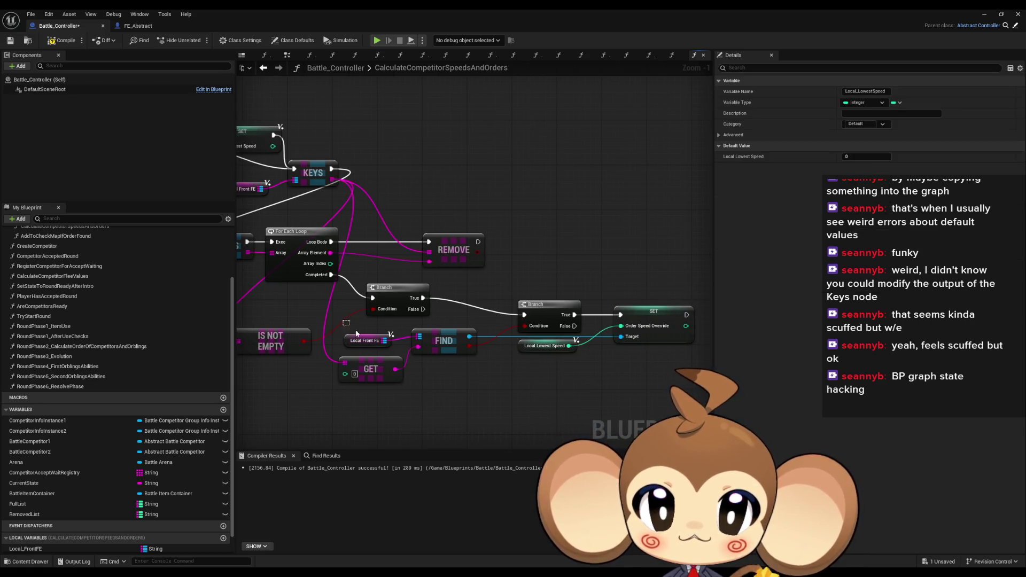
{"action": "left_click", "coordinate": [368, 340]}
{"action": "left_click_drag", "start_coordinate": [368, 340], "coordinate": [448, 366]}
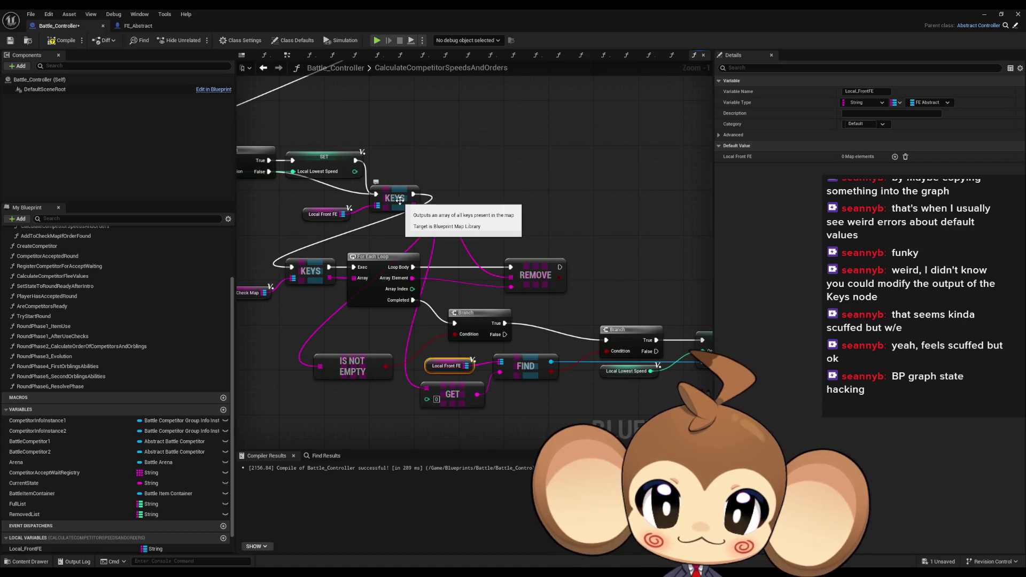
{"action": "left_click_drag", "start_coordinate": [407, 205], "coordinate": [561, 193]}
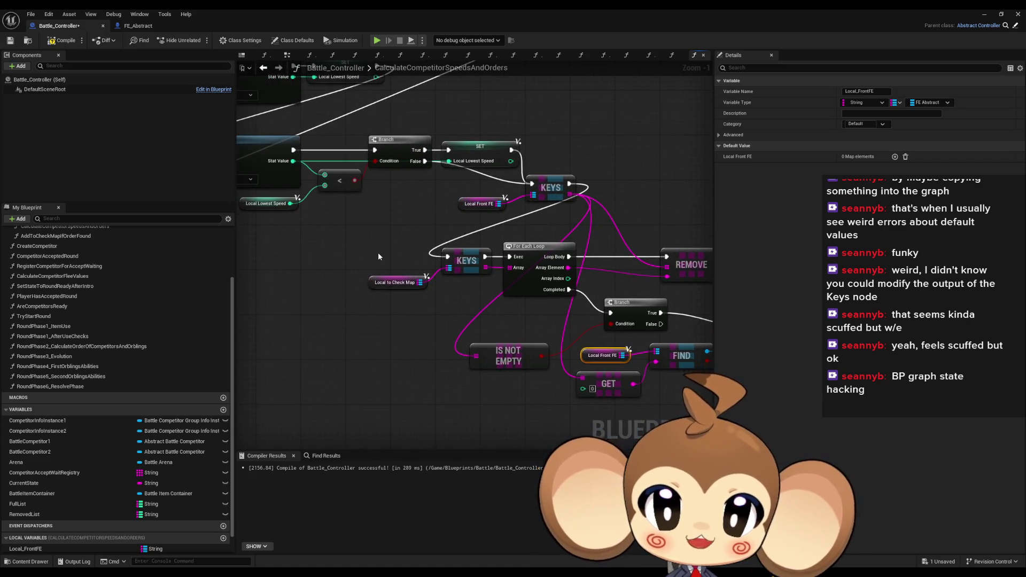
{"action": "left_click", "coordinate": [466, 297]}
{"action": "left_click_drag", "start_coordinate": [522, 359], "coordinate": [305, 326]}
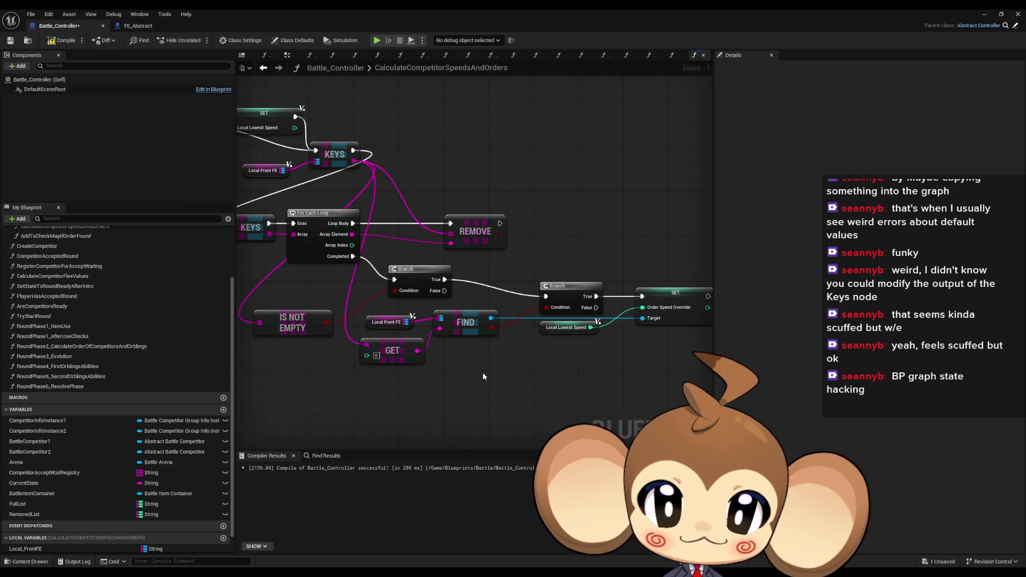
{"action": "left_click", "coordinate": [392, 350]}
{"action": "left_click_drag", "start_coordinate": [603, 328], "coordinate": [526, 331]}
{"action": "left_click", "coordinate": [585, 302]}
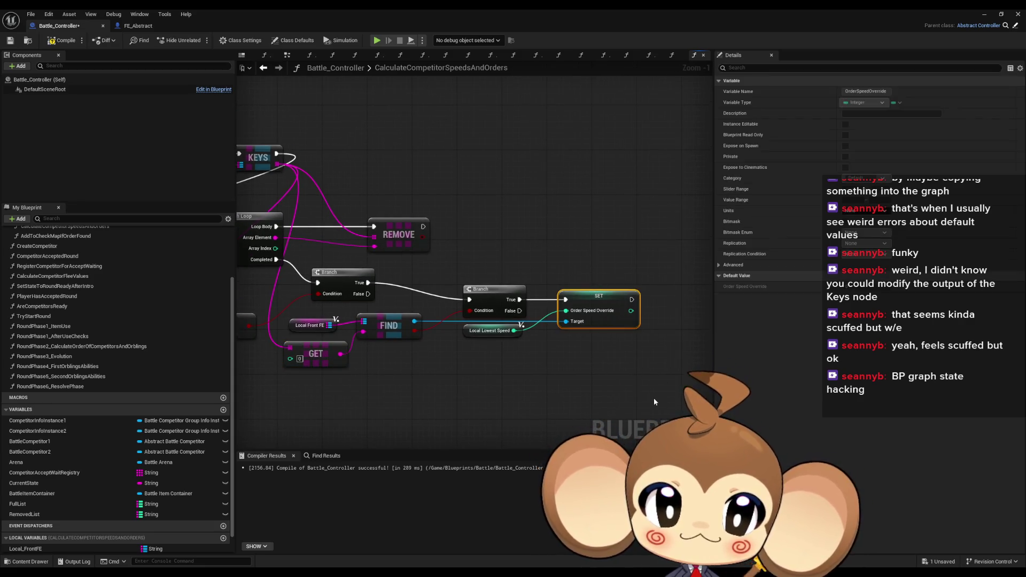
{"action": "left_click", "coordinate": [606, 379]}
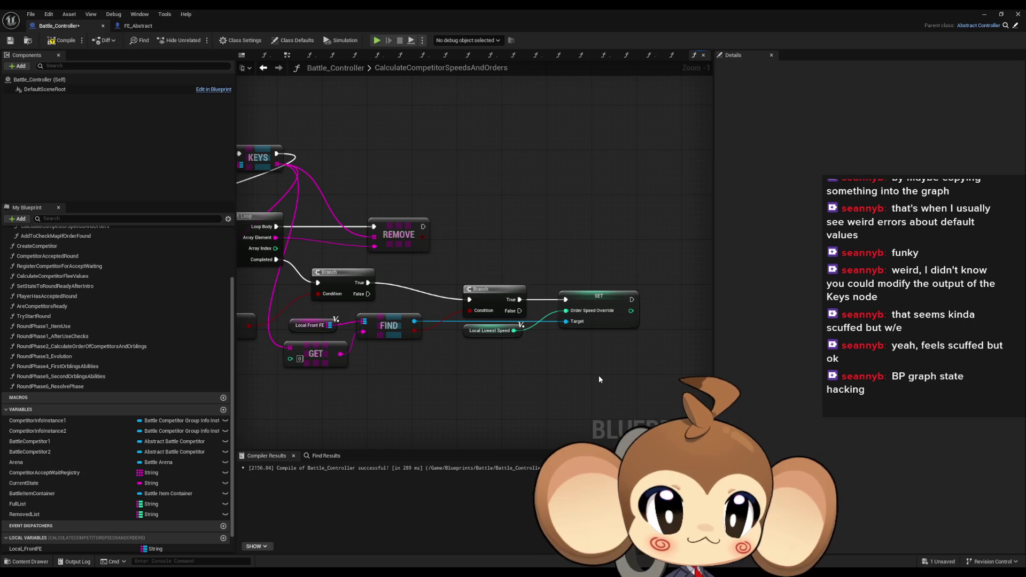
{"action": "left_click_drag", "start_coordinate": [464, 365], "coordinate": [572, 366]}
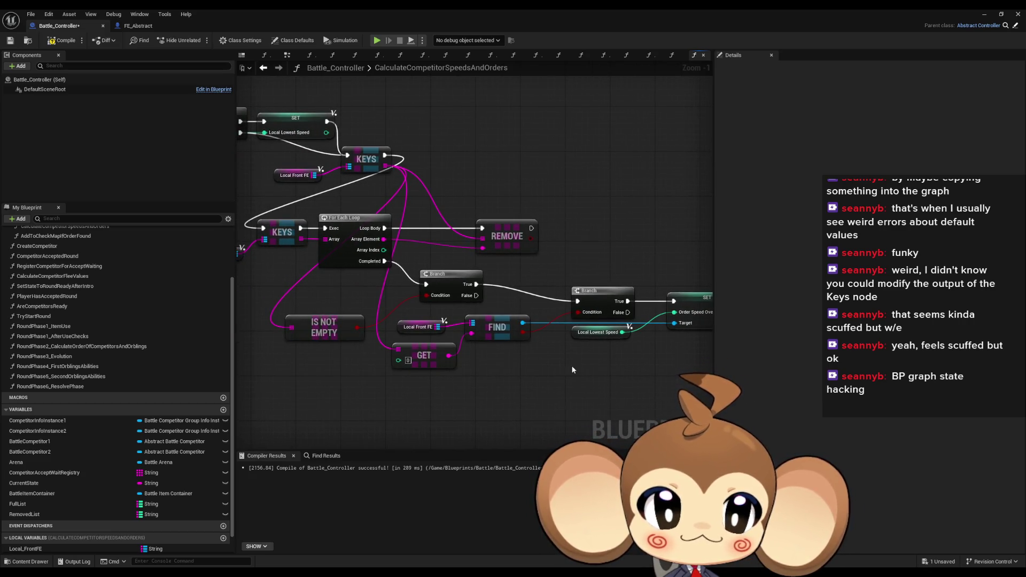
{"action": "scroll", "coordinate": [567, 369], "scroll_direction": "down", "scroll_amount": 4}
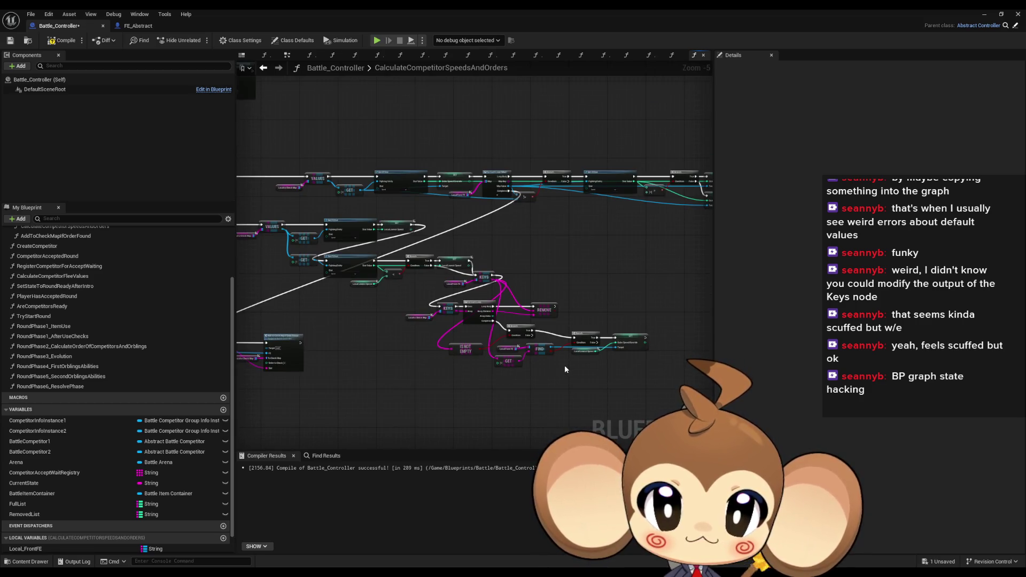
{"action": "left_click_drag", "start_coordinate": [385, 348], "coordinate": [614, 358]}
{"action": "scroll", "coordinate": [499, 348], "scroll_direction": "down", "scroll_amount": 2}
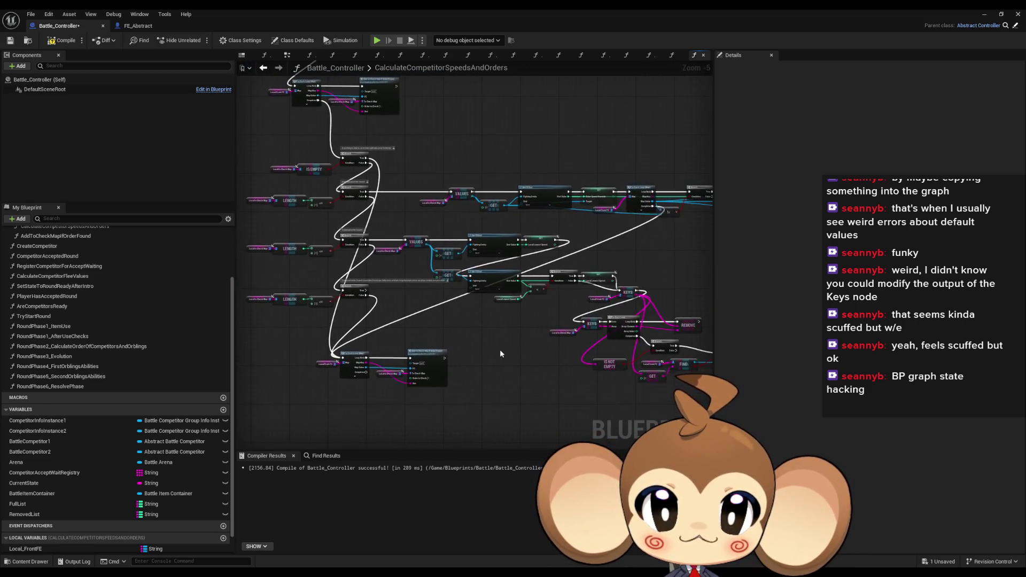
{"action": "mouse_move", "coordinate": [321, 220]}
{"action": "left_mouse_down"}
{"action": "mouse_move", "coordinate": [526, 319]}
{"action": "mouse_move", "coordinate": [612, 341]}
{"action": "left_mouse_up"}
{"action": "scroll", "coordinate": [612, 341], "scroll_direction": "up", "scroll_amount": 1}
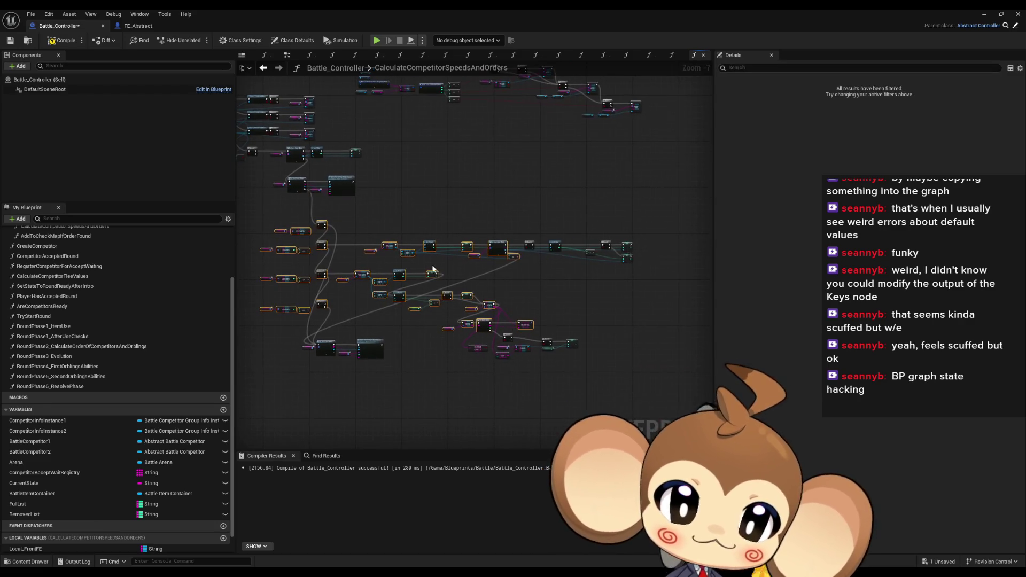
{"action": "mouse_move", "coordinate": [400, 210]}
{"action": "left_mouse_down"}
{"action": "mouse_move", "coordinate": [601, 367]}
{"action": "mouse_move", "coordinate": [642, 378]}
{"action": "left_mouse_up"}
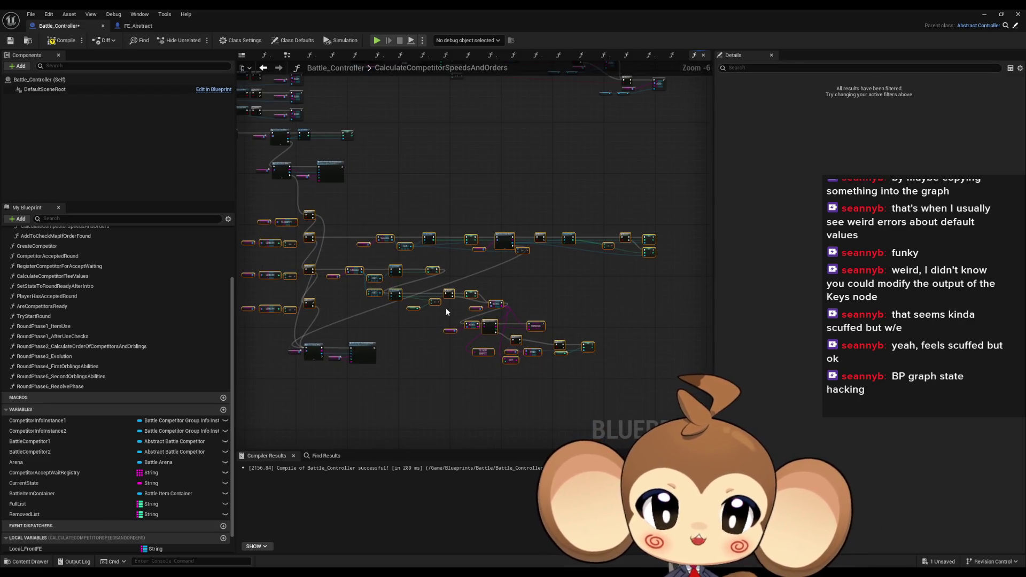
{"action": "left_click_drag", "start_coordinate": [431, 314], "coordinate": [530, 312]}
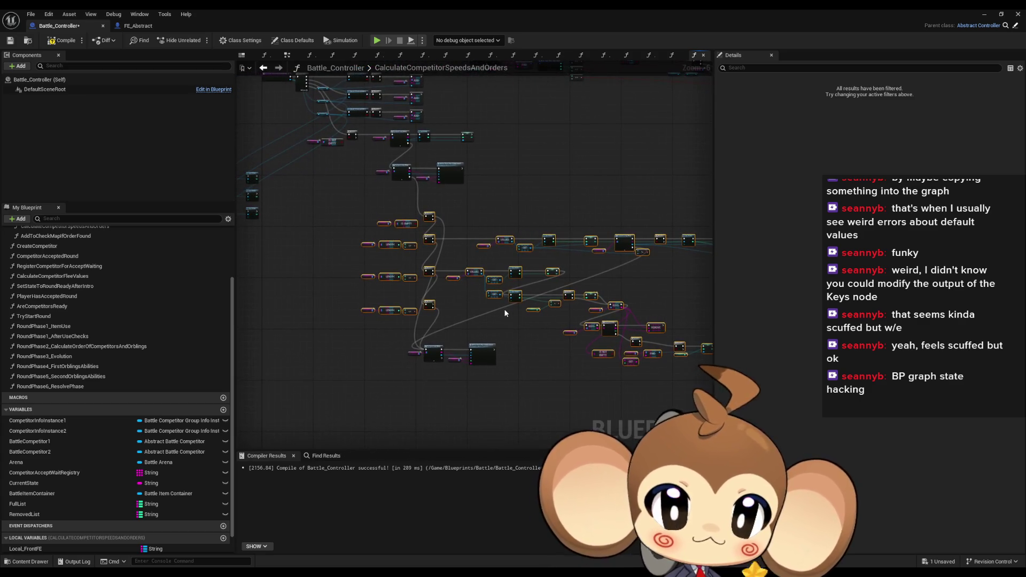
{"action": "scroll", "coordinate": [505, 310], "scroll_direction": "up", "scroll_amount": 3}
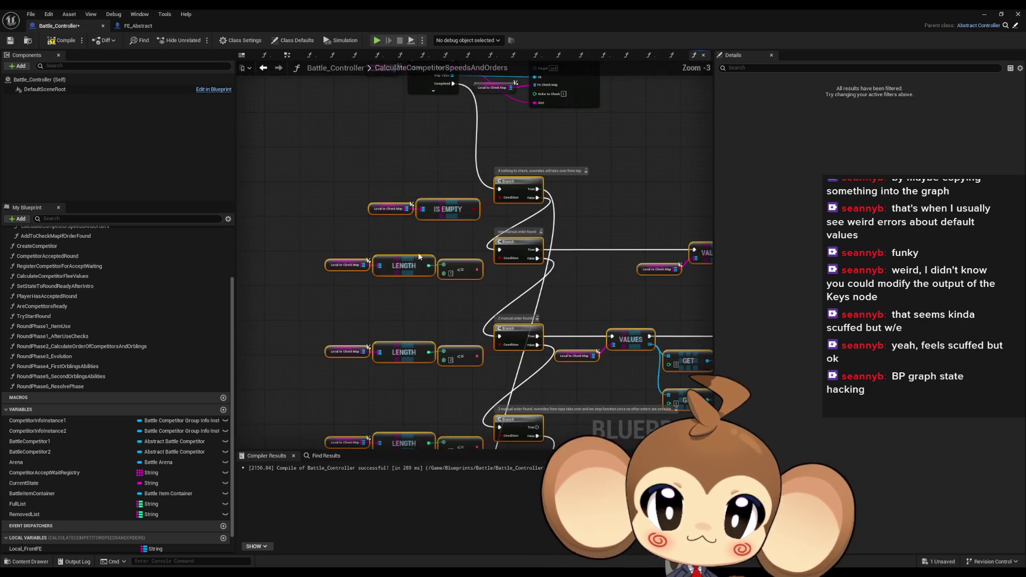
{"action": "mouse_move", "coordinate": [581, 278]}
{"action": "left_mouse_down"}
{"action": "mouse_move", "coordinate": [563, 253]}
{"action": "mouse_move", "coordinate": [542, 446]}
{"action": "mouse_move", "coordinate": [537, 298]}
{"action": "mouse_move", "coordinate": [407, 224]}
{"action": "left_mouse_up"}
{"action": "scroll", "coordinate": [542, 446], "scroll_direction": "down", "scroll_amount": 3}
{"action": "scroll", "coordinate": [407, 224], "scroll_direction": "up", "scroll_amount": 3}
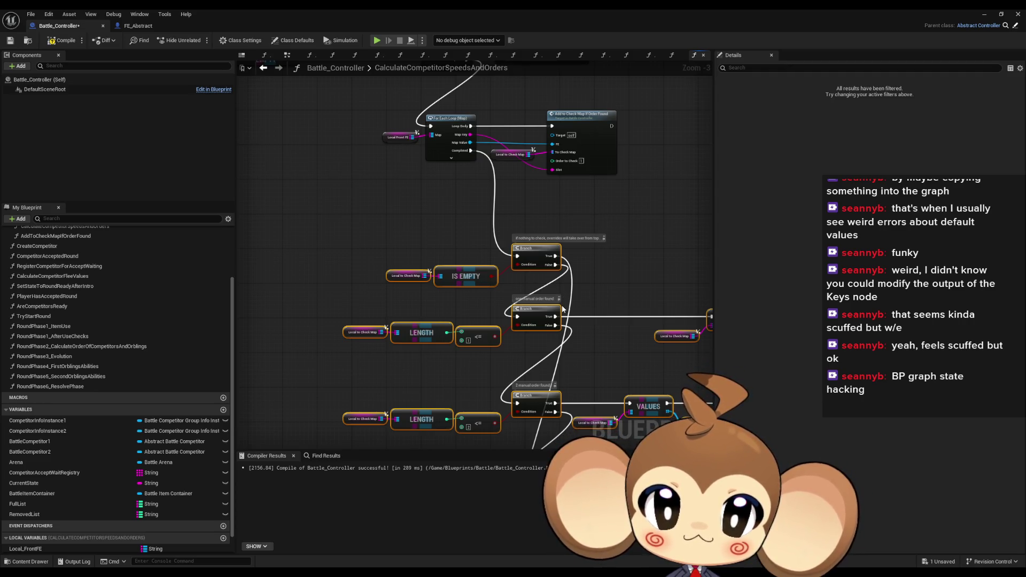
{"action": "left_click_drag", "start_coordinate": [561, 305], "coordinate": [521, 267]}
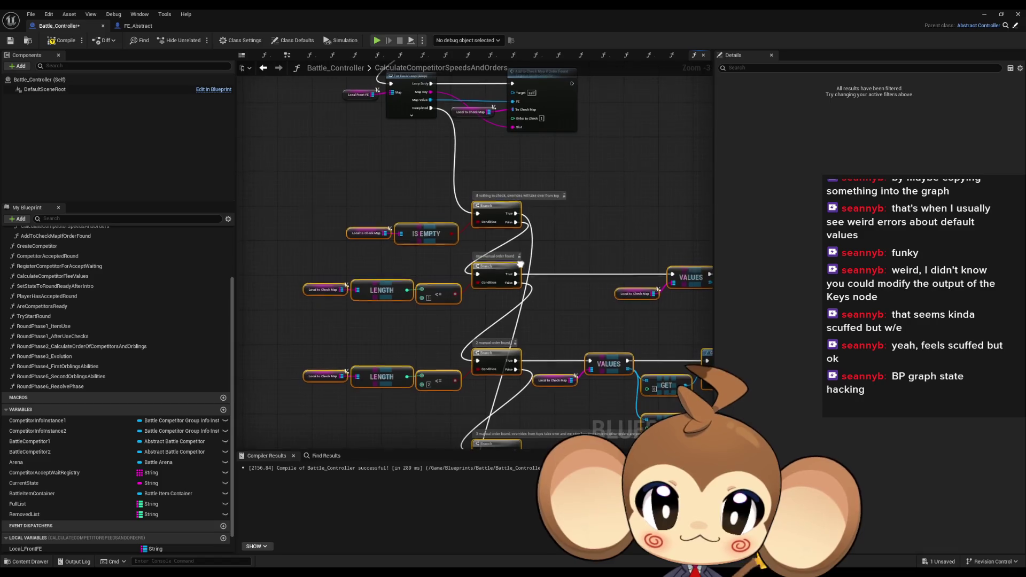
{"action": "scroll", "coordinate": [522, 266], "scroll_direction": "down", "scroll_amount": 1}
{"action": "scroll", "coordinate": [418, 317], "scroll_direction": "up", "scroll_amount": 2}
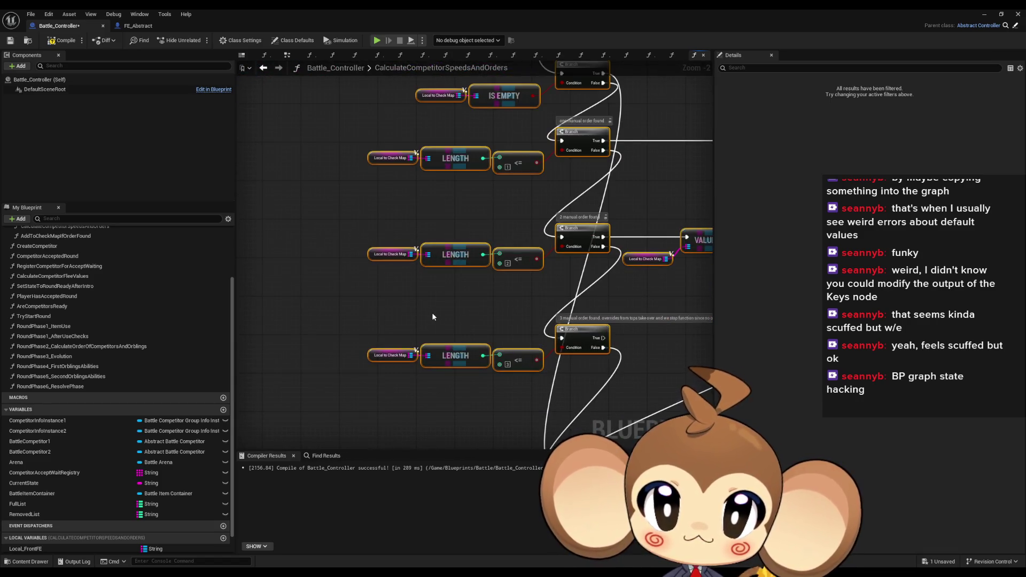
{"action": "scroll", "coordinate": [432, 312], "scroll_direction": "down", "scroll_amount": 2}
{"action": "mouse_move", "coordinate": [431, 312]}
{"action": "left_mouse_down"}
{"action": "mouse_move", "coordinate": [384, 279]}
{"action": "mouse_move", "coordinate": [85, 235]}
{"action": "mouse_move", "coordinate": [203, 257]}
{"action": "mouse_move", "coordinate": [484, 271]}
{"action": "left_mouse_up"}
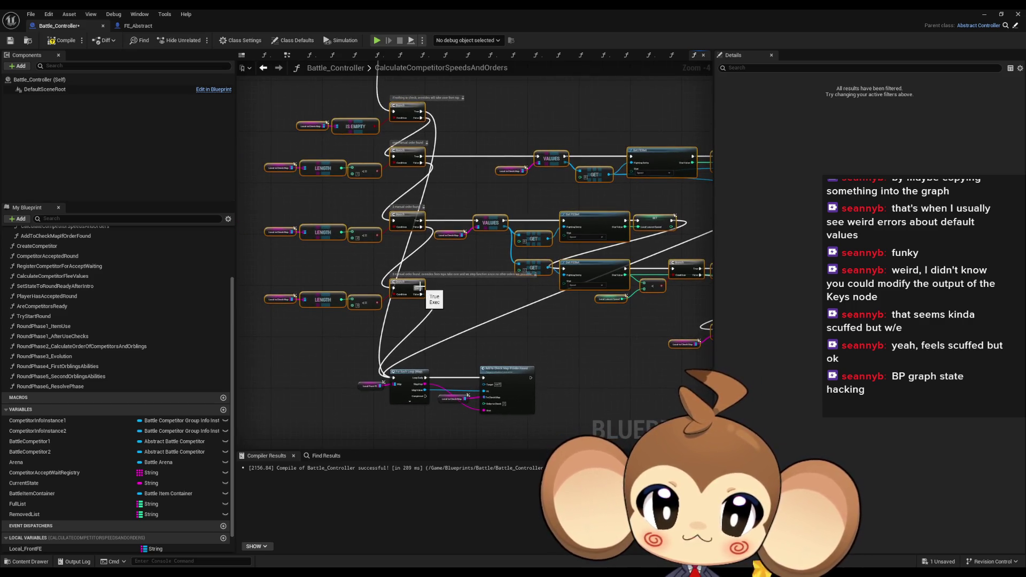
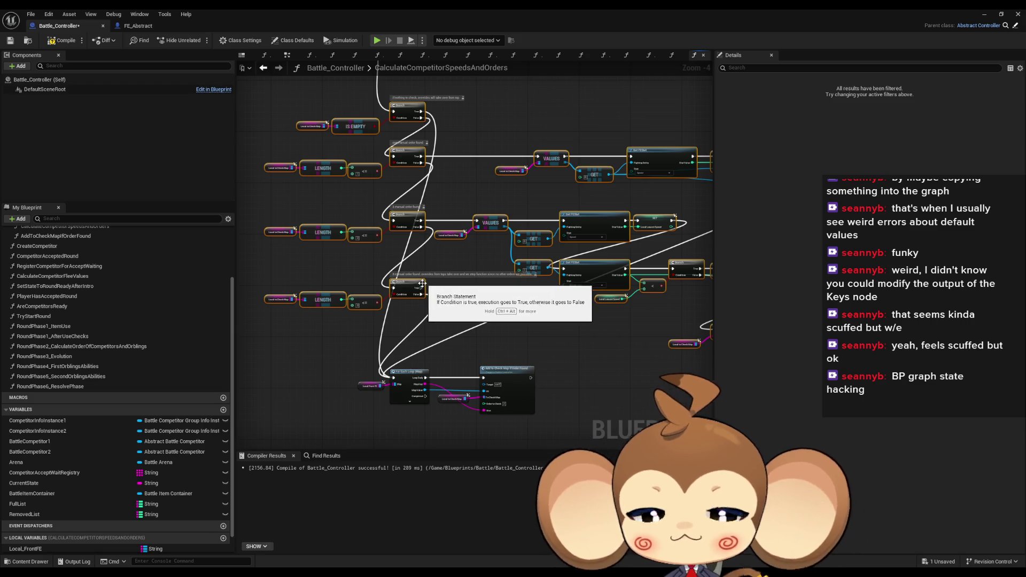
- Pan around the check chain to survey the Branch, LENGTH checks and For Each Loop
{"action": "left_click_drag", "start_coordinate": [422, 290], "coordinate": [433, 298]}
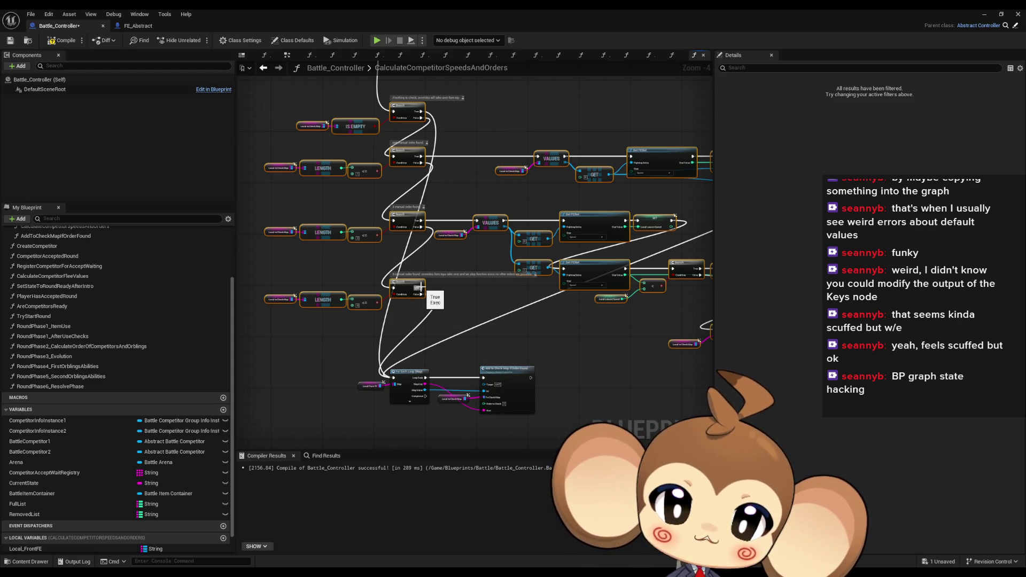
{"action": "mouse_move", "coordinate": [439, 279]}
{"action": "left_mouse_down"}
{"action": "mouse_move", "coordinate": [415, 340]}
{"action": "mouse_move", "coordinate": [424, 333]}
{"action": "left_mouse_up"}
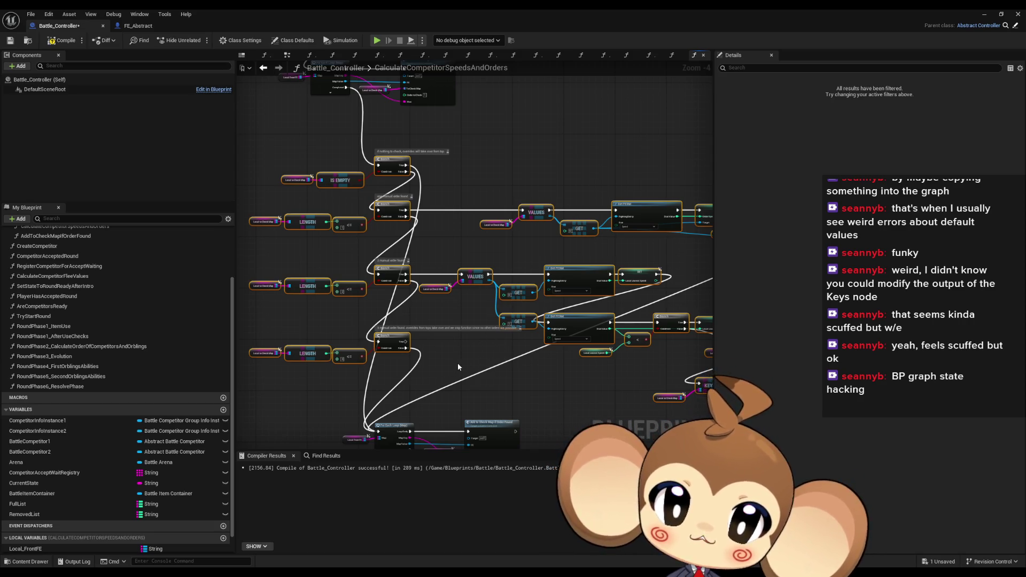
{"action": "mouse_move", "coordinate": [457, 363]}
{"action": "left_mouse_down"}
{"action": "mouse_move", "coordinate": [490, 335]}
{"action": "mouse_move", "coordinate": [488, 324]}
{"action": "mouse_move", "coordinate": [278, 254]}
{"action": "mouse_move", "coordinate": [461, 335]}
{"action": "left_mouse_up"}
{"action": "scroll", "coordinate": [502, 329], "scroll_direction": "down", "scroll_amount": 1}
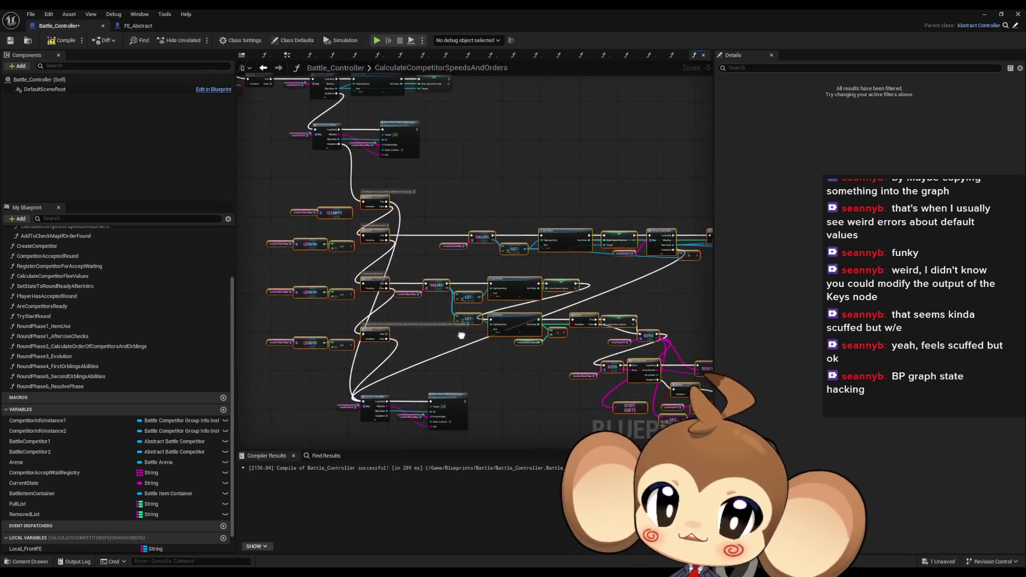
{"action": "scroll", "coordinate": [285, 242], "scroll_direction": "up", "scroll_amount": 2}
{"action": "left_click_drag", "start_coordinate": [410, 256], "coordinate": [480, 233]}
{"action": "scroll", "coordinate": [434, 246], "scroll_direction": "up", "scroll_amount": 3}
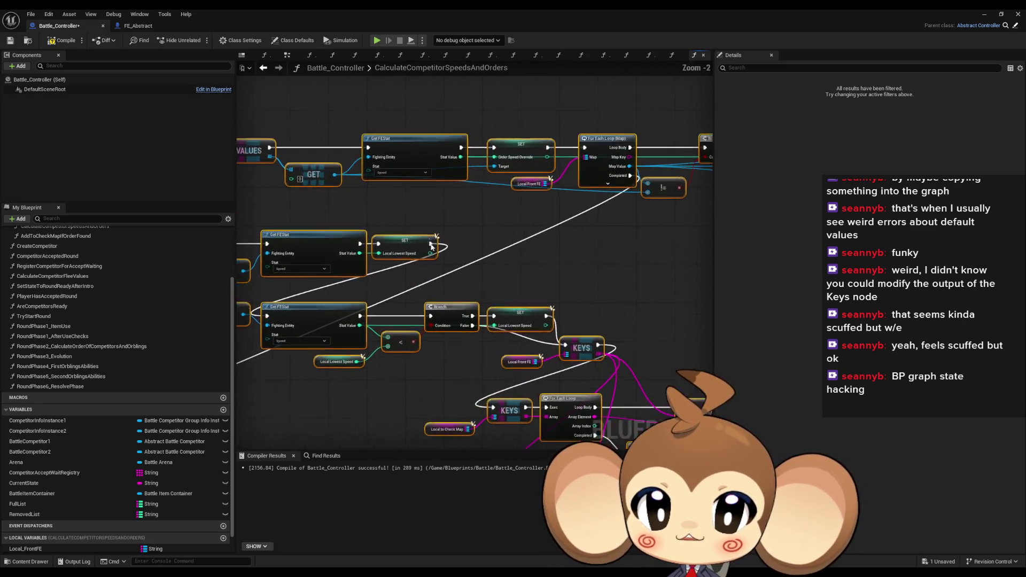
{"action": "scroll", "coordinate": [406, 259], "scroll_direction": "down", "scroll_amount": 3}
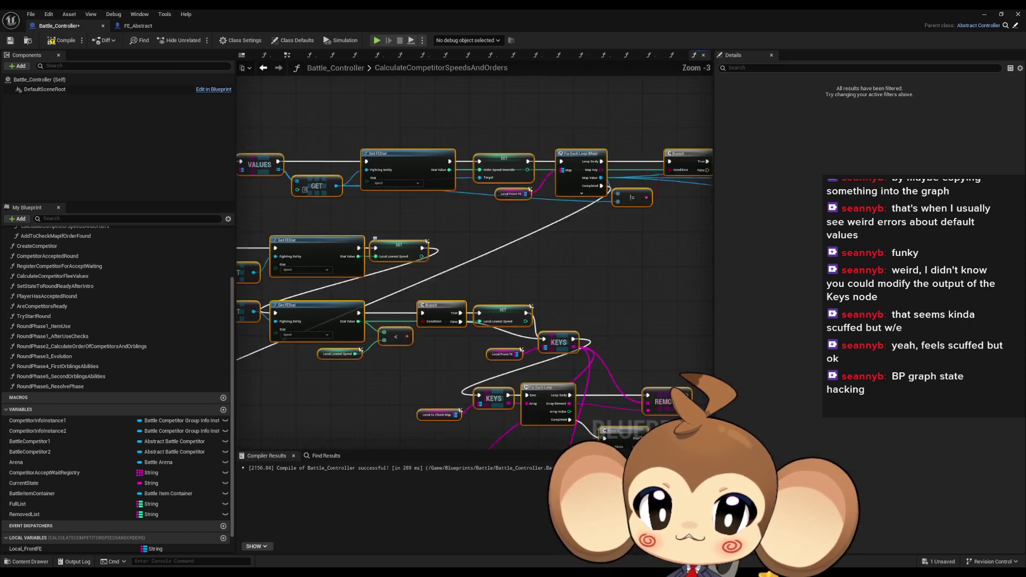
{"action": "mouse_move", "coordinate": [406, 259]}
{"action": "left_mouse_down"}
{"action": "mouse_move", "coordinate": [416, 235]}
{"action": "mouse_move", "coordinate": [637, 284]}
{"action": "mouse_move", "coordinate": [630, 288]}
{"action": "left_mouse_up"}
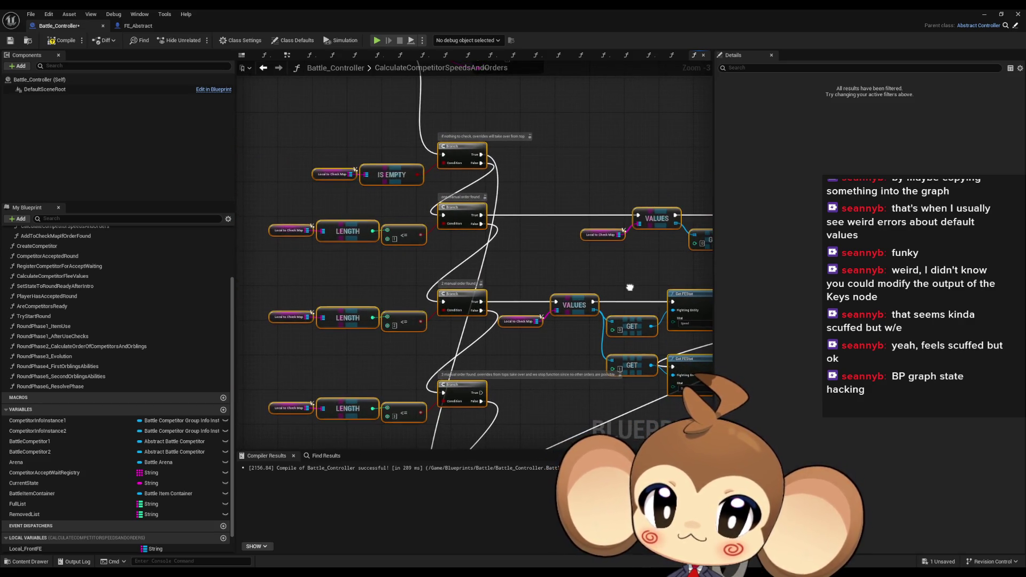
{"action": "mouse_move", "coordinate": [630, 288]}
{"action": "left_mouse_down"}
{"action": "mouse_move", "coordinate": [674, 374]}
{"action": "mouse_move", "coordinate": [486, 331]}
{"action": "left_mouse_up"}
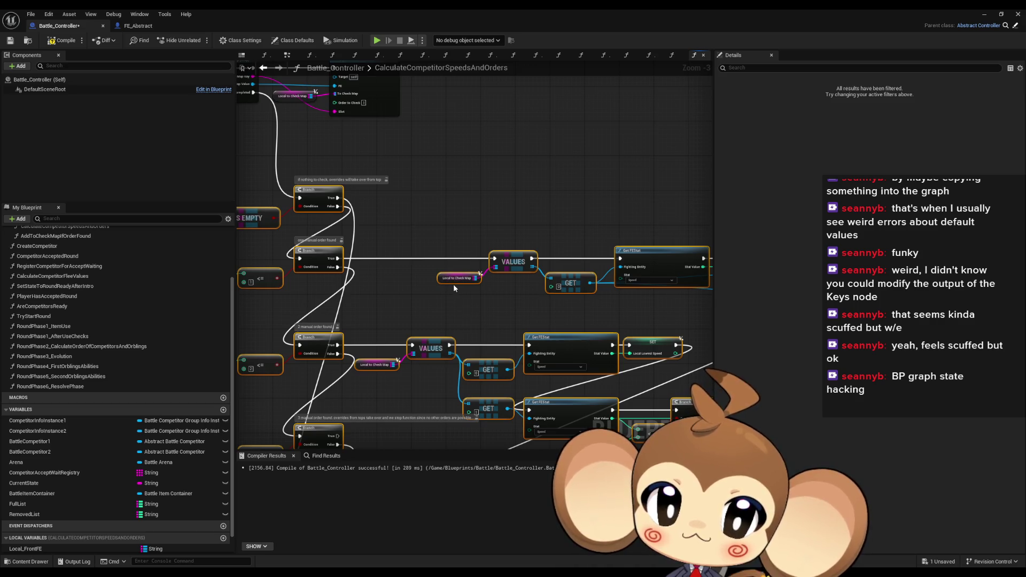
{"action": "mouse_move", "coordinate": [453, 284]}
{"action": "left_mouse_down"}
{"action": "mouse_move", "coordinate": [437, 251]}
{"action": "mouse_move", "coordinate": [341, 193]}
{"action": "mouse_move", "coordinate": [347, 203]}
{"action": "mouse_move", "coordinate": [353, 185]}
{"action": "left_mouse_up"}
{"action": "scroll", "coordinate": [151, 286], "scroll_direction": "up", "scroll_amount": 3}
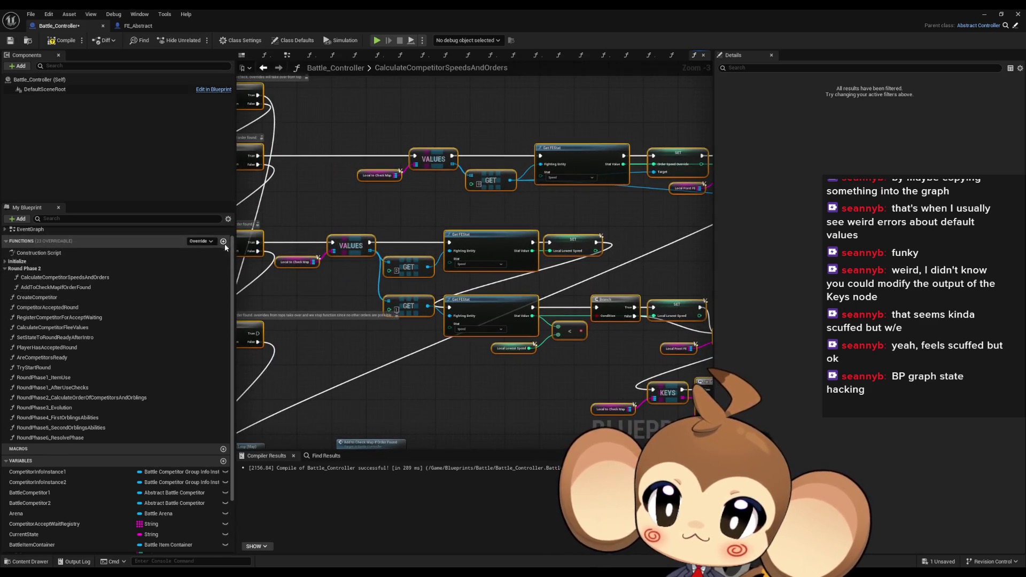
- Add a new empty function named OverrideOrderSpeedsByCheckMap
{"action": "left_click", "coordinate": [223, 241]}
{"action": "type", "text": "OverrideOrderSpeeds"}
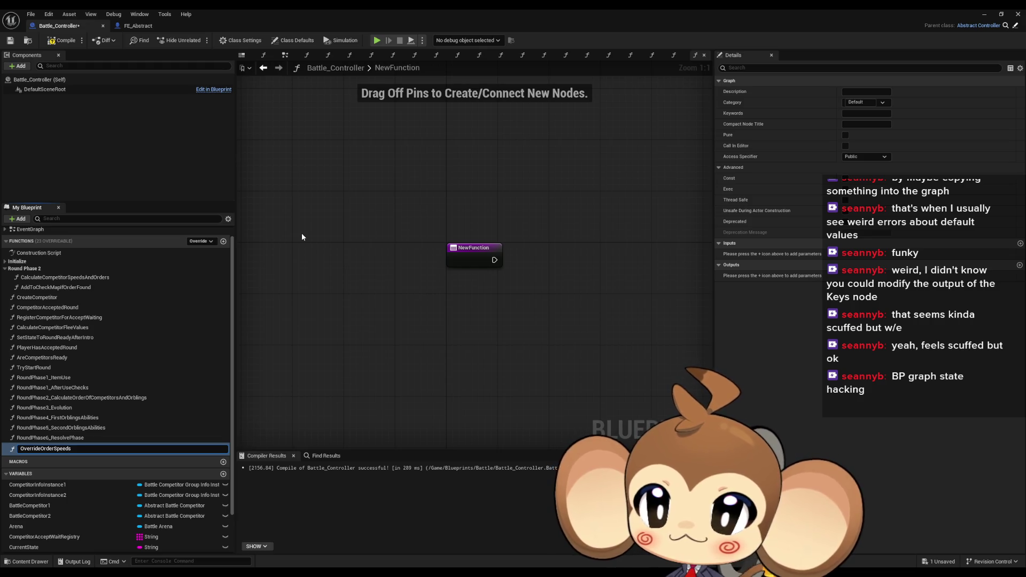
{"action": "type", "text": "ByCheck"}
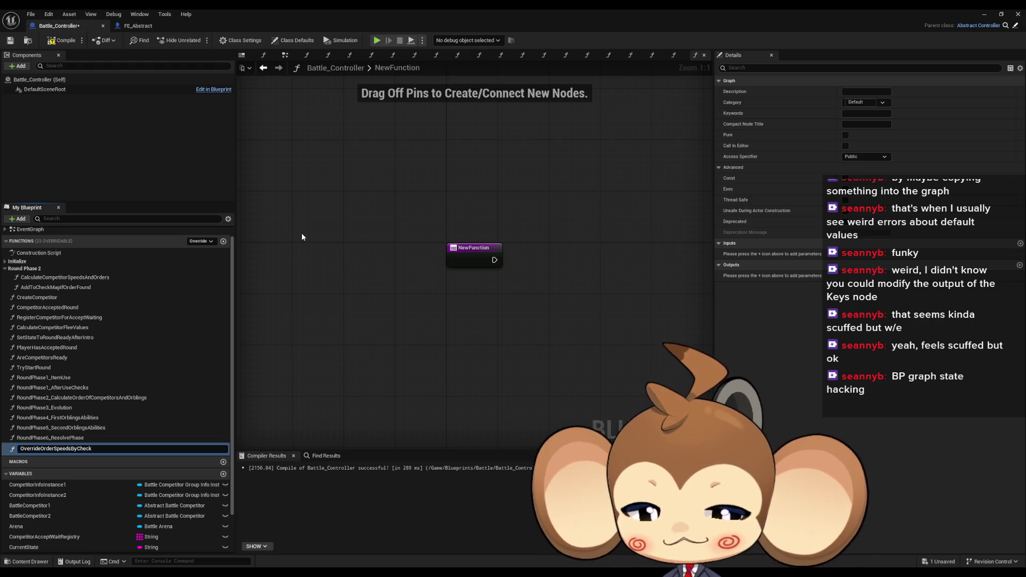
{"action": "type", "text": "Map"}
{"action": "key", "text": "Return"}
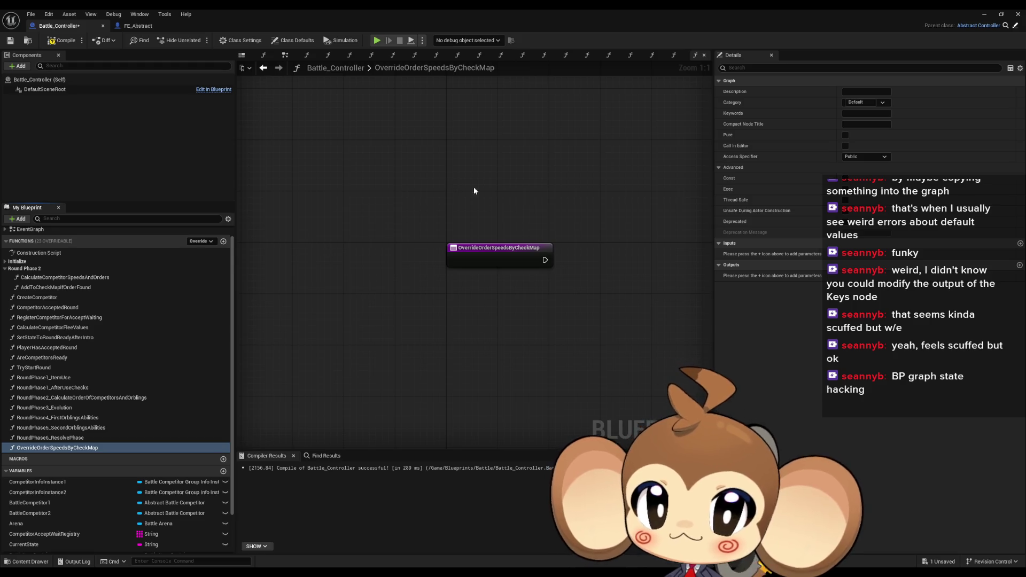
- In CalculateCompetitorSpeedsAndOrders, marquee-select the check-map node network
{"action": "scroll", "coordinate": [536, 256], "scroll_direction": "down", "scroll_amount": 4}
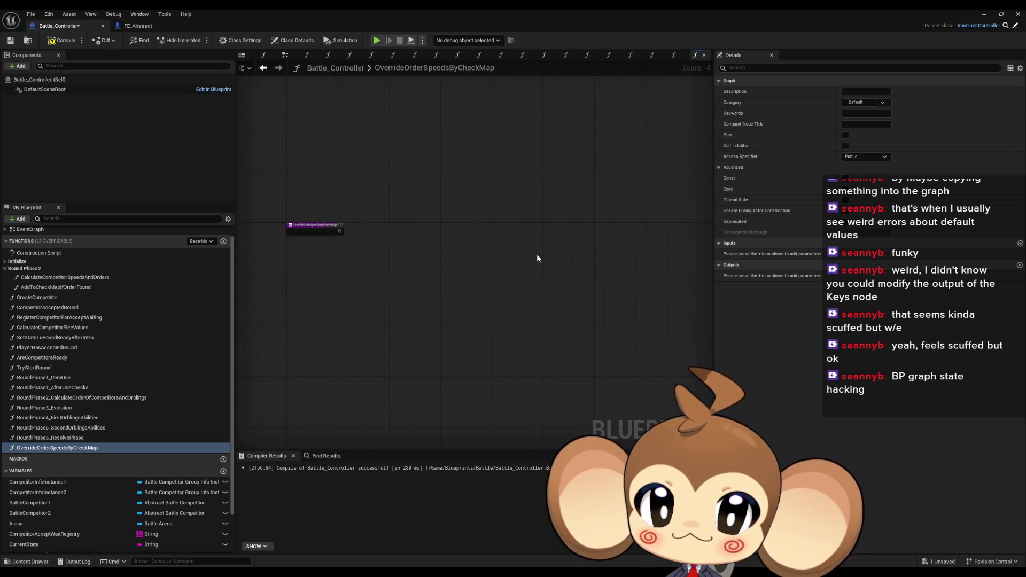
{"action": "left_click", "coordinate": [263, 68]}
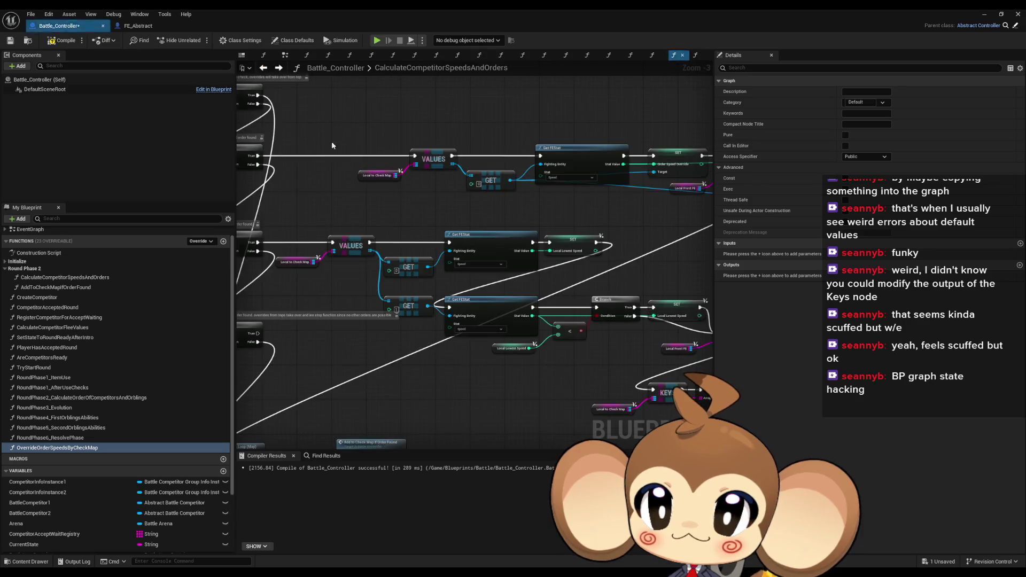
{"action": "scroll", "coordinate": [471, 254], "scroll_direction": "down", "scroll_amount": 3}
{"action": "mouse_move", "coordinate": [279, 171]}
{"action": "left_mouse_down"}
{"action": "mouse_move", "coordinate": [377, 259]}
{"action": "mouse_move", "coordinate": [387, 293]}
{"action": "left_mouse_up"}
{"action": "mouse_move", "coordinate": [291, 187]}
{"action": "left_mouse_down"}
{"action": "mouse_move", "coordinate": [531, 306]}
{"action": "mouse_move", "coordinate": [630, 306]}
{"action": "left_mouse_up"}
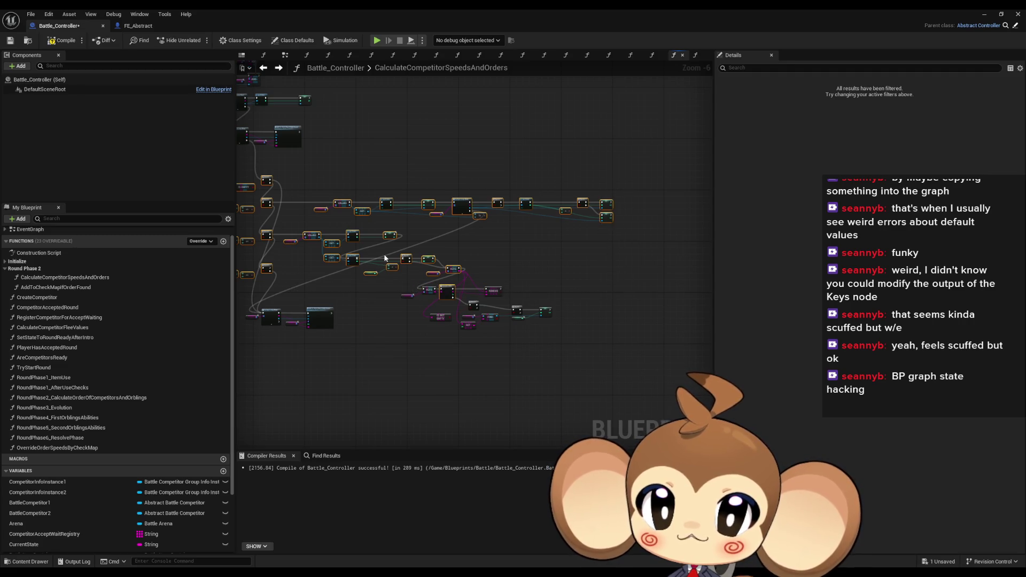
- Paste the copied check nodes into OverrideOrderSpeedsByCheckMap beside its entry node
{"action": "double_click", "coordinate": [57, 447]}
{"action": "key", "text": "ctrl+v"}
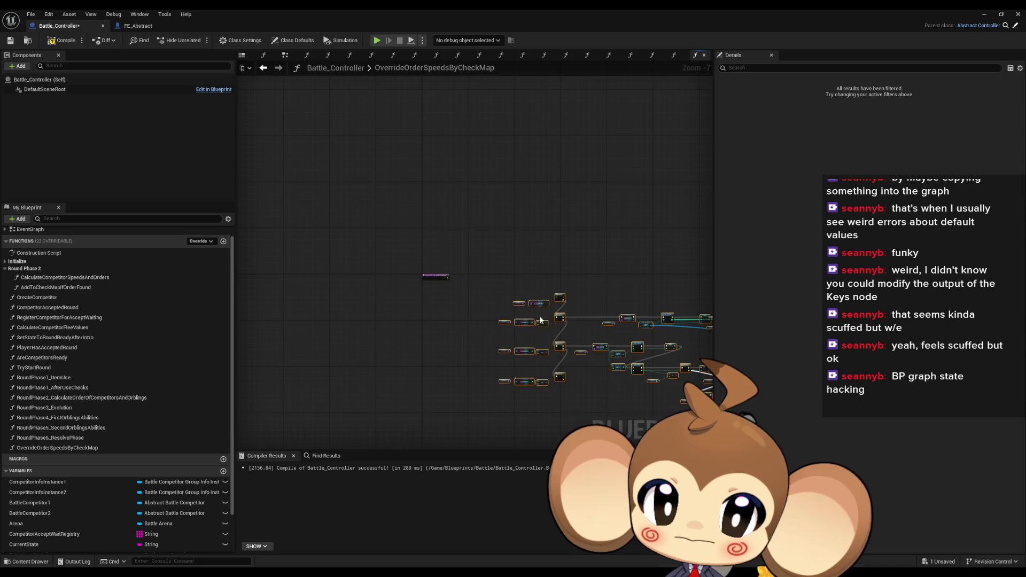
{"action": "left_click_drag", "start_coordinate": [570, 303], "coordinate": [514, 285]}
{"action": "scroll", "coordinate": [474, 273], "scroll_direction": "up", "scroll_amount": 4}
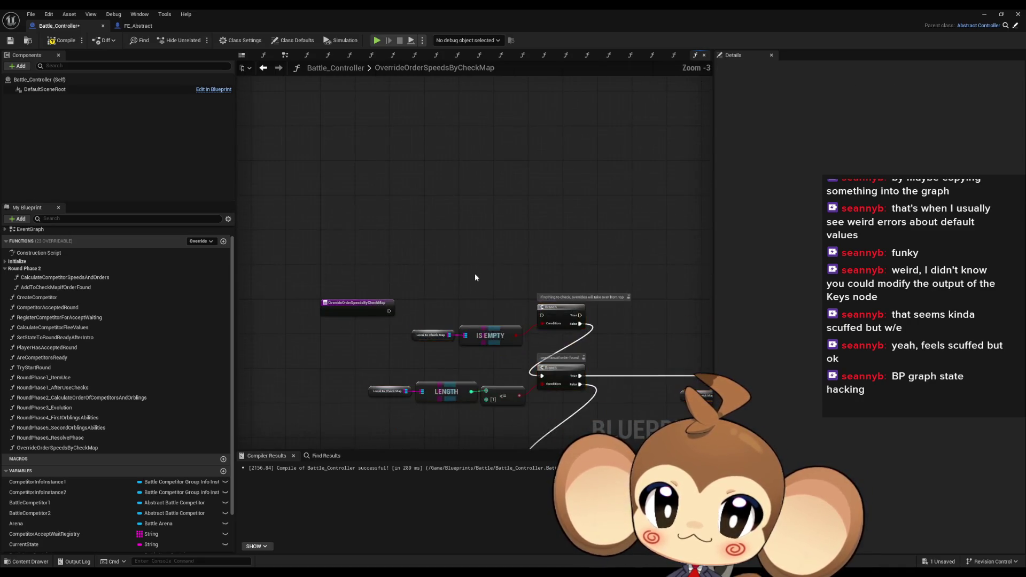
{"action": "left_click", "coordinate": [417, 249]}
{"action": "scroll", "coordinate": [416, 252], "scroll_direction": "up", "scroll_amount": 3}
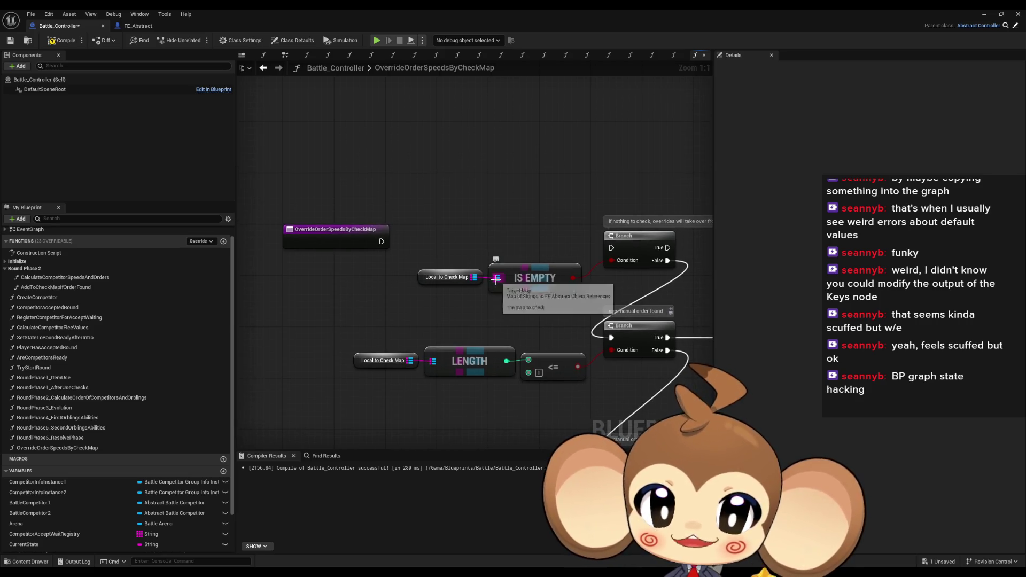
- Wire IS EMPTY's map pin to the entry node as a new input named CheckMap
{"action": "left_click_drag", "start_coordinate": [497, 277], "coordinate": [351, 241]}
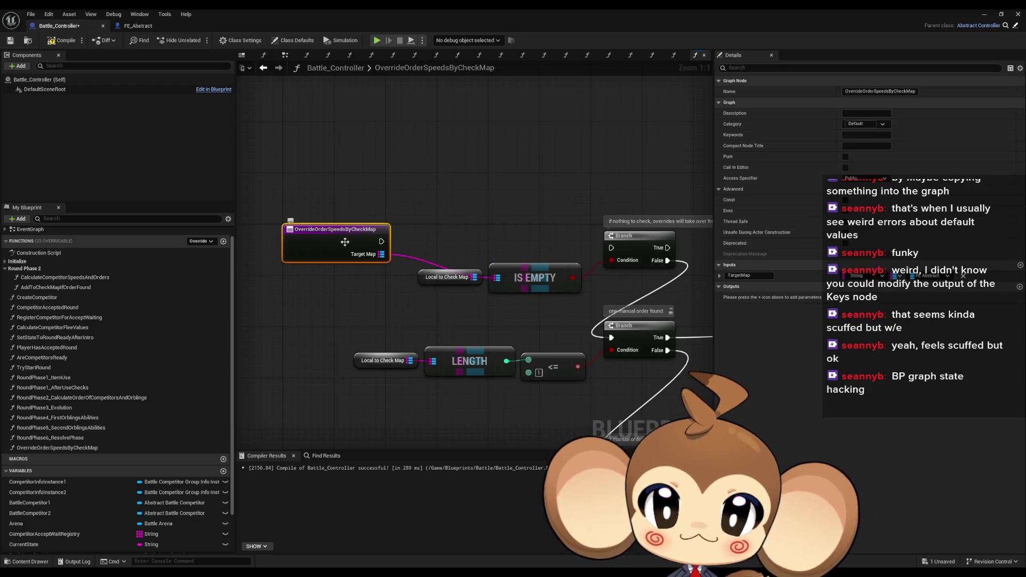
{"action": "type", "text": "CheckMap"}
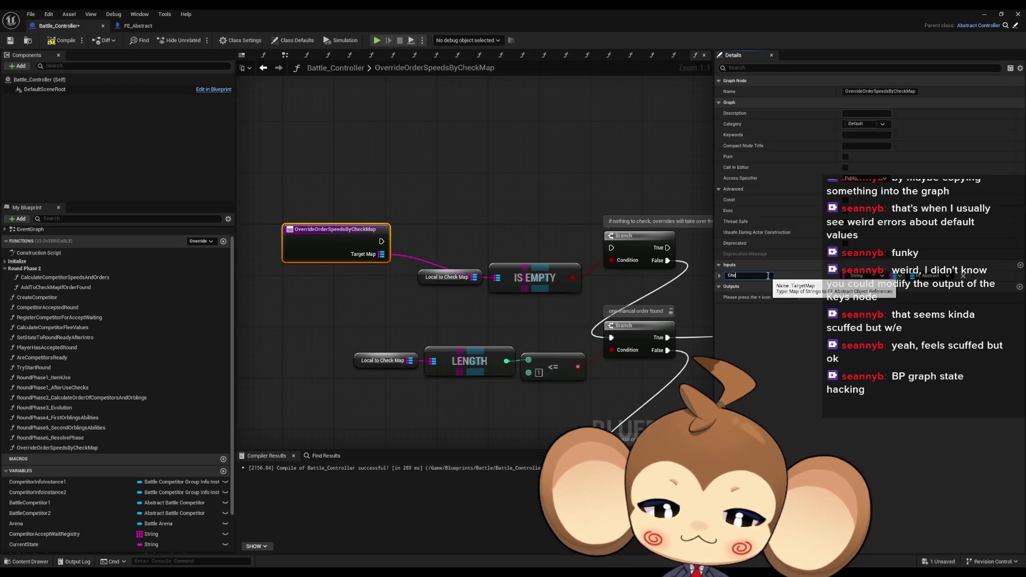
{"action": "key", "text": "Return"}
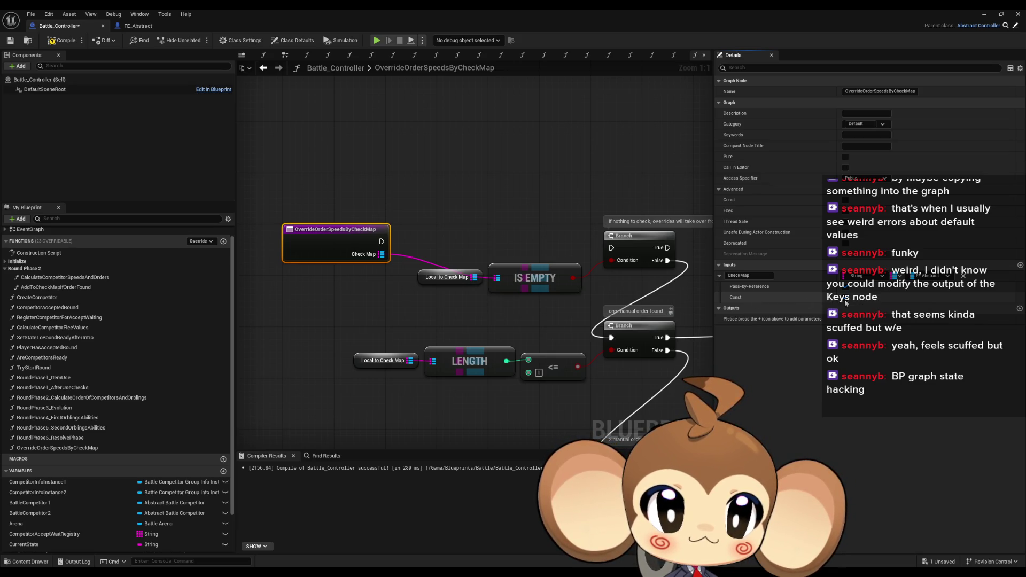
{"action": "left_click", "coordinate": [352, 265]}
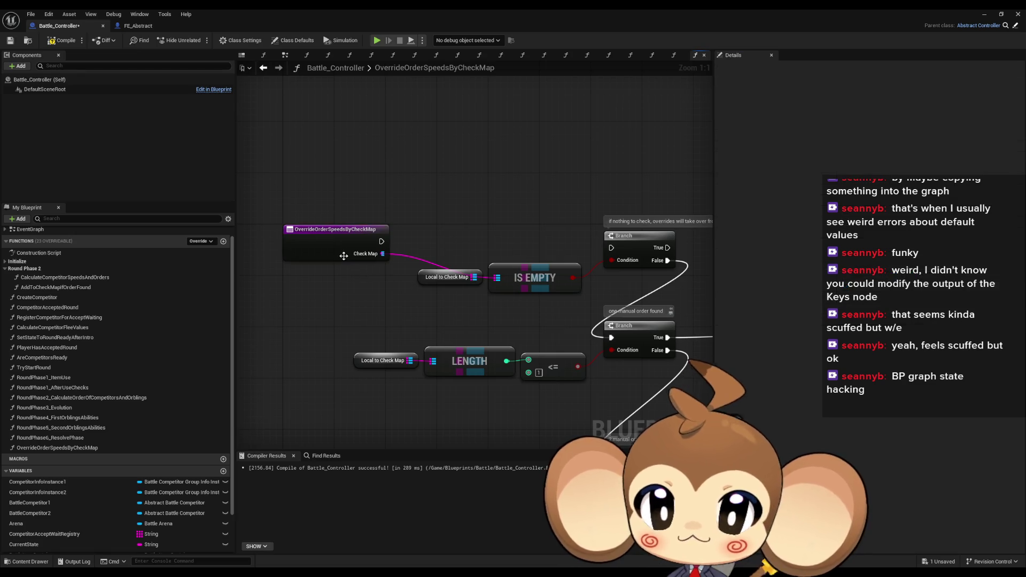
- Inspect the Add to Check Map node's ToCheckMap and OrderToCheck inputs and Local_ToCheckMap's type
{"action": "left_click", "coordinate": [263, 68]}
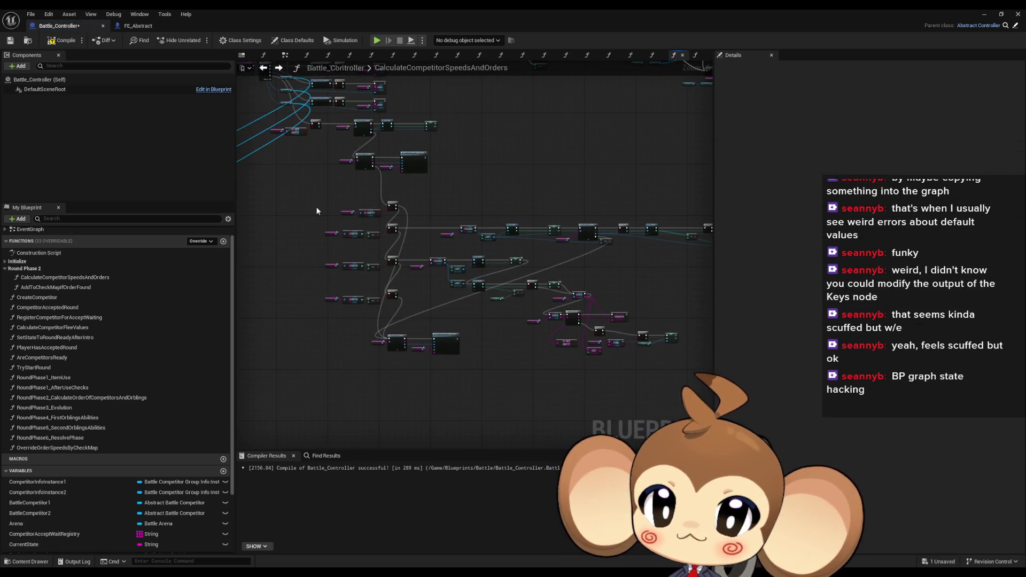
{"action": "left_click", "coordinate": [399, 185]}
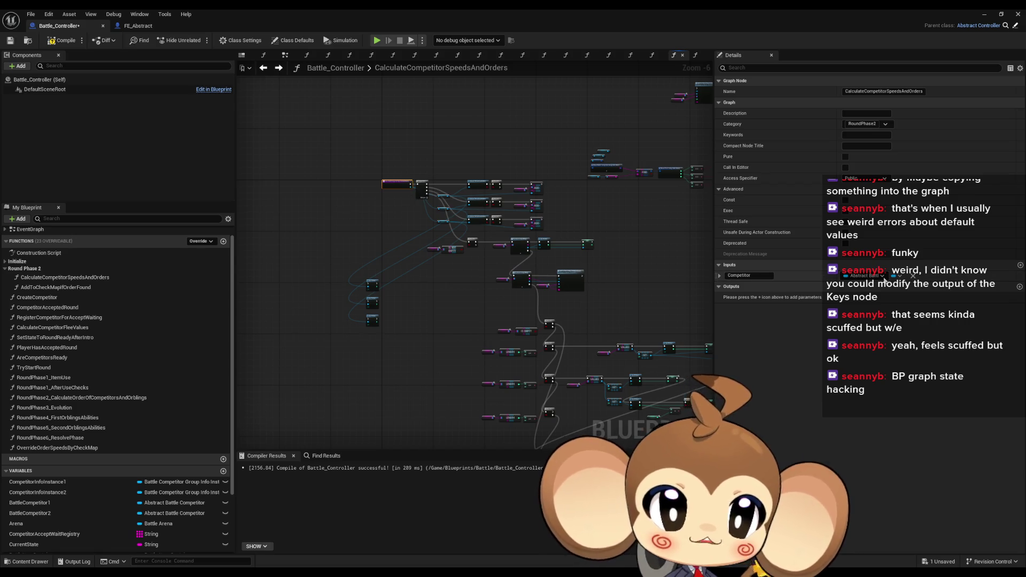
{"action": "scroll", "coordinate": [630, 280], "scroll_direction": "up", "scroll_amount": 4}
{"action": "left_click", "coordinate": [453, 269]}
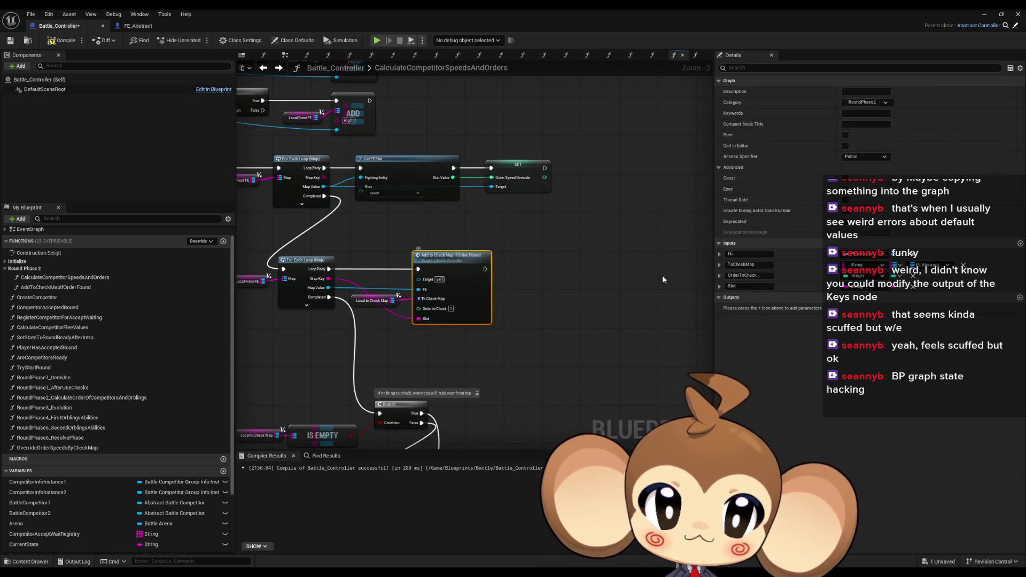
{"action": "left_click", "coordinate": [720, 265]}
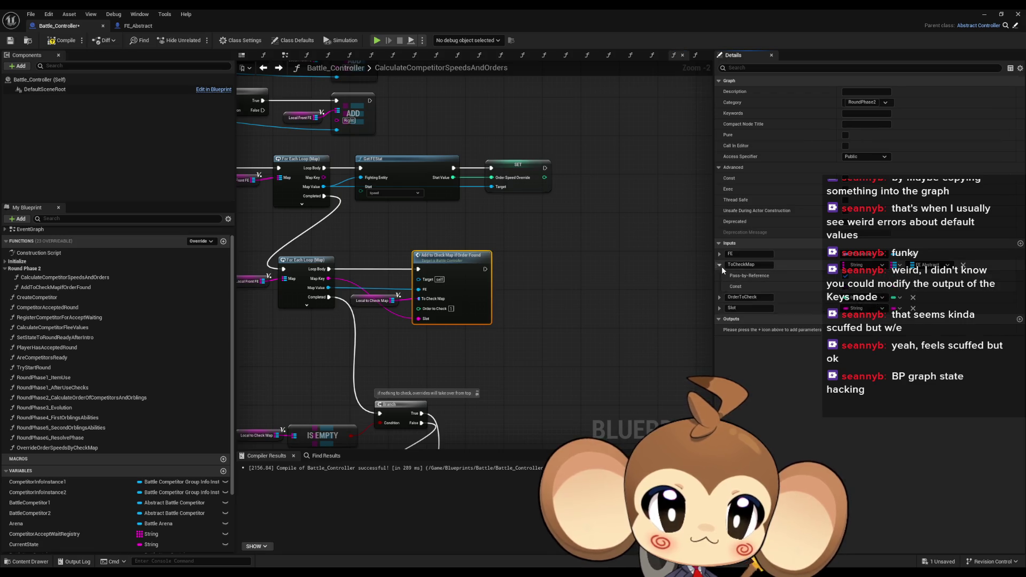
{"action": "left_click", "coordinate": [720, 265]}
{"action": "left_click", "coordinate": [721, 274]}
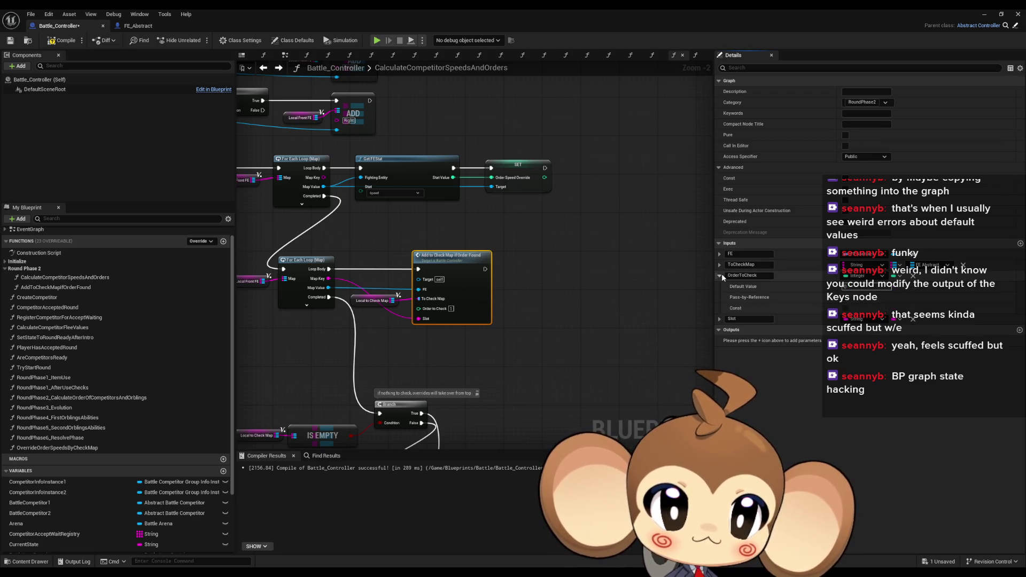
{"action": "left_click", "coordinate": [721, 274]}
{"action": "scroll", "coordinate": [94, 546], "scroll_direction": "down", "scroll_amount": 4}
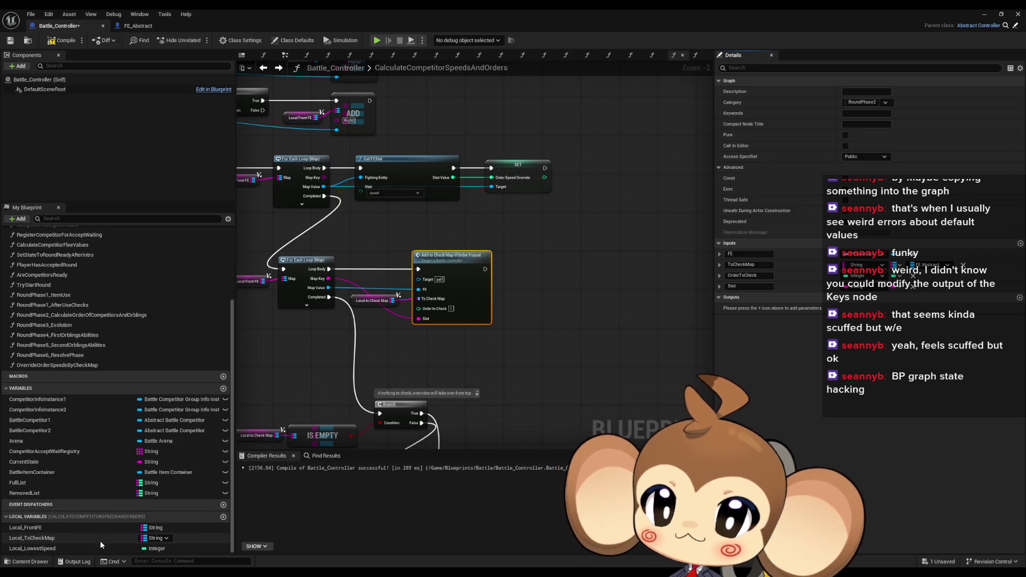
{"action": "left_click", "coordinate": [47, 538]}
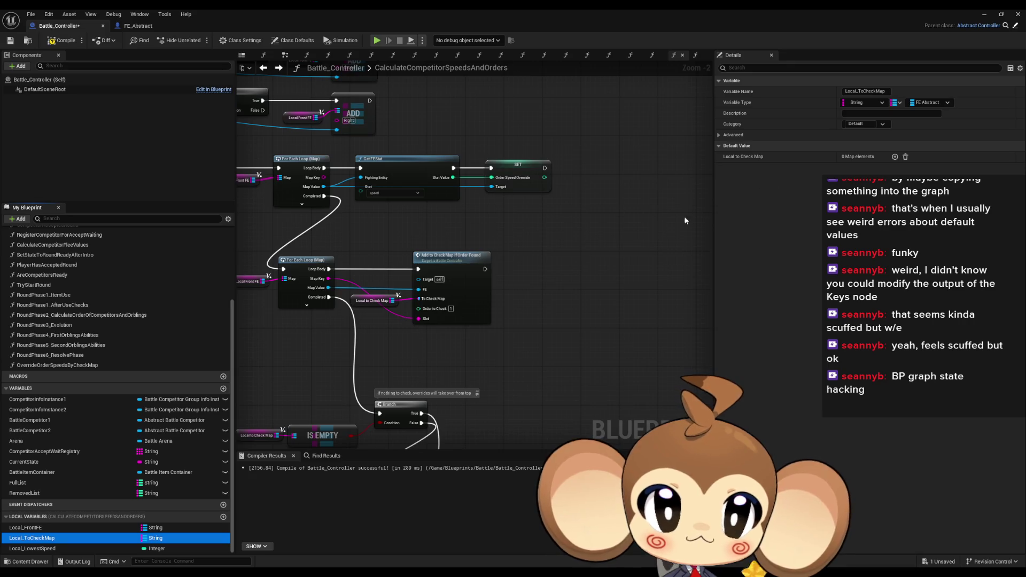
{"action": "scroll", "coordinate": [381, 183], "scroll_direction": "down", "scroll_amount": 3}
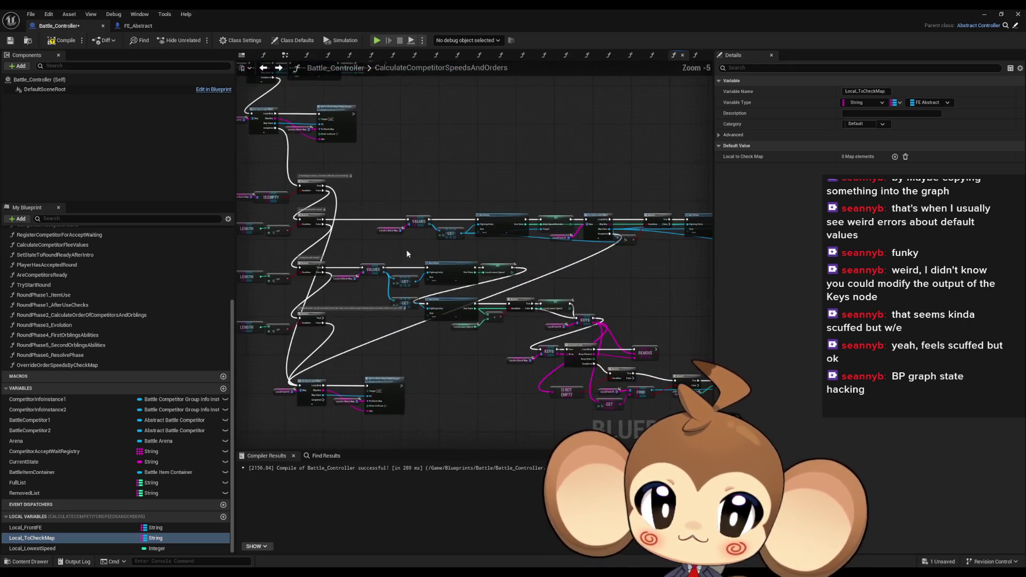
{"action": "scroll", "coordinate": [74, 366], "scroll_direction": "up", "scroll_amount": 5}
- Move OverrideOrderSpeedsByCheckMap into the Round Phase 2 category and reopen its graph
{"action": "left_click_drag", "start_coordinate": [54, 461], "coordinate": [22, 285]}
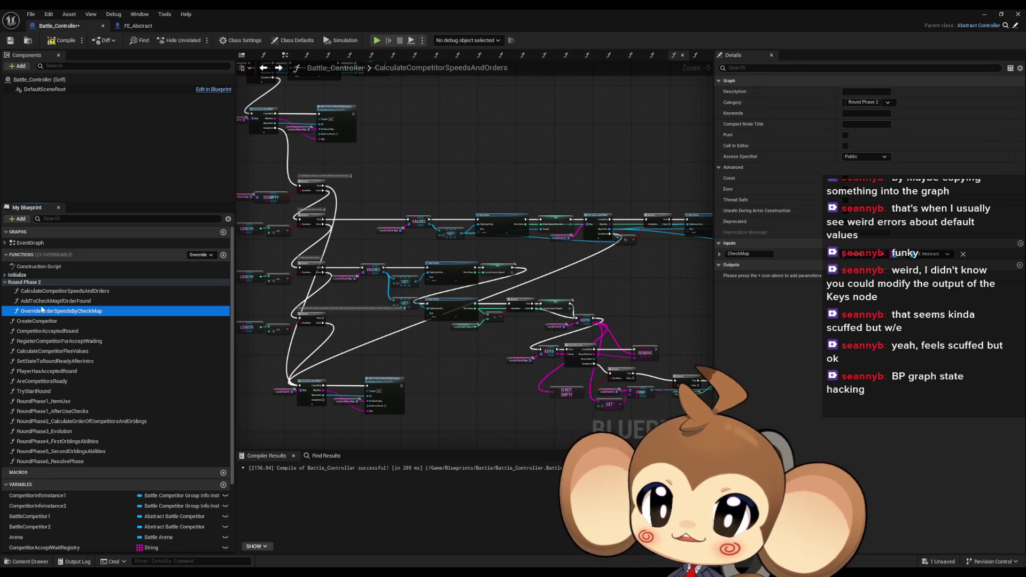
{"action": "double_click", "coordinate": [40, 314]}
{"action": "left_click", "coordinate": [384, 257]}
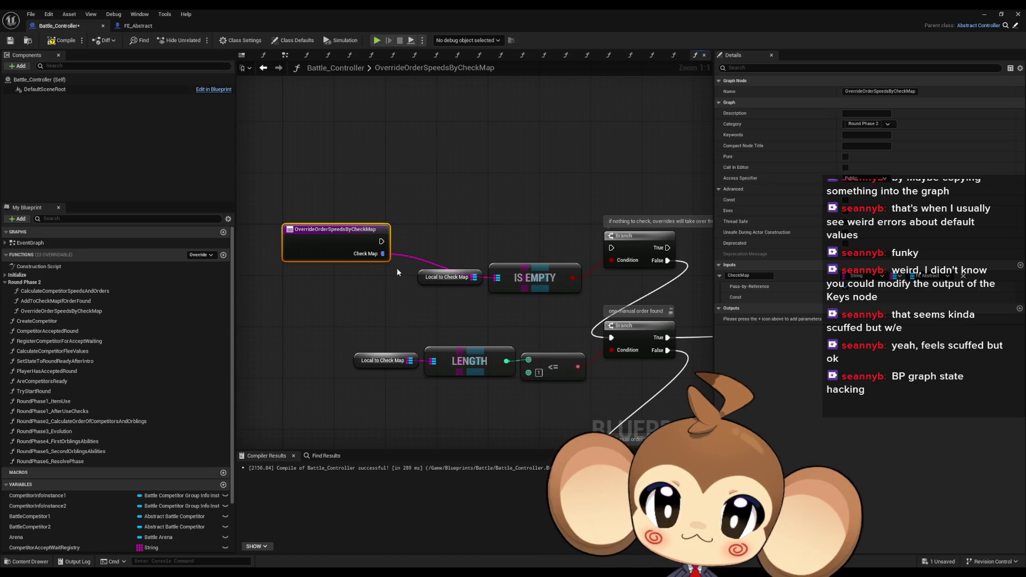
- Survey the function's VALUES, GET, KEYS, REMOVE, FIND and For Each Loop nodes
{"action": "left_click_drag", "start_coordinate": [396, 268], "coordinate": [399, 300]}
{"action": "mouse_move", "coordinate": [493, 299]}
{"action": "left_mouse_down"}
{"action": "mouse_move", "coordinate": [504, 305]}
{"action": "mouse_move", "coordinate": [481, 281]}
{"action": "left_mouse_up"}
{"action": "scroll", "coordinate": [507, 345], "scroll_direction": "down", "scroll_amount": 3}
{"action": "mouse_move", "coordinate": [507, 345]}
{"action": "left_mouse_down"}
{"action": "mouse_move", "coordinate": [344, 296]}
{"action": "mouse_move", "coordinate": [341, 281]}
{"action": "left_mouse_up"}
{"action": "left_click_drag", "start_coordinate": [430, 370], "coordinate": [320, 299]}
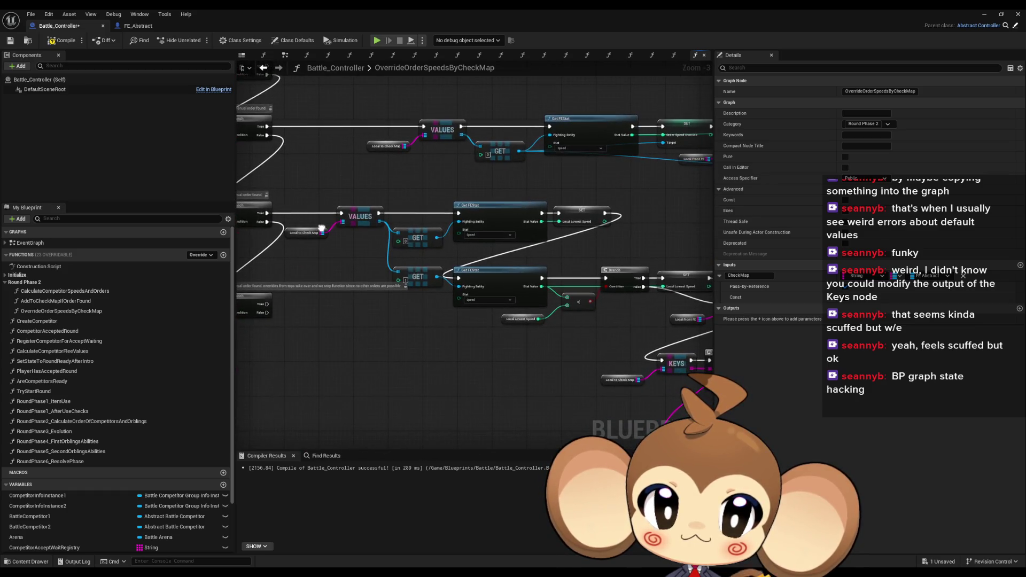
{"action": "scroll", "coordinate": [478, 276], "scroll_direction": "up", "scroll_amount": 3}
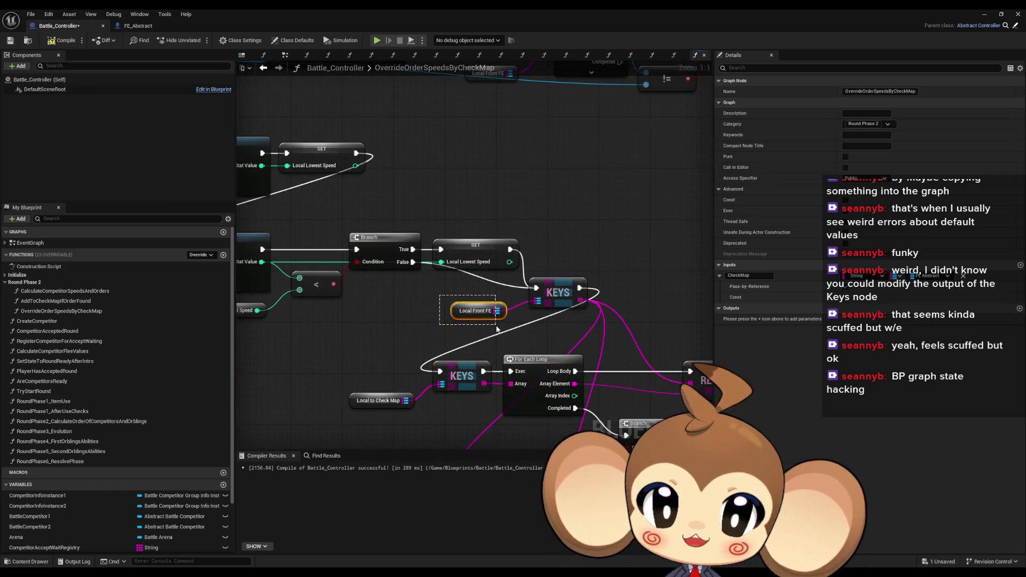
{"action": "scroll", "coordinate": [454, 303], "scroll_direction": "down", "scroll_amount": 5}
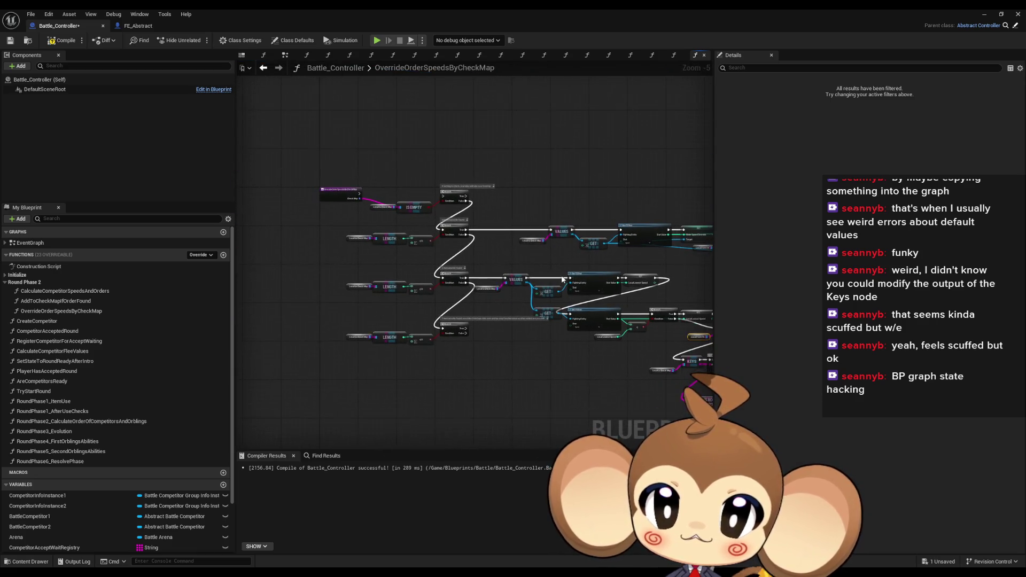
{"action": "scroll", "coordinate": [562, 278], "scroll_direction": "up", "scroll_amount": 3}
{"action": "mouse_move", "coordinate": [531, 300]}
{"action": "left_mouse_down"}
{"action": "mouse_move", "coordinate": [509, 254]}
{"action": "mouse_move", "coordinate": [428, 250]}
{"action": "mouse_move", "coordinate": [417, 218]}
{"action": "mouse_move", "coordinate": [433, 288]}
{"action": "left_mouse_up"}
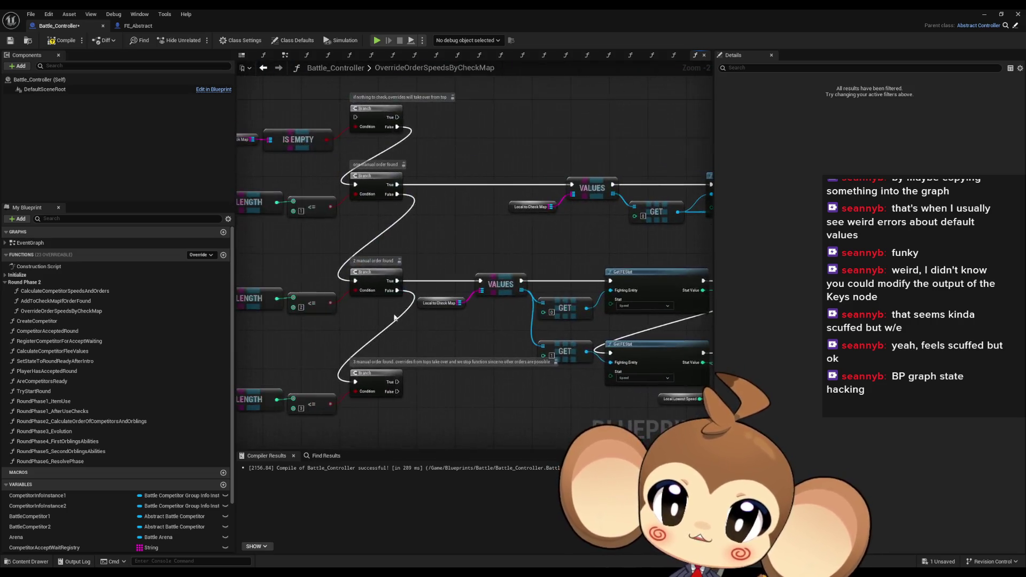
{"action": "scroll", "coordinate": [437, 303], "scroll_direction": "up", "scroll_amount": 3}
- Rename the entry node's TargetMap input to FrontFE
{"action": "left_click", "coordinate": [371, 240]}
{"action": "left_click_drag", "start_coordinate": [495, 286], "coordinate": [450, 298]}
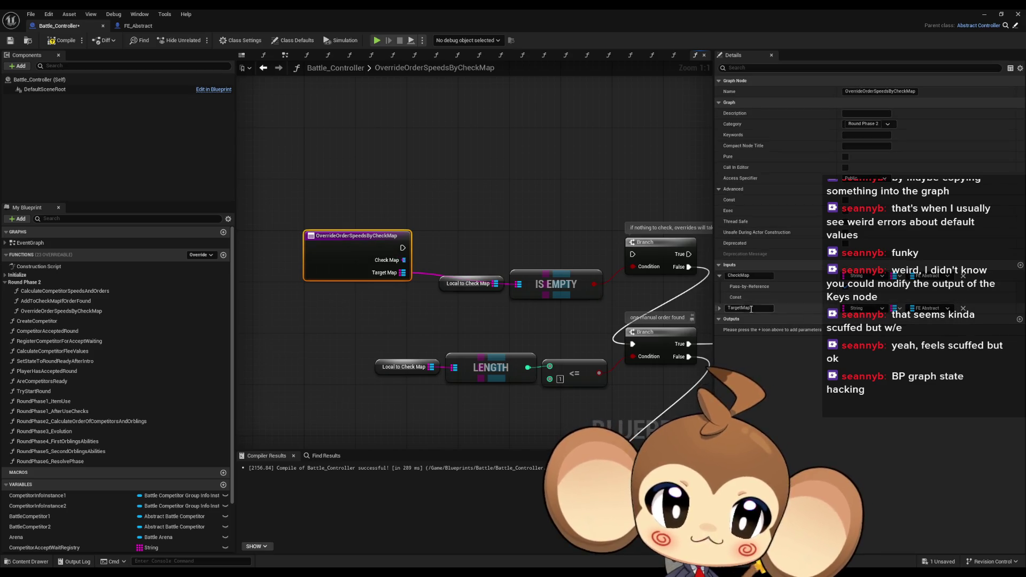
{"action": "left_click", "coordinate": [719, 308]}
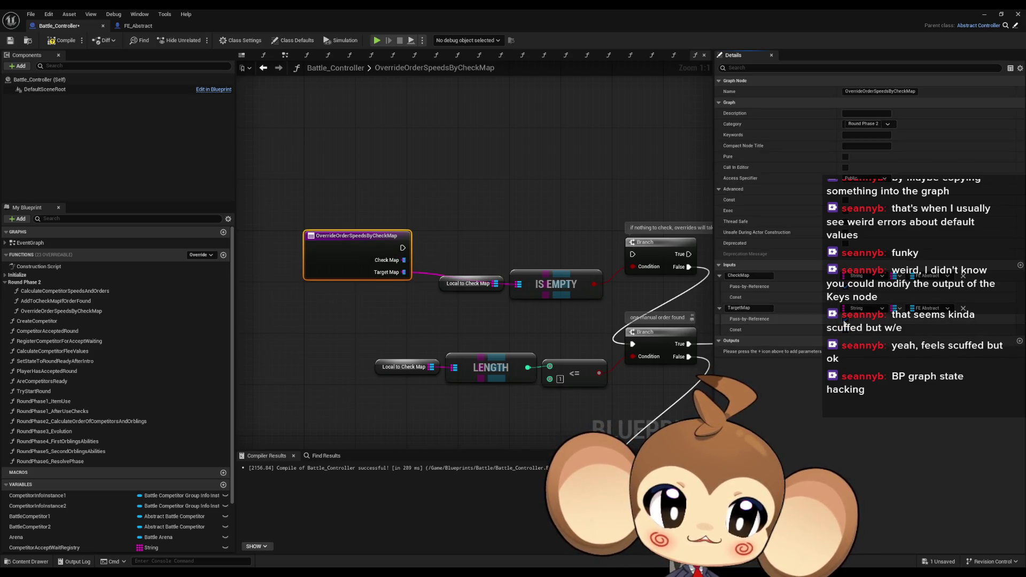
{"action": "left_click", "coordinate": [720, 308]}
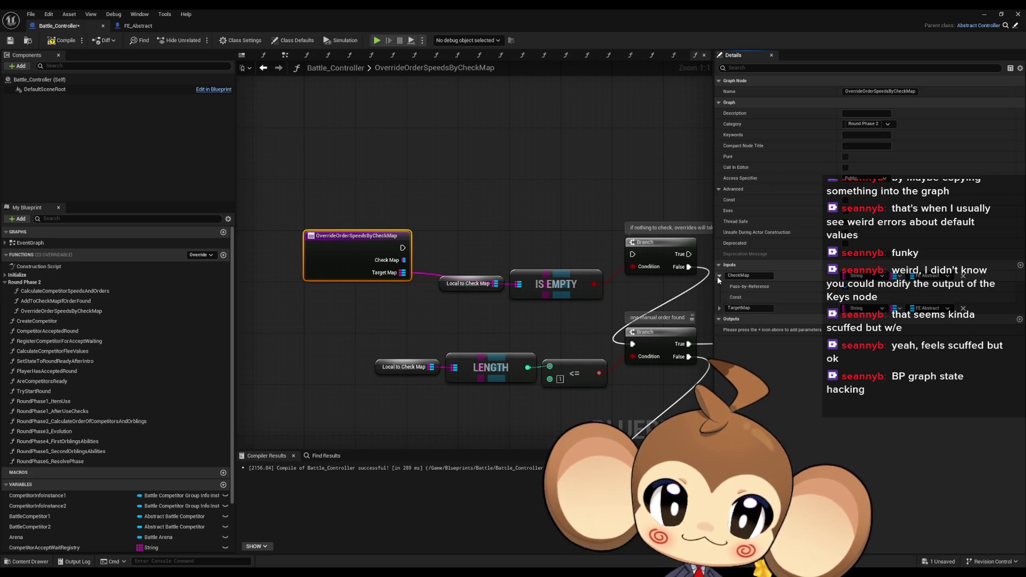
{"action": "left_click", "coordinate": [719, 276]}
{"action": "left_click", "coordinate": [748, 286]}
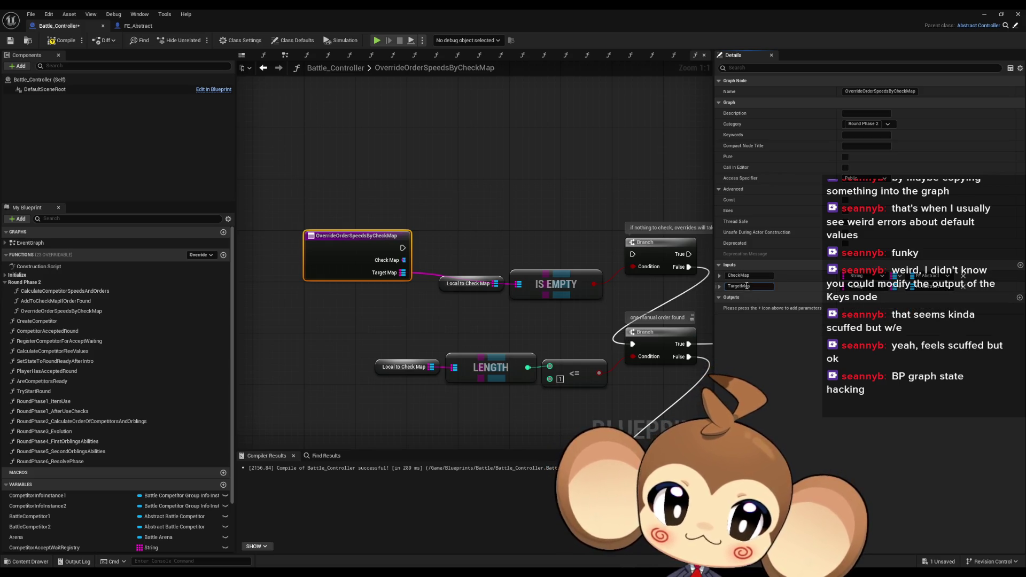
{"action": "type", "text": "Fi"}
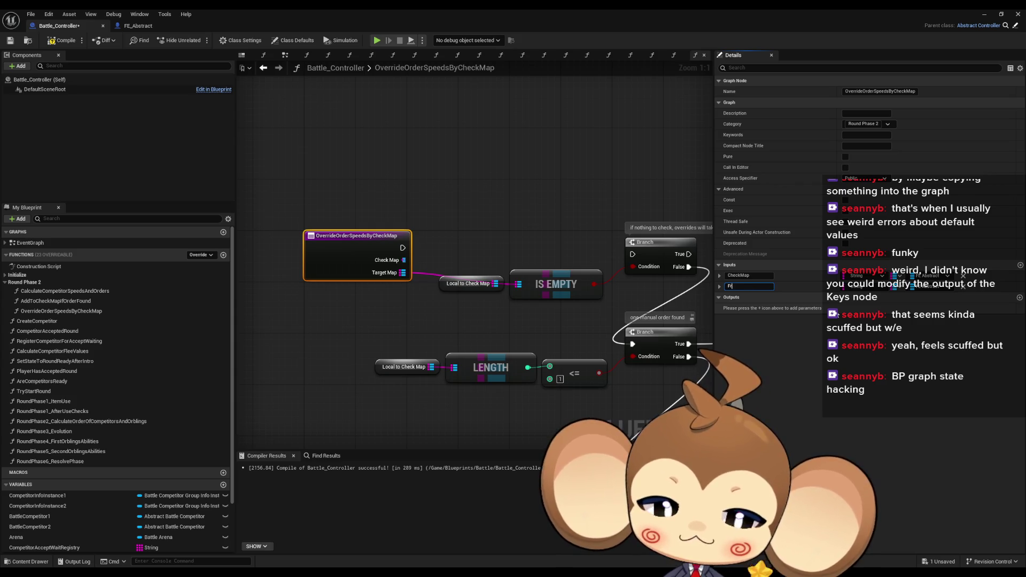
{"action": "type", "text": "FE"}
{"action": "key", "text": "Return"}
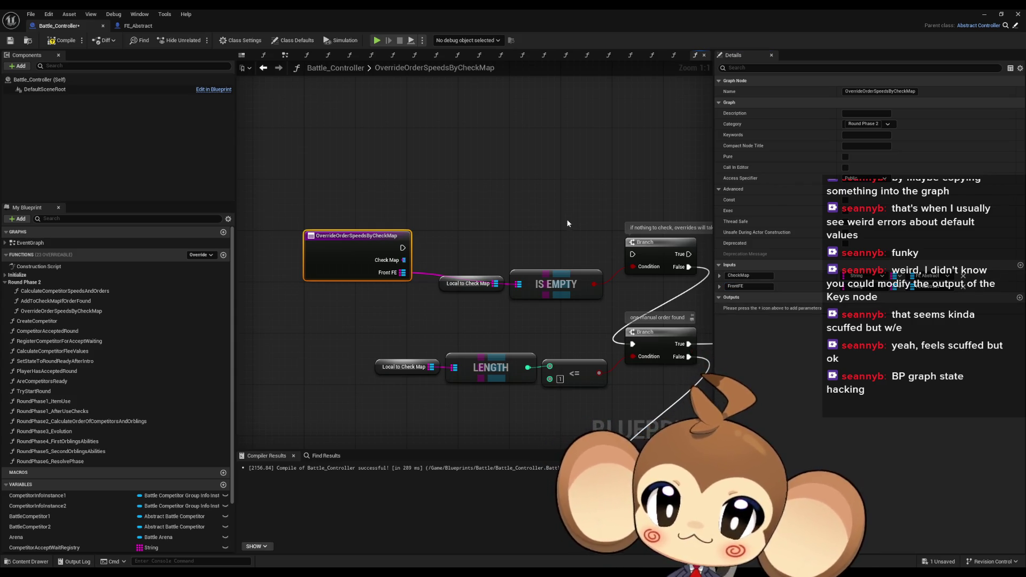
- Add Get Check Map and Get Front FE getter nodes to the graph
{"action": "left_click", "coordinate": [544, 228]}
{"action": "right_click", "coordinate": [375, 324]}
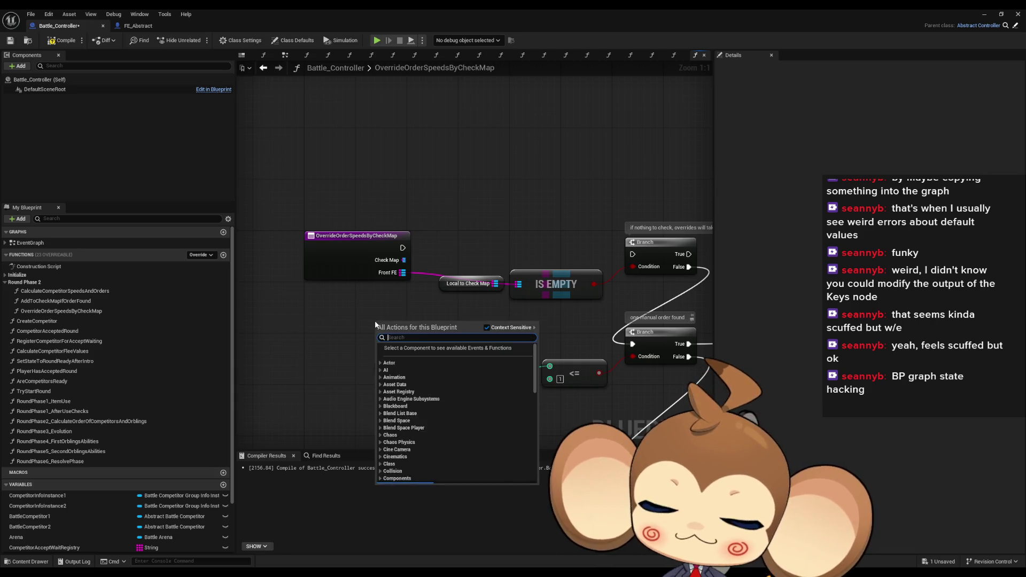
{"action": "type", "text": "check map get"}
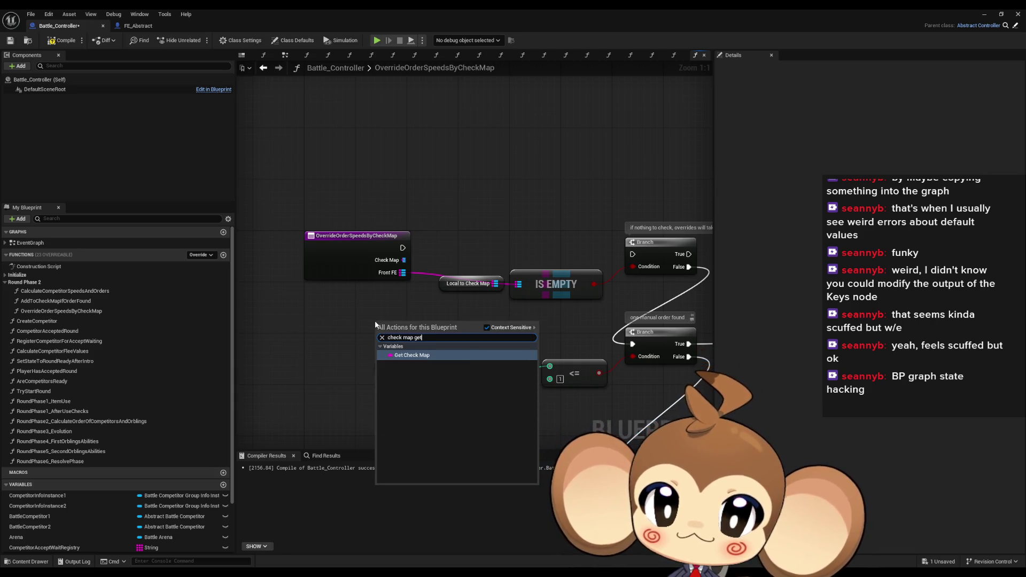
{"action": "key", "text": "Return"}
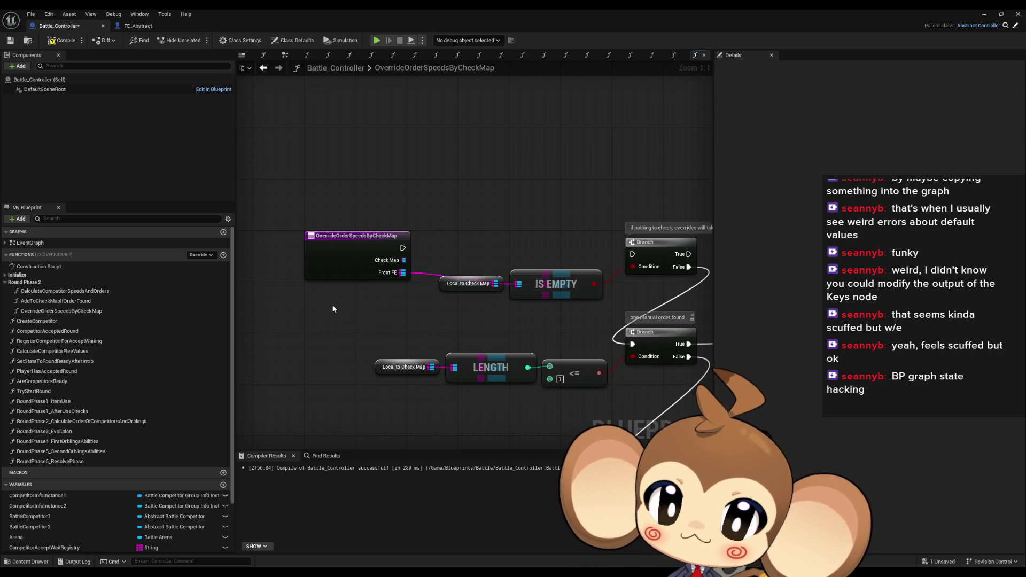
{"action": "right_click", "coordinate": [307, 315]}
{"action": "type", "text": "get check map"}
{"action": "key", "text": "Return"}
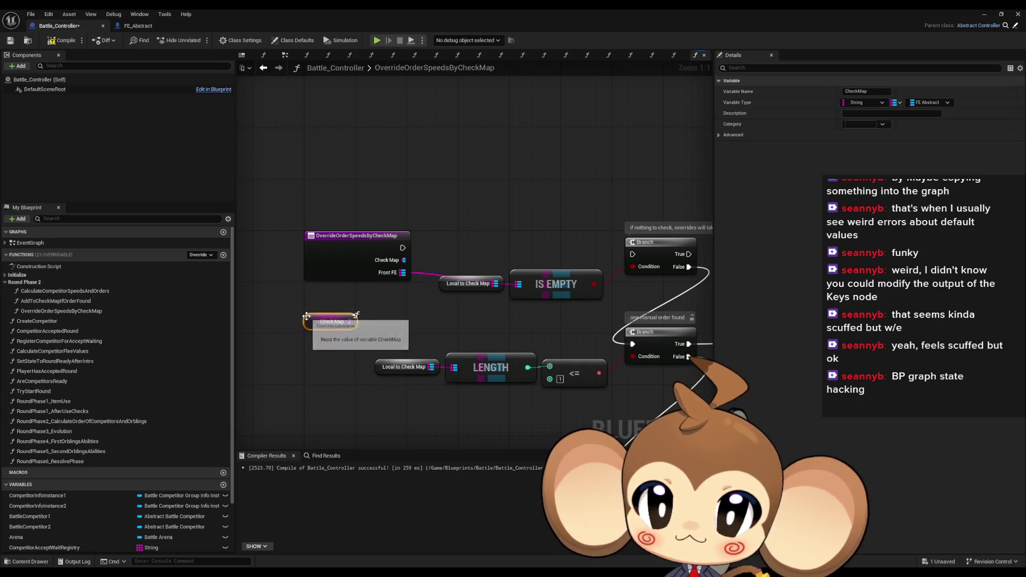
{"action": "right_click", "coordinate": [282, 372]}
{"action": "type", "text": "get front fe"}
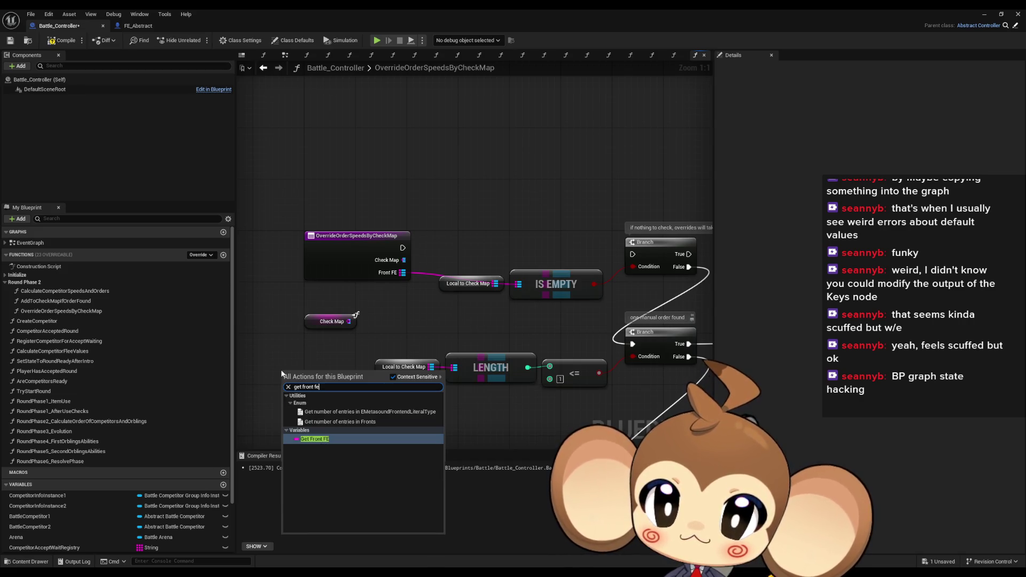
{"action": "key", "text": "Return"}
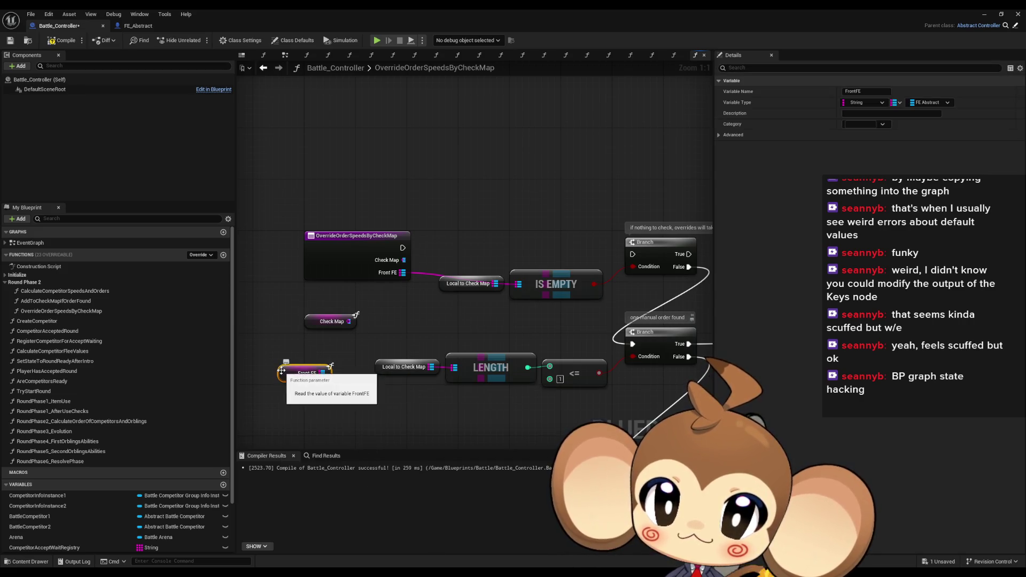
- Replace the Local to Check Map node with Check Map feeding IS EMPTY
{"action": "left_click_drag", "start_coordinate": [351, 343], "coordinate": [448, 305]}
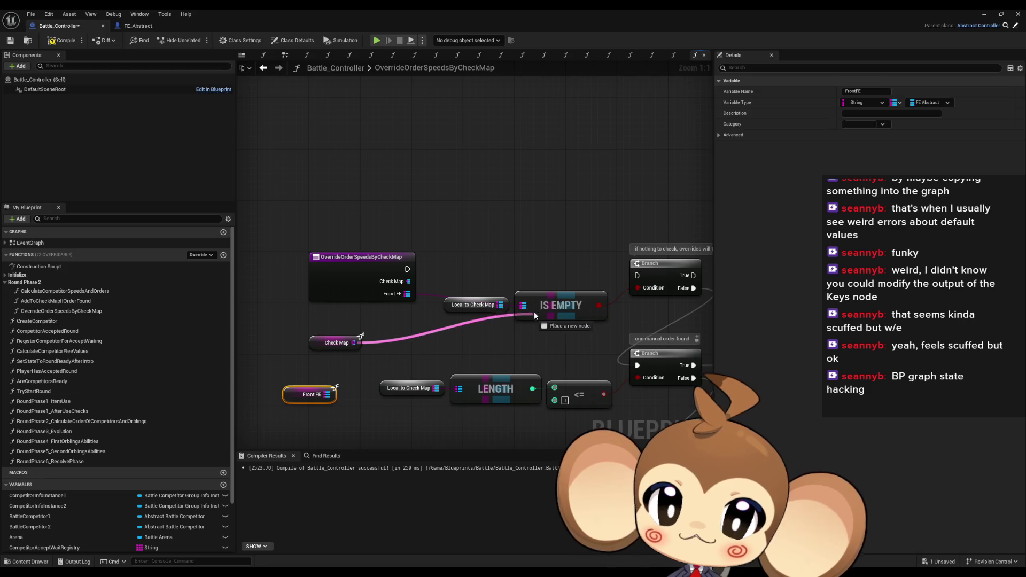
{"action": "left_click", "coordinate": [472, 304]}
{"action": "key", "text": "Delete"}
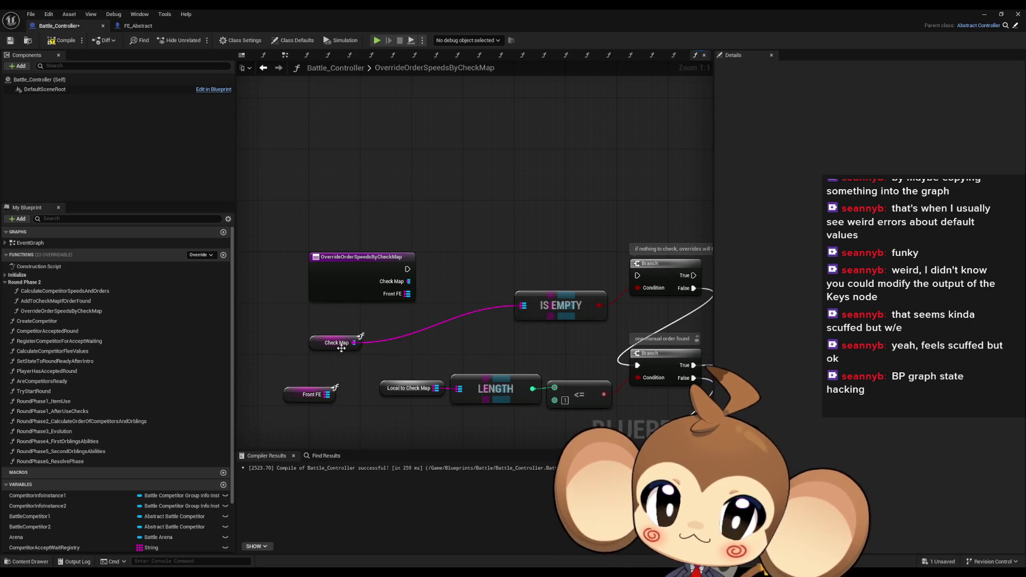
{"action": "left_click_drag", "start_coordinate": [353, 343], "coordinate": [522, 305]}
{"action": "left_click_drag", "start_coordinate": [322, 342], "coordinate": [449, 324]}
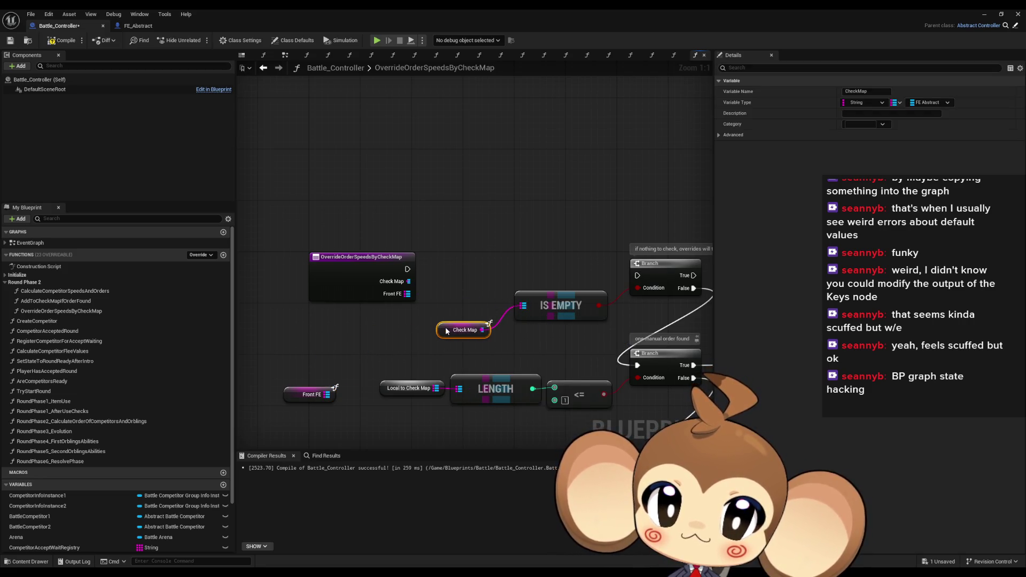
- Wire another Check Map getter into the VALUES node
{"action": "left_click_drag", "start_coordinate": [401, 416], "coordinate": [334, 352]}
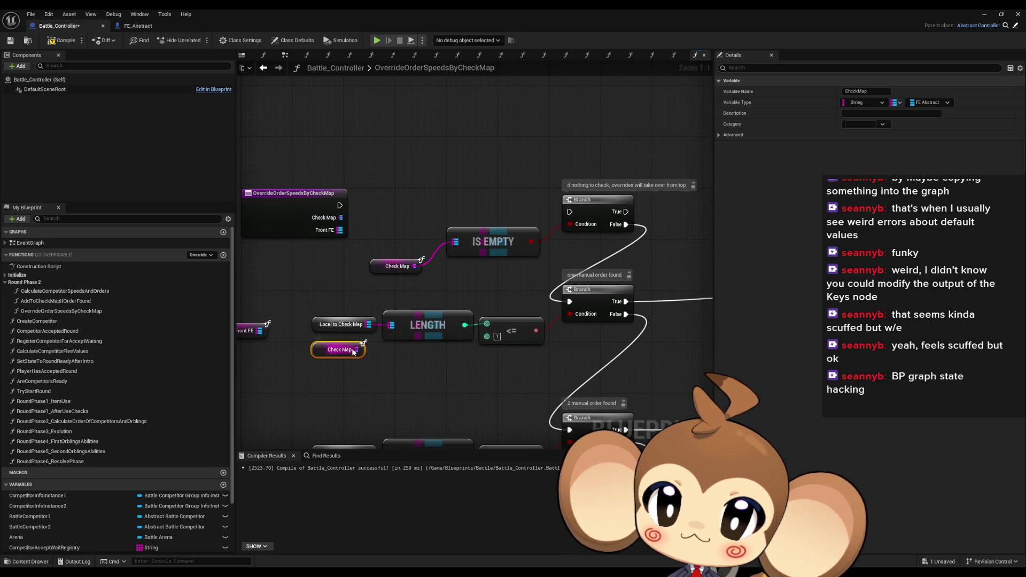
{"action": "scroll", "coordinate": [353, 352], "scroll_direction": "down", "scroll_amount": 2}
{"action": "left_click_drag", "start_coordinate": [443, 338], "coordinate": [288, 319]}
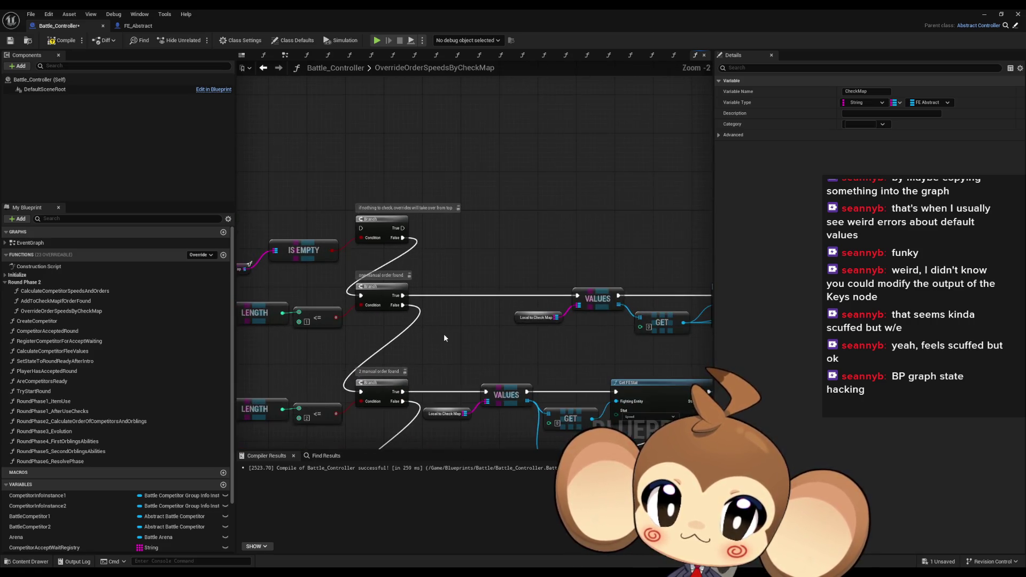
{"action": "scroll", "coordinate": [443, 337], "scroll_direction": "up", "scroll_amount": 2}
{"action": "key", "text": "ctrl+v"}
{"action": "mouse_move", "coordinate": [465, 334]}
{"action": "left_mouse_down"}
{"action": "mouse_move", "coordinate": [490, 291]}
{"action": "mouse_move", "coordinate": [459, 316]}
{"action": "mouse_move", "coordinate": [449, 267]}
{"action": "left_mouse_up"}
{"action": "left_click", "coordinate": [459, 316]}
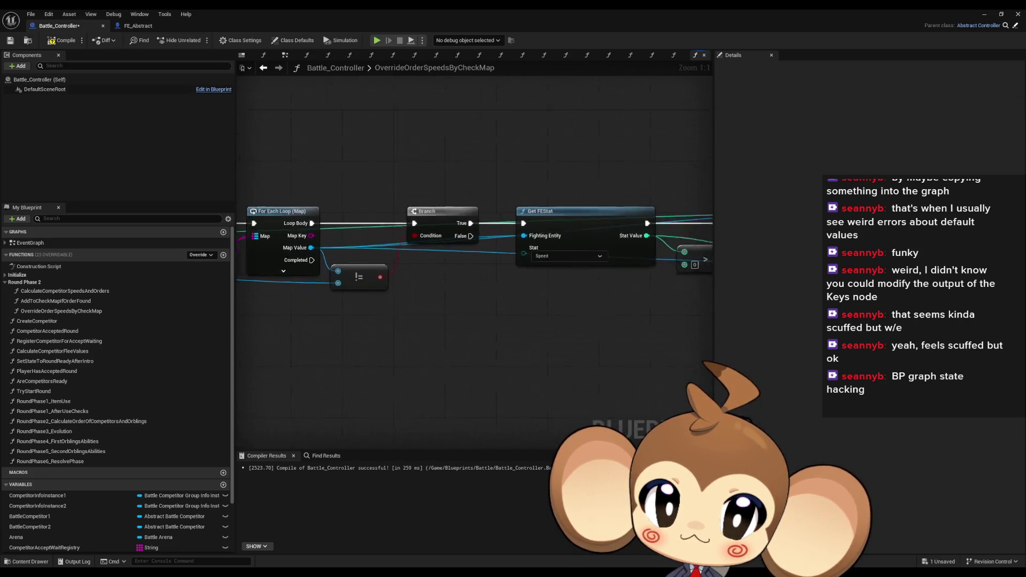
- Connect Front FE to the For Each Loop's map input
{"action": "scroll", "coordinate": [592, 302], "scroll_direction": "down", "scroll_amount": 2}
{"action": "mouse_move", "coordinate": [591, 303]}
{"action": "left_mouse_down"}
{"action": "mouse_move", "coordinate": [649, 316]}
{"action": "mouse_move", "coordinate": [614, 316]}
{"action": "left_mouse_up"}
{"action": "mouse_move", "coordinate": [301, 292]}
{"action": "left_mouse_down"}
{"action": "mouse_move", "coordinate": [627, 301]}
{"action": "mouse_move", "coordinate": [638, 287]}
{"action": "left_mouse_up"}
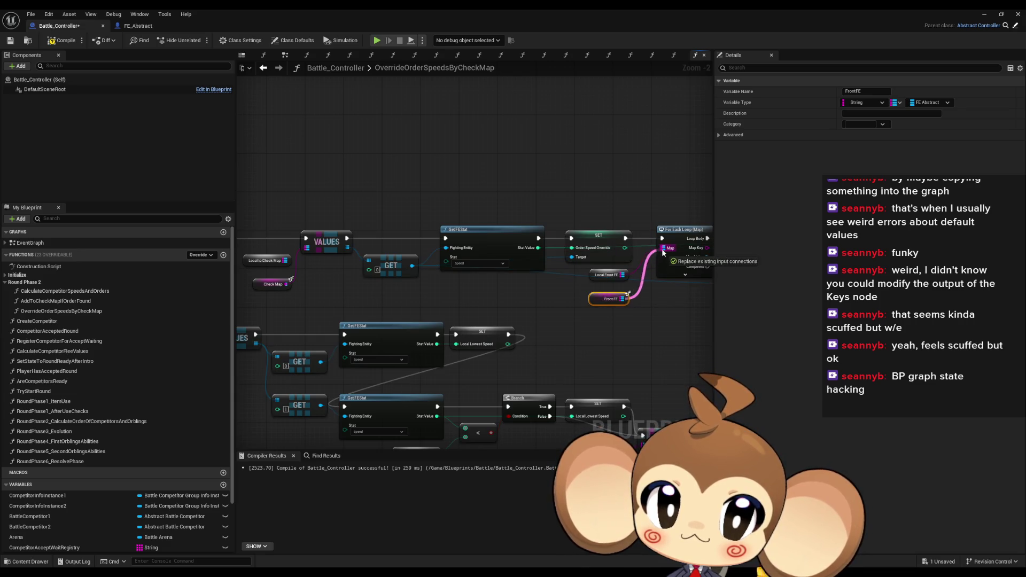
{"action": "left_click_drag", "start_coordinate": [662, 249], "coordinate": [662, 249]}
{"action": "left_click_drag", "start_coordinate": [663, 248], "coordinate": [325, 256]}
{"action": "left_click", "coordinate": [389, 172]}
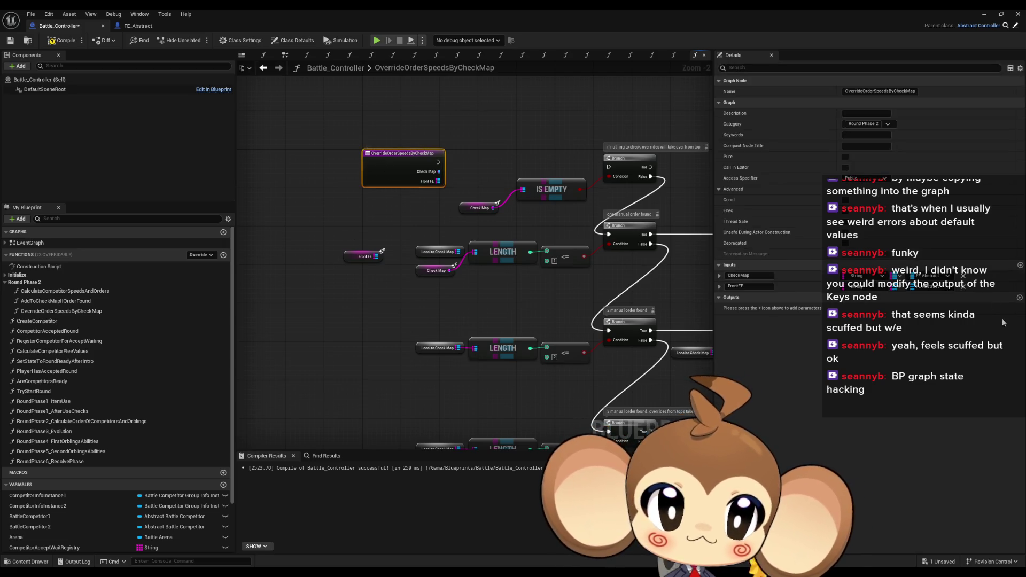
- Add a Boolean output named ShouldNotContinue, creating a Return Node with that pin
{"action": "left_click", "coordinate": [1019, 297]}
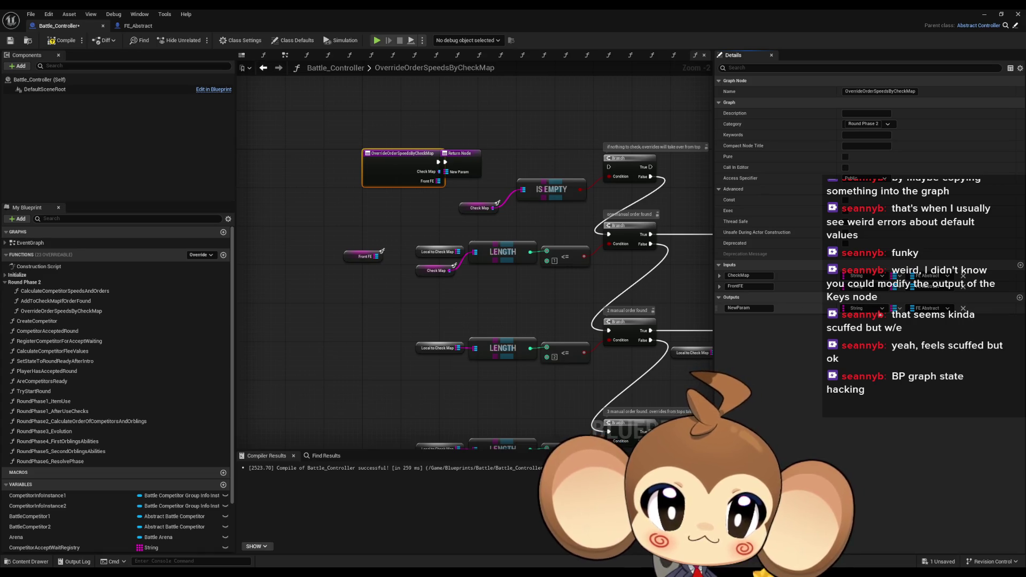
{"action": "left_click", "coordinate": [878, 326]}
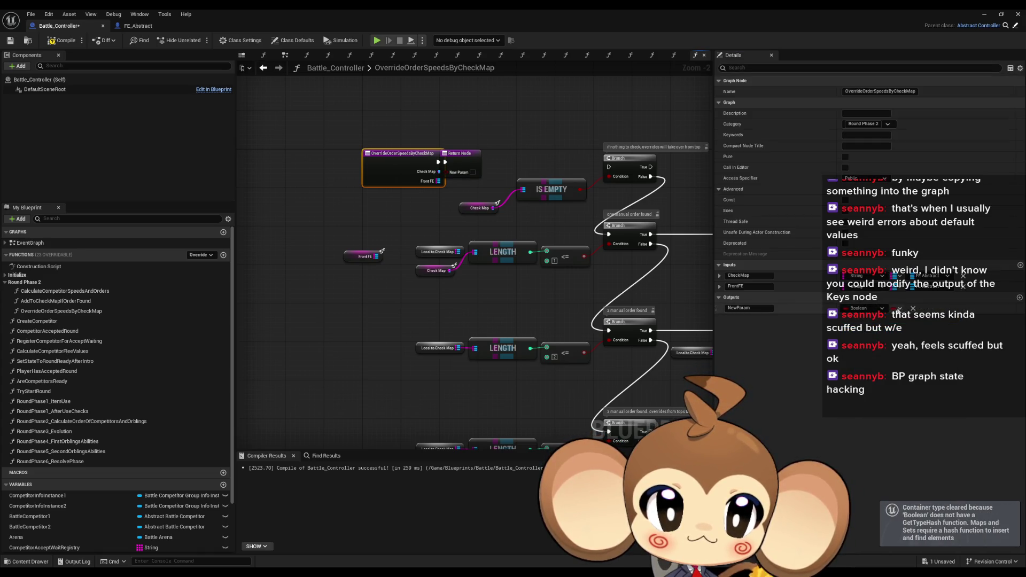
{"action": "left_click", "coordinate": [748, 307]}
{"action": "type", "text": "ShouldNotContinu"}
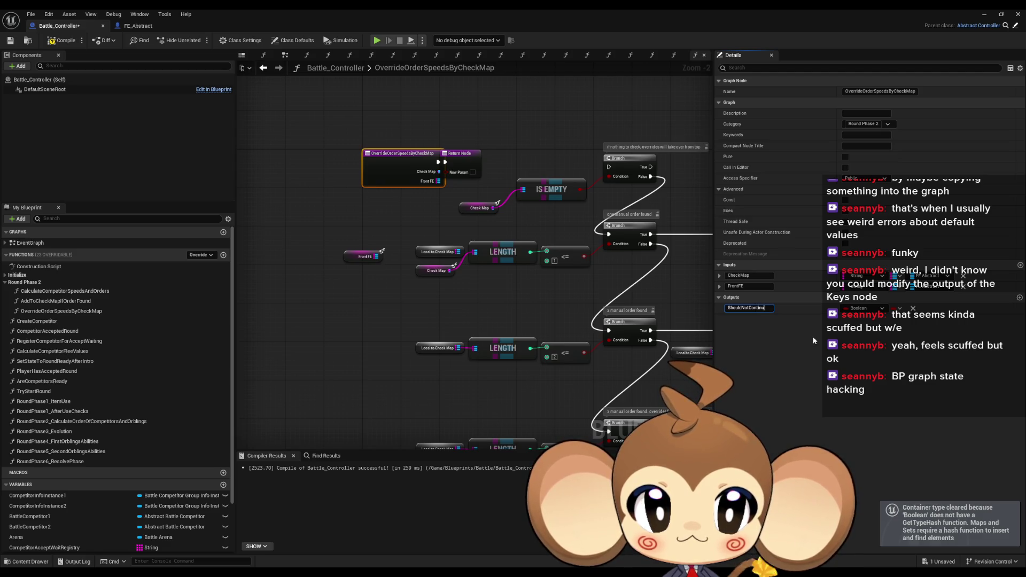
{"action": "type", "text": "e"}
{"action": "key", "text": "Return"}
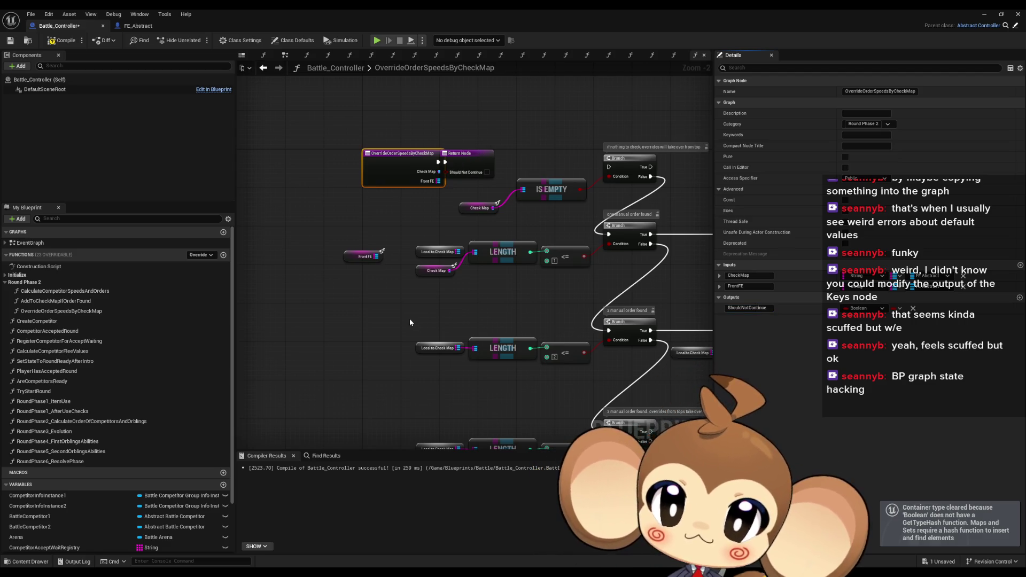
{"action": "left_click_drag", "start_coordinate": [325, 271], "coordinate": [329, 316]}
{"action": "scroll", "coordinate": [341, 312], "scroll_direction": "up", "scroll_amount": 1}
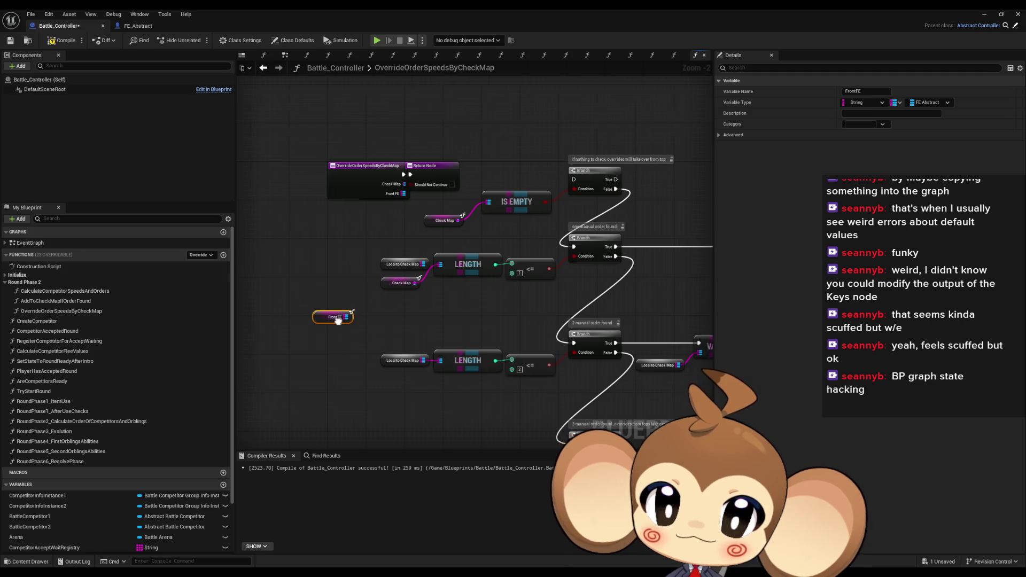
- Duplicate the Check Map getter and wire copies into the lower VALUES and KEYS inputs
{"action": "left_click", "coordinate": [434, 203]}
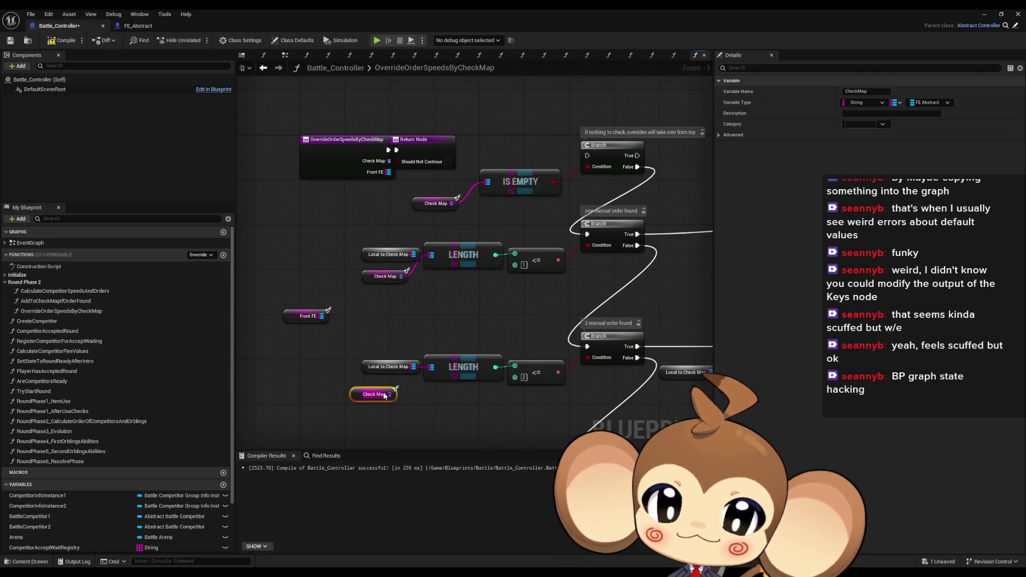
{"action": "scroll", "coordinate": [327, 332], "scroll_direction": "down", "scroll_amount": 1}
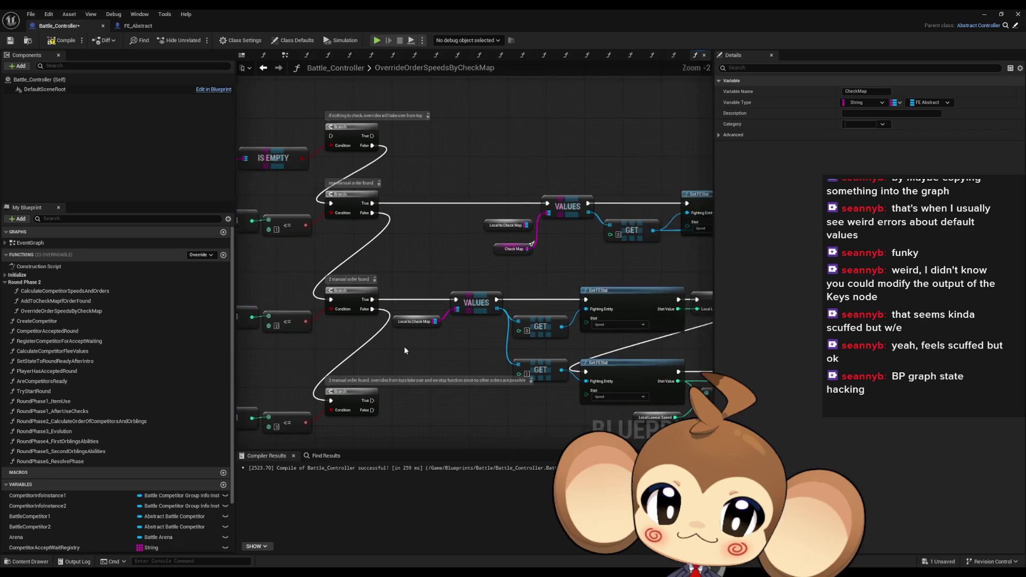
{"action": "scroll", "coordinate": [405, 350], "scroll_direction": "up", "scroll_amount": 2}
{"action": "key", "text": "ctrl+c"}
{"action": "key", "text": "ctrl+v"}
{"action": "mouse_move", "coordinate": [445, 344]}
{"action": "left_mouse_down"}
{"action": "mouse_move", "coordinate": [471, 297]}
{"action": "mouse_move", "coordinate": [470, 321]}
{"action": "mouse_move", "coordinate": [439, 325]}
{"action": "mouse_move", "coordinate": [435, 267]}
{"action": "left_mouse_up"}
{"action": "key", "text": "ctrl+v"}
{"action": "left_click_drag", "start_coordinate": [435, 384], "coordinate": [470, 336]}
{"action": "scroll", "coordinate": [470, 336], "scroll_direction": "down", "scroll_amount": 2}
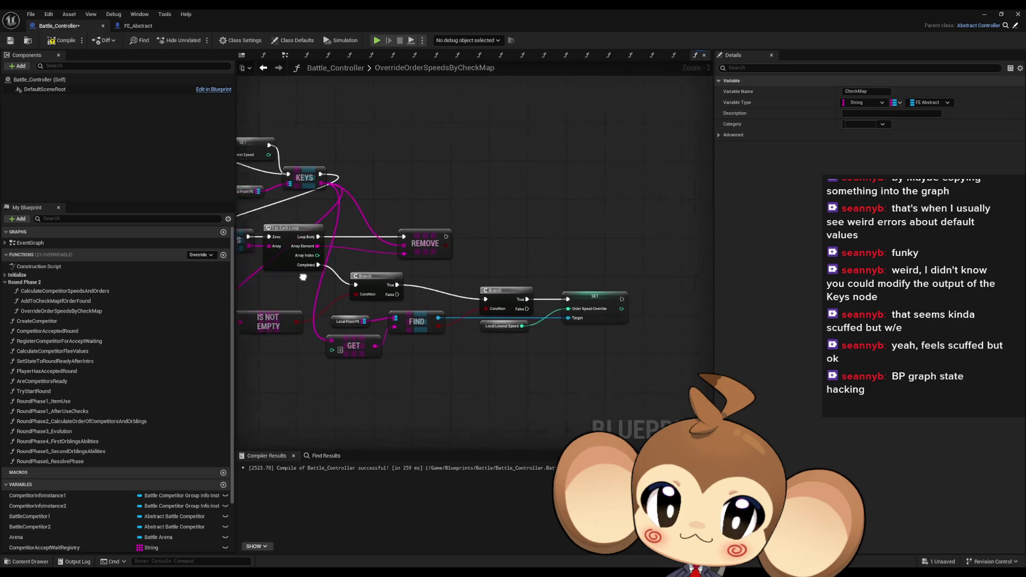
{"action": "left_click_drag", "start_coordinate": [303, 277], "coordinate": [217, 262]}
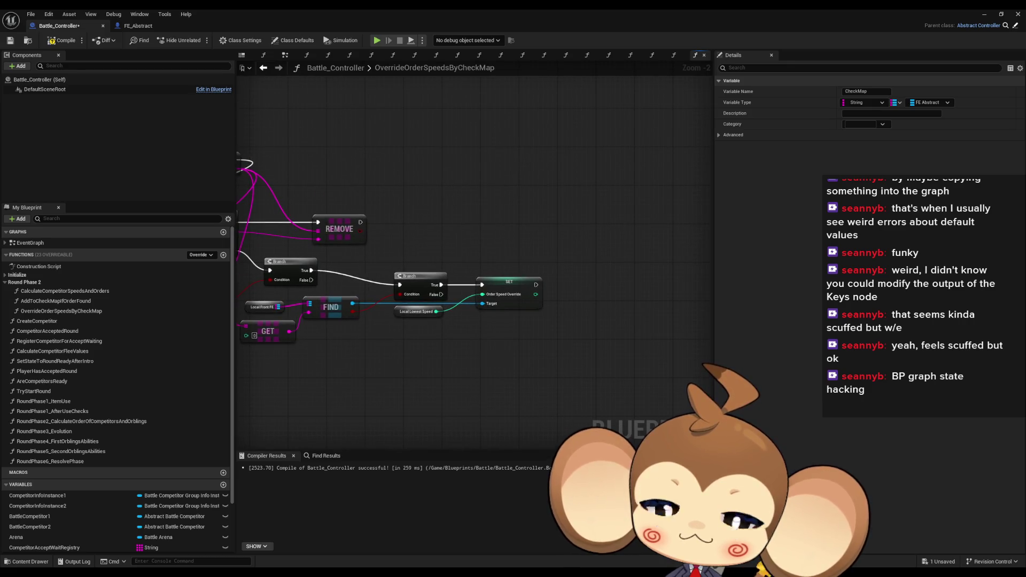
- Connect Check Map to the third LENGTH node and Front FE where Local Front FE was used
{"action": "left_click", "coordinate": [412, 312]}
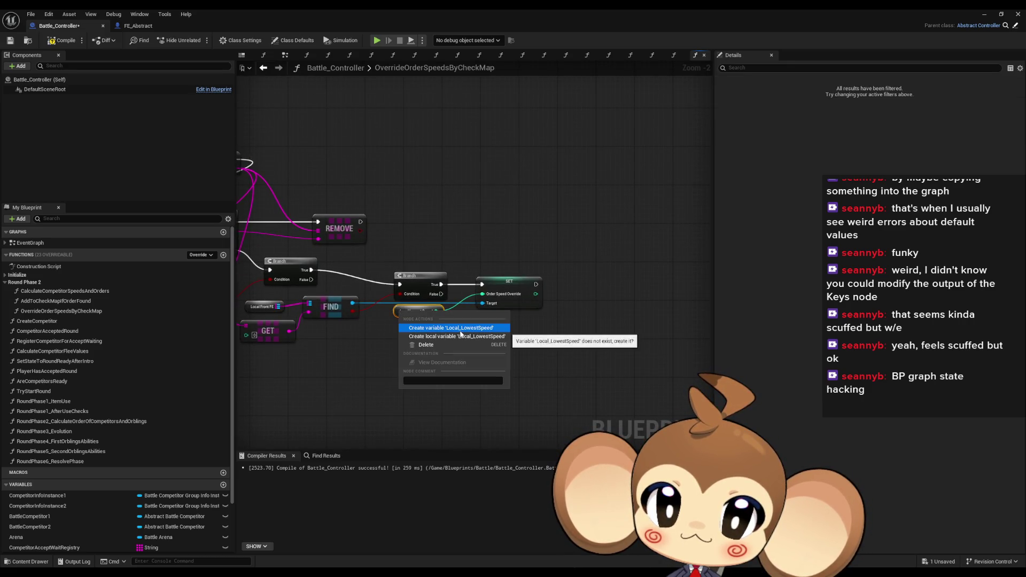
{"action": "scroll", "coordinate": [456, 338], "scroll_direction": "down", "scroll_amount": 2}
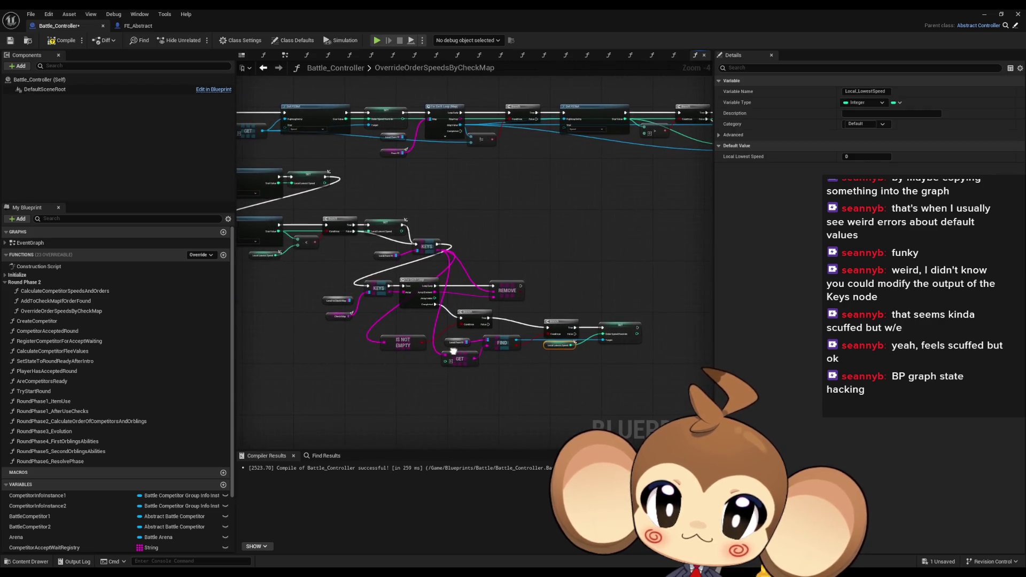
{"action": "left_click_drag", "start_coordinate": [300, 263], "coordinate": [350, 274]}
{"action": "scroll", "coordinate": [425, 292], "scroll_direction": "up", "scroll_amount": 1}
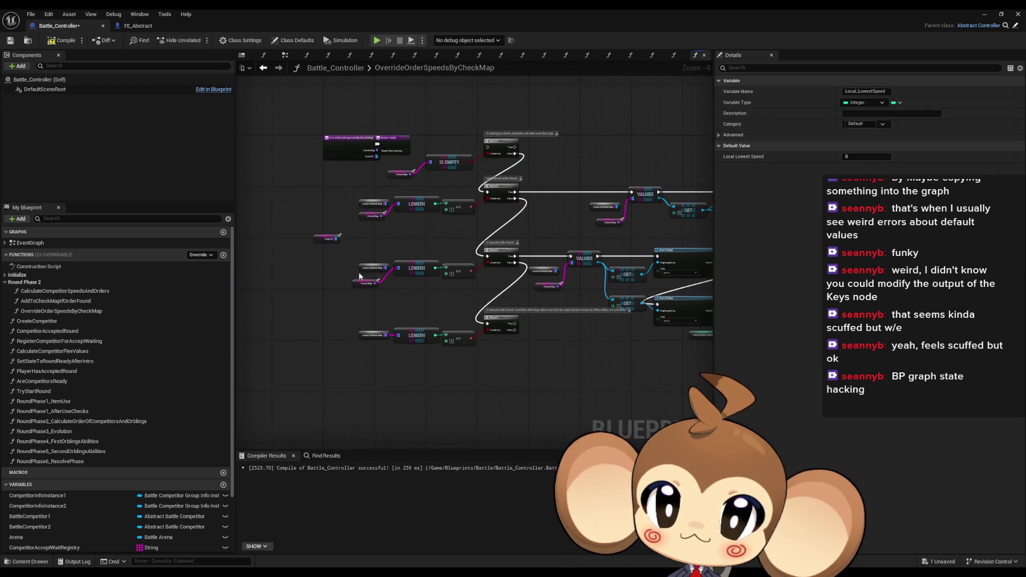
{"action": "scroll", "coordinate": [425, 292], "scroll_direction": "up", "scroll_amount": 1}
{"action": "mouse_move", "coordinate": [320, 241]}
{"action": "left_mouse_down"}
{"action": "mouse_move", "coordinate": [363, 200]}
{"action": "mouse_move", "coordinate": [408, 193]}
{"action": "left_mouse_up"}
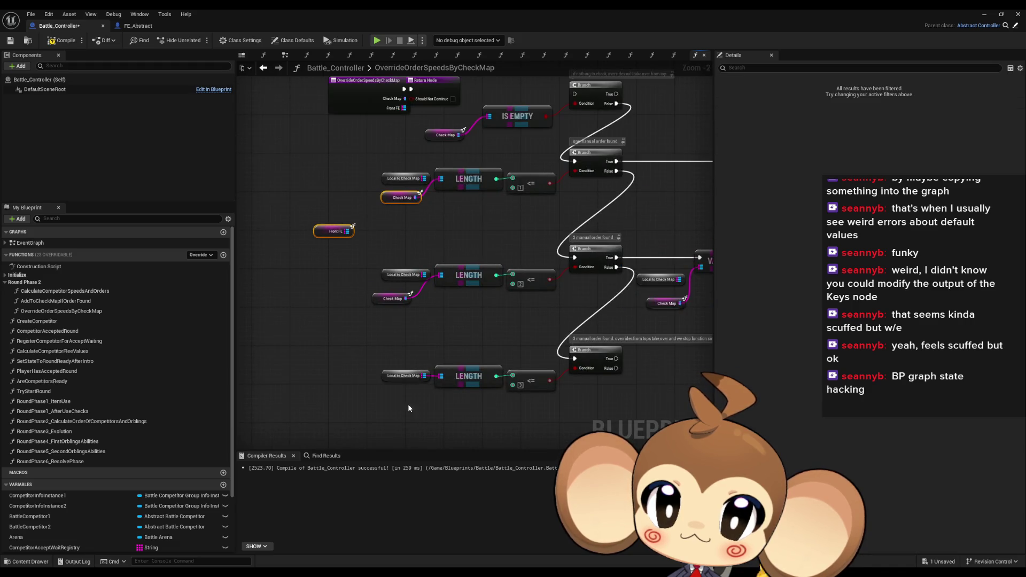
{"action": "scroll", "coordinate": [408, 406], "scroll_direction": "up", "scroll_amount": 2}
{"action": "mouse_move", "coordinate": [408, 408]}
{"action": "left_mouse_down"}
{"action": "mouse_move", "coordinate": [356, 400]}
{"action": "mouse_move", "coordinate": [407, 394]}
{"action": "left_mouse_up"}
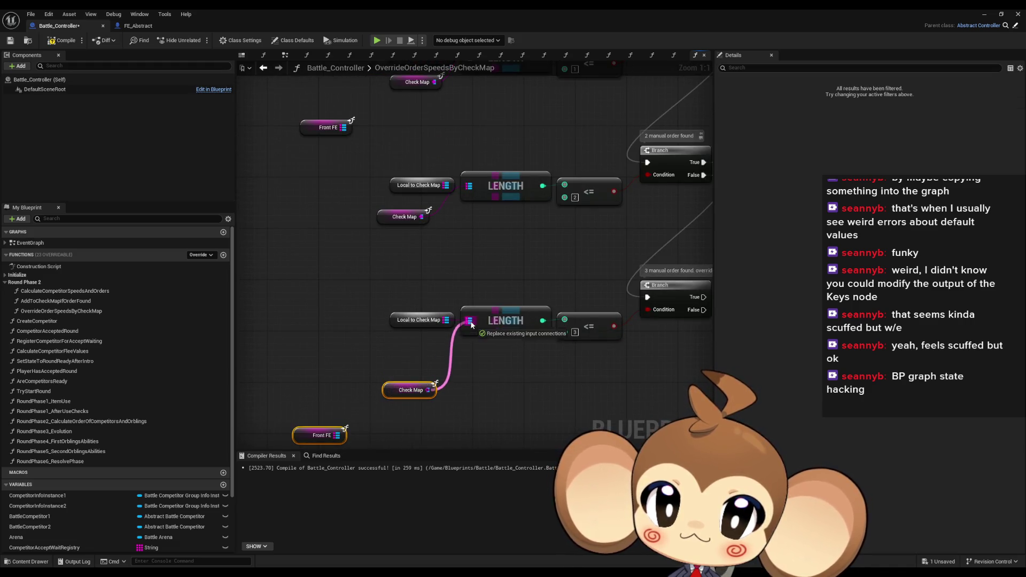
{"action": "mouse_move", "coordinate": [471, 324]}
{"action": "left_mouse_down"}
{"action": "mouse_move", "coordinate": [223, 334]}
{"action": "mouse_move", "coordinate": [238, 291]}
{"action": "left_mouse_up"}
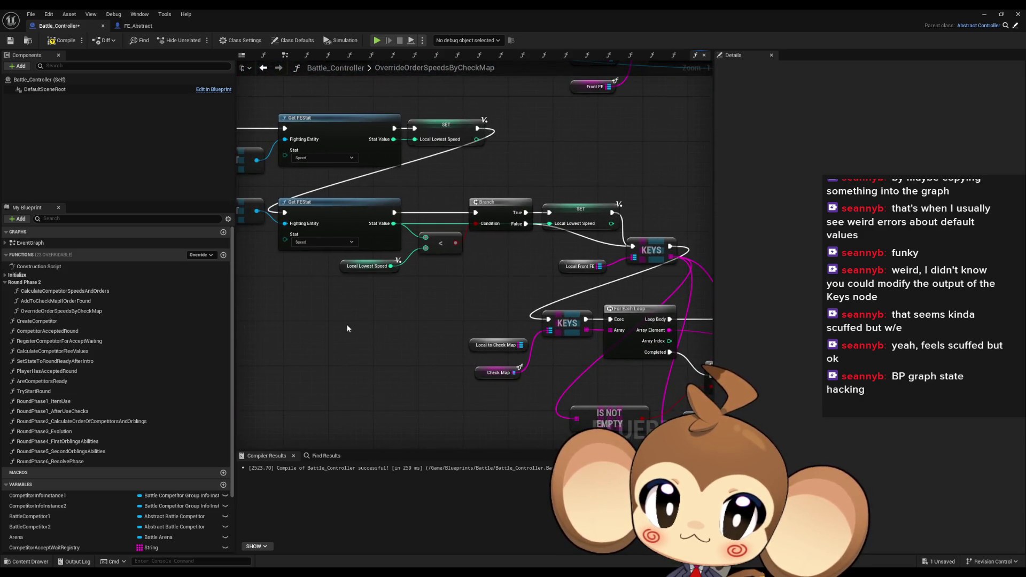
{"action": "mouse_move", "coordinate": [345, 350]}
{"action": "left_mouse_down"}
{"action": "mouse_move", "coordinate": [622, 253]}
{"action": "mouse_move", "coordinate": [620, 264]}
{"action": "left_mouse_up"}
{"action": "mouse_move", "coordinate": [317, 350]}
{"action": "left_mouse_down"}
{"action": "mouse_move", "coordinate": [462, 301]}
{"action": "mouse_move", "coordinate": [557, 252]}
{"action": "left_mouse_up"}
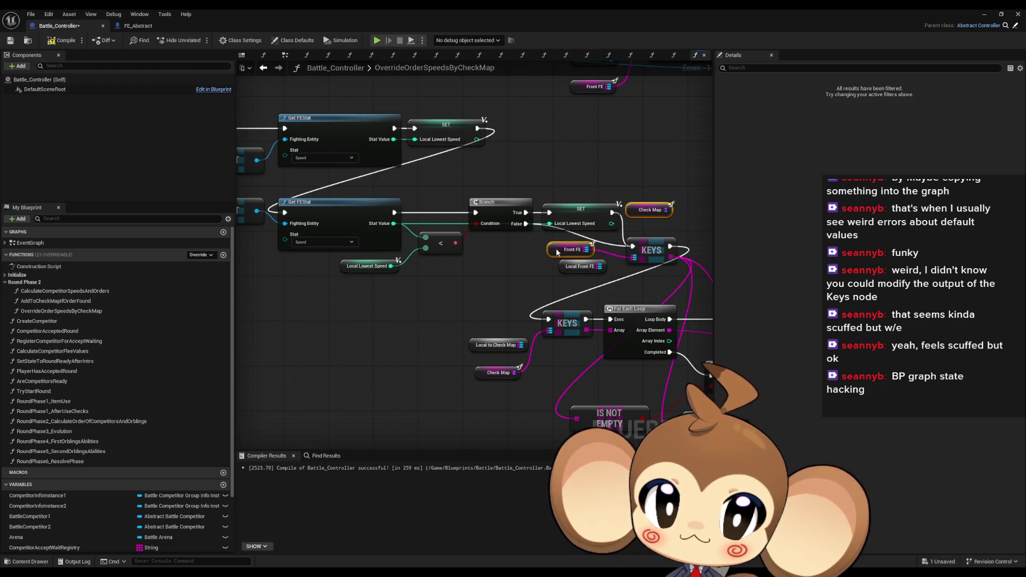
- Wire Front FE into GET and FIND, deleting the Local Front FE and Local to Check Map getters
{"action": "mouse_move", "coordinate": [653, 187]}
{"action": "left_mouse_down"}
{"action": "mouse_move", "coordinate": [514, 189]}
{"action": "mouse_move", "coordinate": [488, 204]}
{"action": "mouse_move", "coordinate": [484, 173]}
{"action": "mouse_move", "coordinate": [413, 115]}
{"action": "left_mouse_up"}
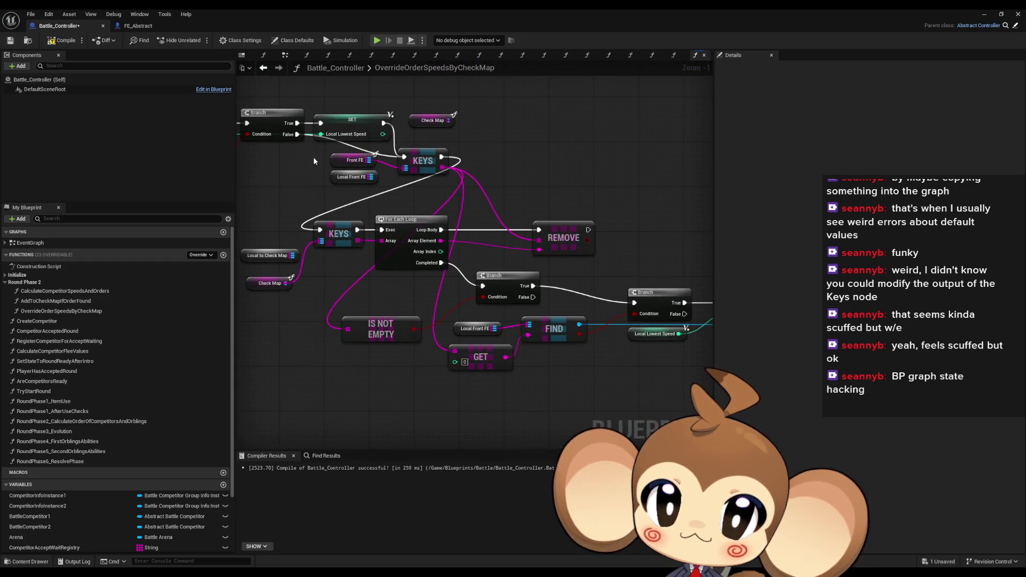
{"action": "left_click", "coordinate": [349, 160]}
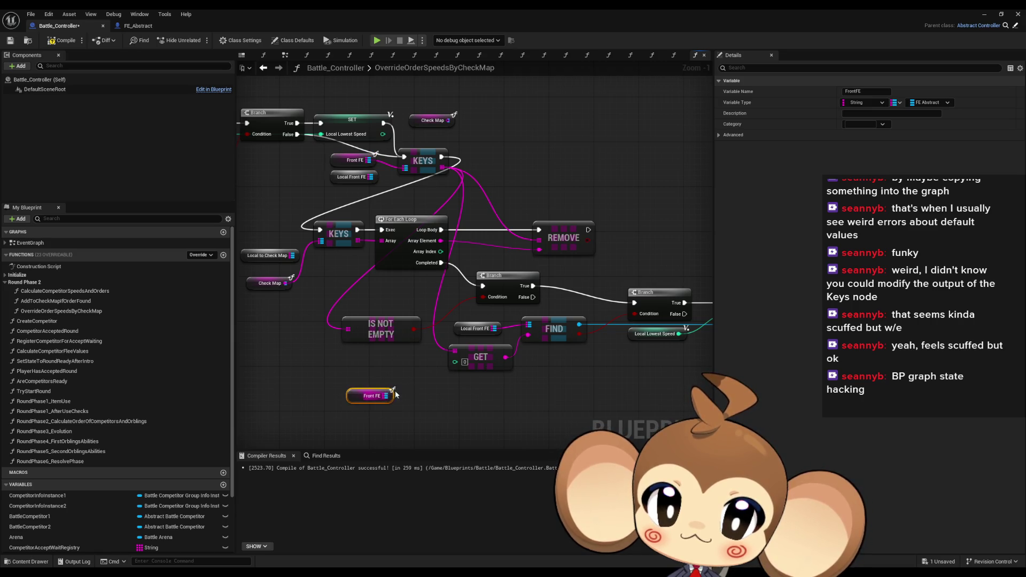
{"action": "left_click_drag", "start_coordinate": [395, 394], "coordinate": [455, 351]}
{"action": "left_click", "coordinate": [481, 332]}
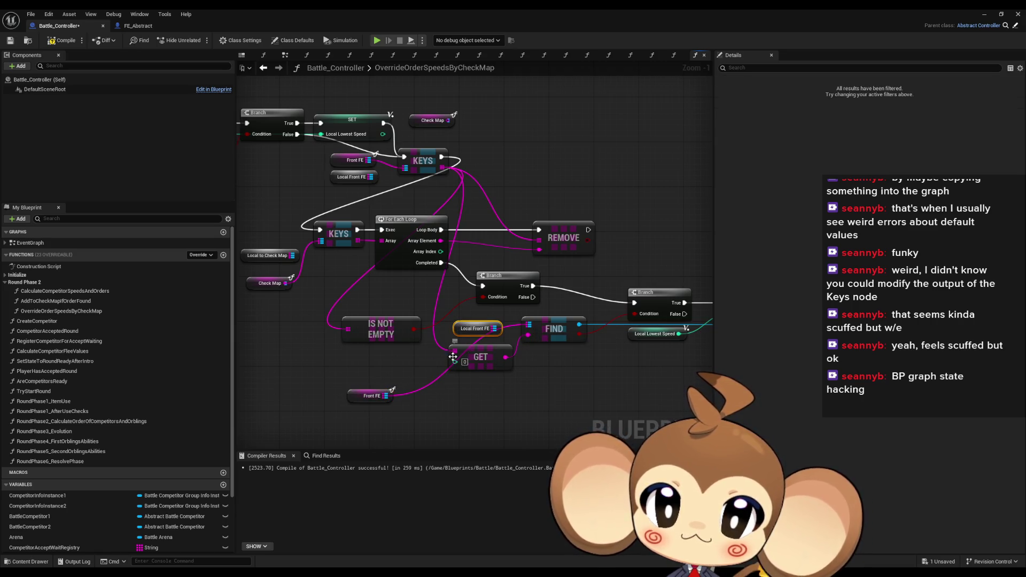
{"action": "key", "text": "Delete"}
{"action": "mouse_move", "coordinate": [366, 403]}
{"action": "left_mouse_down"}
{"action": "mouse_move", "coordinate": [490, 341]}
{"action": "mouse_move", "coordinate": [612, 379]}
{"action": "left_mouse_up"}
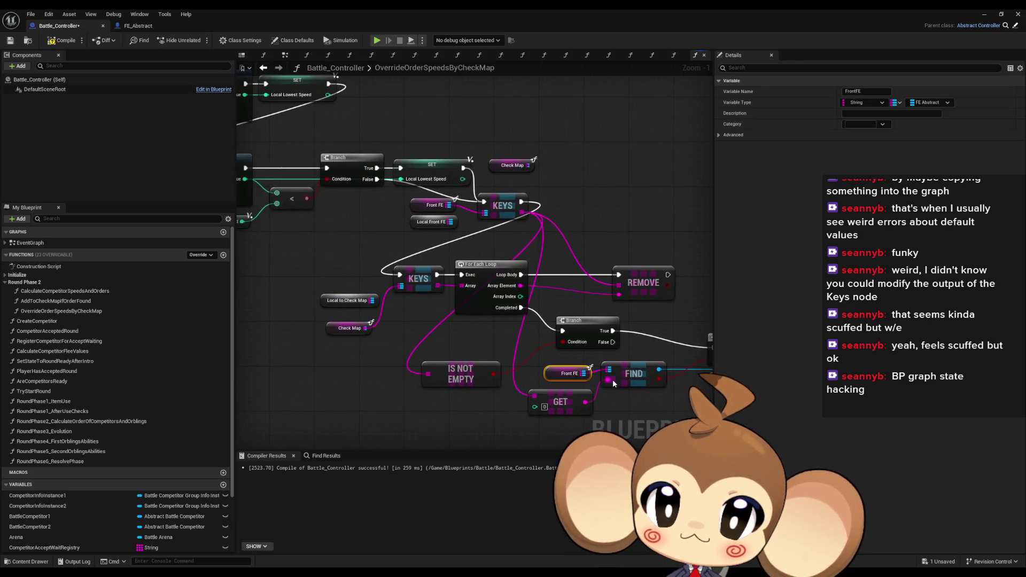
{"action": "left_click", "coordinate": [351, 303]}
{"action": "key", "text": "Delete"}
{"action": "left_click_drag", "start_coordinate": [350, 328], "coordinate": [350, 289]}
- Delete the remaining local getters, placing Check Map beside VALUES and LENGTH
{"action": "mouse_move", "coordinate": [415, 223]}
{"action": "left_mouse_down"}
{"action": "mouse_move", "coordinate": [426, 276]}
{"action": "mouse_move", "coordinate": [443, 279]}
{"action": "left_mouse_up"}
{"action": "left_click", "coordinate": [426, 276]}
{"action": "key", "text": "Delete"}
{"action": "left_click", "coordinate": [542, 199]}
{"action": "scroll", "coordinate": [396, 245], "scroll_direction": "down", "scroll_amount": 1}
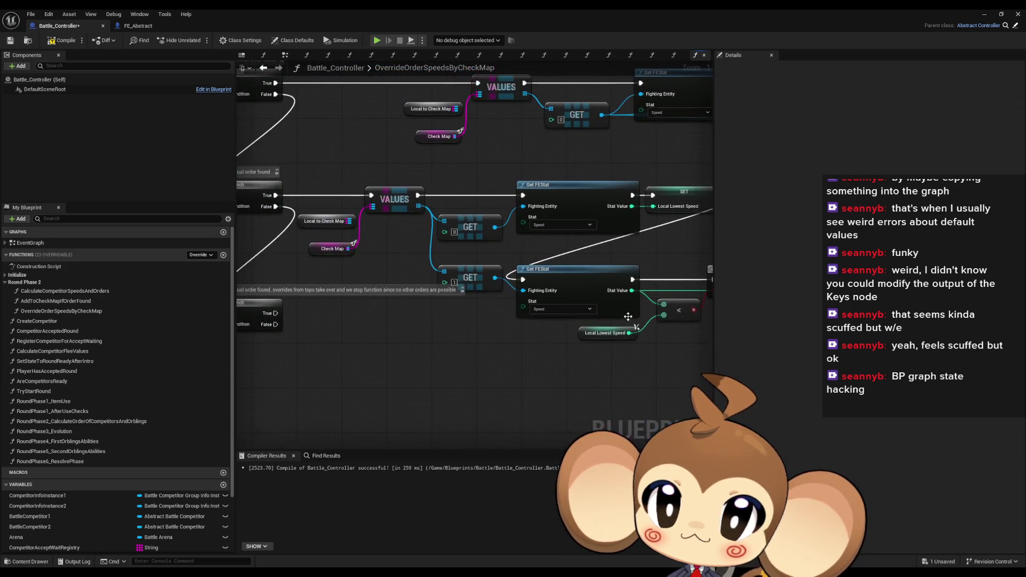
{"action": "mouse_move", "coordinate": [386, 37]}
{"action": "left_mouse_down"}
{"action": "mouse_move", "coordinate": [426, 326]}
{"action": "mouse_move", "coordinate": [514, 290]}
{"action": "left_mouse_up"}
{"action": "mouse_move", "coordinate": [537, 327]}
{"action": "left_mouse_down"}
{"action": "mouse_move", "coordinate": [537, 298]}
{"action": "mouse_move", "coordinate": [638, 281]}
{"action": "left_mouse_up"}
{"action": "left_click", "coordinate": [376, 283]}
{"action": "key", "text": "Delete"}
{"action": "mouse_move", "coordinate": [362, 304]}
{"action": "left_mouse_down"}
{"action": "mouse_move", "coordinate": [380, 283]}
{"action": "mouse_move", "coordinate": [378, 247]}
{"action": "mouse_move", "coordinate": [477, 146]}
{"action": "left_mouse_up"}
{"action": "key", "text": "Delete"}
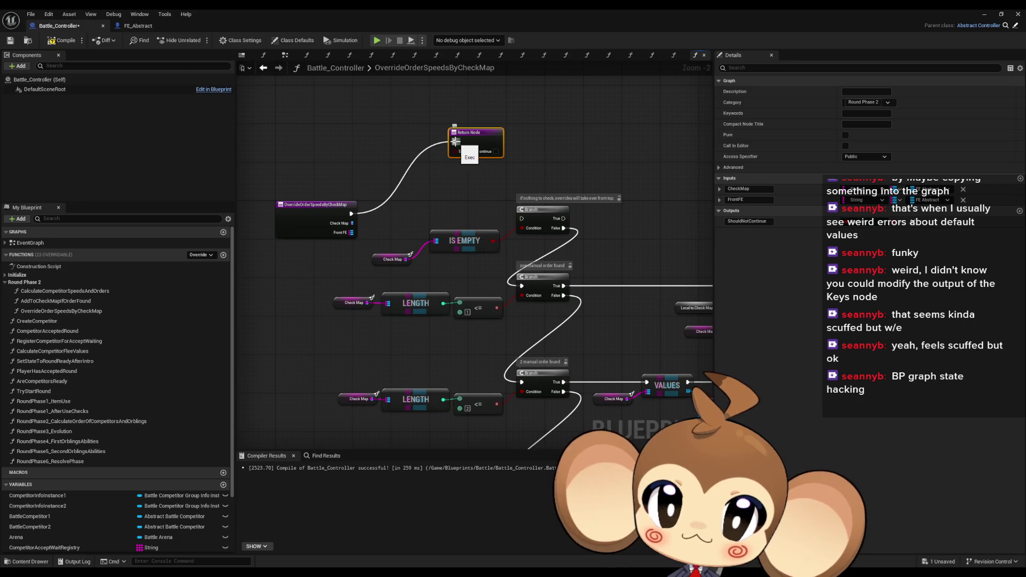
- Unlink the entry from the Return Node, wire the third Branch's True into it, and tick Should Not Continue
{"action": "left_click", "coordinate": [454, 142], "text": "alt"}
{"action": "left_click_drag", "start_coordinate": [458, 156], "coordinate": [404, 194]}
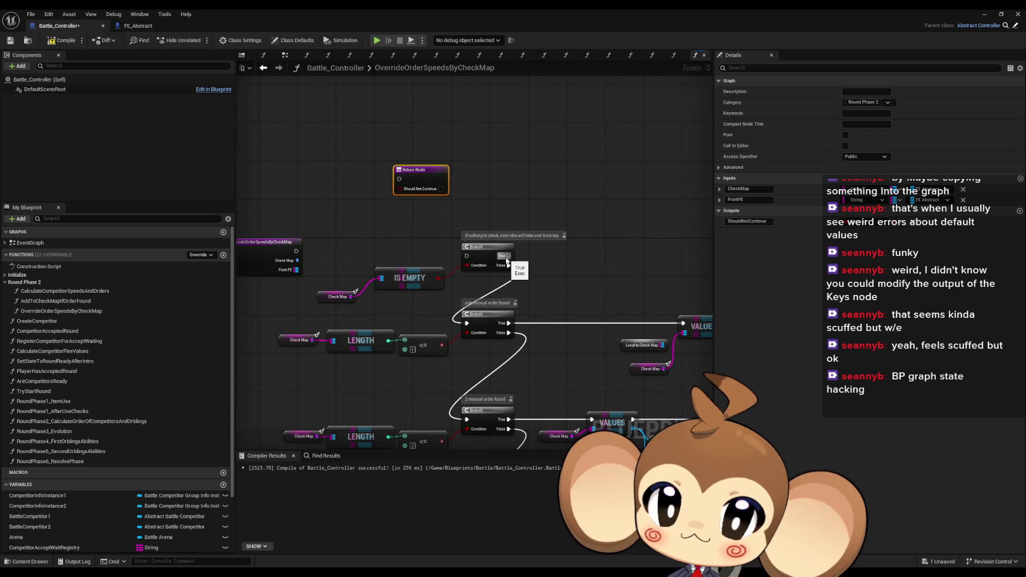
{"action": "scroll", "coordinate": [460, 251], "scroll_direction": "down", "scroll_amount": 3}
{"action": "scroll", "coordinate": [423, 249], "scroll_direction": "up", "scroll_amount": 2}
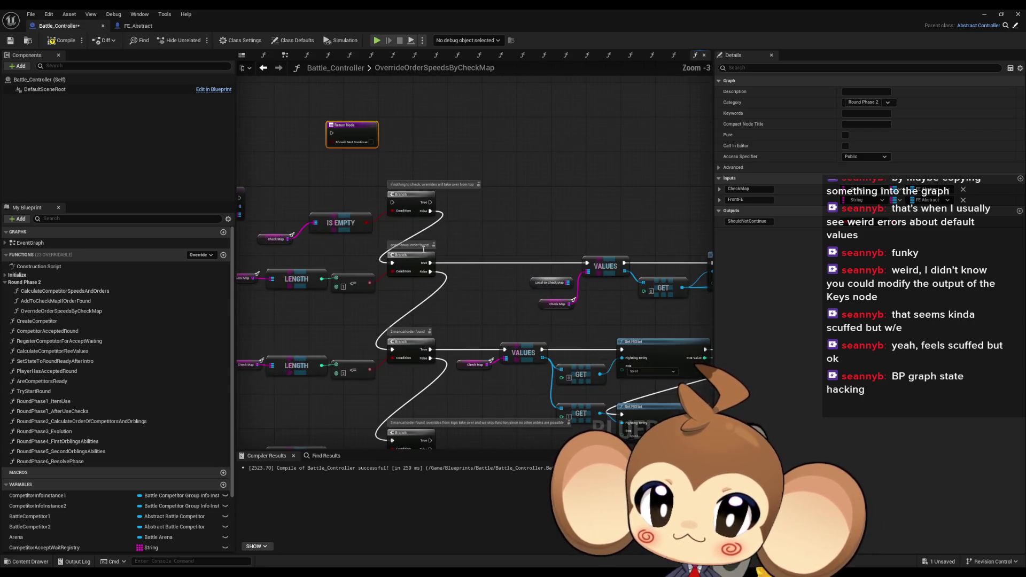
{"action": "left_click_drag", "start_coordinate": [240, 201], "coordinate": [337, 196]}
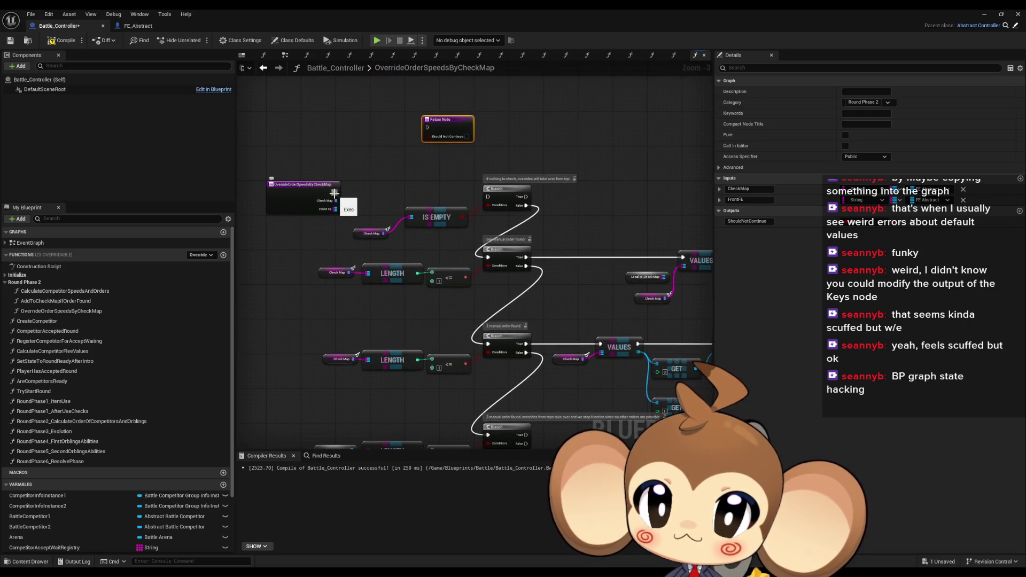
{"action": "mouse_move", "coordinate": [580, 425]}
{"action": "left_mouse_down"}
{"action": "mouse_move", "coordinate": [580, 265]}
{"action": "mouse_move", "coordinate": [560, 188]}
{"action": "left_mouse_up"}
{"action": "scroll", "coordinate": [572, 190], "scroll_direction": "up", "scroll_amount": 3}
{"action": "left_click", "coordinate": [574, 280]}
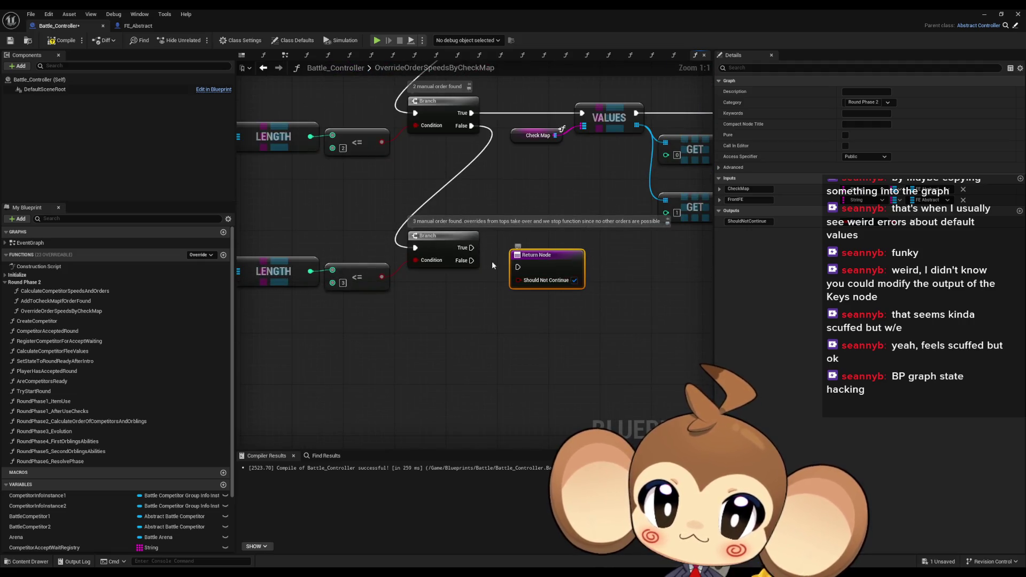
{"action": "mouse_move", "coordinate": [471, 247]}
{"action": "left_mouse_down"}
{"action": "mouse_move", "coordinate": [523, 270]}
{"action": "mouse_move", "coordinate": [541, 251]}
{"action": "left_mouse_up"}
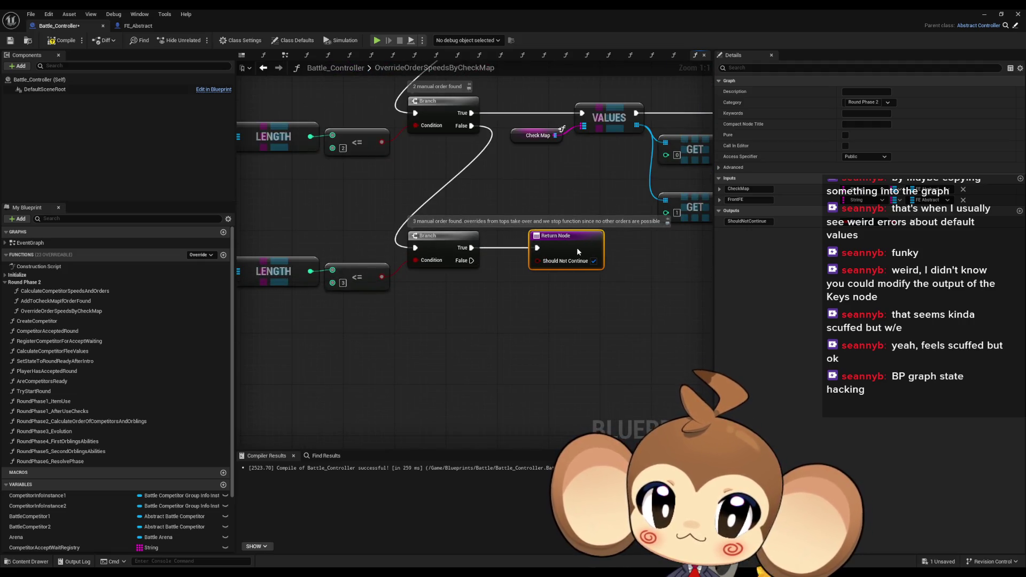
- Move Check Map and IS EMPTY up beside the VALUES and third LENGTH nodes
{"action": "left_click", "coordinate": [652, 342]}
{"action": "scroll", "coordinate": [636, 337], "scroll_direction": "down", "scroll_amount": 3}
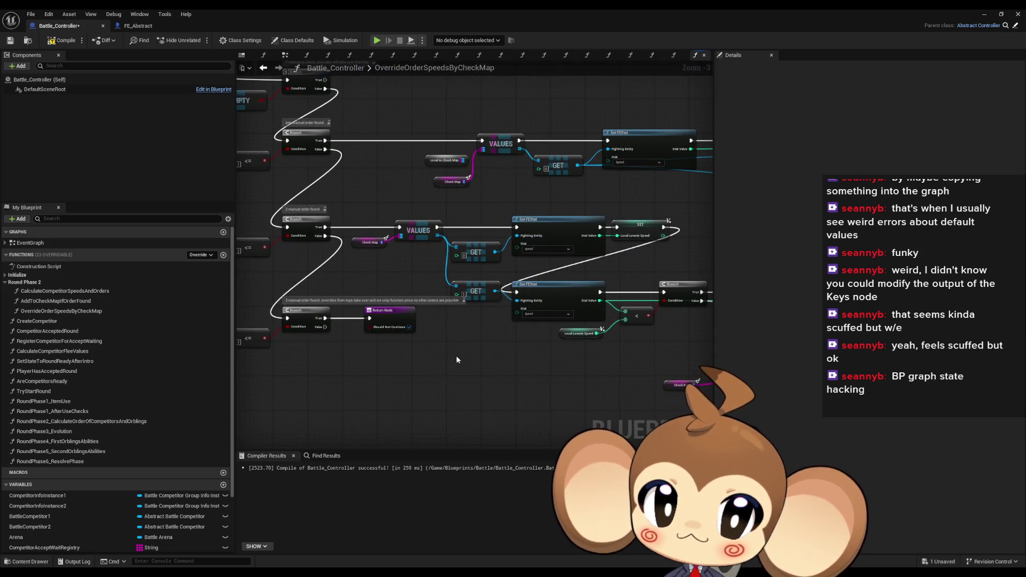
{"action": "scroll", "coordinate": [456, 354], "scroll_direction": "down", "scroll_amount": 1}
{"action": "mouse_move", "coordinate": [509, 361]}
{"action": "left_mouse_down"}
{"action": "mouse_move", "coordinate": [472, 351]}
{"action": "mouse_move", "coordinate": [535, 344]}
{"action": "mouse_move", "coordinate": [302, 354]}
{"action": "mouse_move", "coordinate": [127, 303]}
{"action": "left_mouse_up"}
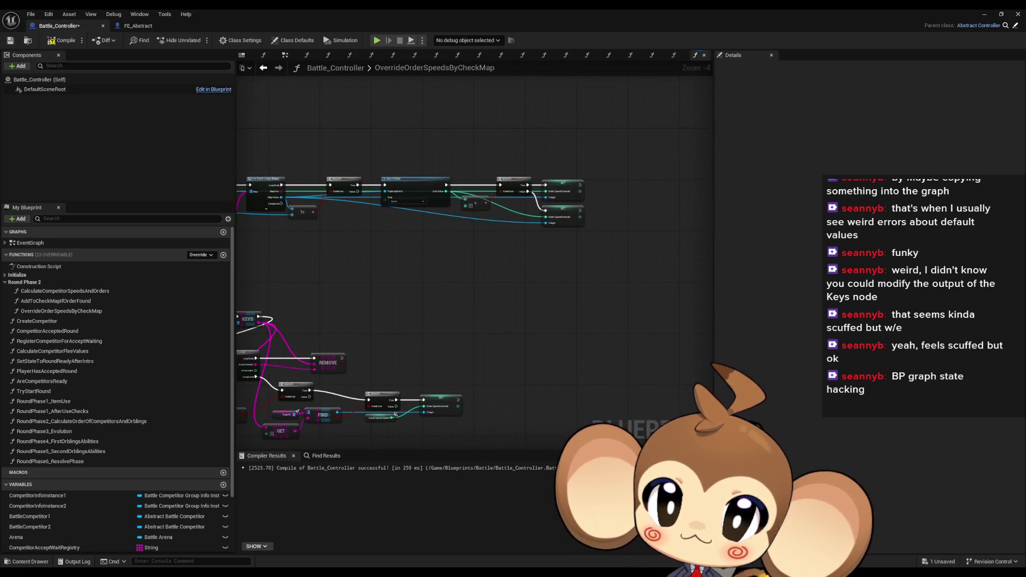
{"action": "scroll", "coordinate": [420, 268], "scroll_direction": "up", "scroll_amount": 3}
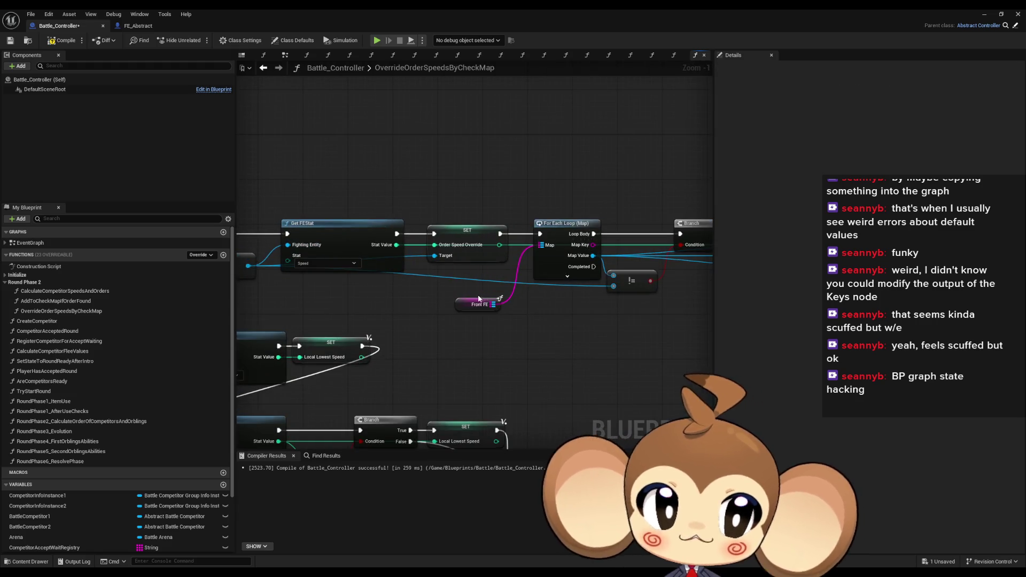
{"action": "scroll", "coordinate": [479, 299], "scroll_direction": "up", "scroll_amount": 1}
{"action": "mouse_move", "coordinate": [480, 346]}
{"action": "left_mouse_down"}
{"action": "mouse_move", "coordinate": [598, 374]}
{"action": "mouse_move", "coordinate": [694, 459]}
{"action": "left_mouse_up"}
{"action": "mouse_move", "coordinate": [462, 338]}
{"action": "left_mouse_down"}
{"action": "mouse_move", "coordinate": [462, 300]}
{"action": "mouse_move", "coordinate": [523, 229]}
{"action": "mouse_move", "coordinate": [579, 276]}
{"action": "left_mouse_up"}
{"action": "scroll", "coordinate": [458, 303], "scroll_direction": "down", "scroll_amount": 2}
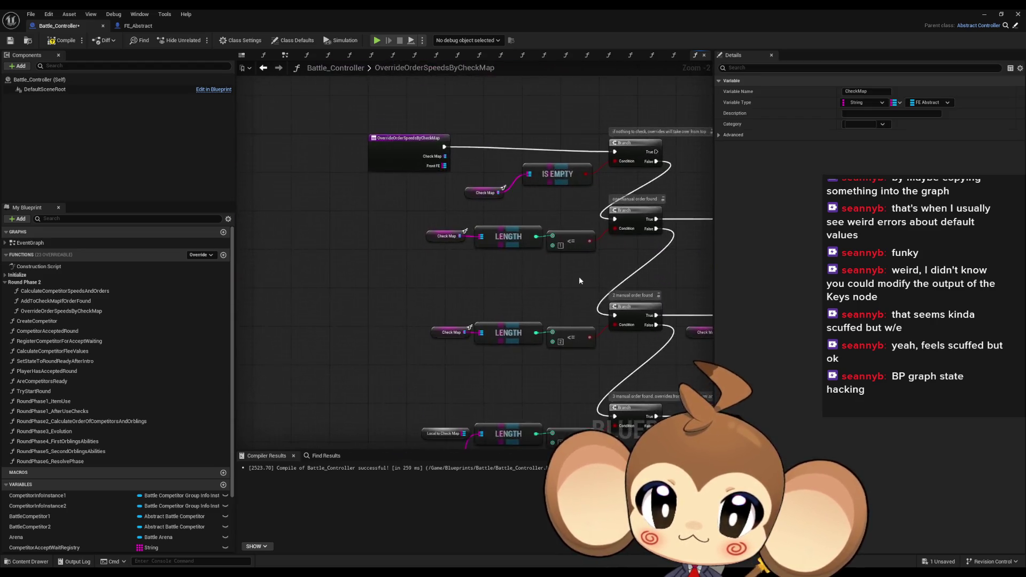
{"action": "left_click", "coordinate": [405, 374]}
{"action": "mouse_move", "coordinate": [440, 381]}
{"action": "left_mouse_down"}
{"action": "mouse_move", "coordinate": [451, 331]}
{"action": "mouse_move", "coordinate": [373, 334]}
{"action": "mouse_move", "coordinate": [438, 299]}
{"action": "mouse_move", "coordinate": [486, 219]}
{"action": "left_mouse_up"}
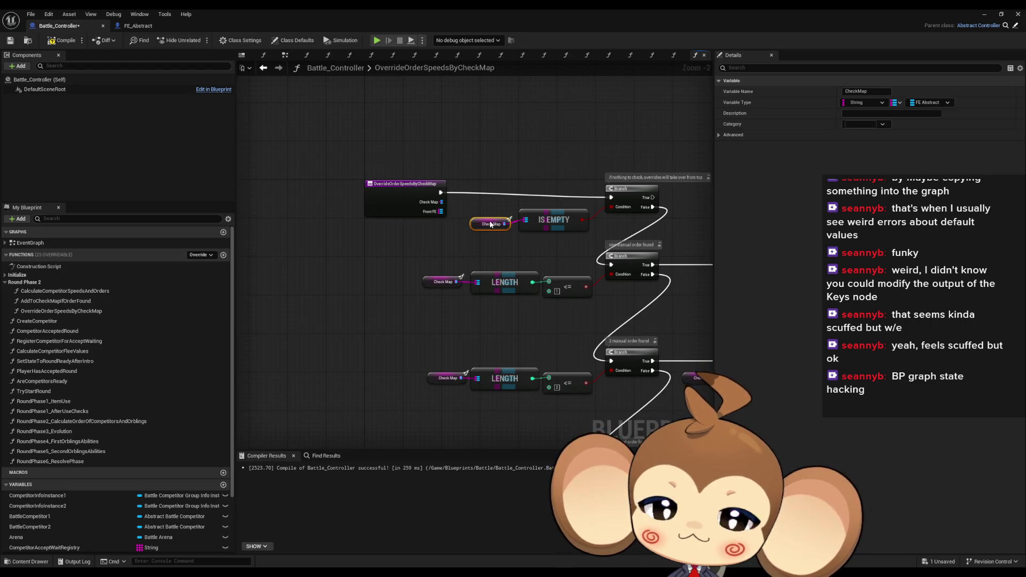
{"action": "left_click", "coordinate": [549, 219], "text": "shift"}
{"action": "left_click_drag", "start_coordinate": [549, 220], "coordinate": [433, 234]}
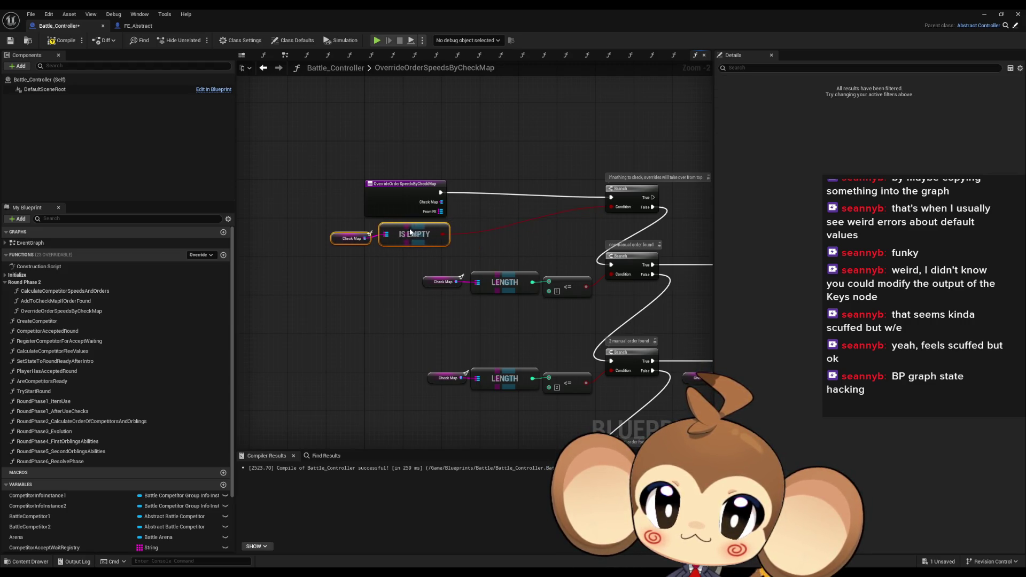
{"action": "scroll", "coordinate": [440, 173], "scroll_direction": "down", "scroll_amount": 4}
- Shift the whole Branch chain left toward the function entry node
{"action": "left_click_drag", "start_coordinate": [270, 140], "coordinate": [695, 355]}
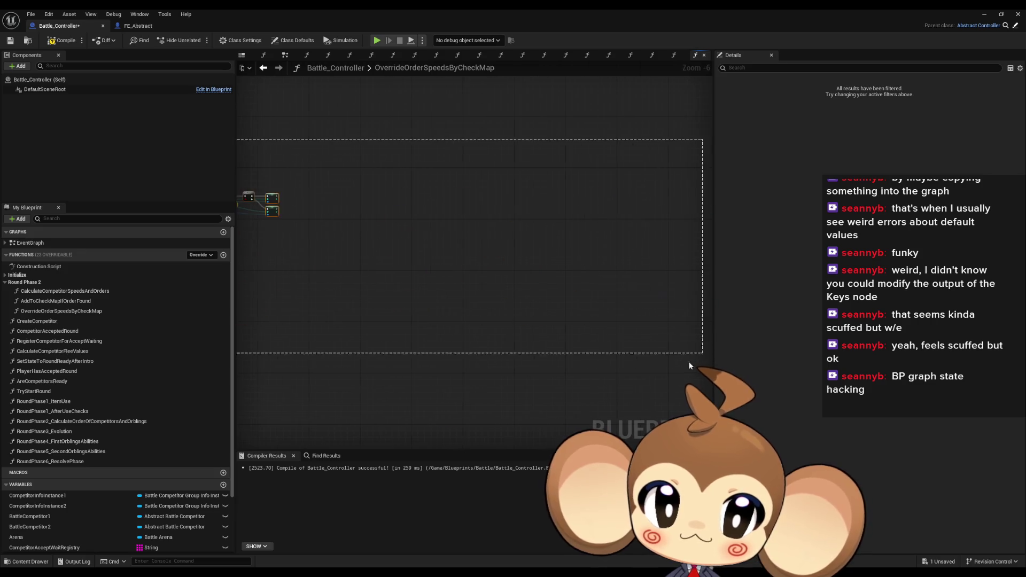
{"action": "scroll", "coordinate": [451, 306], "scroll_direction": "up", "scroll_amount": 2}
{"action": "scroll", "coordinate": [502, 206], "scroll_direction": "up", "scroll_amount": 4}
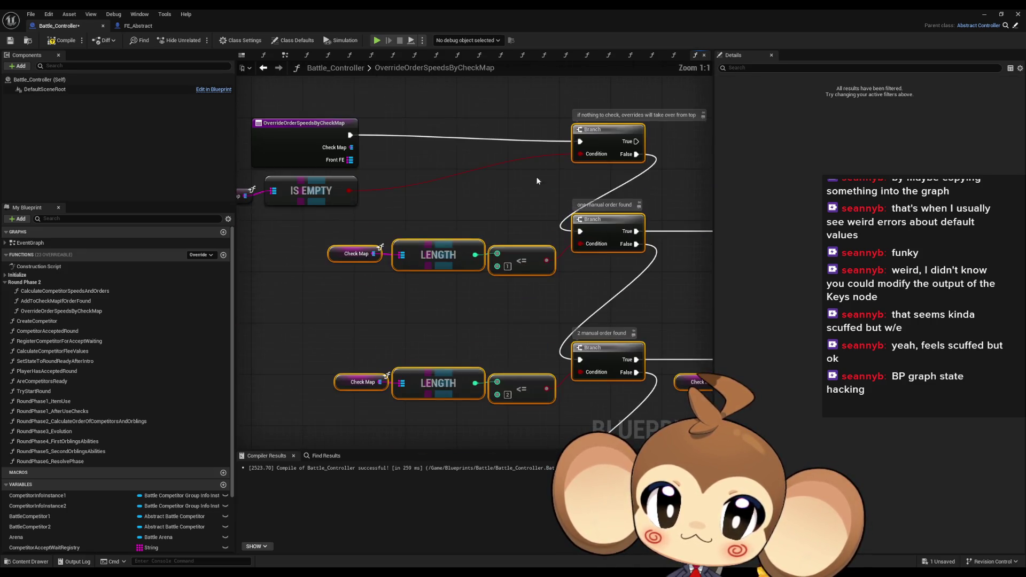
{"action": "mouse_move", "coordinate": [605, 148]}
{"action": "left_mouse_down"}
{"action": "mouse_move", "coordinate": [408, 138]}
{"action": "mouse_move", "coordinate": [419, 143]}
{"action": "left_mouse_up"}
{"action": "left_click", "coordinate": [470, 182]}
- Review the GET, Get FEStat, SET, REMOVE and FIND nodes, then compile Battle_Controller
{"action": "scroll", "coordinate": [536, 328], "scroll_direction": "down", "scroll_amount": 2}
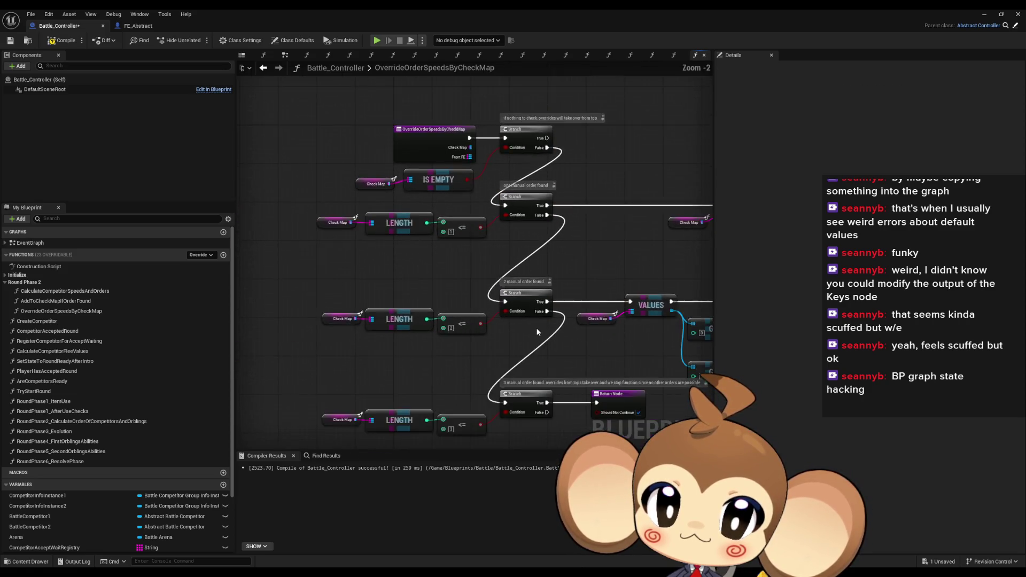
{"action": "mouse_move", "coordinate": [617, 380]}
{"action": "left_mouse_down"}
{"action": "mouse_move", "coordinate": [514, 365]}
{"action": "mouse_move", "coordinate": [519, 389]}
{"action": "mouse_move", "coordinate": [467, 416]}
{"action": "left_mouse_up"}
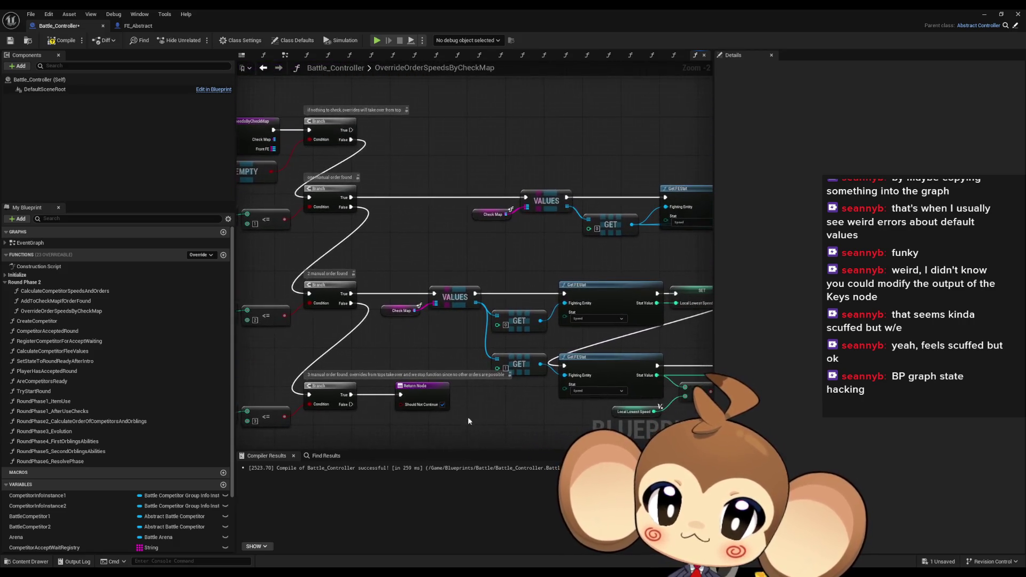
{"action": "left_click_drag", "start_coordinate": [610, 270], "coordinate": [496, 251]}
{"action": "left_click_drag", "start_coordinate": [590, 290], "coordinate": [544, 283]}
{"action": "scroll", "coordinate": [435, 301], "scroll_direction": "down", "scroll_amount": 1}
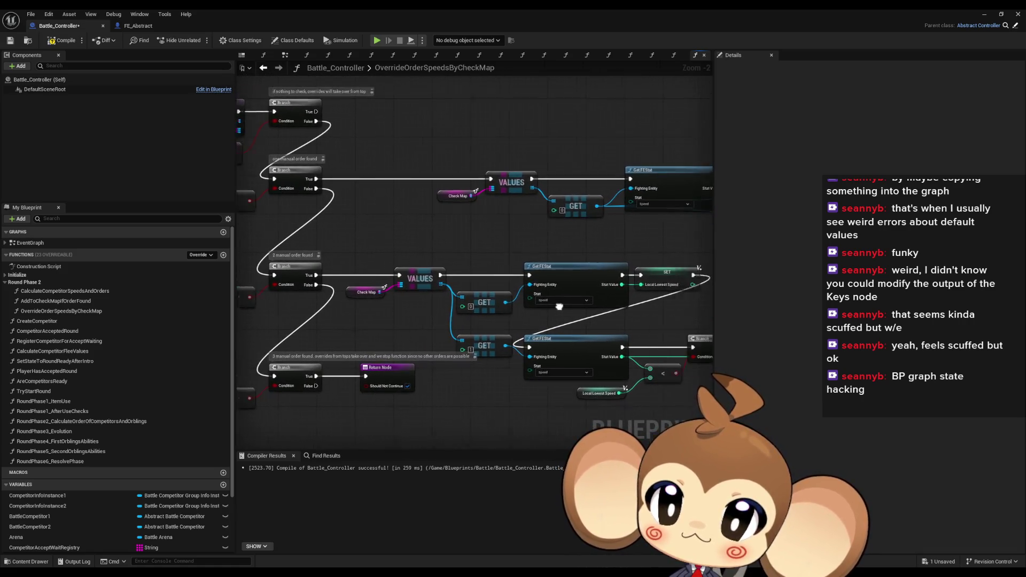
{"action": "mouse_move", "coordinate": [450, 303]}
{"action": "left_mouse_down"}
{"action": "mouse_move", "coordinate": [467, 288]}
{"action": "mouse_move", "coordinate": [370, 279]}
{"action": "mouse_move", "coordinate": [363, 189]}
{"action": "mouse_move", "coordinate": [421, 169]}
{"action": "mouse_move", "coordinate": [377, 126]}
{"action": "left_mouse_up"}
{"action": "scroll", "coordinate": [320, 328], "scroll_direction": "down", "scroll_amount": 1}
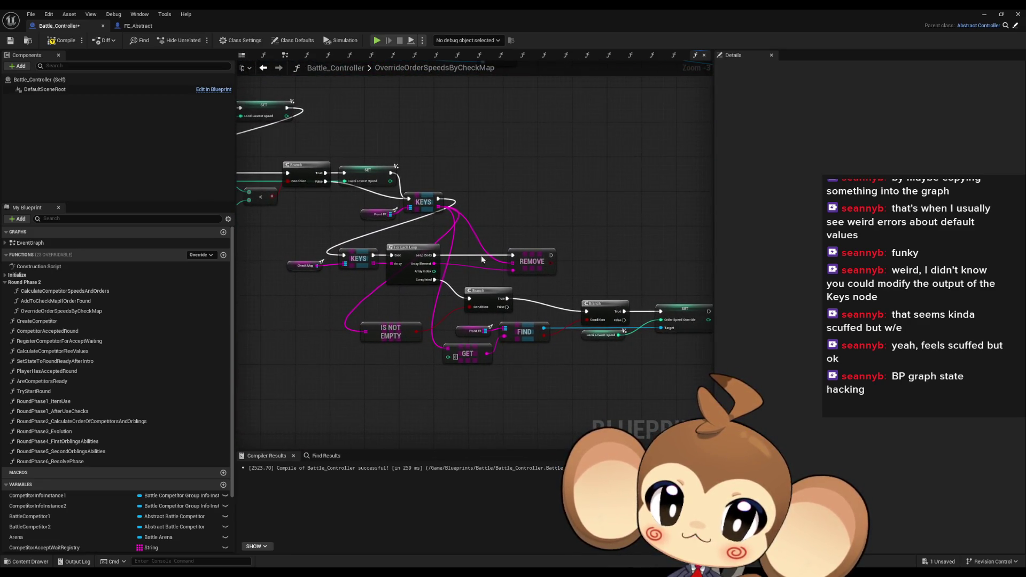
{"action": "scroll", "coordinate": [456, 349], "scroll_direction": "down", "scroll_amount": 3}
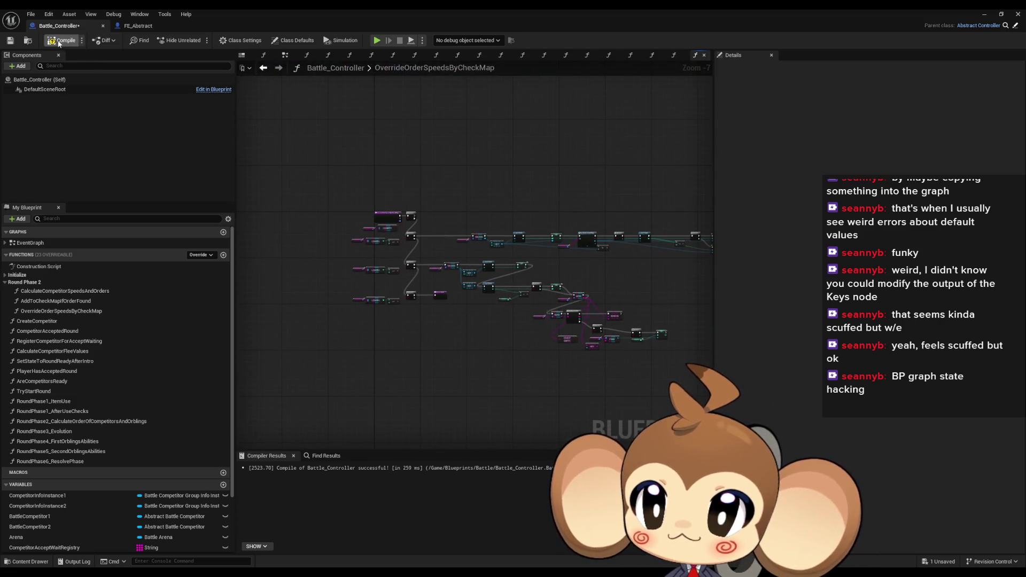
{"action": "left_click", "coordinate": [63, 40]}
- Add an OverrideOrderSpeedsByCheckMap call to the CalculateCompetitorSpeedsAndOrders graph
{"action": "left_click", "coordinate": [264, 67]}
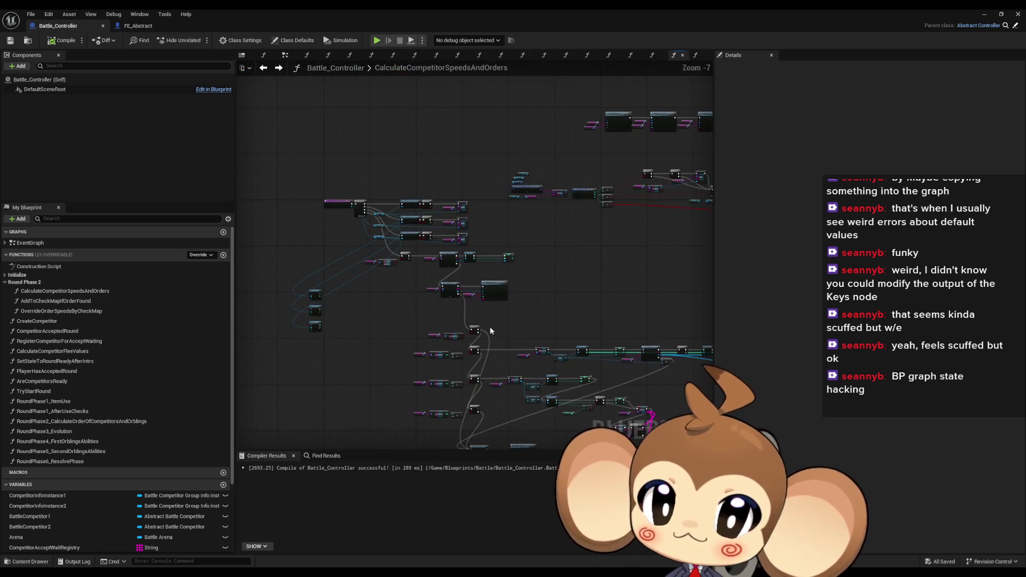
{"action": "scroll", "coordinate": [490, 326], "scroll_direction": "up", "scroll_amount": 1}
{"action": "left_click_drag", "start_coordinate": [437, 203], "coordinate": [475, 251]}
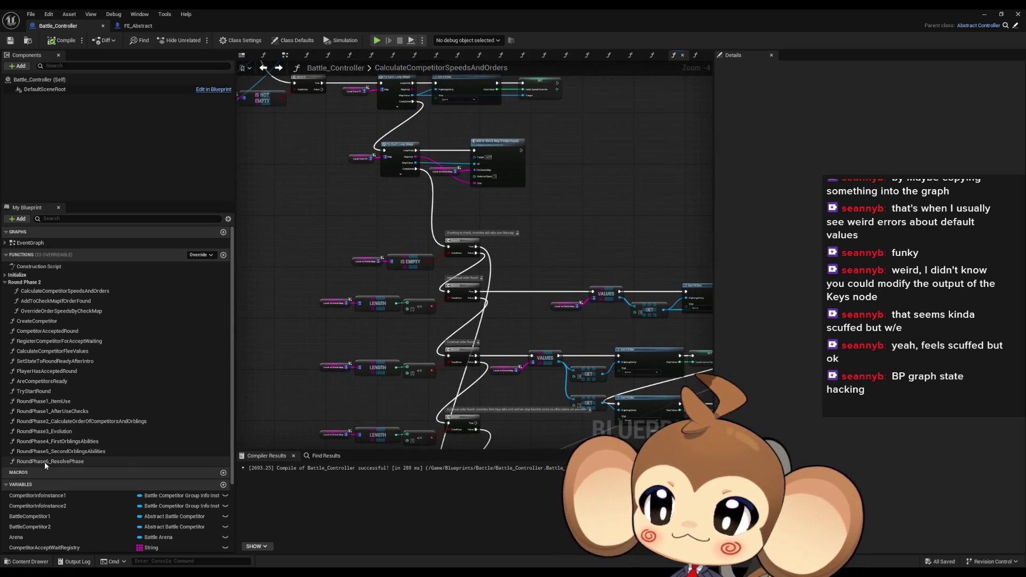
{"action": "mouse_move", "coordinate": [54, 311]}
{"action": "left_mouse_down"}
{"action": "mouse_move", "coordinate": [562, 248]}
{"action": "mouse_move", "coordinate": [538, 228]}
{"action": "mouse_move", "coordinate": [301, 198]}
{"action": "left_mouse_up"}
{"action": "scroll", "coordinate": [538, 229], "scroll_direction": "up", "scroll_amount": 2}
{"action": "mouse_move", "coordinate": [362, 225]}
{"action": "left_mouse_down"}
{"action": "mouse_move", "coordinate": [444, 242]}
{"action": "mouse_move", "coordinate": [448, 220]}
{"action": "mouse_move", "coordinate": [405, 228]}
{"action": "left_mouse_up"}
- Add a Branch on Should Not Continue whose False output runs into the For Each Loop
{"action": "type", "text": "branch"}
{"action": "key", "text": "Return"}
{"action": "left_click_drag", "start_coordinate": [476, 225], "coordinate": [457, 205]}
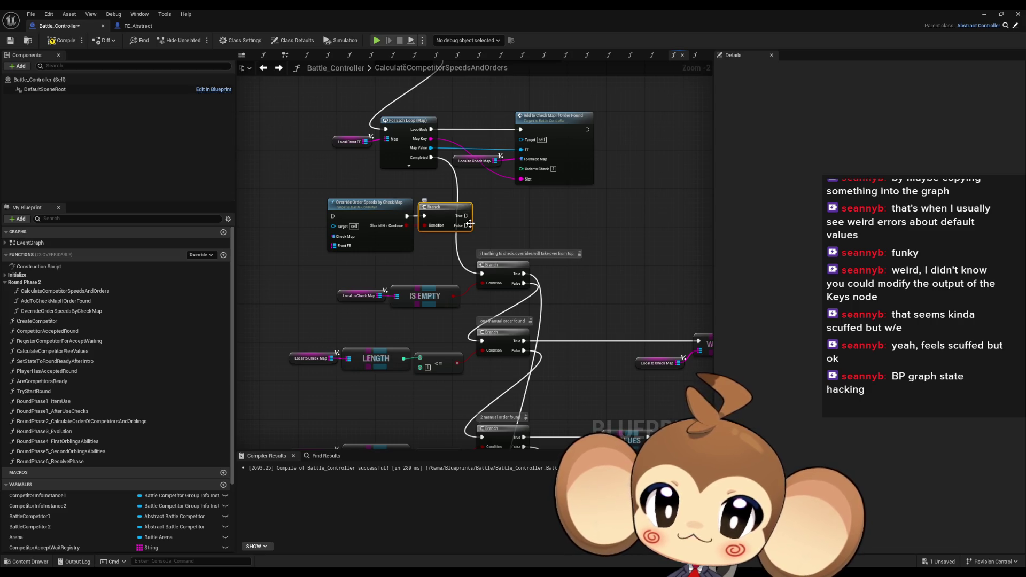
{"action": "mouse_move", "coordinate": [467, 231]}
{"action": "left_mouse_down"}
{"action": "mouse_move", "coordinate": [470, 443]}
{"action": "mouse_move", "coordinate": [484, 172]}
{"action": "left_mouse_up"}
- Shift the loop nodes right and move the Override call and Branch pair upward
{"action": "scroll", "coordinate": [483, 172], "scroll_direction": "down", "scroll_amount": 3}
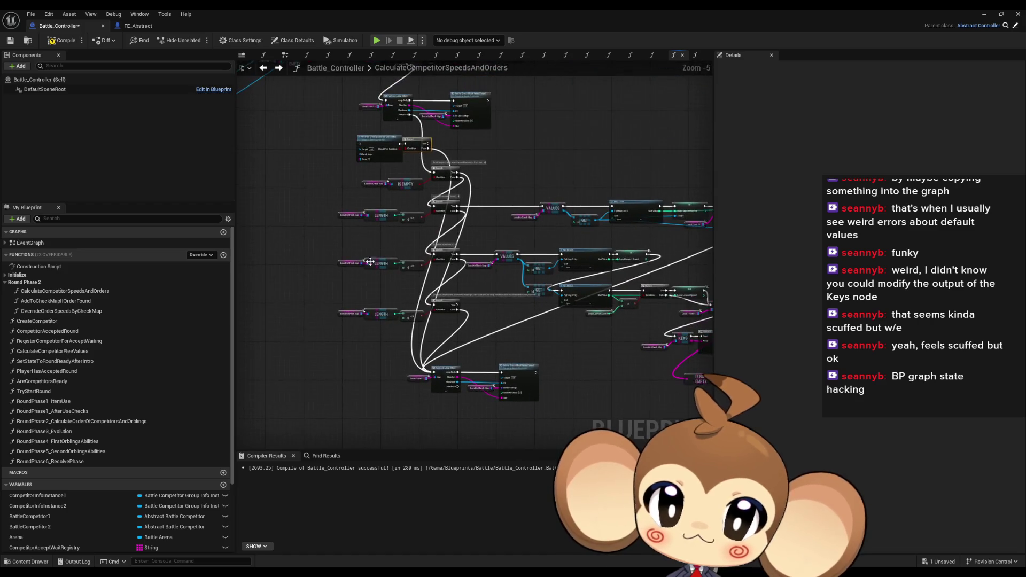
{"action": "left_click_drag", "start_coordinate": [508, 319], "coordinate": [508, 319]}
{"action": "scroll", "coordinate": [435, 252], "scroll_direction": "down", "scroll_amount": 4}
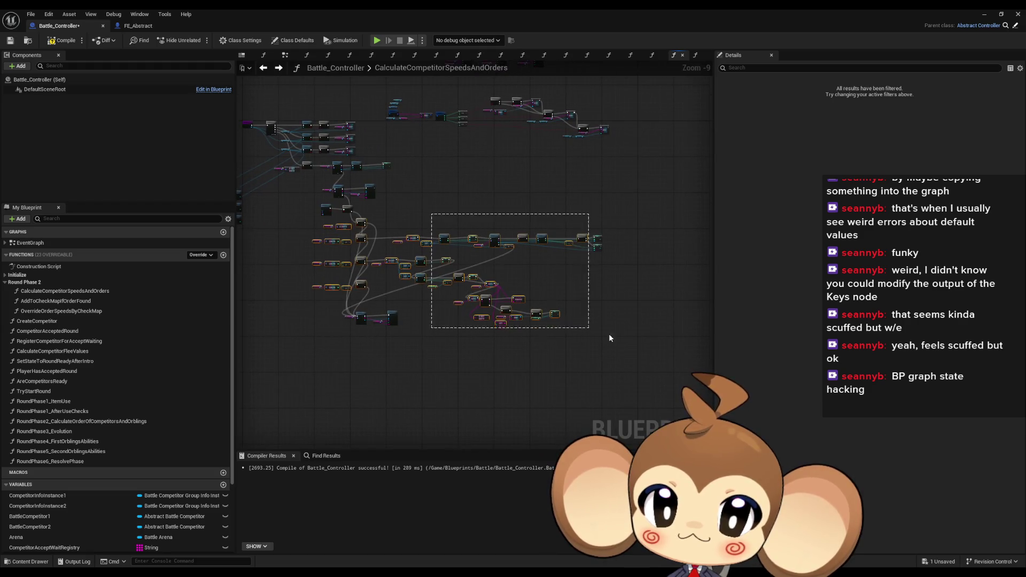
{"action": "scroll", "coordinate": [431, 271], "scroll_direction": "up", "scroll_amount": 2}
{"action": "left_click_drag", "start_coordinate": [430, 233], "coordinate": [598, 238]}
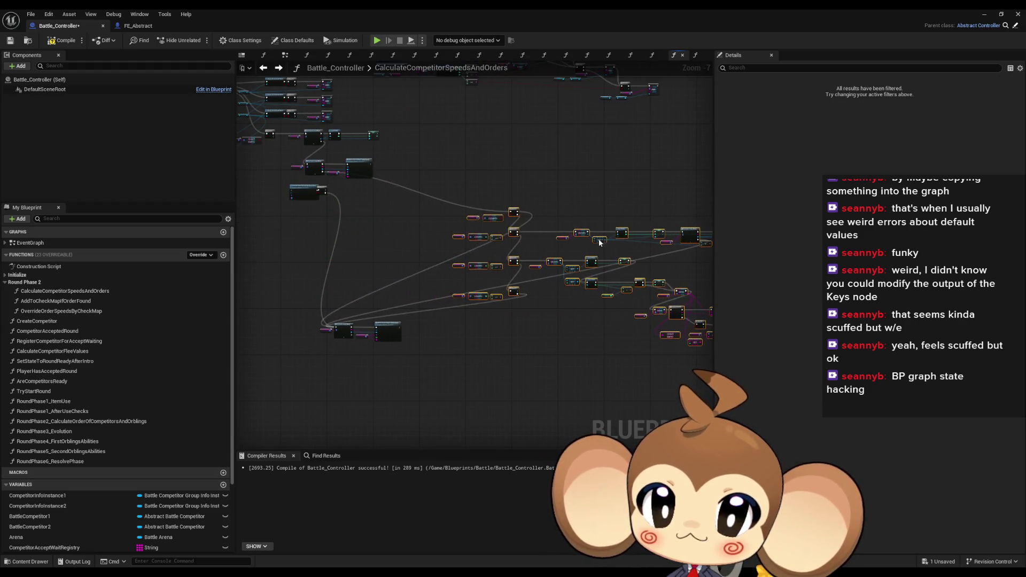
{"action": "mouse_move", "coordinate": [355, 298]}
{"action": "left_mouse_down"}
{"action": "mouse_move", "coordinate": [458, 371]}
{"action": "mouse_move", "coordinate": [421, 230]}
{"action": "left_mouse_up"}
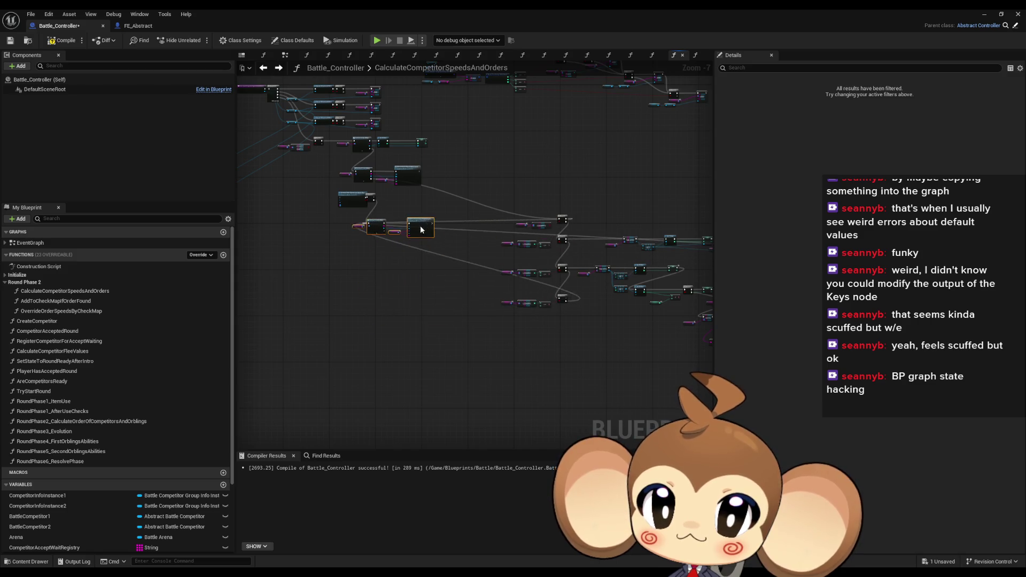
{"action": "scroll", "coordinate": [357, 155], "scroll_direction": "up", "scroll_amount": 4}
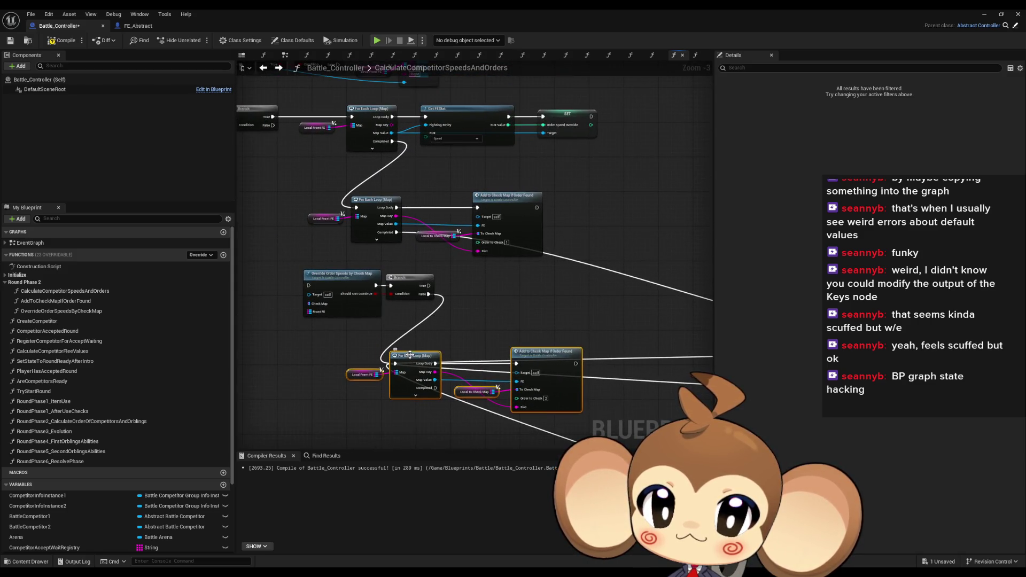
{"action": "scroll", "coordinate": [315, 310], "scroll_direction": "up", "scroll_amount": 2}
{"action": "left_click_drag", "start_coordinate": [282, 260], "coordinate": [498, 318]}
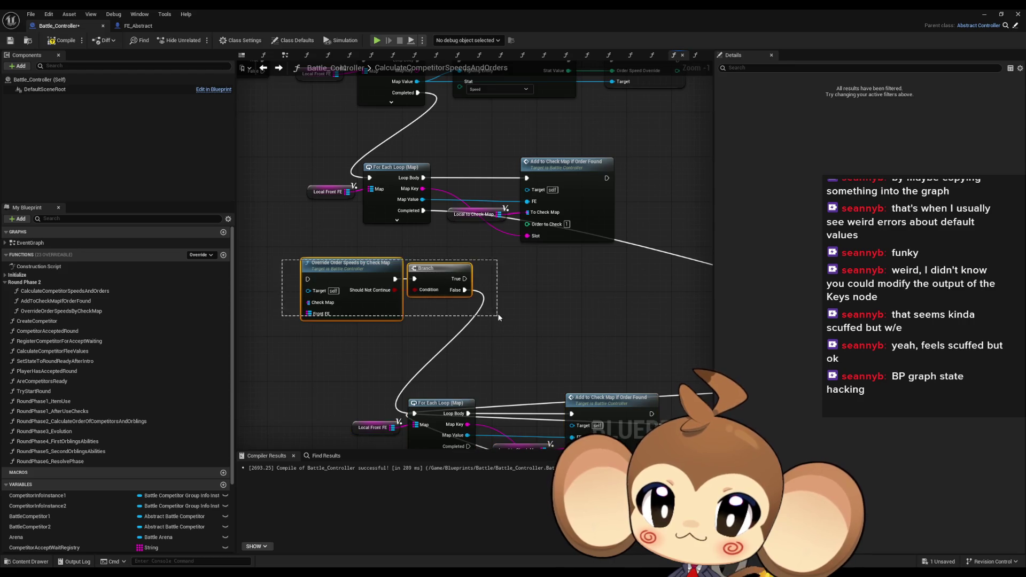
- Reposition the Override Order Speeds call and its Branch right and down
{"action": "left_click_drag", "start_coordinate": [437, 274], "coordinate": [505, 294]}
{"action": "left_click", "coordinate": [642, 299]}
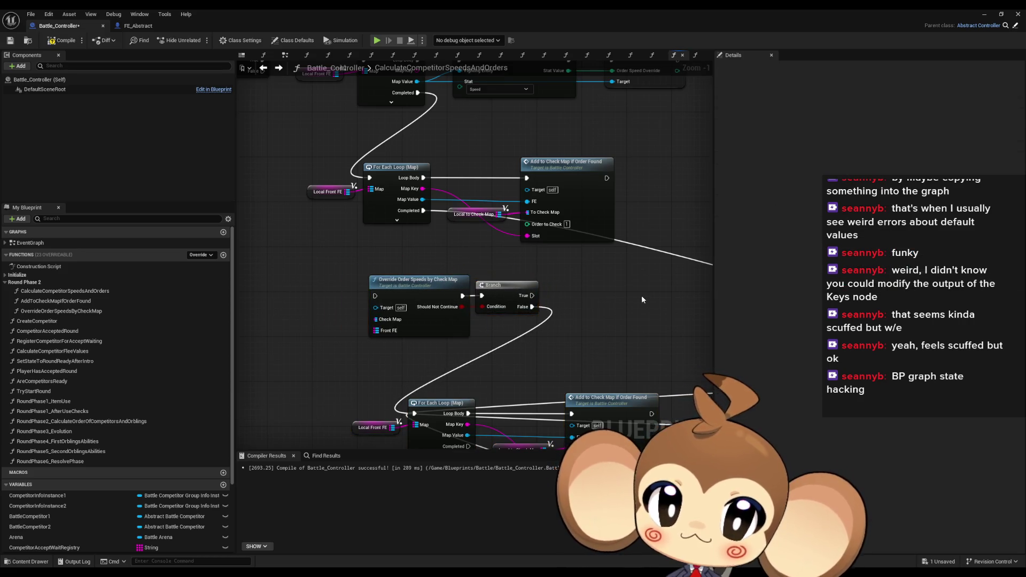
{"action": "scroll", "coordinate": [641, 299], "scroll_direction": "down", "scroll_amount": 2}
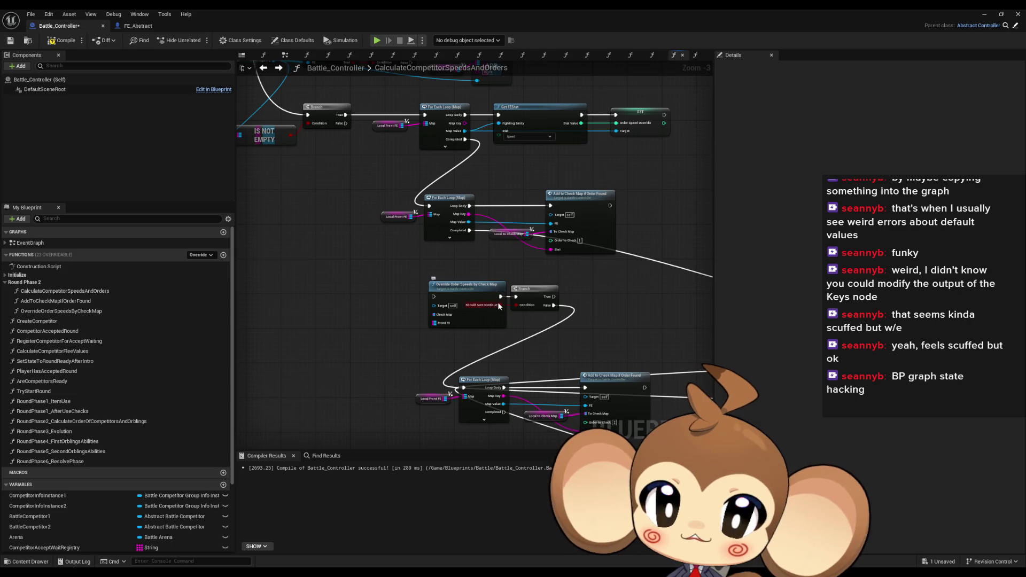
{"action": "scroll", "coordinate": [570, 314], "scroll_direction": "down", "scroll_amount": 4}
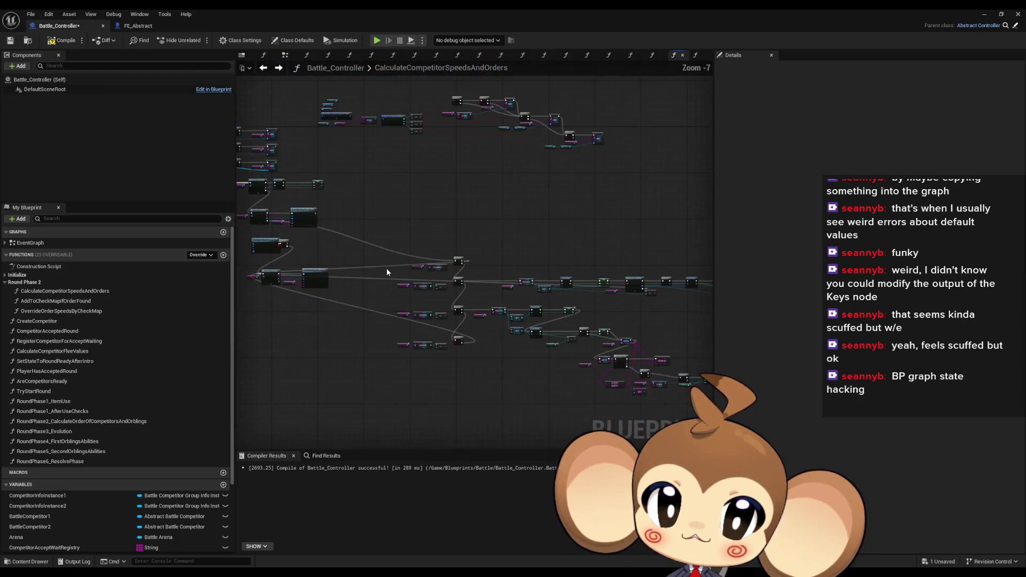
{"action": "left_click_drag", "start_coordinate": [386, 268], "coordinate": [476, 284]}
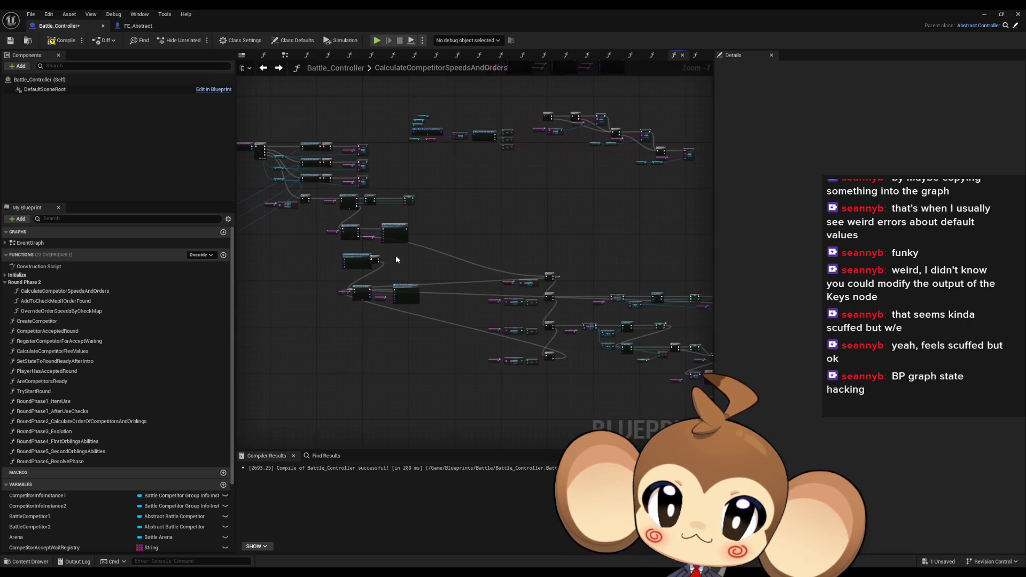
{"action": "scroll", "coordinate": [395, 255], "scroll_direction": "up", "scroll_amount": 4}
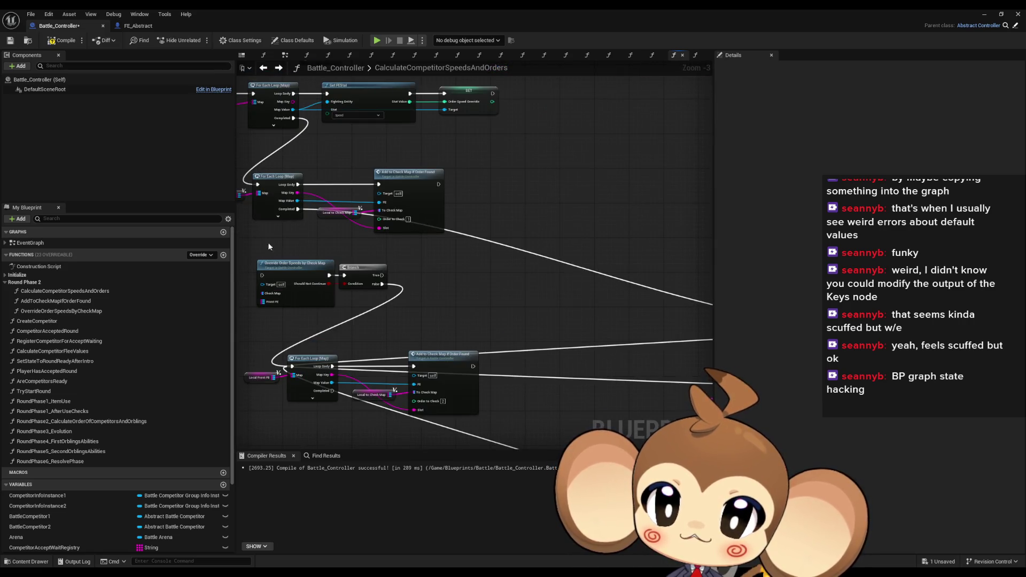
{"action": "left_click_drag", "start_coordinate": [268, 246], "coordinate": [409, 304]}
{"action": "key", "text": "Home"}
{"action": "mouse_move", "coordinate": [476, 327]}
{"action": "left_mouse_down"}
{"action": "mouse_move", "coordinate": [501, 301]}
{"action": "mouse_move", "coordinate": [473, 205]}
{"action": "mouse_move", "coordinate": [462, 237]}
{"action": "mouse_move", "coordinate": [501, 321]}
{"action": "left_mouse_up"}
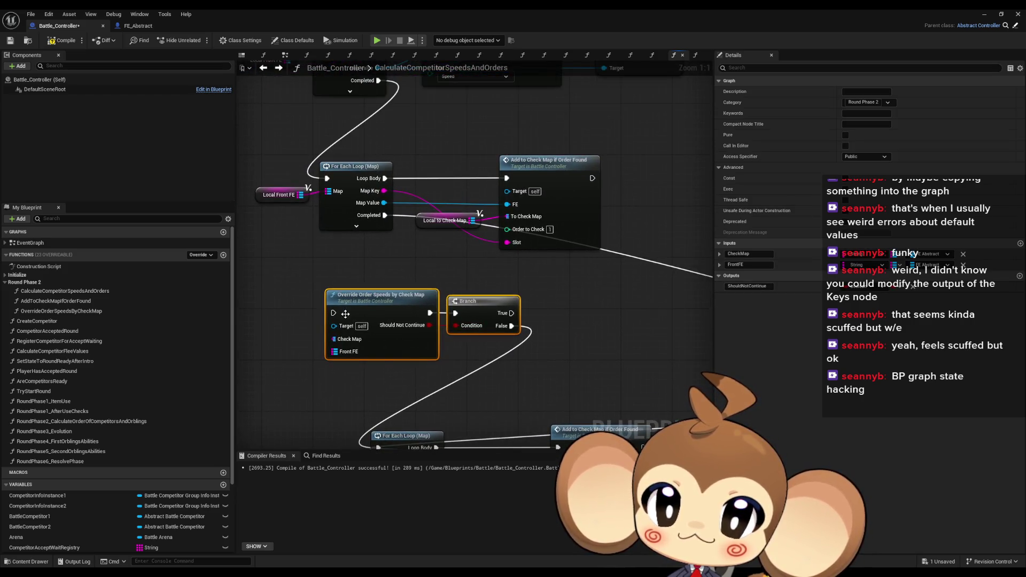
- Wire the upper For Each Loop's Completed output into the Override call's exec input
{"action": "mouse_move", "coordinate": [423, 308]}
{"action": "left_mouse_down"}
{"action": "mouse_move", "coordinate": [361, 283]}
{"action": "mouse_move", "coordinate": [431, 329]}
{"action": "left_mouse_up"}
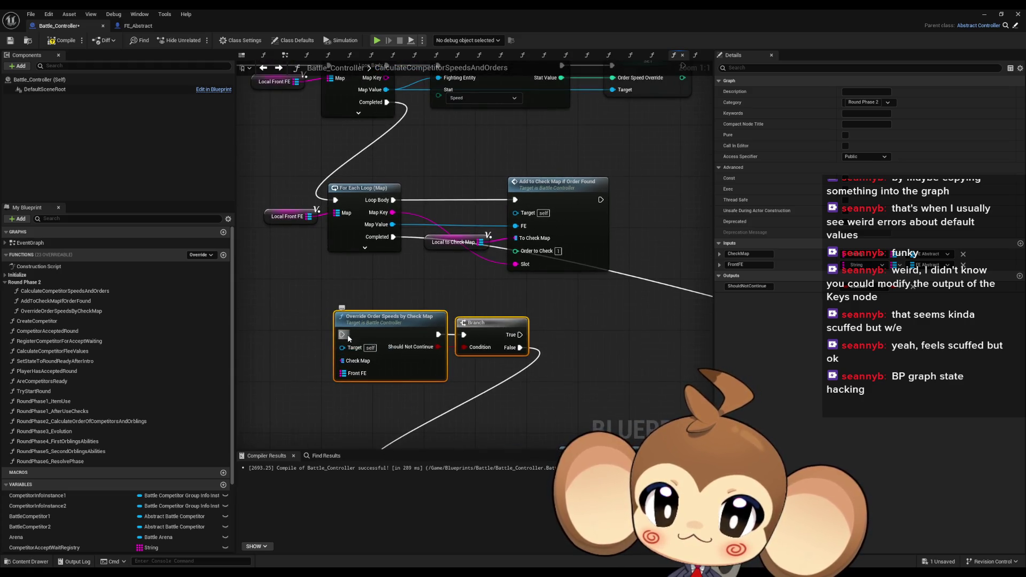
{"action": "left_click_drag", "start_coordinate": [341, 334], "coordinate": [394, 240]}
{"action": "scroll", "coordinate": [427, 267], "scroll_direction": "down", "scroll_amount": 2}
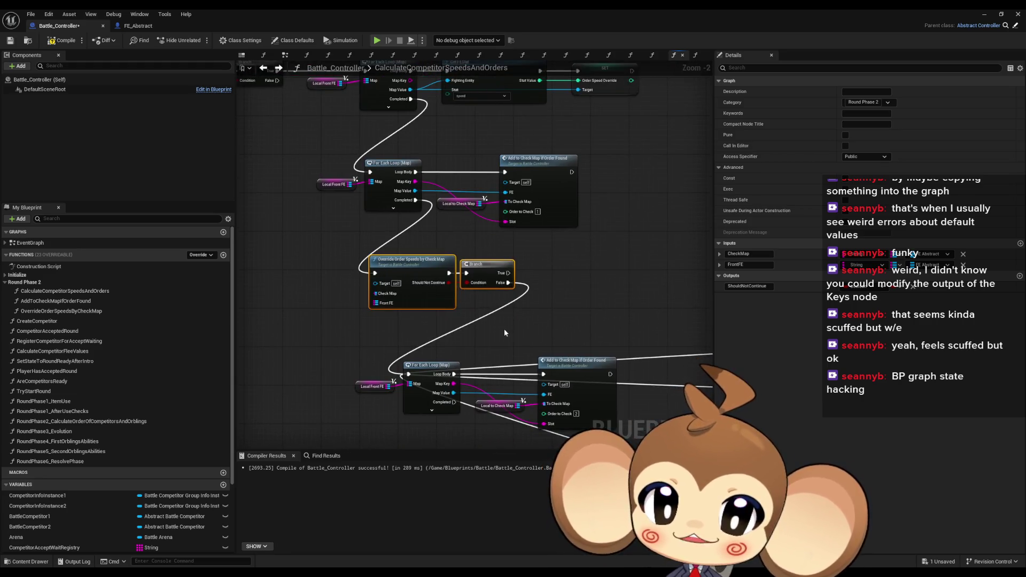
{"action": "left_click", "coordinate": [540, 303]}
{"action": "scroll", "coordinate": [540, 302], "scroll_direction": "down", "scroll_amount": 2}
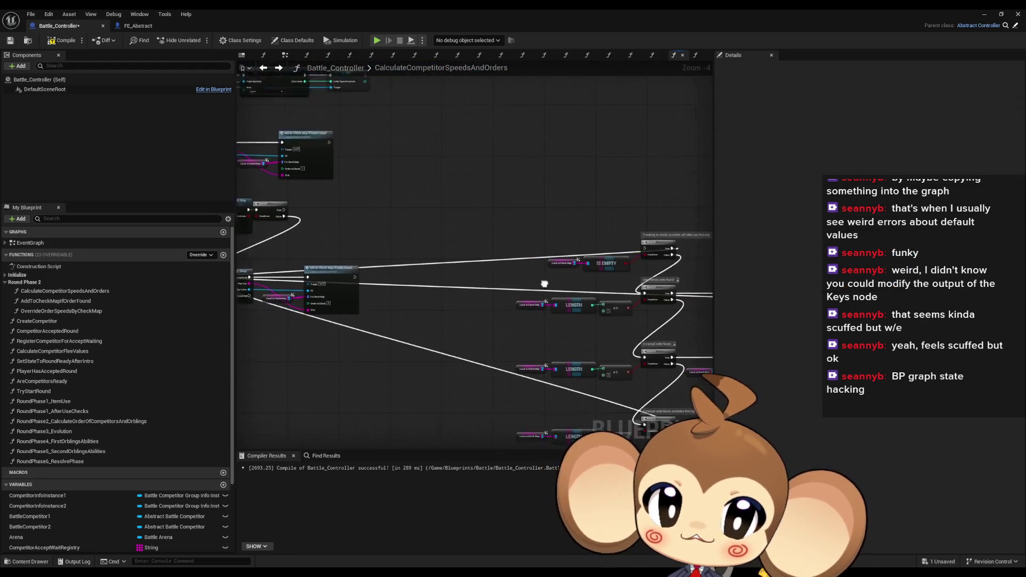
{"action": "scroll", "coordinate": [481, 422], "scroll_direction": "up", "scroll_amount": 4}
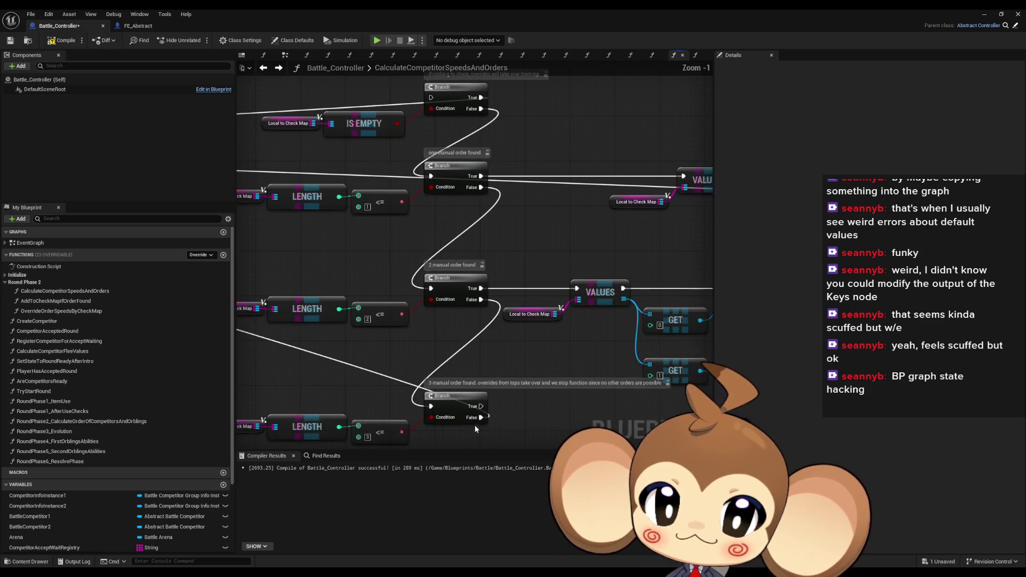
{"action": "scroll", "coordinate": [476, 300], "scroll_direction": "down", "scroll_amount": 4}
- Survey the KEYS, REMOVE, FIND, IS EMPTY, LENGTH and VALUES nodes across the graph
{"action": "mouse_move", "coordinate": [502, 319]}
{"action": "left_mouse_down"}
{"action": "mouse_move", "coordinate": [436, 333]}
{"action": "mouse_move", "coordinate": [534, 289]}
{"action": "mouse_move", "coordinate": [603, 279]}
{"action": "left_mouse_up"}
{"action": "left_click_drag", "start_coordinate": [392, 244], "coordinate": [424, 282]}
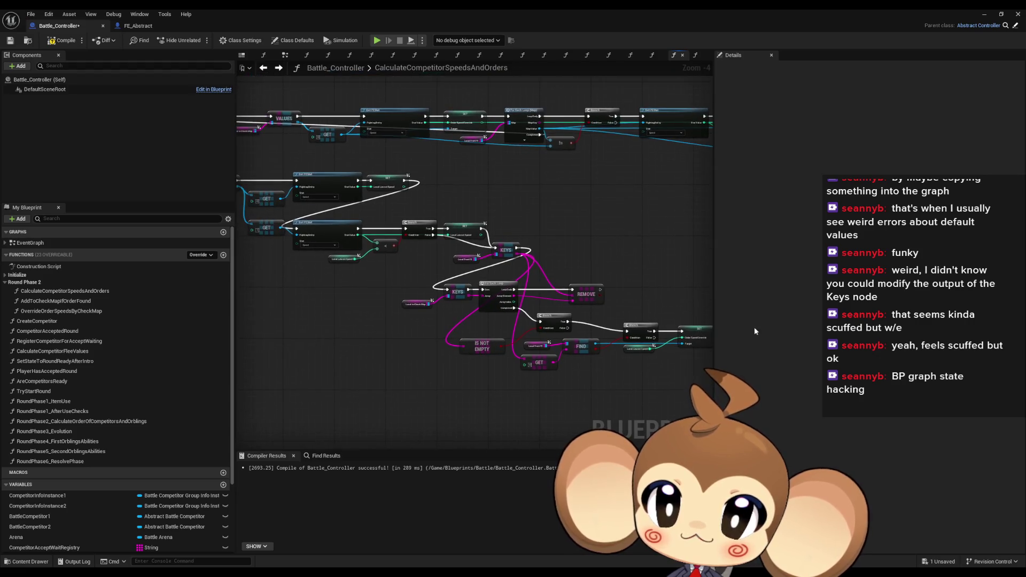
{"action": "left_click_drag", "start_coordinate": [639, 349], "coordinate": [1004, 498]}
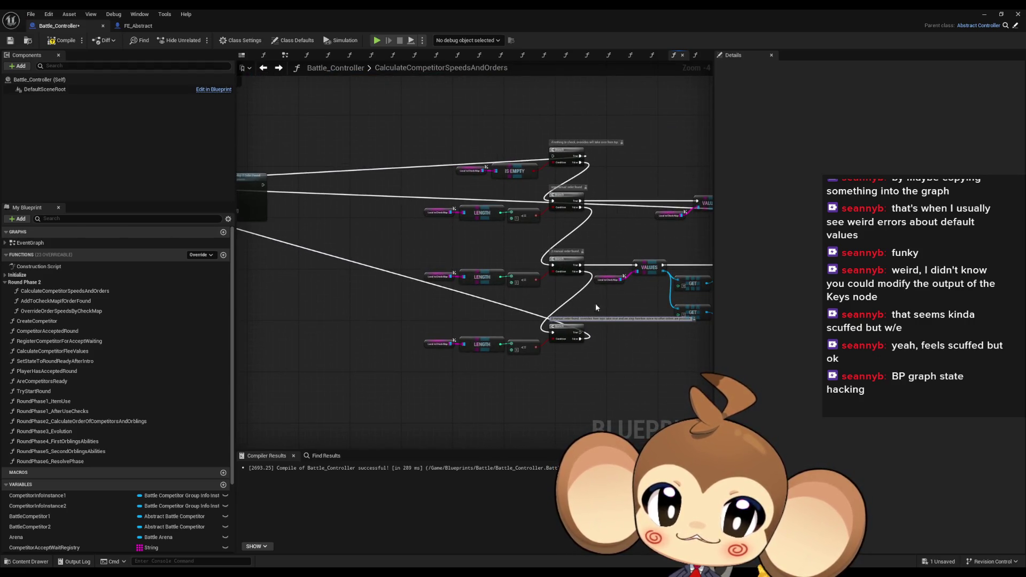
{"action": "scroll", "coordinate": [524, 283], "scroll_direction": "up", "scroll_amount": 2}
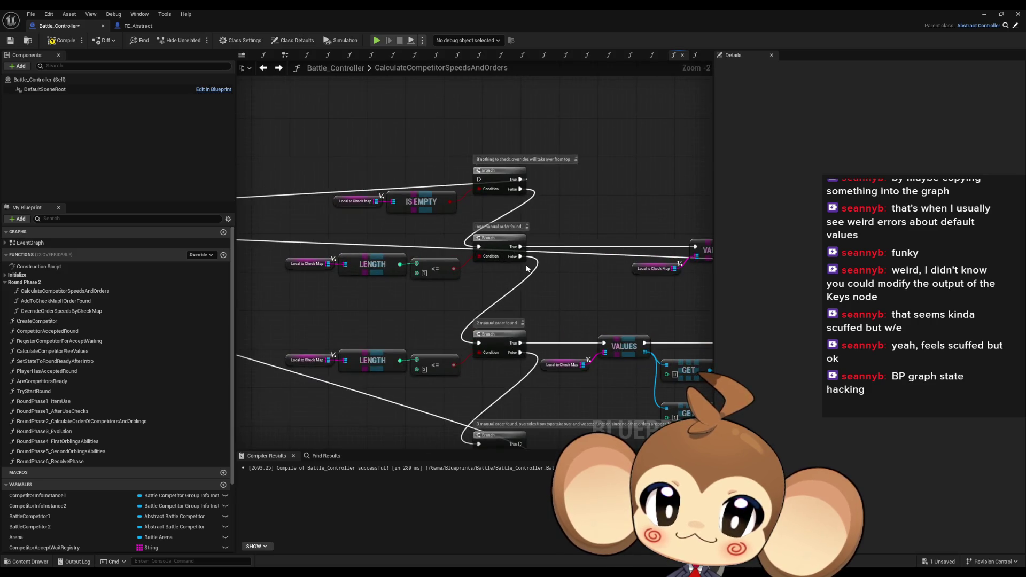
{"action": "scroll", "coordinate": [526, 269], "scroll_direction": "down", "scroll_amount": 2}
{"action": "mouse_move", "coordinate": [549, 265]}
{"action": "left_mouse_down"}
{"action": "mouse_move", "coordinate": [478, 257]}
{"action": "mouse_move", "coordinate": [851, 300]}
{"action": "left_mouse_up"}
{"action": "scroll", "coordinate": [444, 233], "scroll_direction": "up", "scroll_amount": 3}
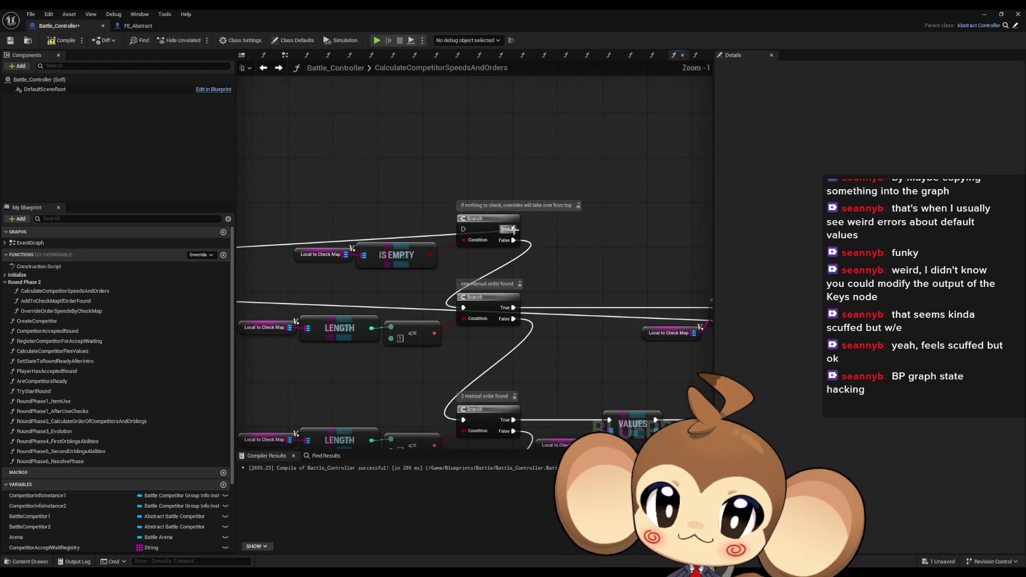
{"action": "mouse_move", "coordinate": [444, 232]}
{"action": "left_mouse_down"}
{"action": "mouse_move", "coordinate": [363, 256]}
{"action": "mouse_move", "coordinate": [384, 303]}
{"action": "left_mouse_up"}
{"action": "scroll", "coordinate": [471, 307], "scroll_direction": "down", "scroll_amount": 2}
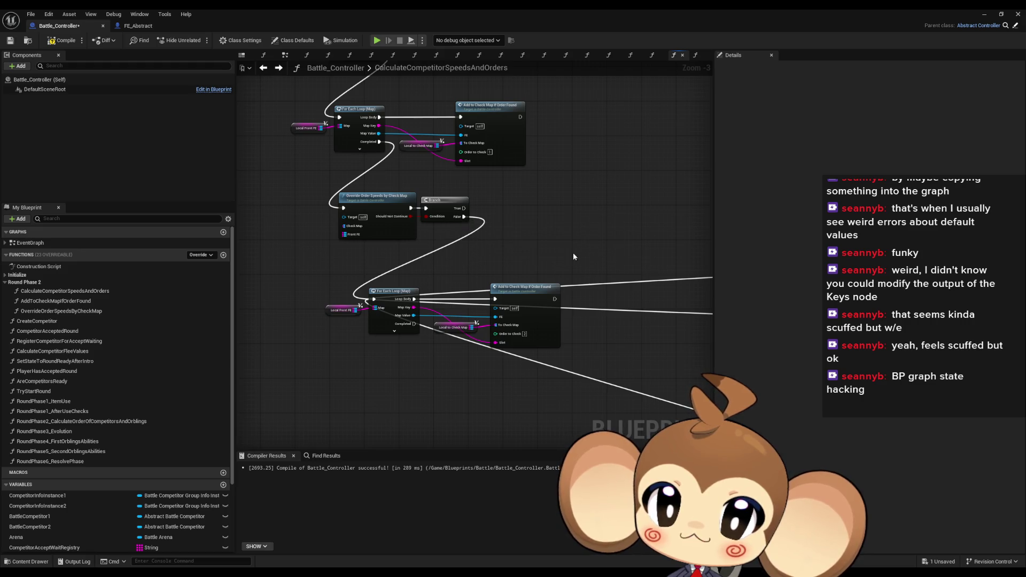
{"action": "scroll", "coordinate": [342, 254], "scroll_direction": "down", "scroll_amount": 6}
- Move the second For Each Loop and Add to Check Map group down and left
{"action": "mouse_move", "coordinate": [314, 234]}
{"action": "left_mouse_down"}
{"action": "mouse_move", "coordinate": [636, 402]}
{"action": "mouse_move", "coordinate": [425, 328]}
{"action": "left_mouse_up"}
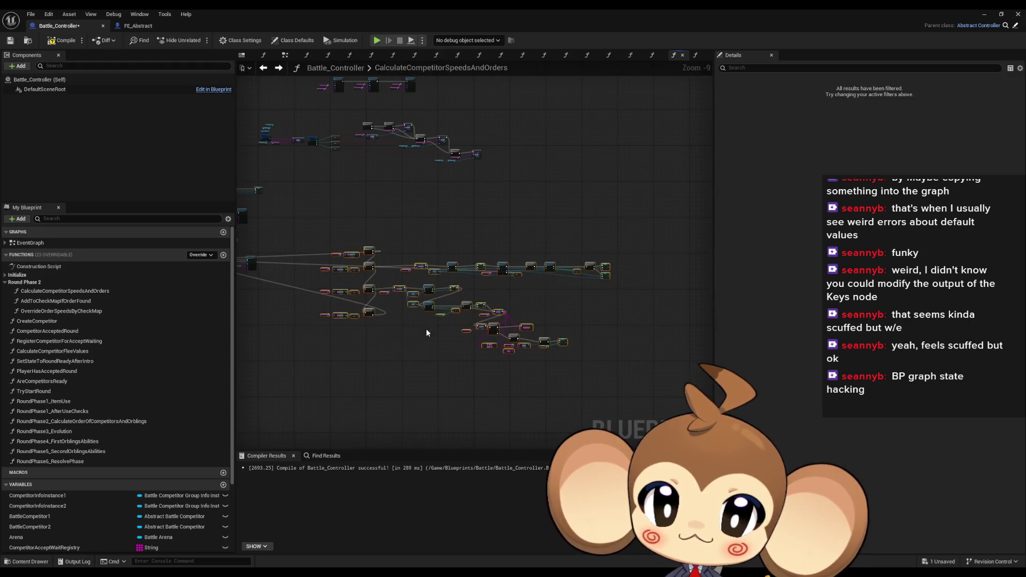
{"action": "scroll", "coordinate": [326, 294], "scroll_direction": "up", "scroll_amount": 6}
{"action": "scroll", "coordinate": [483, 289], "scroll_direction": "up", "scroll_amount": 1}
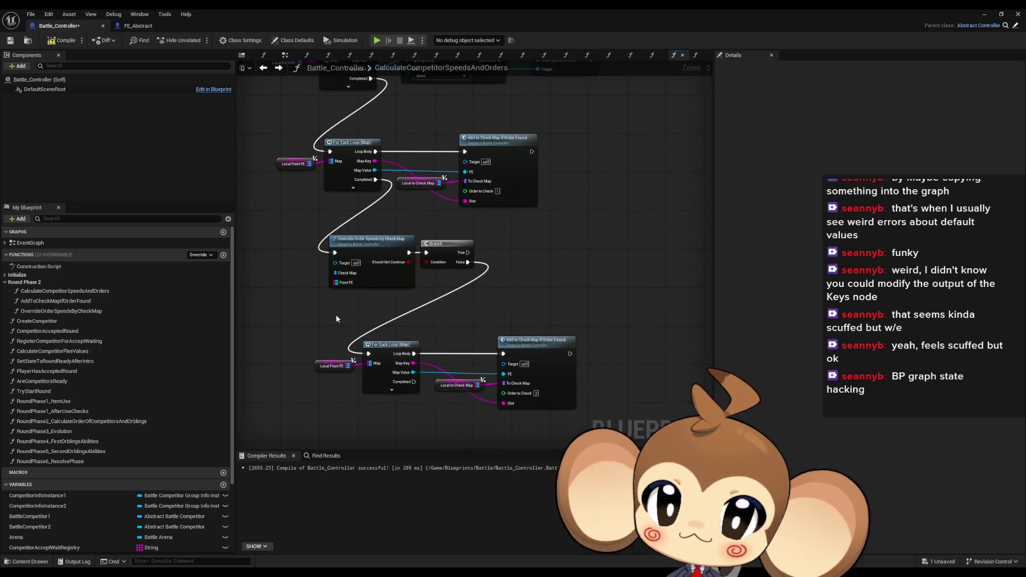
{"action": "left_click_drag", "start_coordinate": [335, 319], "coordinate": [582, 411]}
{"action": "mouse_move", "coordinate": [525, 342]}
{"action": "left_mouse_down"}
{"action": "mouse_move", "coordinate": [520, 364]}
{"action": "mouse_move", "coordinate": [495, 375]}
{"action": "left_mouse_up"}
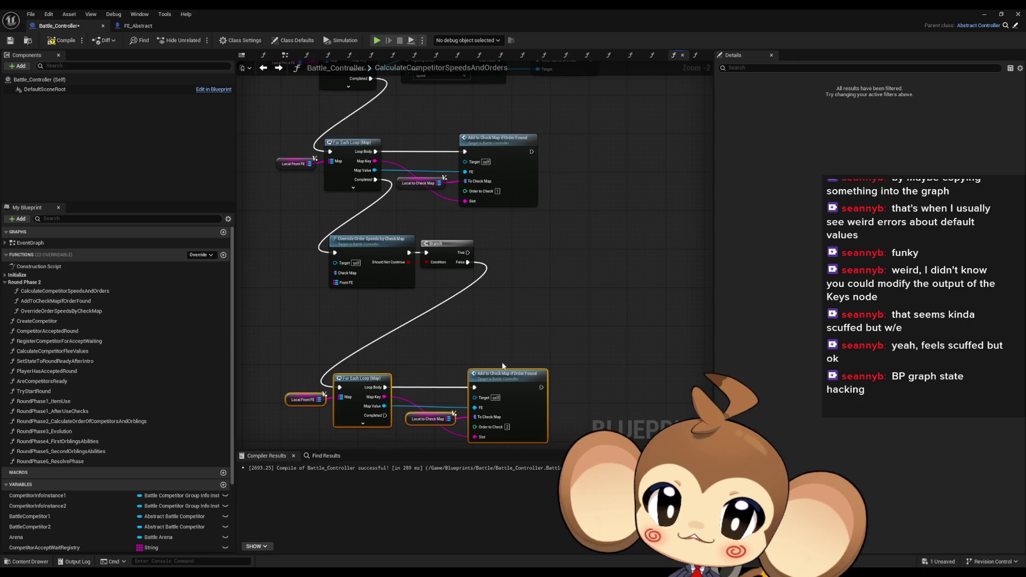
{"action": "left_click", "coordinate": [559, 288]}
{"action": "left_click_drag", "start_coordinate": [558, 288], "coordinate": [568, 226]}
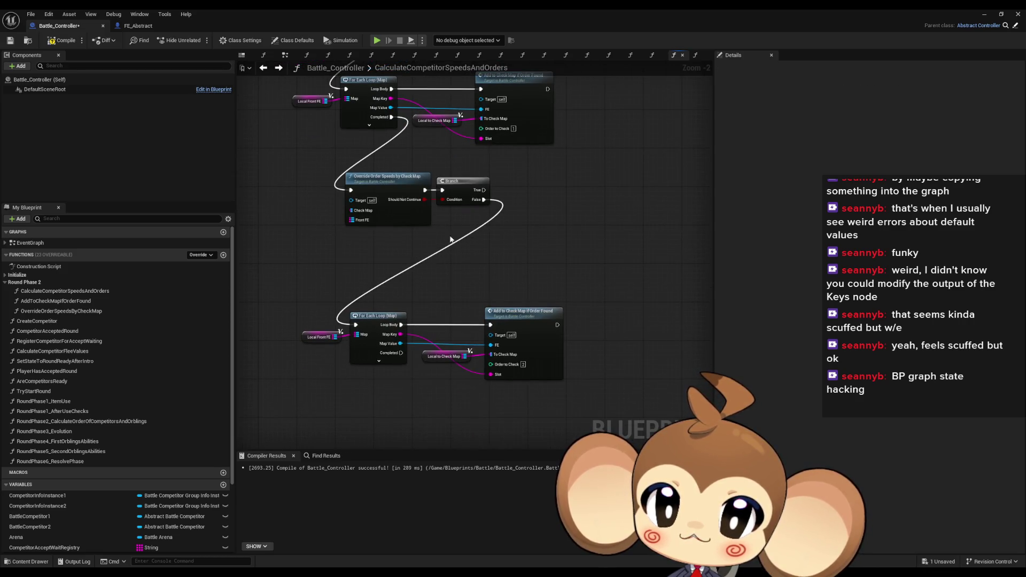
- Add a second Local Front FE getter and a Local to Check Map getter
{"action": "left_click_drag", "start_coordinate": [450, 240], "coordinate": [531, 305]}
{"action": "left_click", "coordinate": [391, 166]}
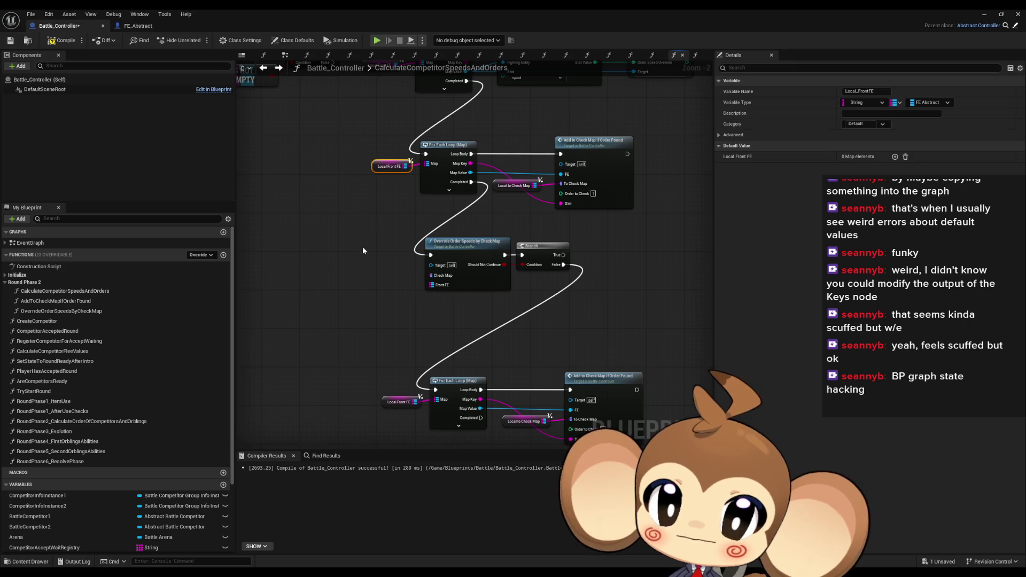
{"action": "key", "text": "ctrl+c"}
{"action": "key", "text": "ctrl+v"}
{"action": "scroll", "coordinate": [74, 524], "scroll_direction": "down", "scroll_amount": 4}
{"action": "left_click", "coordinate": [32, 548]}
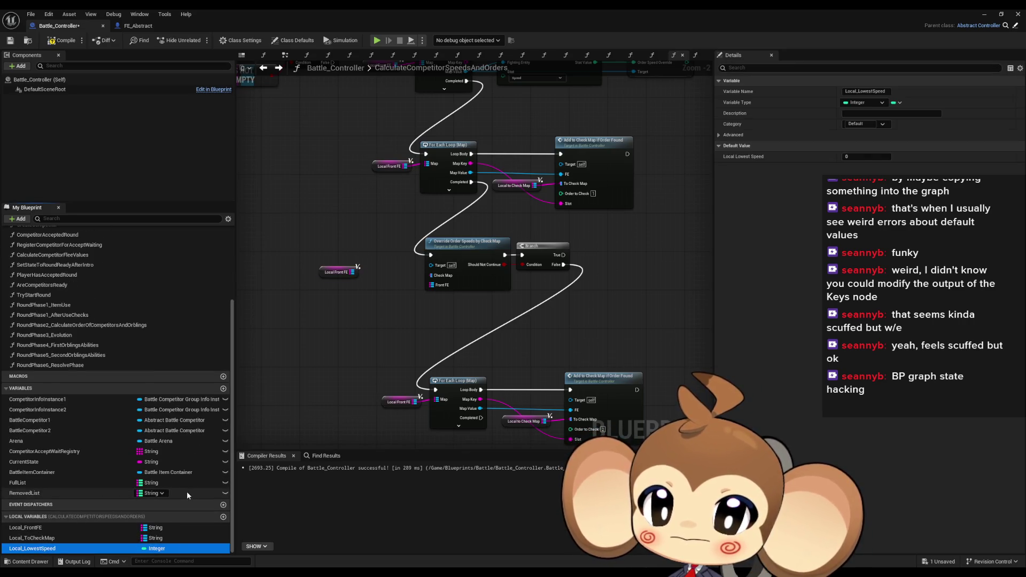
{"action": "left_click", "coordinate": [32, 538]}
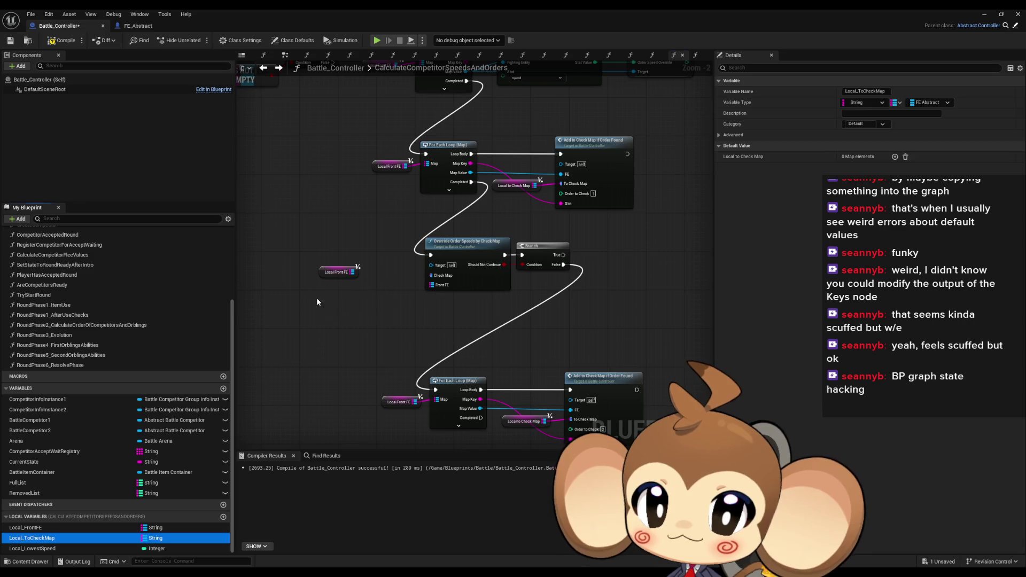
{"action": "key", "text": "ctrl+v"}
- Wire Local to Check Map into Check Map and Local Front FE into Front FE
{"action": "scroll", "coordinate": [370, 296], "scroll_direction": "up", "scroll_amount": 2}
{"action": "left_click_drag", "start_coordinate": [361, 302], "coordinate": [453, 269]}
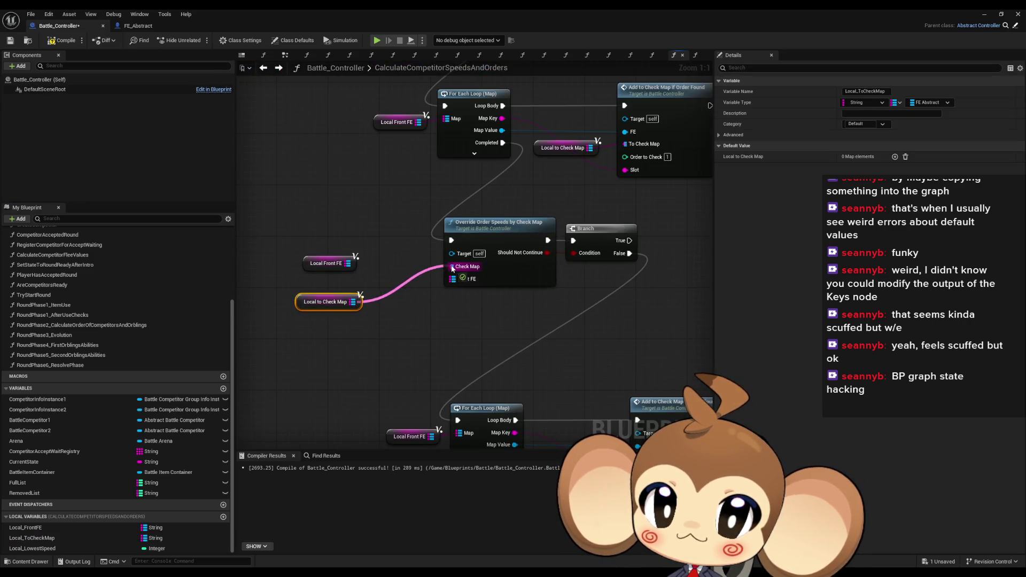
{"action": "mouse_move", "coordinate": [497, 223]}
{"action": "left_mouse_down"}
{"action": "mouse_move", "coordinate": [453, 222]}
{"action": "mouse_move", "coordinate": [489, 223]}
{"action": "left_mouse_up"}
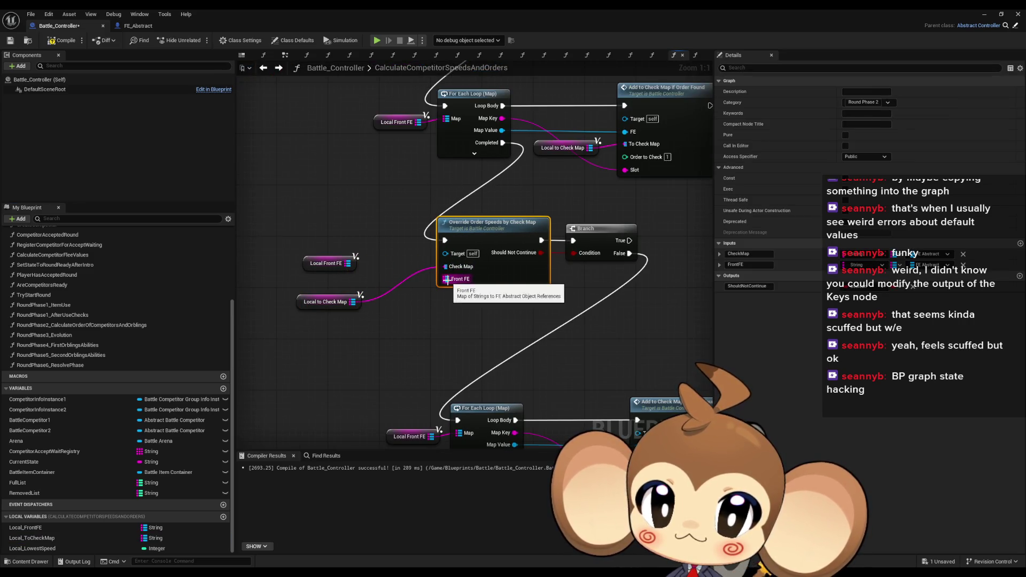
{"action": "mouse_move", "coordinate": [446, 279]}
{"action": "left_mouse_down"}
{"action": "mouse_move", "coordinate": [347, 263]}
{"action": "mouse_move", "coordinate": [326, 277]}
{"action": "left_mouse_up"}
{"action": "left_click", "coordinate": [326, 302], "text": "shift"}
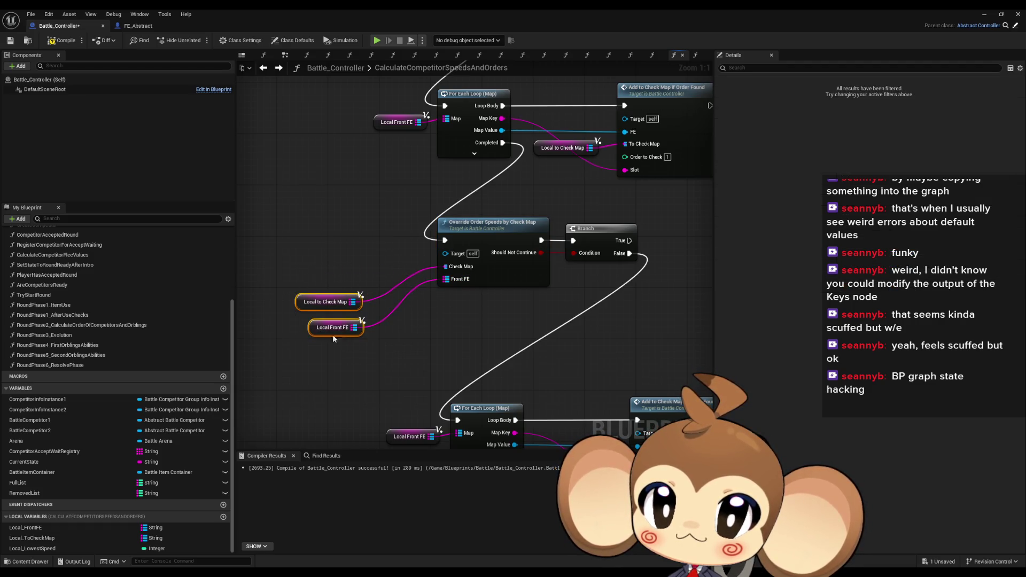
{"action": "left_click_drag", "start_coordinate": [323, 328], "coordinate": [374, 296]}
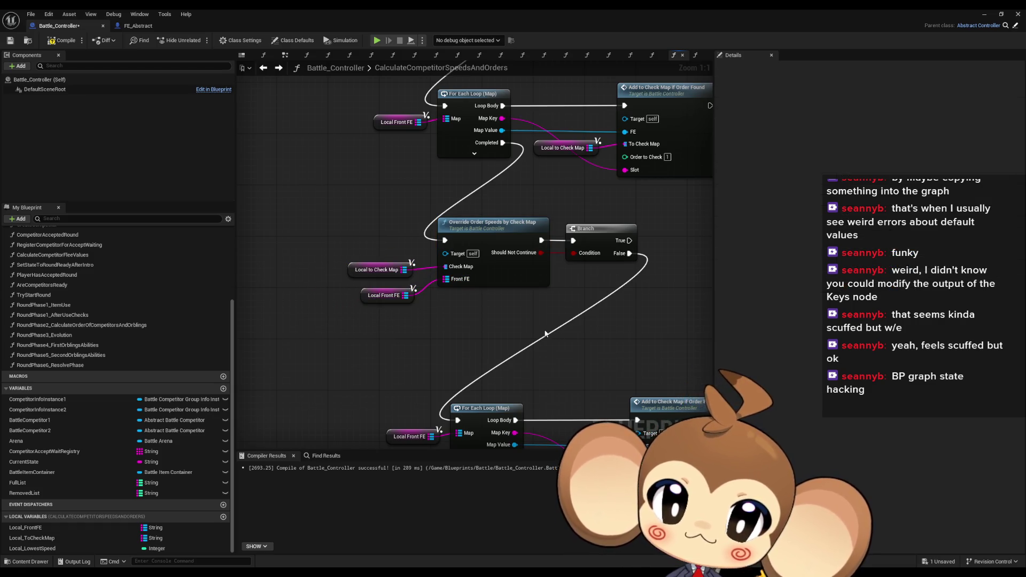
- Copy the Override call, Branch and both getters as one group
{"action": "scroll", "coordinate": [545, 333], "scroll_direction": "down", "scroll_amount": 2}
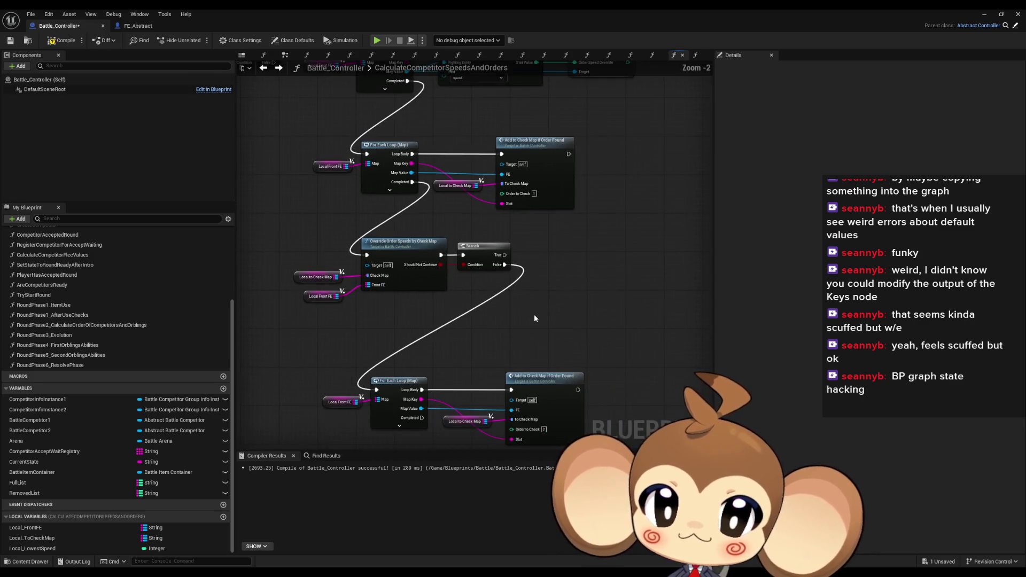
{"action": "left_click_drag", "start_coordinate": [534, 319], "coordinate": [541, 275]}
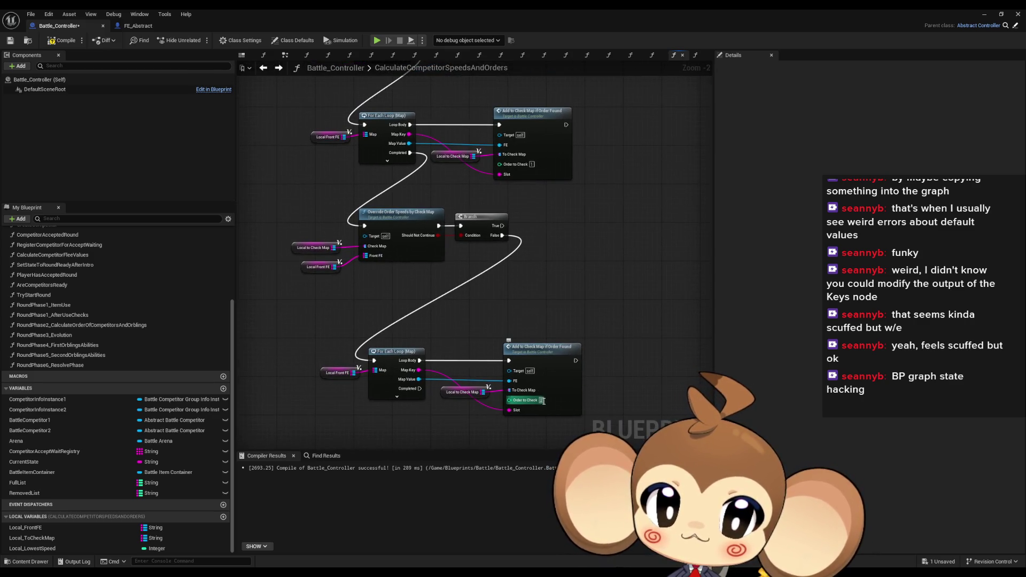
{"action": "left_click_drag", "start_coordinate": [403, 251], "coordinate": [293, 268]}
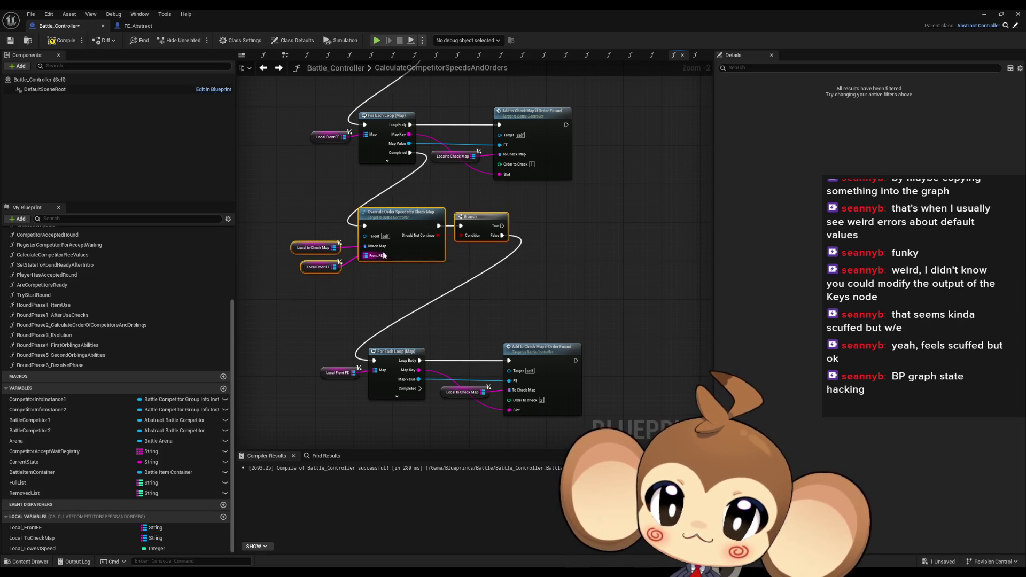
{"action": "key", "text": "ctrl+c"}
{"action": "mouse_move", "coordinate": [474, 480]}
{"action": "left_mouse_down"}
{"action": "mouse_move", "coordinate": [499, 398]}
{"action": "mouse_move", "coordinate": [441, 394]}
{"action": "left_mouse_up"}
- Paste the Override-Branch group after Add to Check Map, with a duplicated loop group beneath
{"action": "key", "text": "ctrl+v"}
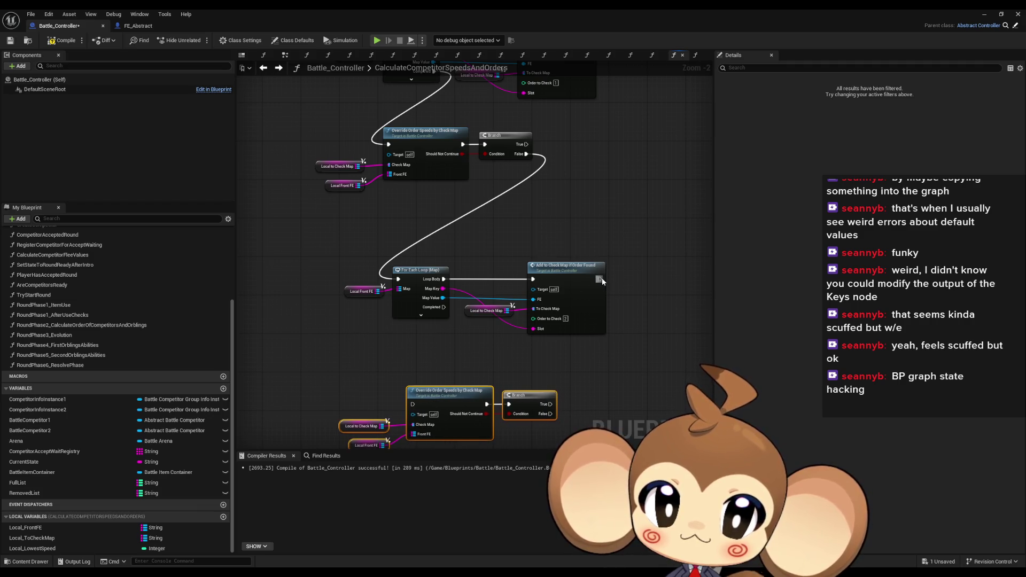
{"action": "left_click_drag", "start_coordinate": [599, 278], "coordinate": [412, 404]}
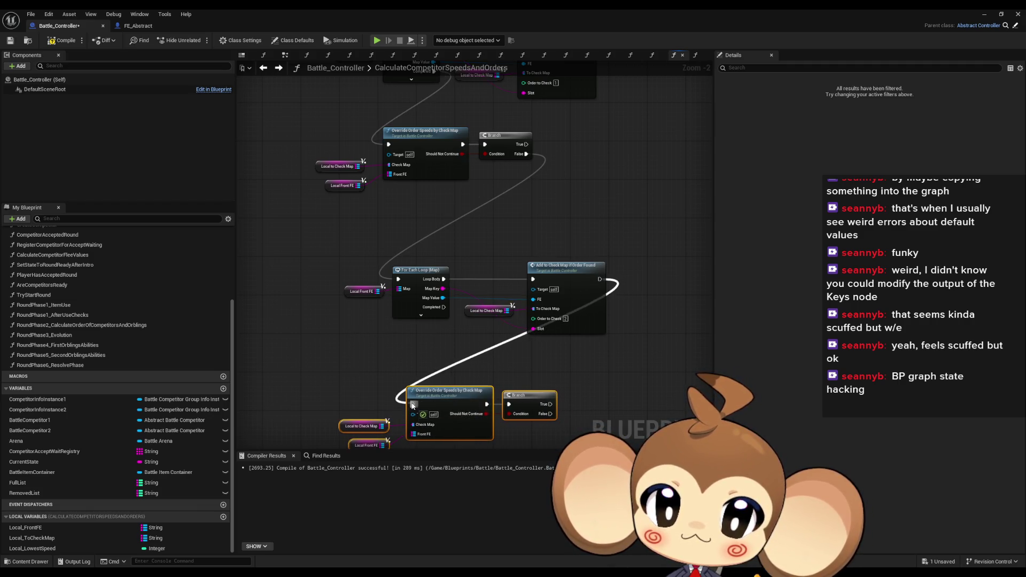
{"action": "mouse_move", "coordinate": [341, 175]}
{"action": "left_mouse_down"}
{"action": "mouse_move", "coordinate": [607, 379]}
{"action": "mouse_move", "coordinate": [578, 259]}
{"action": "left_mouse_up"}
{"action": "key", "text": "ctrl+c"}
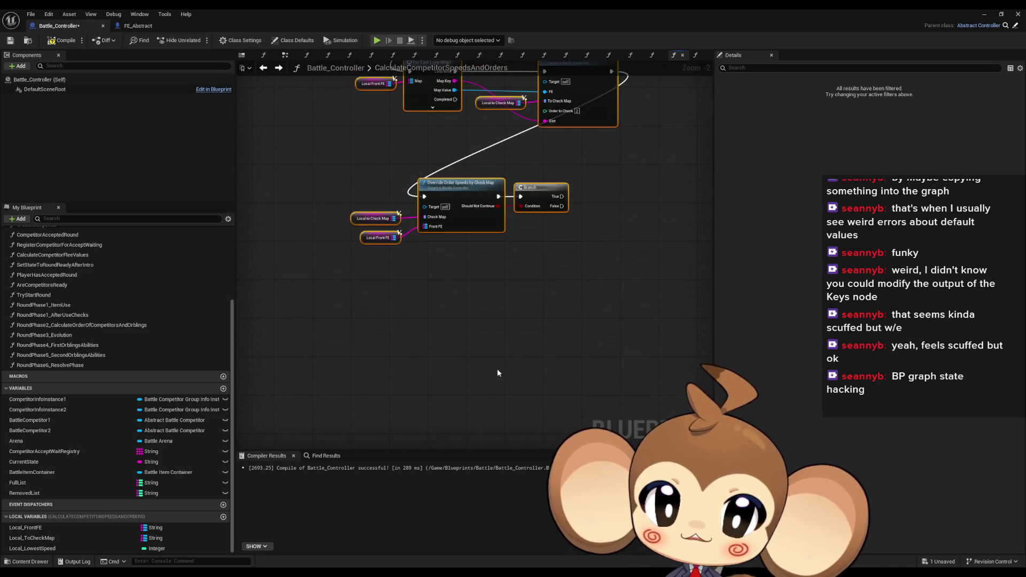
{"action": "key", "text": "ctrl+v"}
{"action": "mouse_move", "coordinate": [510, 305]}
{"action": "left_mouse_down"}
{"action": "mouse_move", "coordinate": [472, 295]}
{"action": "mouse_move", "coordinate": [444, 345]}
{"action": "mouse_move", "coordinate": [484, 342]}
{"action": "mouse_move", "coordinate": [546, 268]}
{"action": "left_mouse_up"}
{"action": "left_click", "coordinate": [545, 347]}
- Connect the new Branch's False output to the lower For Each Loop
{"action": "left_click_drag", "start_coordinate": [601, 244], "coordinate": [544, 397]}
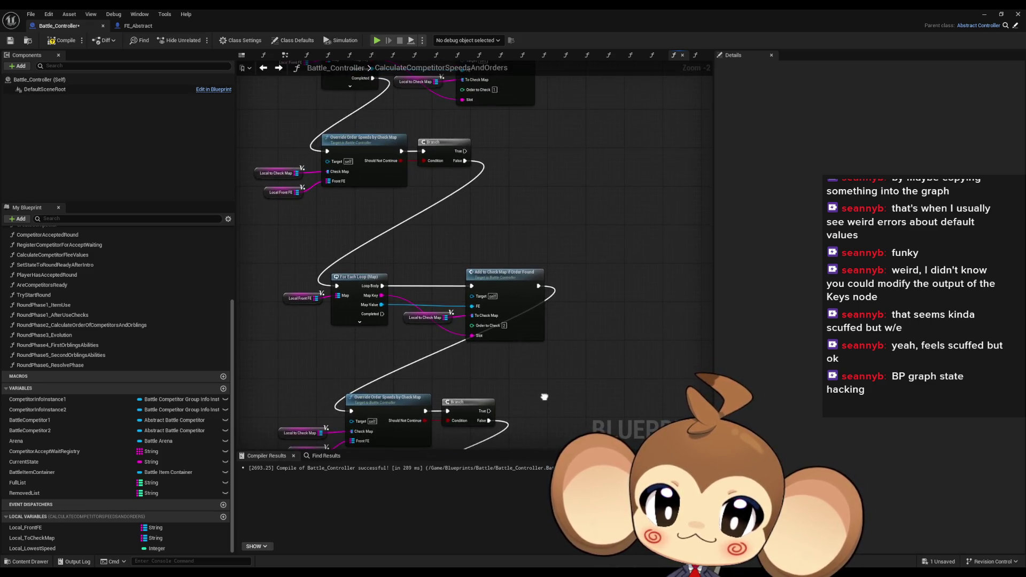
{"action": "scroll", "coordinate": [541, 348], "scroll_direction": "down", "scroll_amount": 3}
{"action": "scroll", "coordinate": [553, 306], "scroll_direction": "up", "scroll_amount": 1}
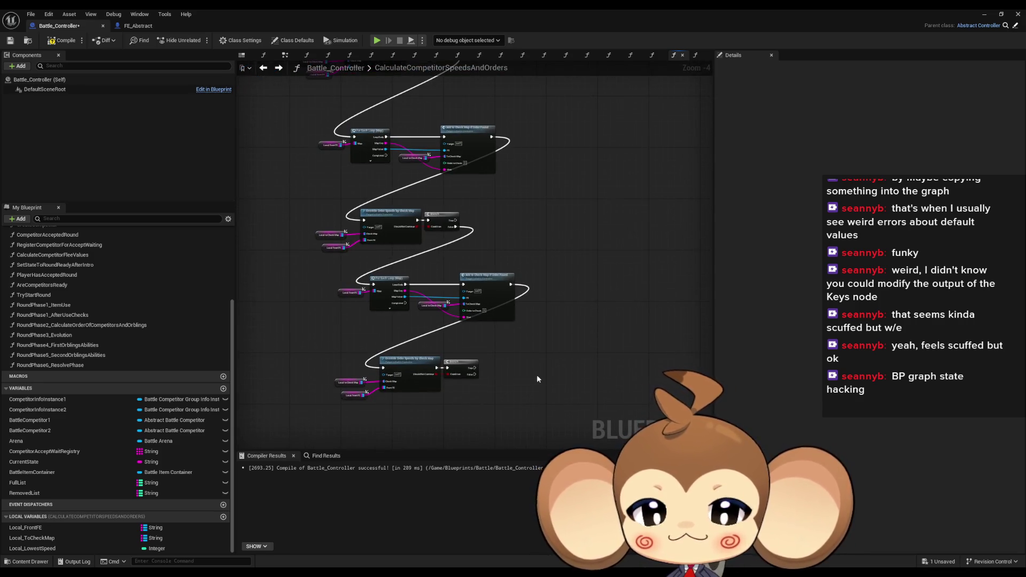
{"action": "scroll", "coordinate": [536, 374], "scroll_direction": "up", "scroll_amount": 3}
{"action": "mouse_move", "coordinate": [309, 328]}
{"action": "left_mouse_down"}
{"action": "mouse_move", "coordinate": [330, 374]}
{"action": "mouse_move", "coordinate": [338, 310]}
{"action": "mouse_move", "coordinate": [332, 316]}
{"action": "left_mouse_up"}
- Delete the lowest Branch and shift the final Override call and getters left
{"action": "left_click", "coordinate": [515, 344]}
{"action": "key", "text": "Delete"}
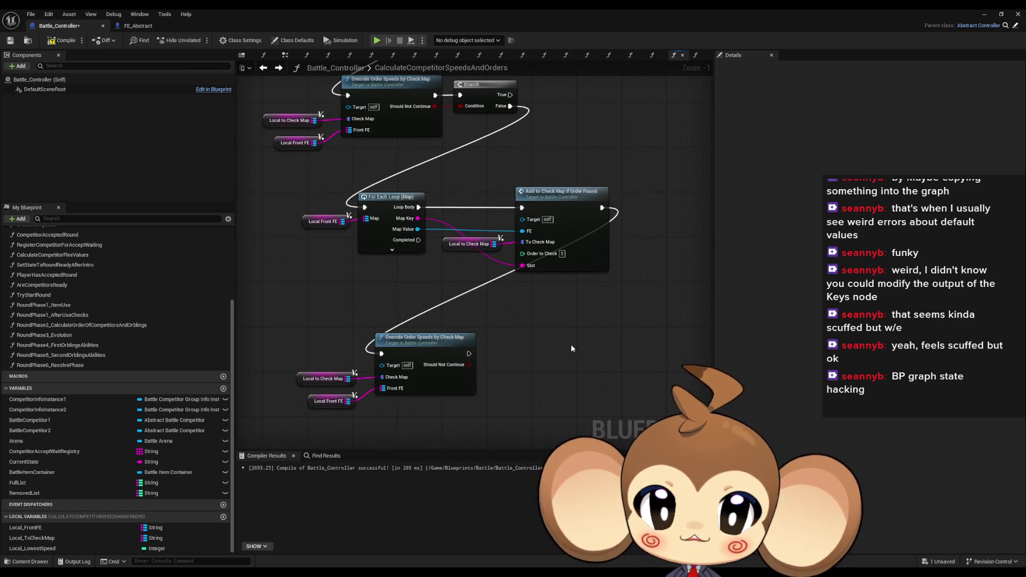
{"action": "left_click_drag", "start_coordinate": [289, 414], "coordinate": [442, 342]}
{"action": "left_click", "coordinate": [556, 304]}
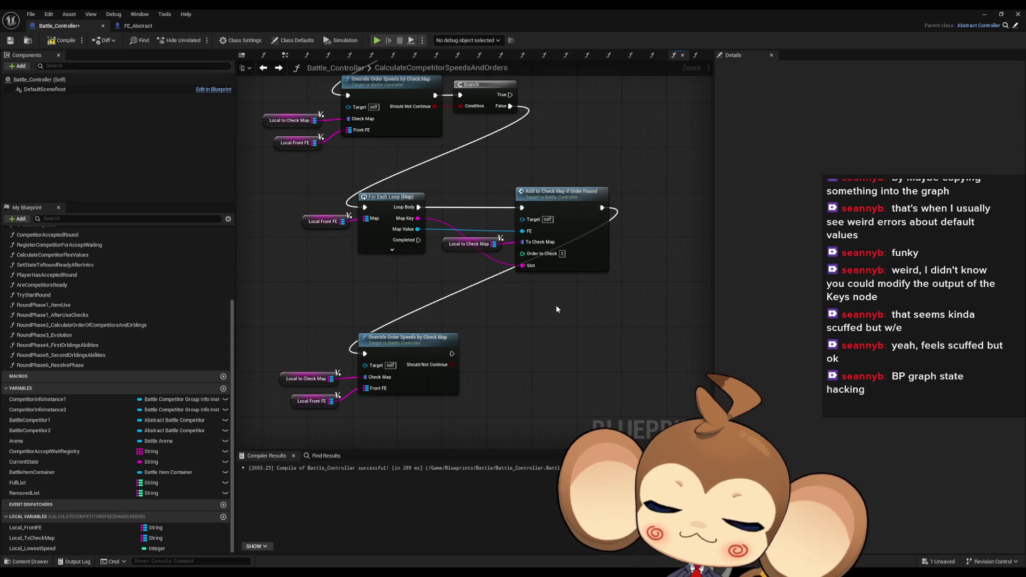
{"action": "scroll", "coordinate": [574, 315], "scroll_direction": "down", "scroll_amount": 2}
{"action": "scroll", "coordinate": [574, 315], "scroll_direction": "down", "scroll_amount": 3}
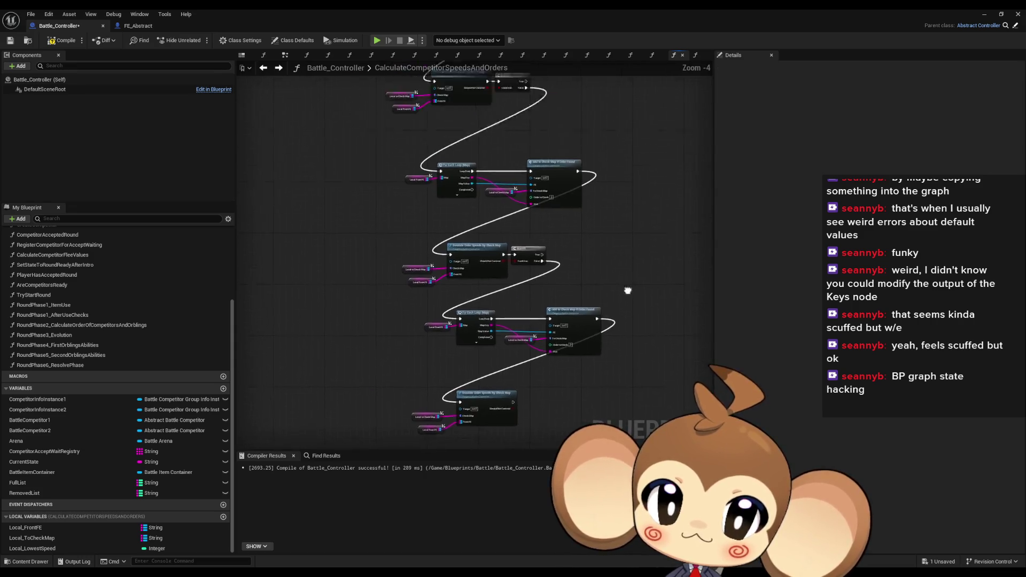
- Review the graph, checking the SET Order Speed Override, entry, Sequence, ADD, Branch and loop nodes
{"action": "left_click_drag", "start_coordinate": [586, 386], "coordinate": [531, 371]}
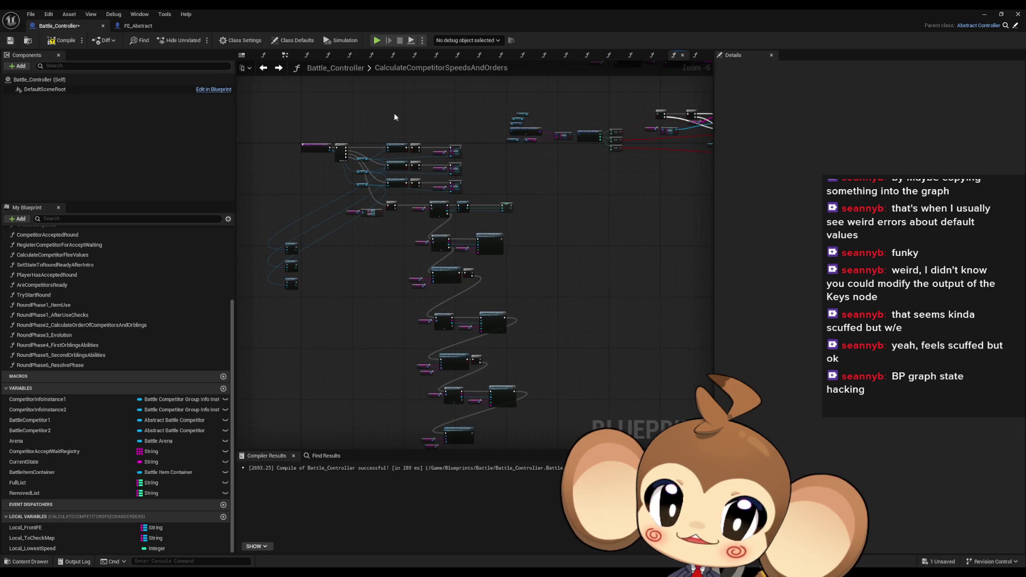
{"action": "mouse_move", "coordinate": [557, 291]}
{"action": "left_mouse_down"}
{"action": "mouse_move", "coordinate": [569, 268]}
{"action": "mouse_move", "coordinate": [568, 283]}
{"action": "left_mouse_up"}
{"action": "scroll", "coordinate": [568, 283], "scroll_direction": "up", "scroll_amount": 4}
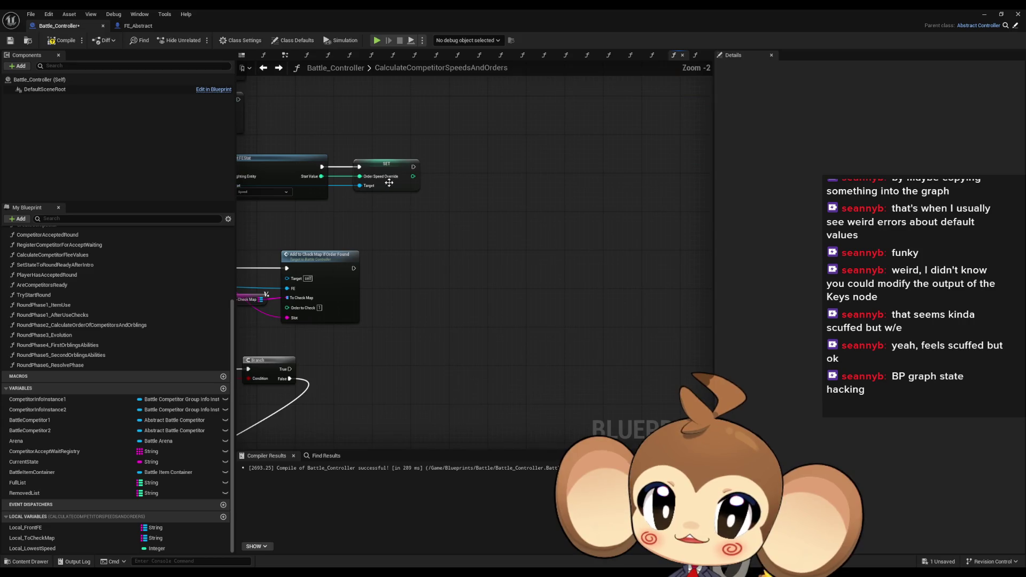
{"action": "left_click", "coordinate": [401, 171]}
{"action": "left_click_drag", "start_coordinate": [460, 245], "coordinate": [530, 299]}
{"action": "scroll", "coordinate": [601, 368], "scroll_direction": "down", "scroll_amount": 3}
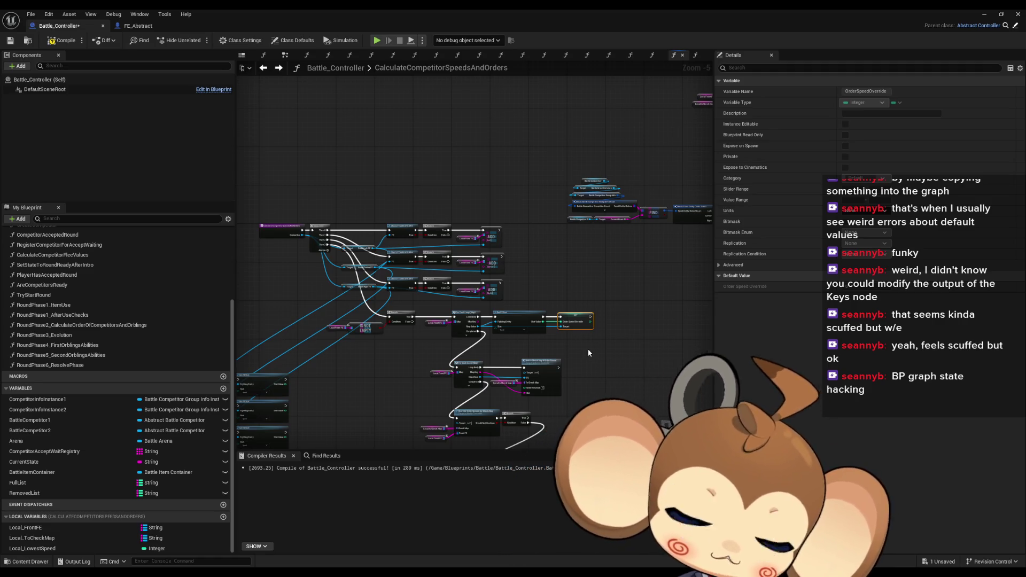
{"action": "mouse_move", "coordinate": [594, 335]}
{"action": "left_mouse_down"}
{"action": "mouse_move", "coordinate": [620, 296]}
{"action": "mouse_move", "coordinate": [567, 221]}
{"action": "mouse_move", "coordinate": [465, 154]}
{"action": "left_mouse_up"}
{"action": "left_click", "coordinate": [586, 379]}
{"action": "scroll", "coordinate": [598, 359], "scroll_direction": "up", "scroll_amount": 2}
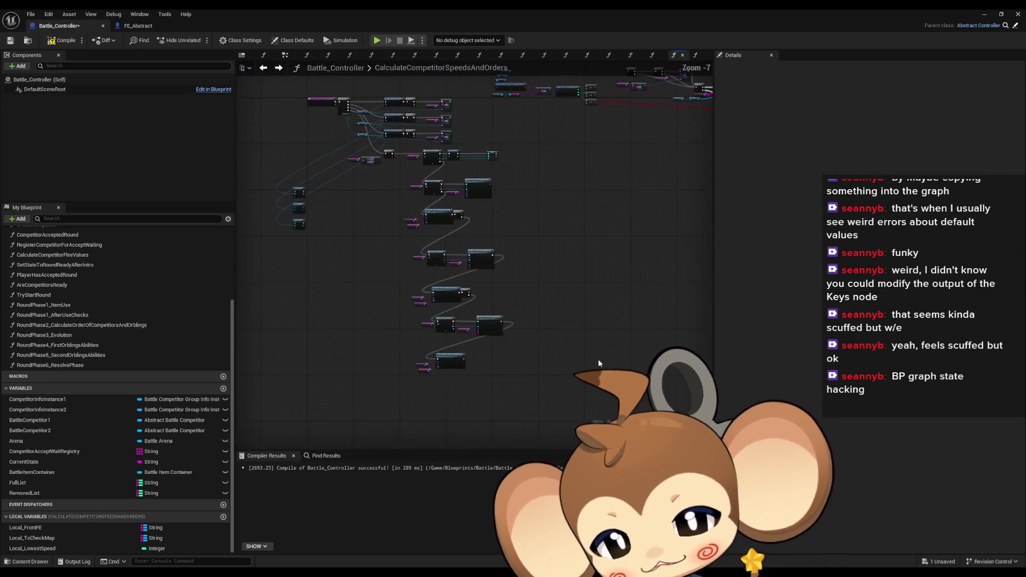
{"action": "mouse_move", "coordinate": [597, 359]}
{"action": "left_mouse_down"}
{"action": "mouse_move", "coordinate": [568, 313]}
{"action": "mouse_move", "coordinate": [405, 230]}
{"action": "left_mouse_up"}
{"action": "scroll", "coordinate": [348, 264], "scroll_direction": "down", "scroll_amount": 2}
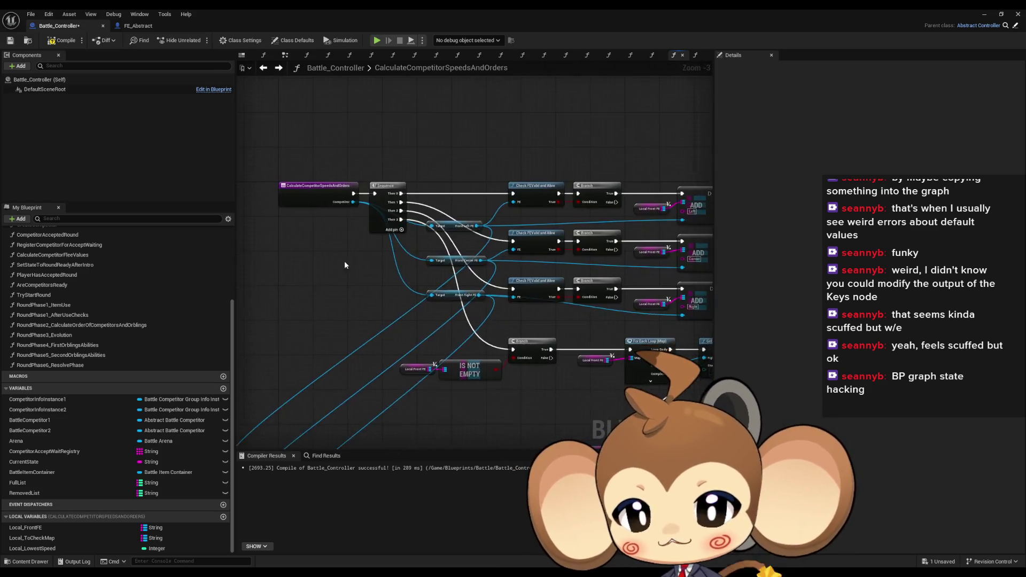
{"action": "scroll", "coordinate": [518, 288], "scroll_direction": "up", "scroll_amount": 2}
{"action": "mouse_move", "coordinate": [601, 271]}
{"action": "left_mouse_down"}
{"action": "mouse_move", "coordinate": [489, 234]}
{"action": "mouse_move", "coordinate": [462, 240]}
{"action": "left_mouse_up"}
{"action": "scroll", "coordinate": [463, 244], "scroll_direction": "down", "scroll_amount": 1}
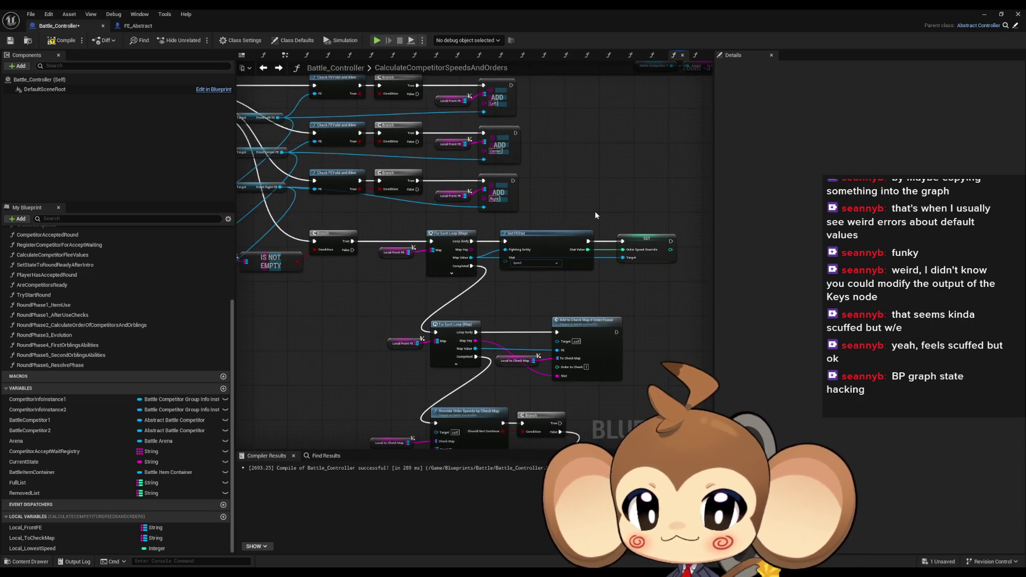
{"action": "scroll", "coordinate": [595, 210], "scroll_direction": "down", "scroll_amount": 1}
{"action": "scroll", "coordinate": [395, 155], "scroll_direction": "up", "scroll_amount": 4}
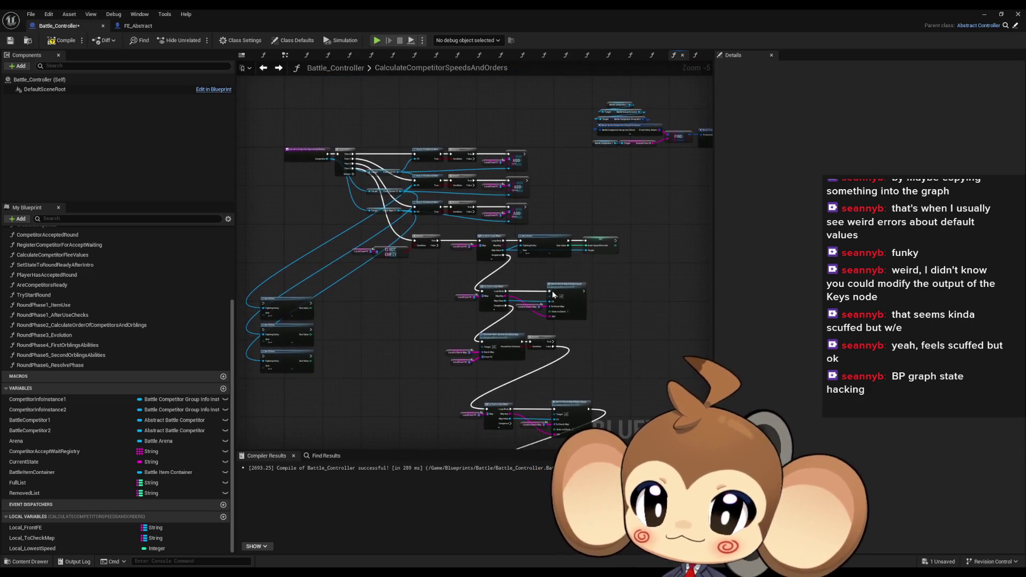
{"action": "scroll", "coordinate": [371, 193], "scroll_direction": "down", "scroll_amount": 2}
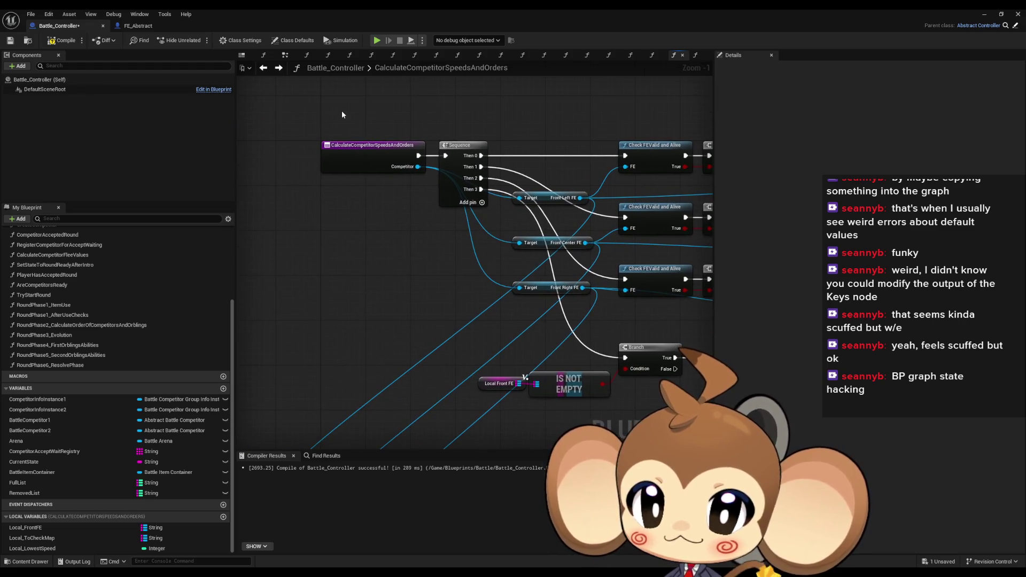
- Select the function entry node and restore the Blueprint editor to a floating window
{"action": "mouse_move", "coordinate": [341, 110]}
{"action": "left_mouse_down"}
{"action": "mouse_move", "coordinate": [588, 251]}
{"action": "mouse_move", "coordinate": [456, 283]}
{"action": "left_mouse_up"}
{"action": "scroll", "coordinate": [587, 268], "scroll_direction": "down", "scroll_amount": 1}
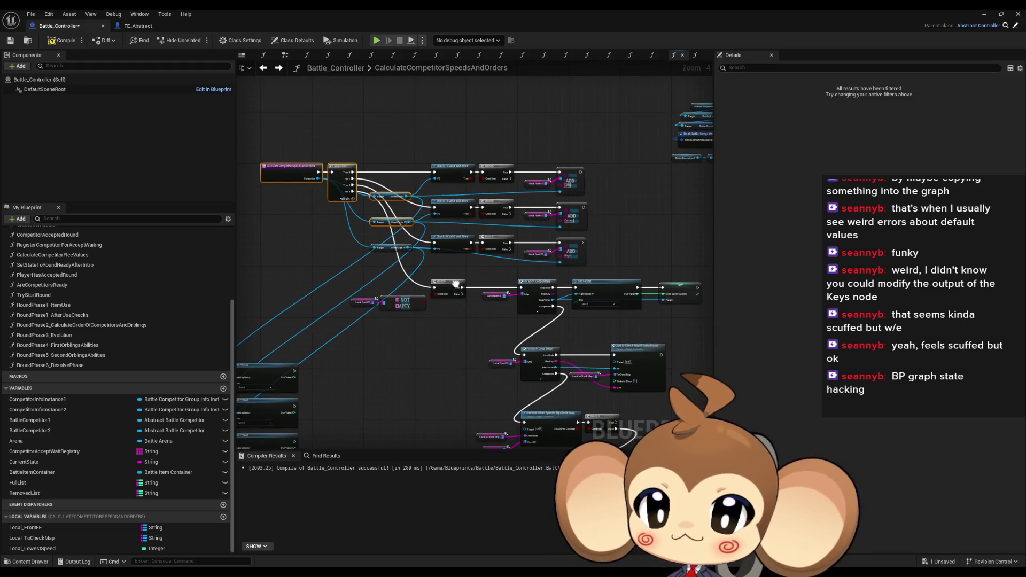
{"action": "scroll", "coordinate": [253, 184], "scroll_direction": "up", "scroll_amount": 4}
{"action": "left_click", "coordinate": [329, 179]}
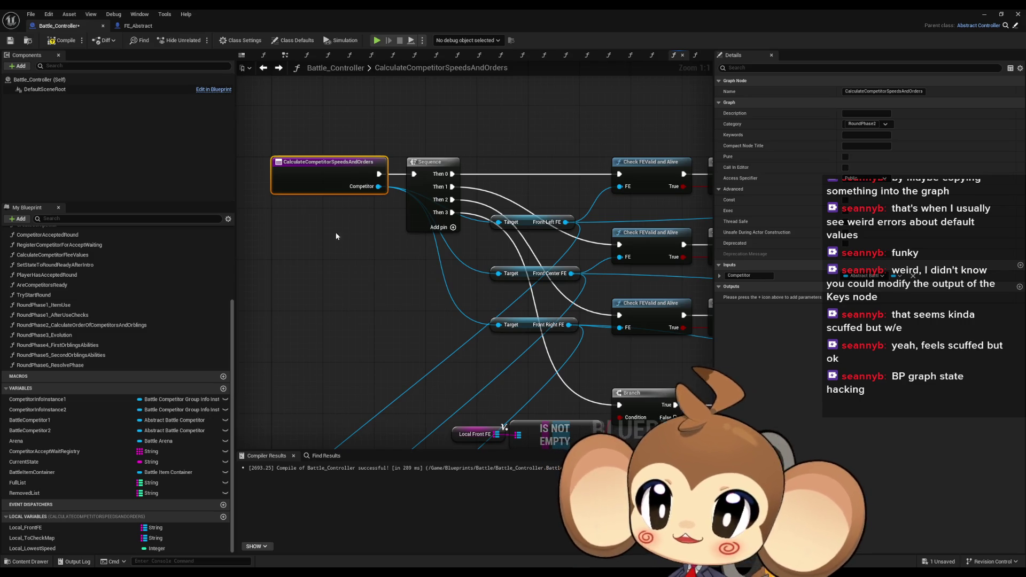
{"action": "double_click", "coordinate": [414, 8]}
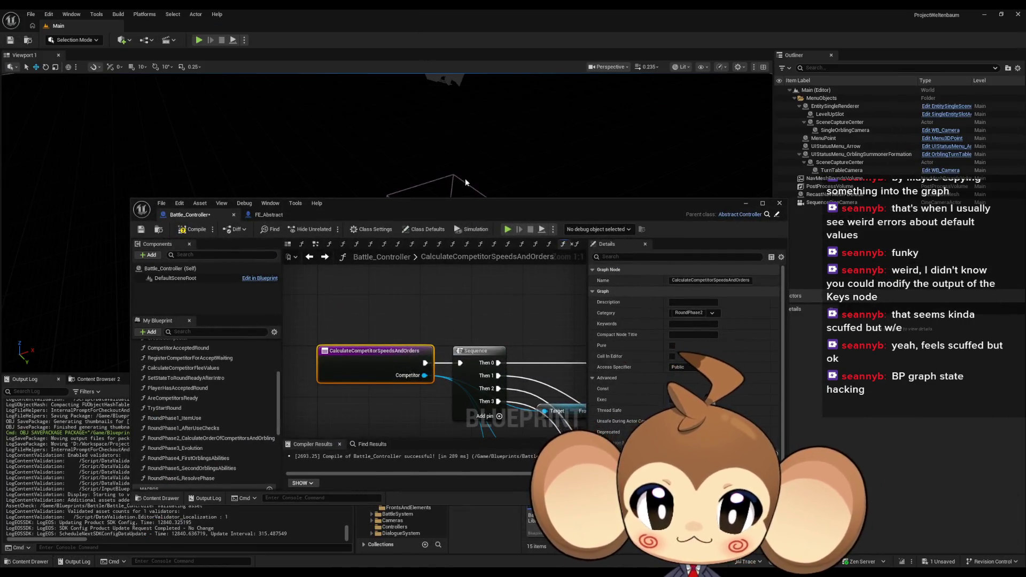
- Reposition the Blueprint editor window, then maximise it to fill the screen again
{"action": "left_click_drag", "start_coordinate": [465, 182], "coordinate": [434, 33]}
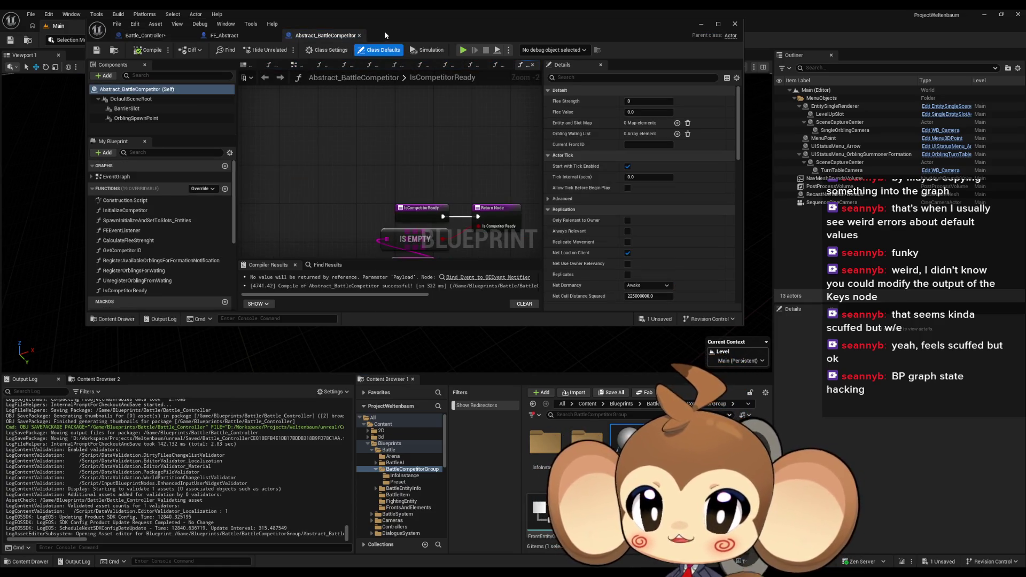
{"action": "left_click_drag", "start_coordinate": [385, 32], "coordinate": [418, 122]}
{"action": "double_click", "coordinate": [418, 121]}
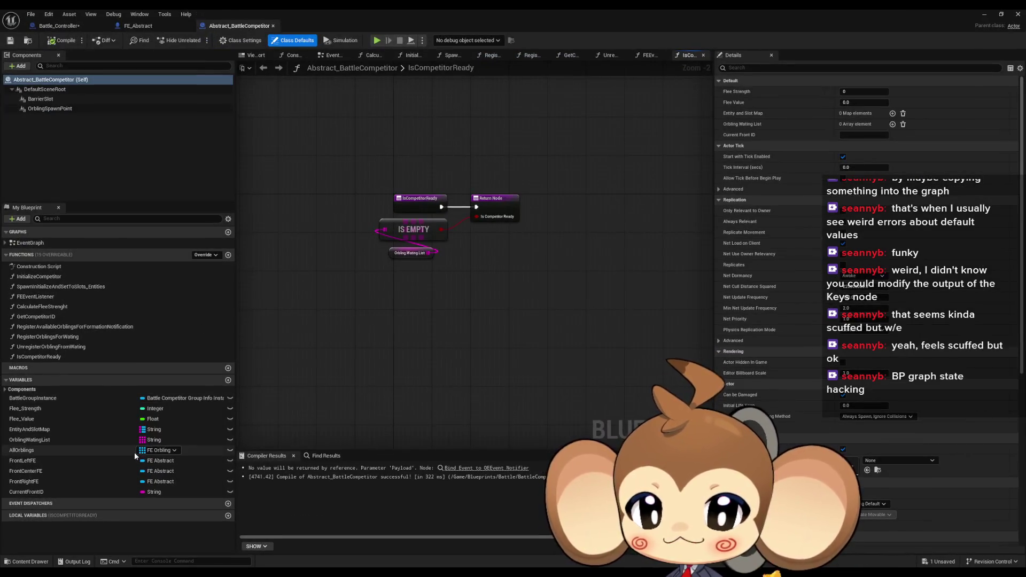
- Add an Integer variable CurrentFrontSpeed to the competitor blueprint, then return to Battle_Controller
{"action": "left_click", "coordinate": [28, 492]}
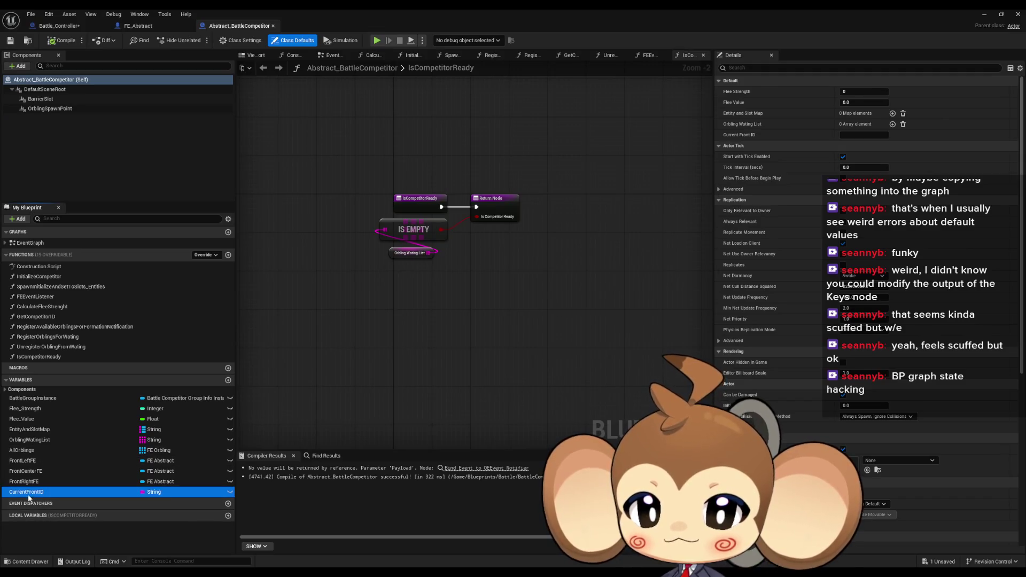
{"action": "left_click", "coordinate": [228, 380]}
{"action": "type", "text": "C"}
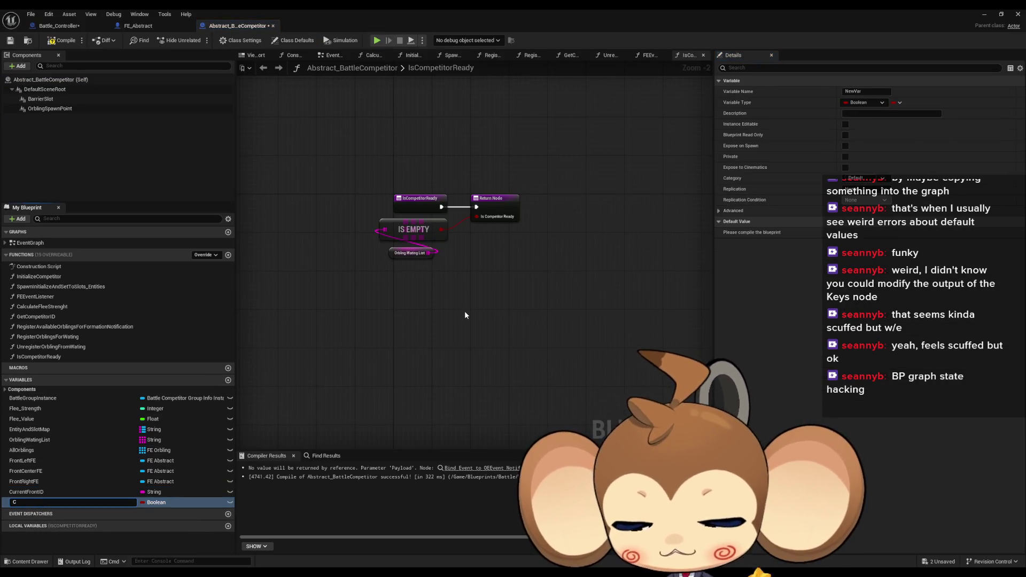
{"action": "type", "text": "urrentFrontSpeed"}
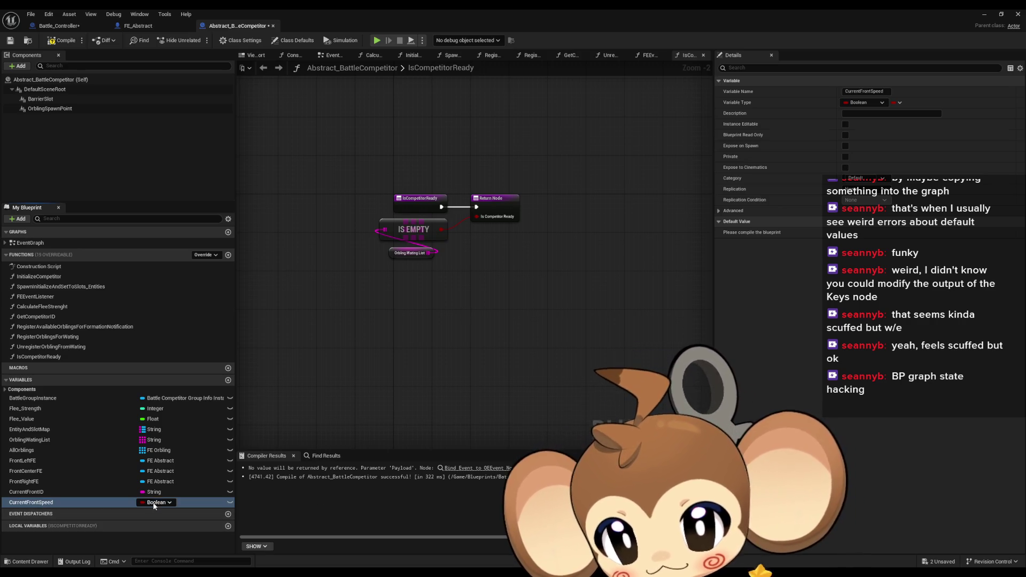
{"action": "left_click", "coordinate": [156, 502]}
{"action": "left_click", "coordinate": [179, 367]}
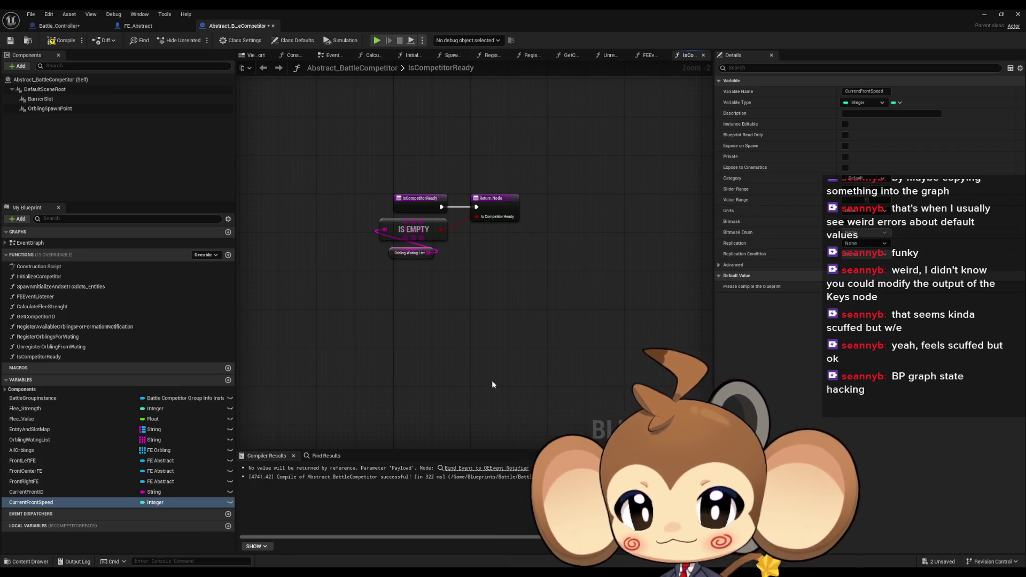
{"action": "left_click", "coordinate": [69, 27]}
- Add a Get Competitor node to the graph below Override Order Speeds by Check Map
{"action": "scroll", "coordinate": [438, 362], "scroll_direction": "down", "scroll_amount": 3}
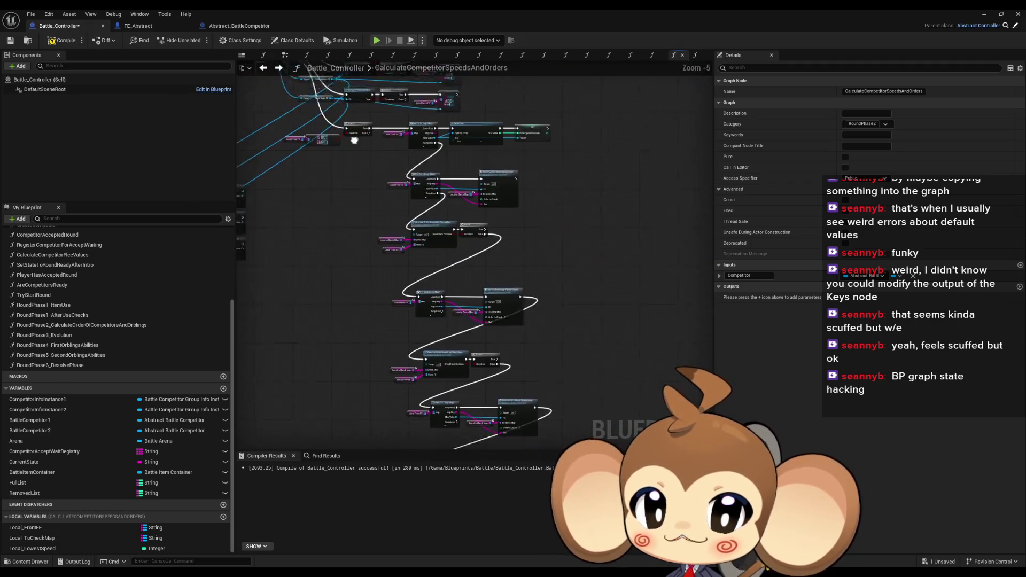
{"action": "scroll", "coordinate": [402, 245], "scroll_direction": "up", "scroll_amount": 2}
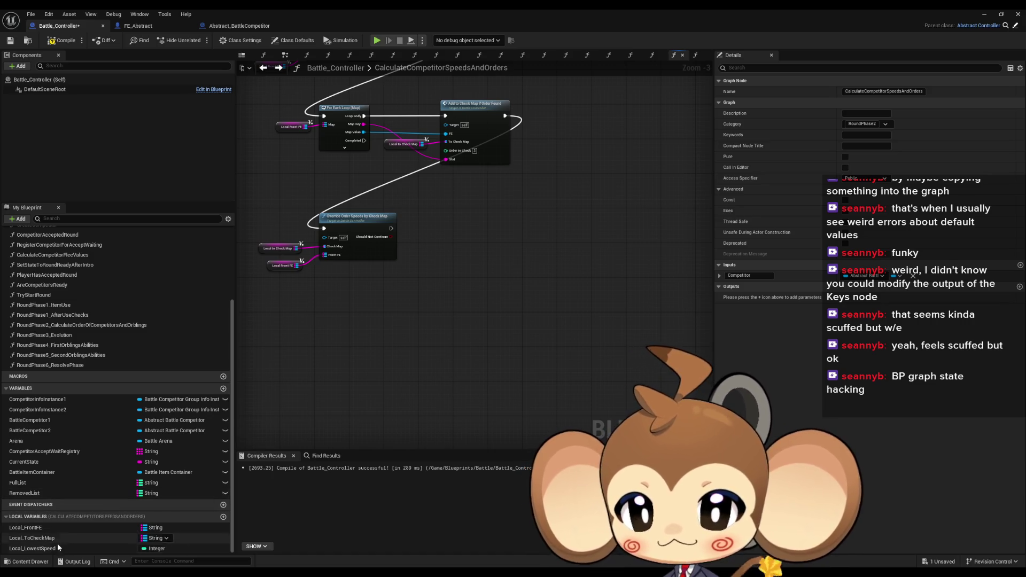
{"action": "right_click", "coordinate": [341, 358]}
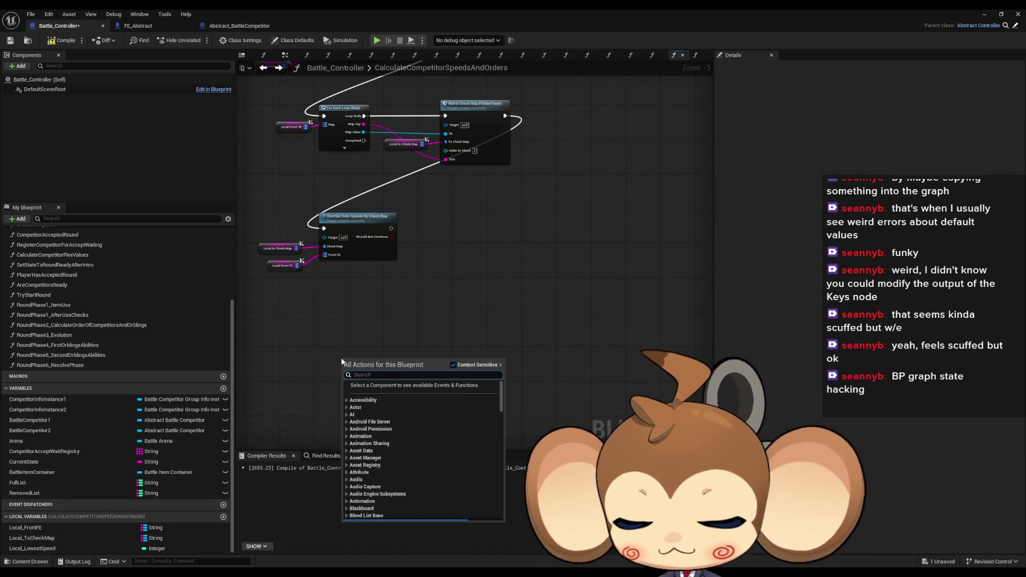
{"action": "type", "text": "get compet"}
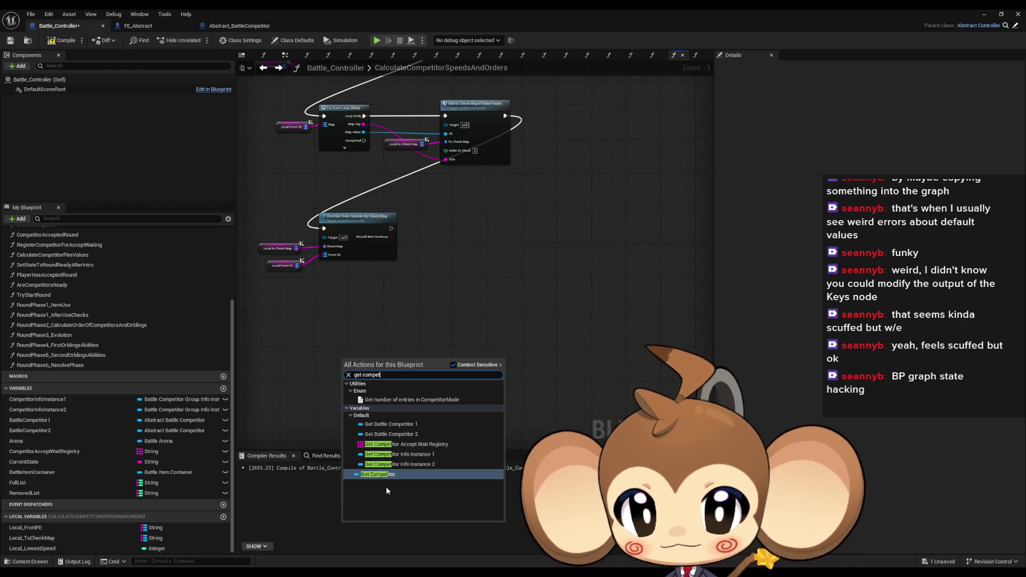
{"action": "key", "text": "Return"}
{"action": "left_click", "coordinate": [358, 320]}
{"action": "scroll", "coordinate": [459, 360], "scroll_direction": "up", "scroll_amount": 3}
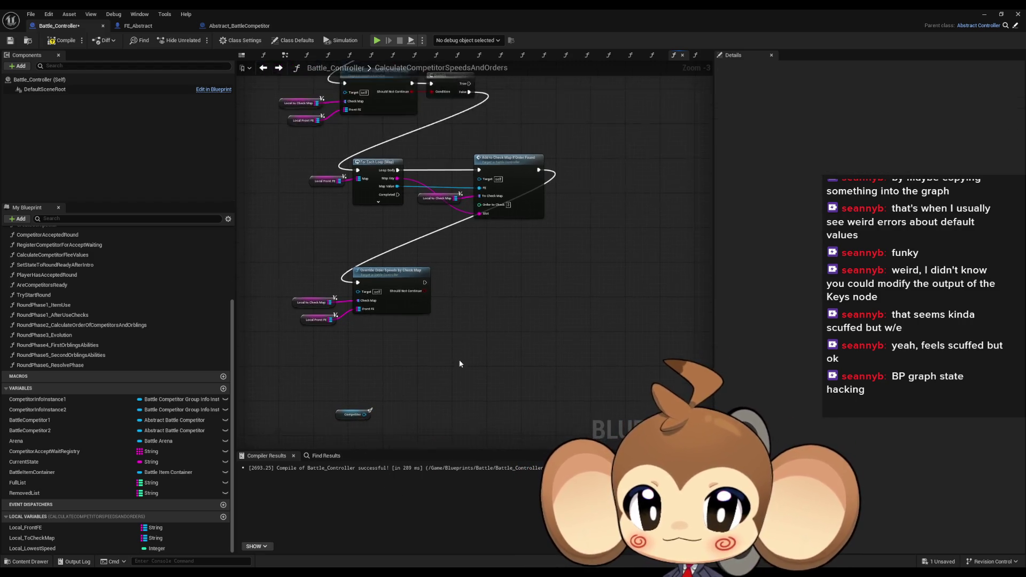
- Create a SET Current Front Speed node from the Competitor pin and nudge it into place
{"action": "left_click_drag", "start_coordinate": [355, 397], "coordinate": [408, 391]}
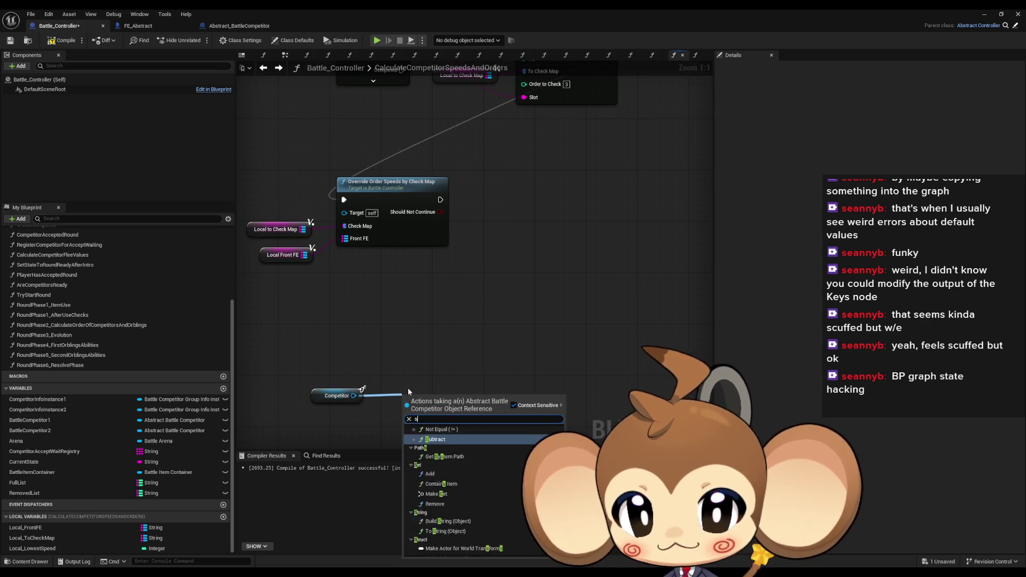
{"action": "type", "text": "set curr"}
{"action": "key", "text": "Down"}
{"action": "key", "text": "Return"}
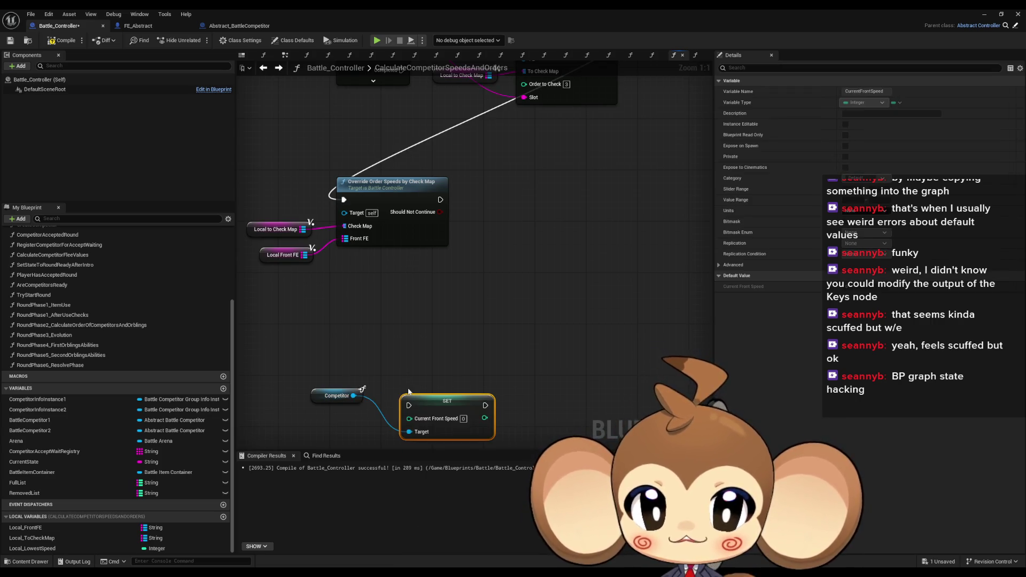
{"action": "left_click_drag", "start_coordinate": [439, 401], "coordinate": [425, 379]}
{"action": "key", "text": "ctrl+z"}
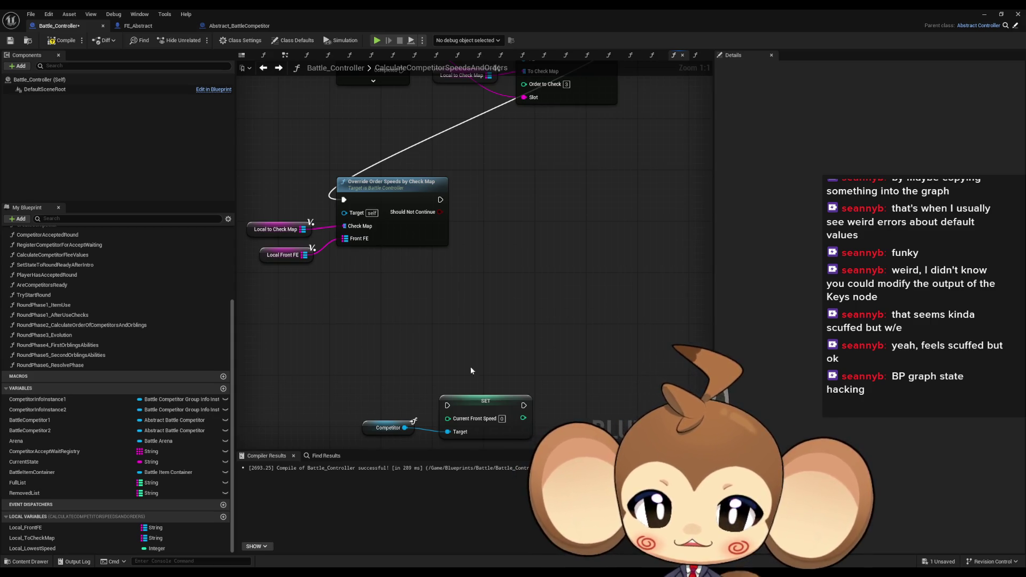
{"action": "left_click_drag", "start_coordinate": [470, 400], "coordinate": [470, 395]}
{"action": "left_click", "coordinate": [464, 336]}
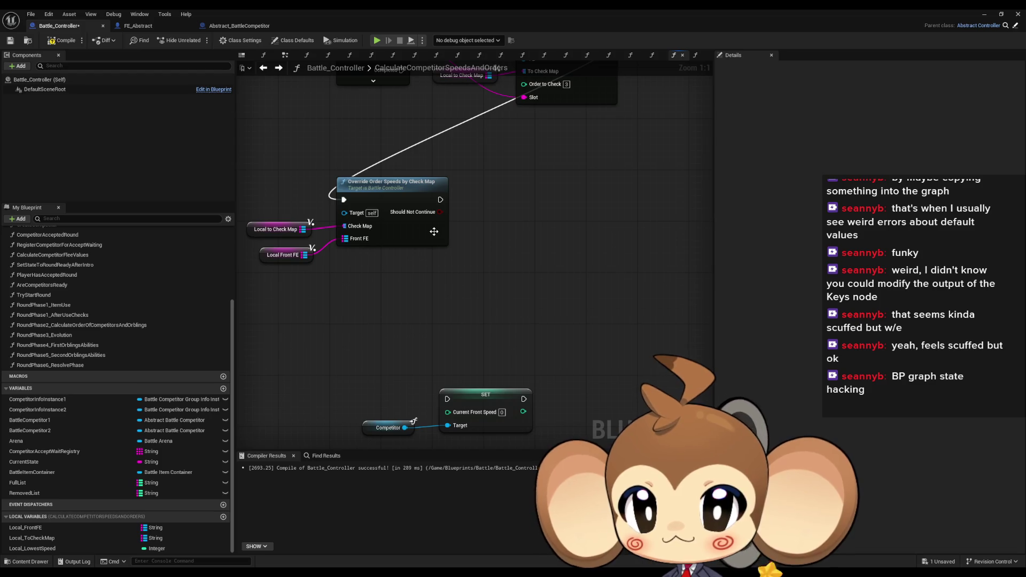
- Select the Local Front FE and ADD nodes
{"action": "scroll", "coordinate": [428, 317], "scroll_direction": "down", "scroll_amount": 5}
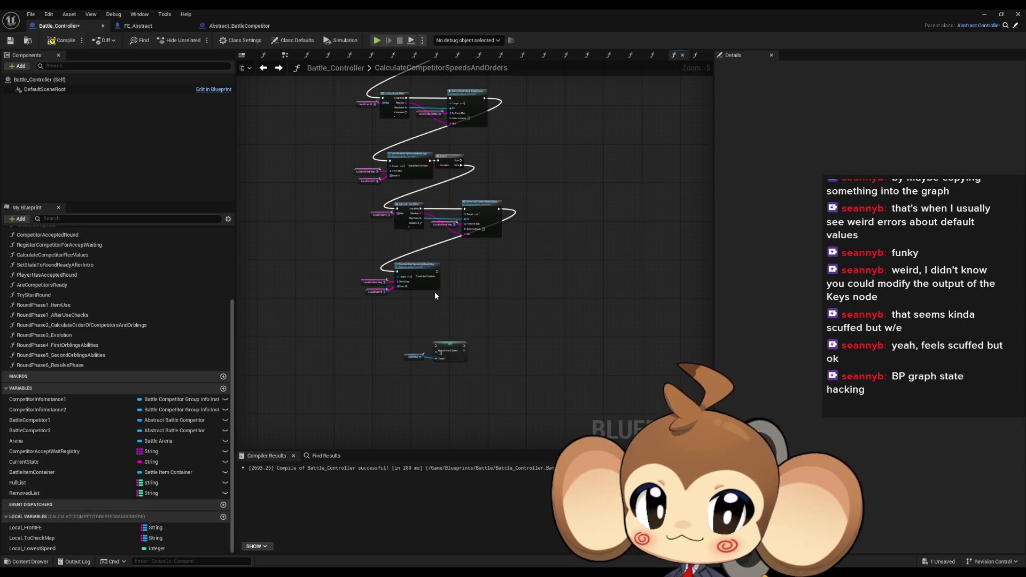
{"action": "scroll", "coordinate": [431, 291], "scroll_direction": "up", "scroll_amount": 2}
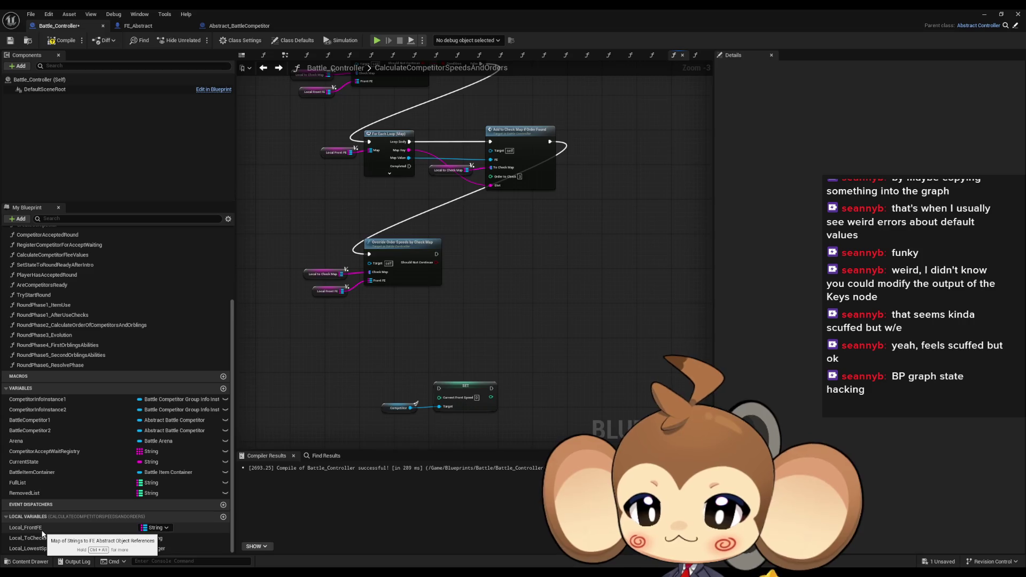
{"action": "scroll", "coordinate": [480, 238], "scroll_direction": "up", "scroll_amount": 1}
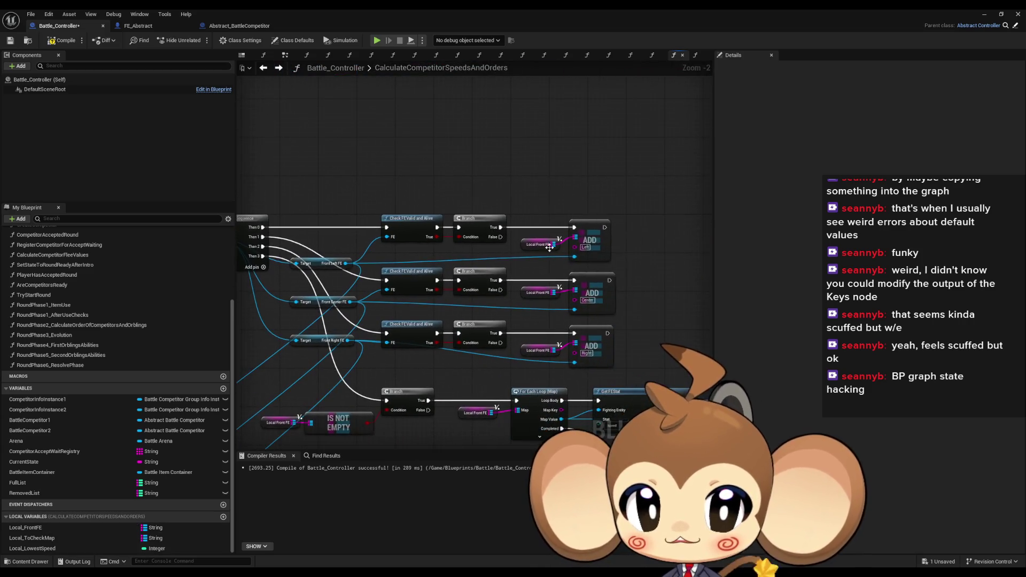
{"action": "left_click_drag", "start_coordinate": [516, 211], "coordinate": [619, 374]}
{"action": "scroll", "coordinate": [432, 112], "scroll_direction": "down", "scroll_amount": 5}
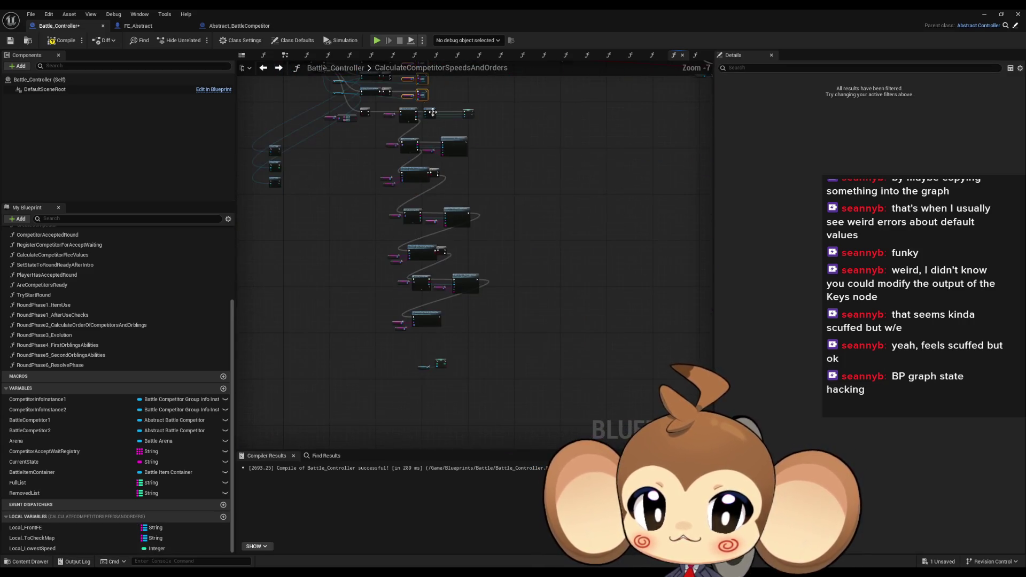
{"action": "scroll", "coordinate": [433, 112], "scroll_direction": "up", "scroll_amount": 6}
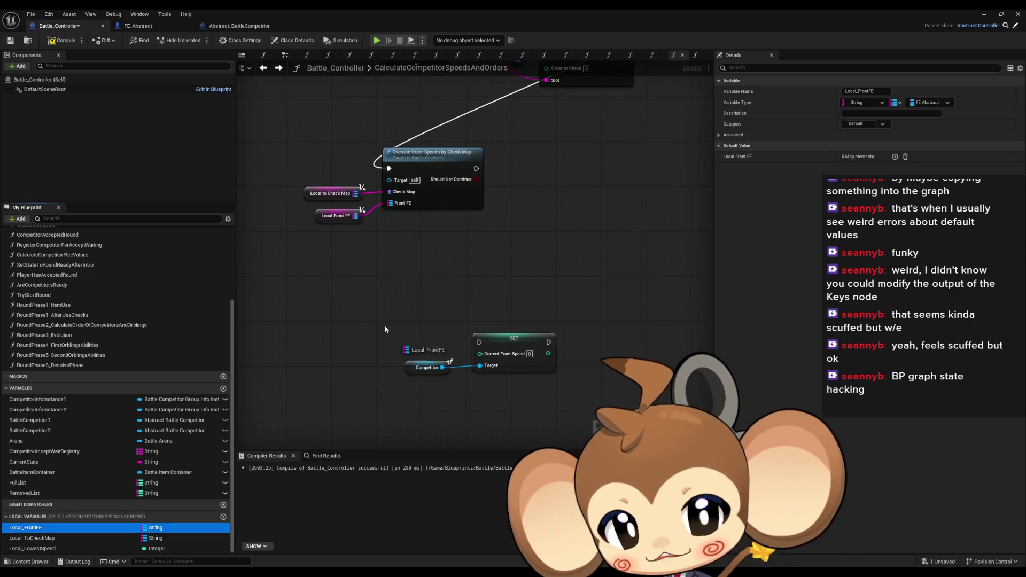
- Place a Get Local Front FE node and attach a LENGTH node to it
{"action": "mouse_move", "coordinate": [384, 329]}
{"action": "left_mouse_down"}
{"action": "mouse_move", "coordinate": [292, 293]}
{"action": "mouse_move", "coordinate": [334, 304]}
{"action": "mouse_move", "coordinate": [334, 334]}
{"action": "left_mouse_up"}
{"action": "left_click", "coordinate": [308, 297]}
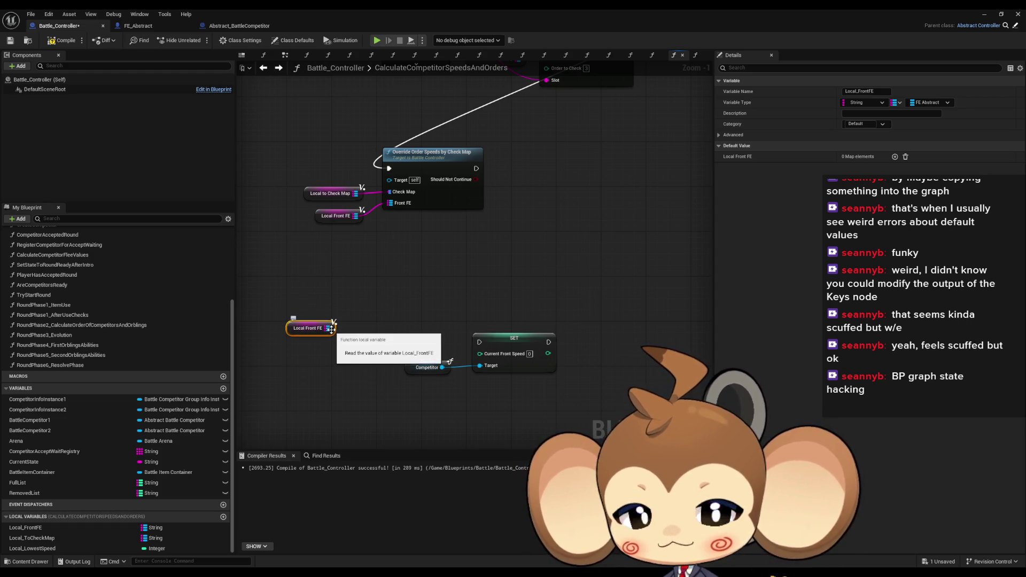
{"action": "left_click_drag", "start_coordinate": [331, 329], "coordinate": [307, 326]}
{"action": "mouse_move", "coordinate": [378, 307]}
{"action": "left_mouse_down"}
{"action": "mouse_move", "coordinate": [387, 339]}
{"action": "mouse_move", "coordinate": [467, 288]}
{"action": "left_mouse_up"}
{"action": "type", "text": "length"}
{"action": "key", "text": "Return"}
- Add a VALUES node from the Local Front FE map
{"action": "type", "text": "forea"}
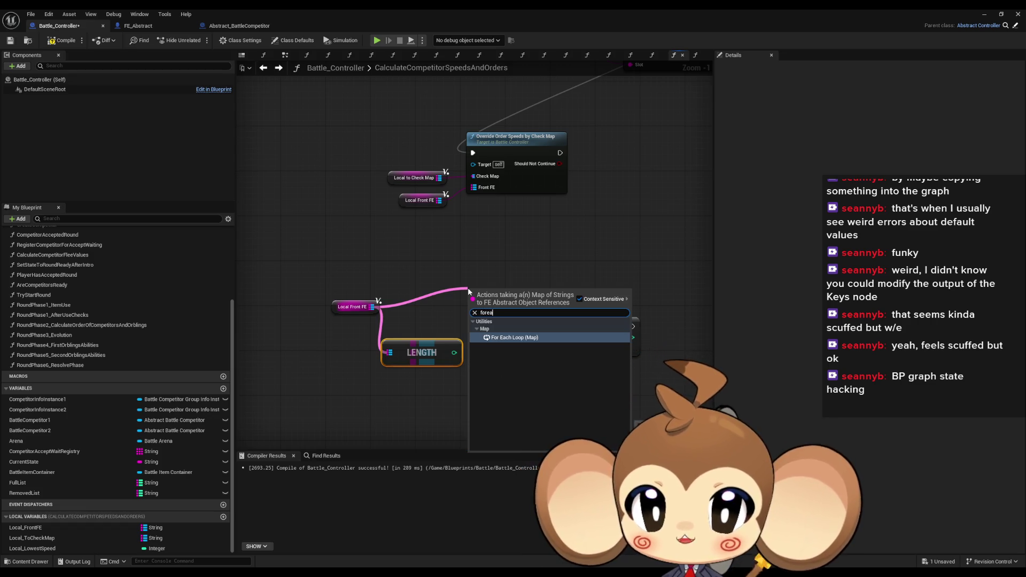
{"action": "left_click", "coordinate": [388, 291]}
{"action": "left_click_drag", "start_coordinate": [420, 292], "coordinate": [422, 297]}
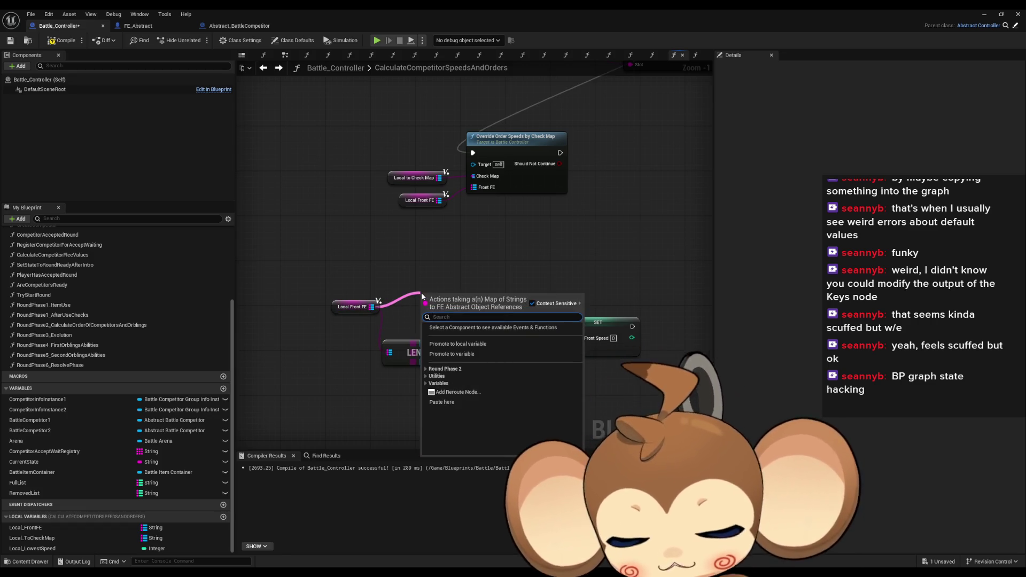
{"action": "type", "text": "k"}
{"action": "key", "text": "BackSpace"}
{"action": "type", "text": "val"}
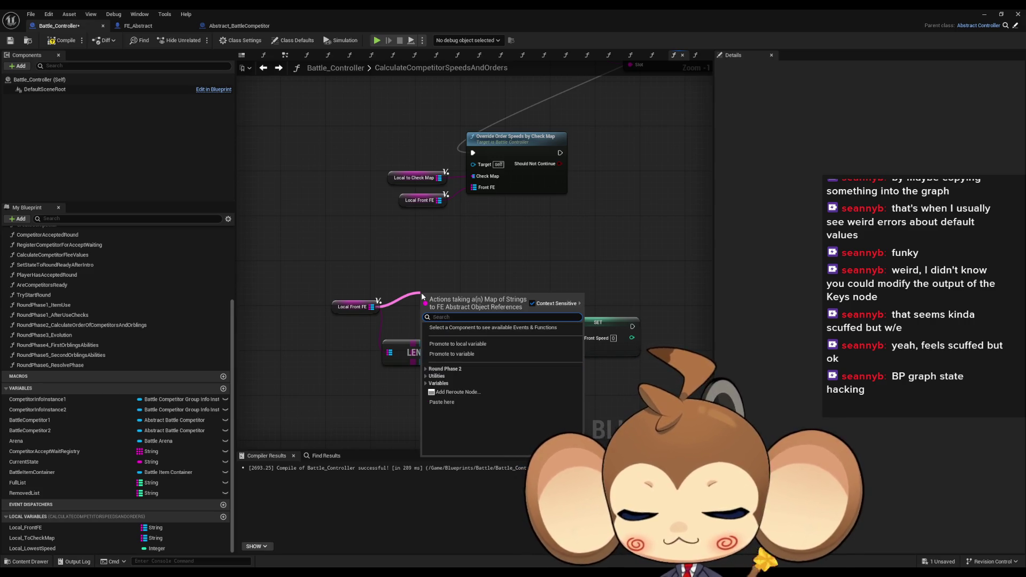
{"action": "key", "text": "Return"}
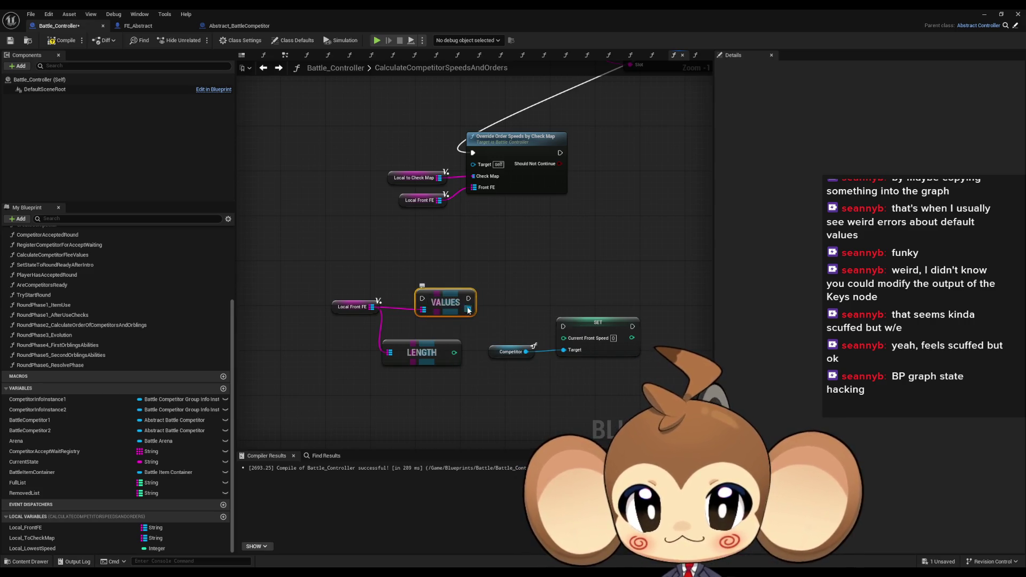
- Add a For Each Loop over the VALUES array and shift the four new nodes left
{"action": "left_click_drag", "start_coordinate": [469, 308], "coordinate": [506, 303]}
{"action": "type", "text": "forea"}
{"action": "key", "text": "Return"}
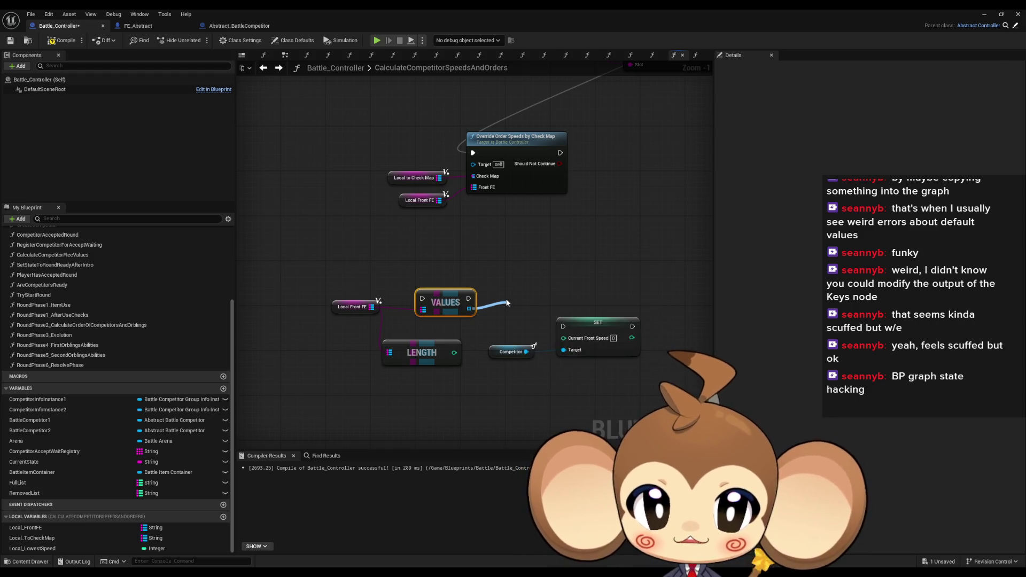
{"action": "left_click_drag", "start_coordinate": [480, 263], "coordinate": [326, 368]}
{"action": "left_click_drag", "start_coordinate": [546, 293], "coordinate": [394, 305]}
{"action": "left_click", "coordinate": [387, 400]}
{"action": "left_click_drag", "start_coordinate": [387, 399], "coordinate": [500, 358]}
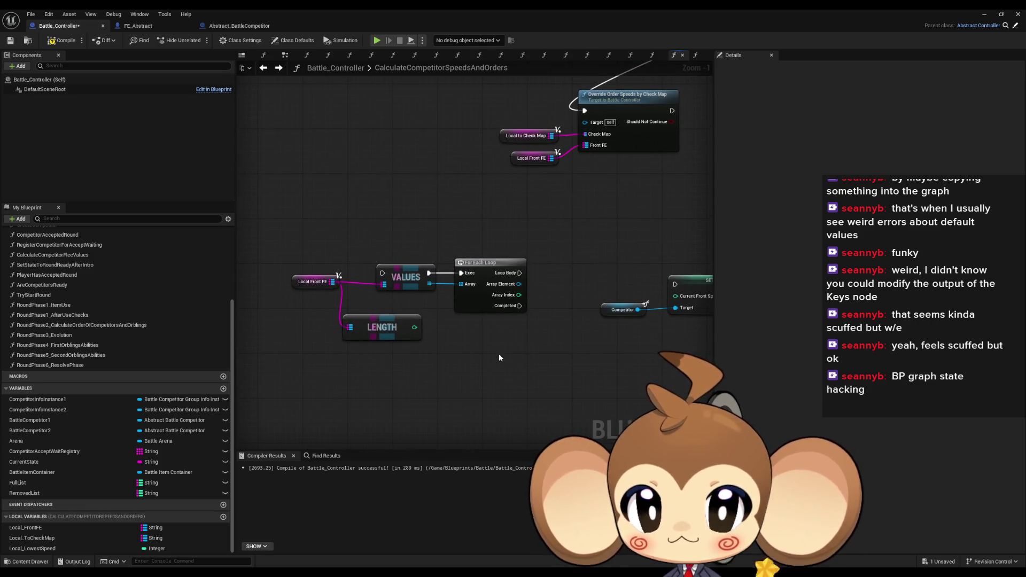
- Add Get Order Speed Override from the loop's Array Element and tidy the nodes
{"action": "left_click_drag", "start_coordinate": [515, 287], "coordinate": [548, 335]}
{"action": "type", "text": "g"}
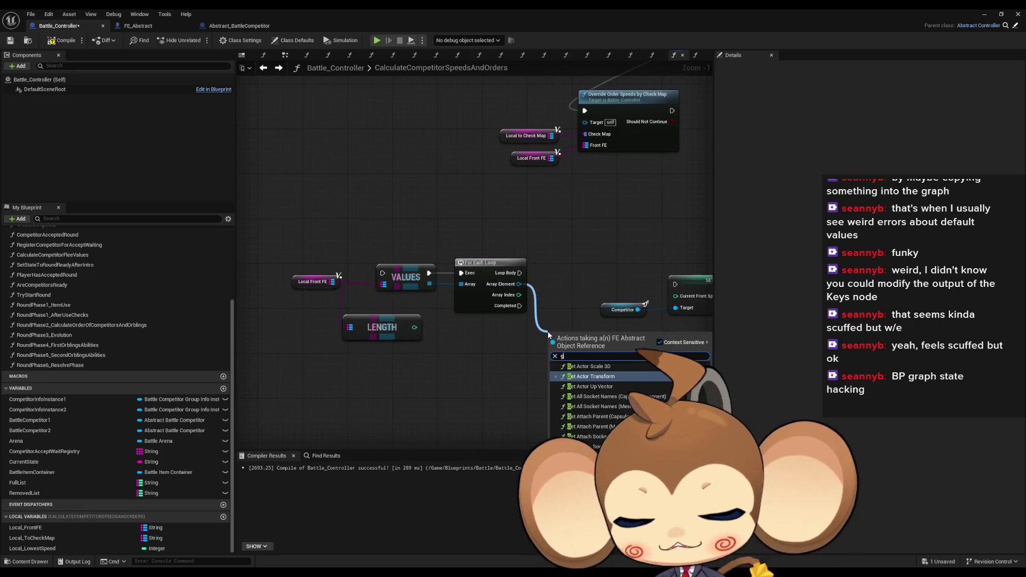
{"action": "type", "text": "et over speed"}
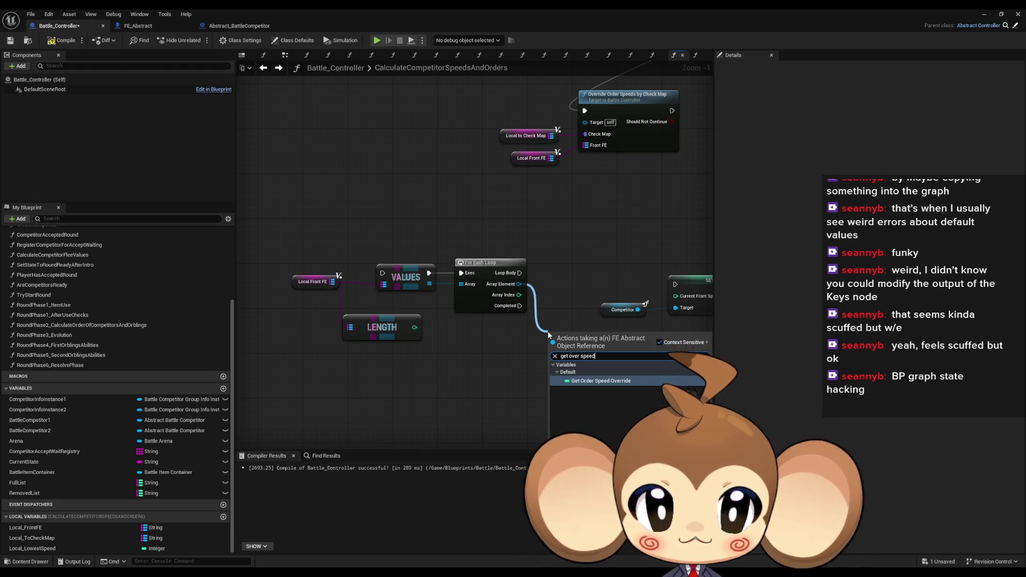
{"action": "key", "text": "Return"}
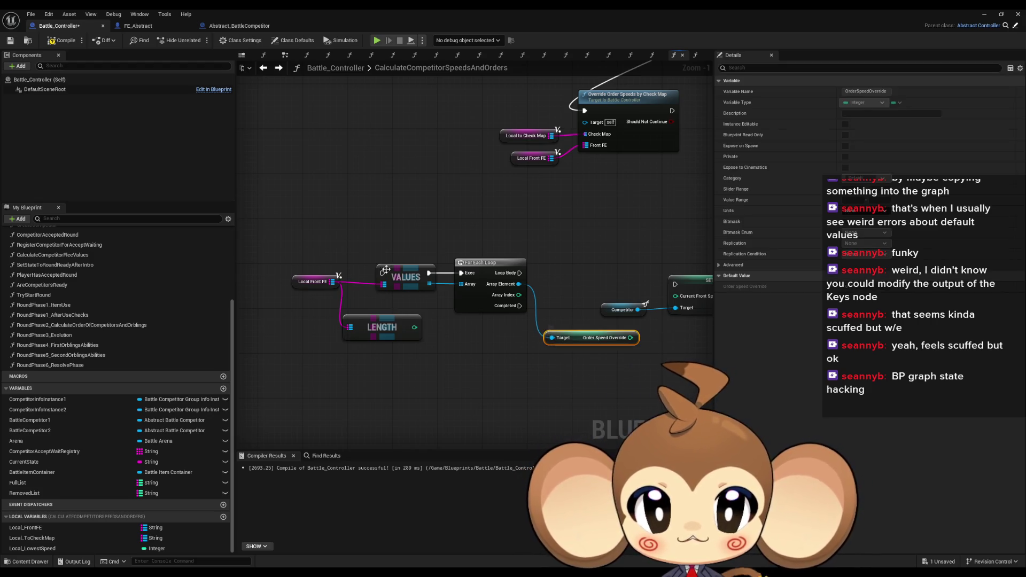
{"action": "mouse_move", "coordinate": [298, 252]}
{"action": "left_mouse_down"}
{"action": "mouse_move", "coordinate": [556, 380]}
{"action": "mouse_move", "coordinate": [576, 340]}
{"action": "mouse_move", "coordinate": [470, 357]}
{"action": "mouse_move", "coordinate": [473, 307]}
{"action": "left_mouse_up"}
{"action": "left_click", "coordinate": [470, 357]}
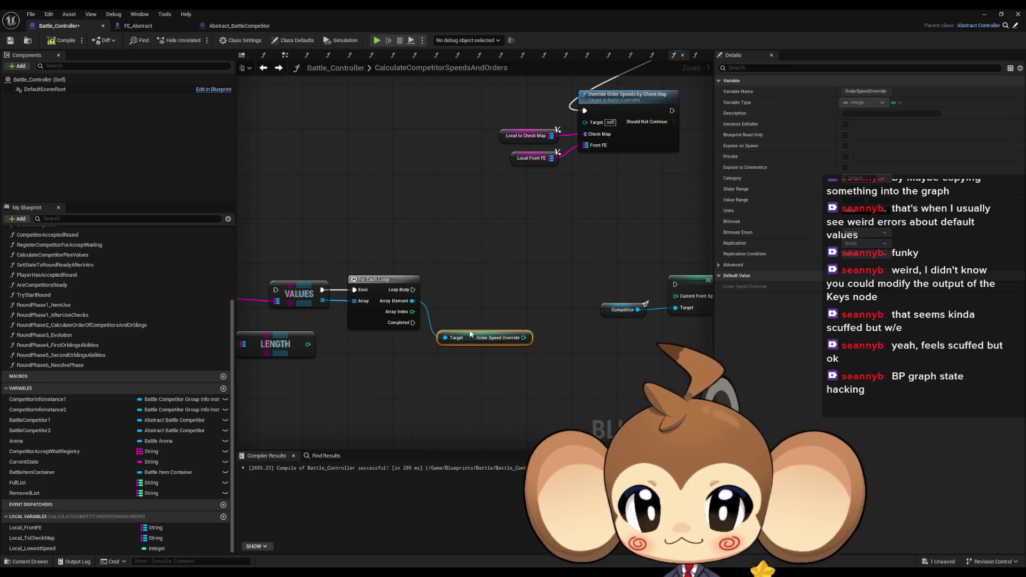
{"action": "left_click", "coordinate": [477, 355]}
{"action": "left_click_drag", "start_coordinate": [364, 319], "coordinate": [386, 351]}
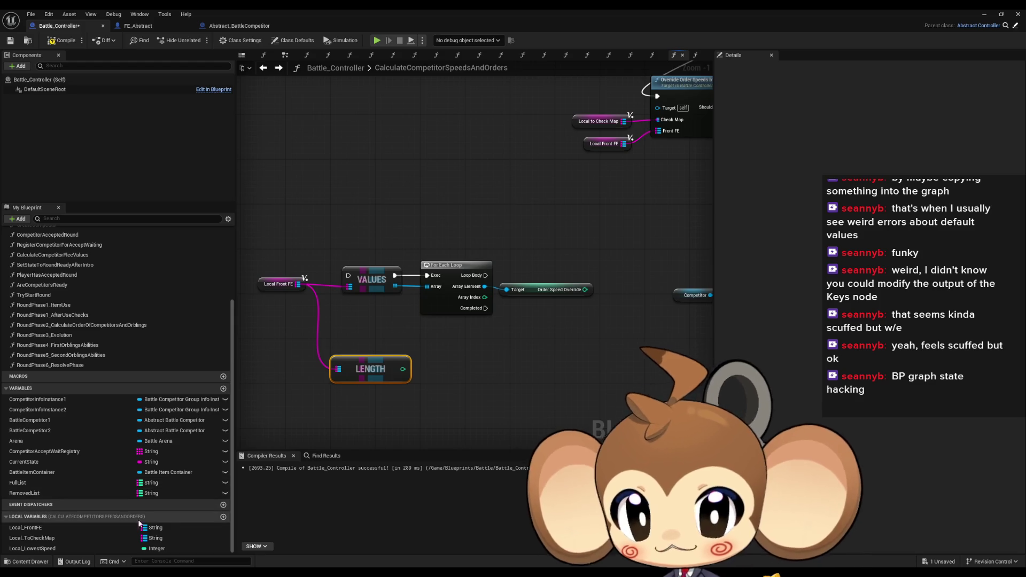
- Replace Local_LowestSpeed with a new single Integer local variable Local_SpeedSum
{"action": "left_click", "coordinate": [67, 548]}
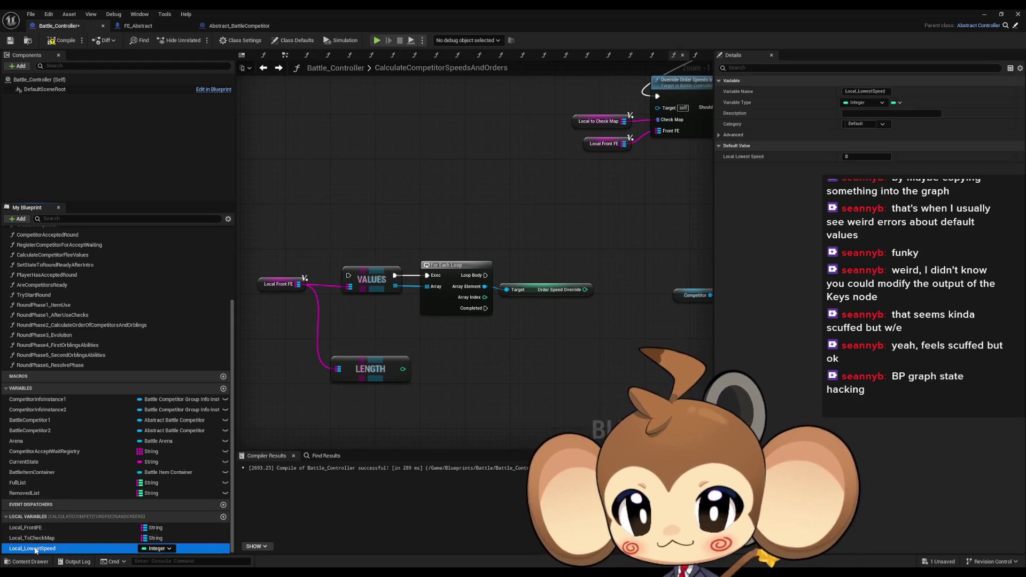
{"action": "key", "text": "Delete"}
{"action": "left_click", "coordinate": [224, 527]}
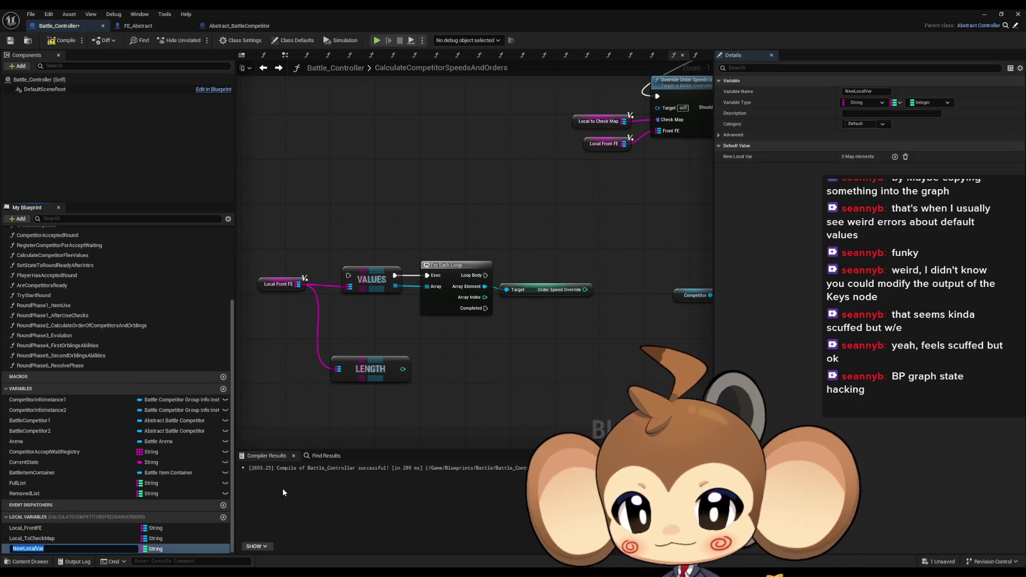
{"action": "type", "text": "Local_SpeedSum"}
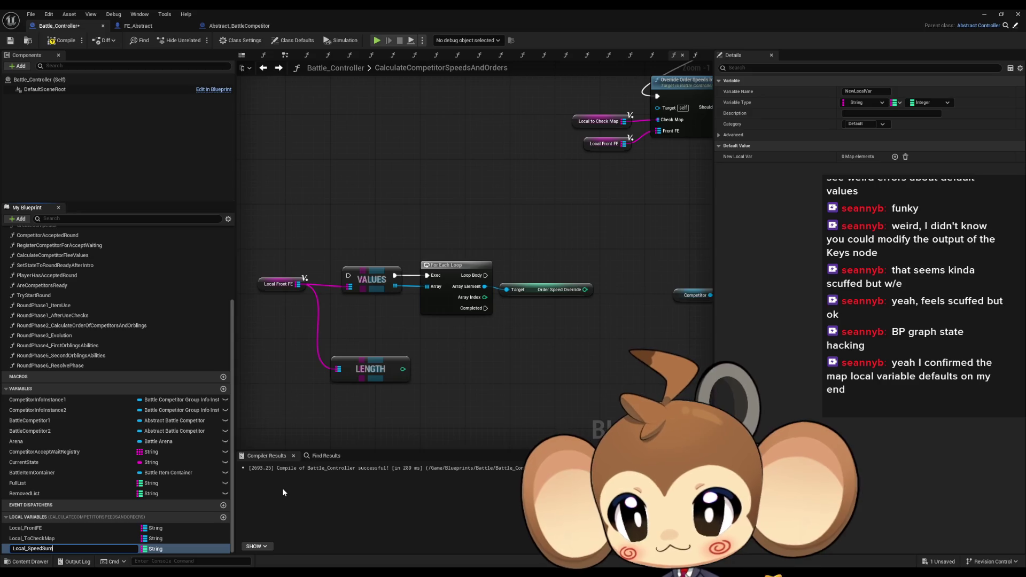
{"action": "key", "text": "Return"}
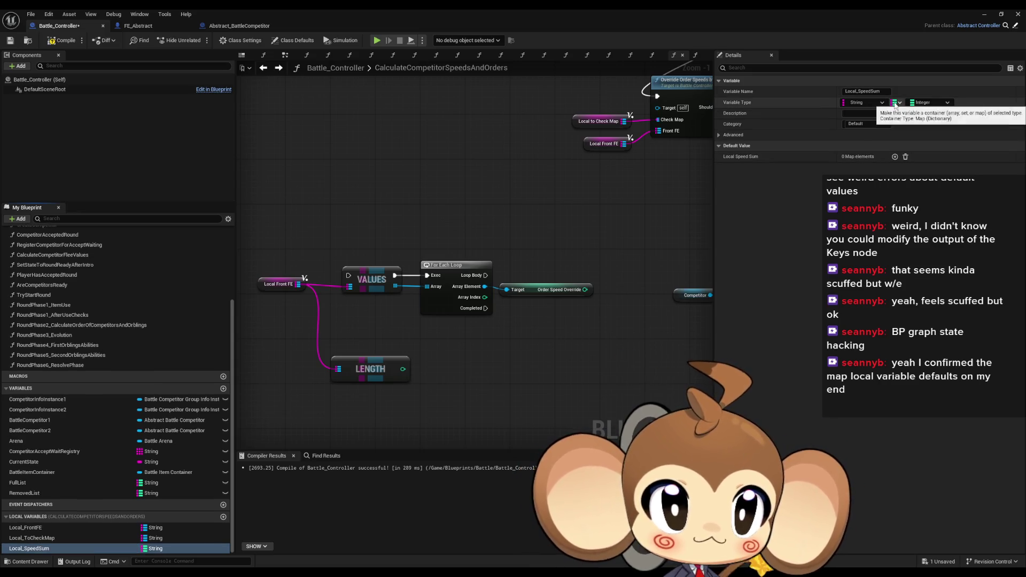
{"action": "left_click", "coordinate": [895, 103]}
{"action": "left_click", "coordinate": [900, 113]}
{"action": "left_click", "coordinate": [863, 102]}
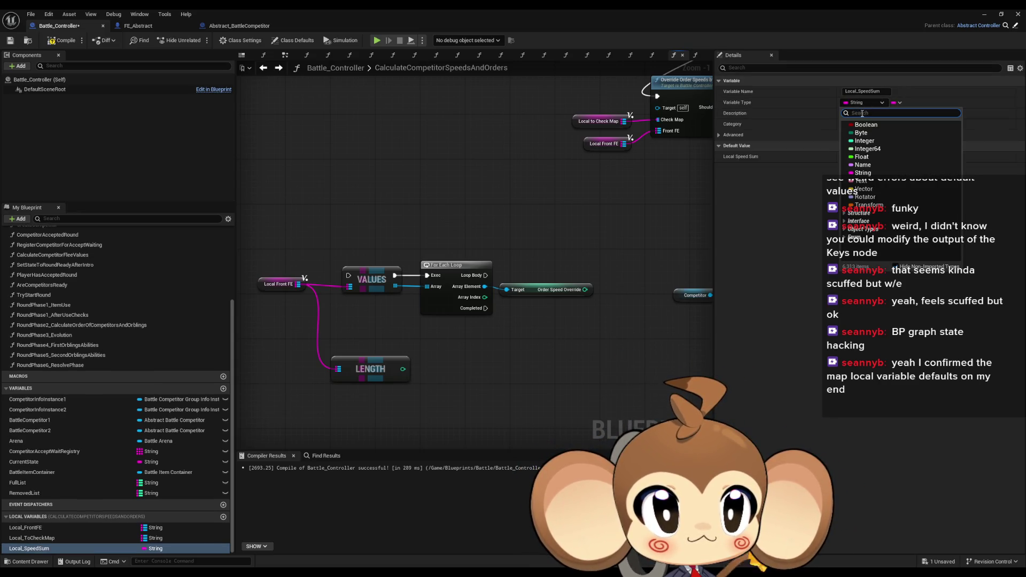
{"action": "left_click", "coordinate": [861, 141]}
- Add a SET Local Speed Sum fed by Order Speed Override and run from Loop Body
{"action": "mouse_move", "coordinate": [29, 548]}
{"action": "left_mouse_down"}
{"action": "mouse_move", "coordinate": [543, 355]}
{"action": "mouse_move", "coordinate": [637, 277]}
{"action": "left_mouse_up"}
{"action": "left_click", "coordinate": [577, 338]}
{"action": "left_click_drag", "start_coordinate": [618, 284], "coordinate": [584, 290]}
{"action": "left_click_drag", "start_coordinate": [485, 275], "coordinate": [631, 274]}
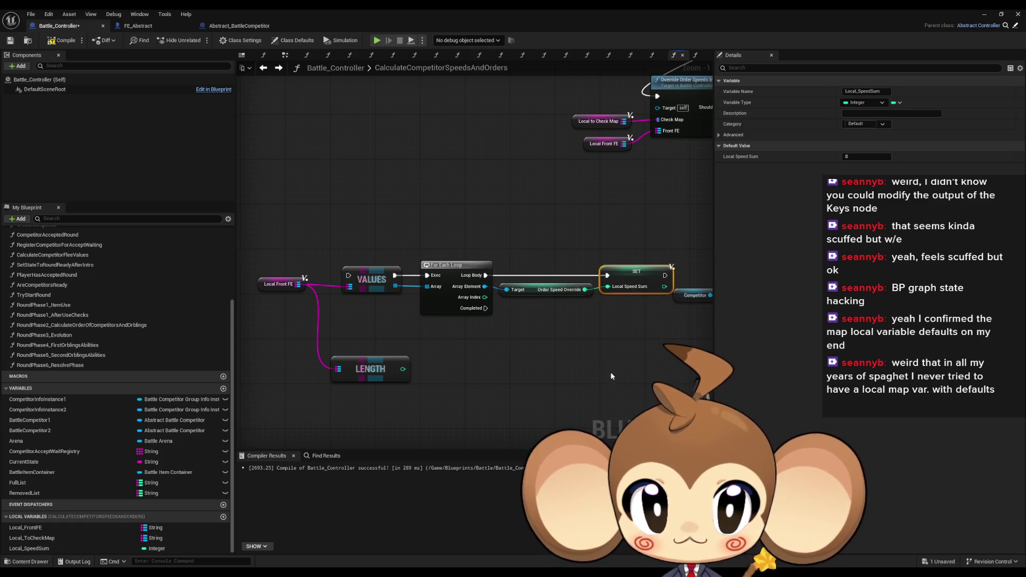
{"action": "left_click_drag", "start_coordinate": [372, 372], "coordinate": [355, 372]}
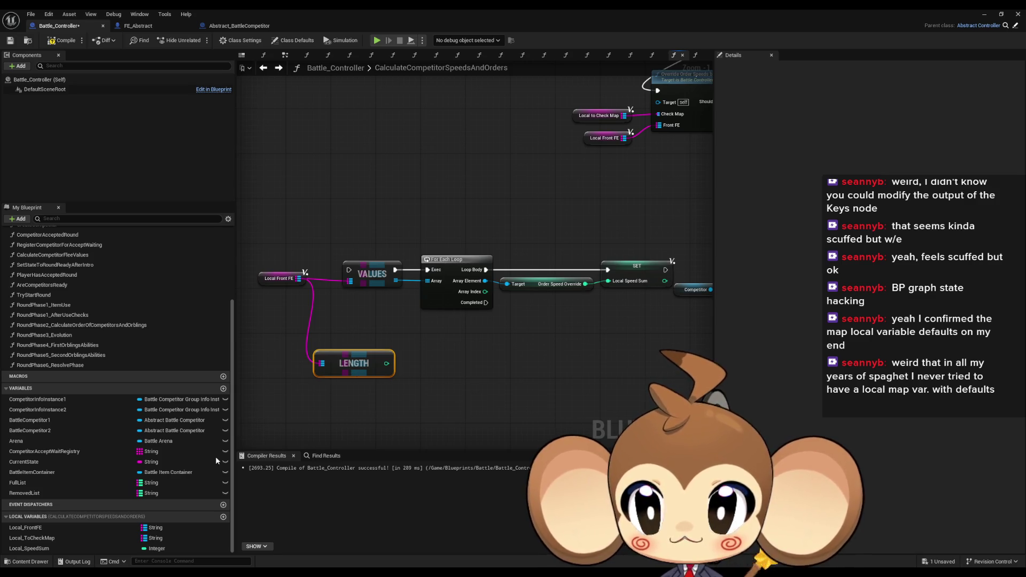
- Add a Local Speed Sum getter feeding a new + (Add) node
{"action": "mouse_move", "coordinate": [30, 548]}
{"action": "left_mouse_down"}
{"action": "mouse_move", "coordinate": [390, 424]}
{"action": "mouse_move", "coordinate": [332, 402]}
{"action": "mouse_move", "coordinate": [455, 369]}
{"action": "mouse_move", "coordinate": [449, 356]}
{"action": "left_mouse_up"}
{"action": "left_click", "coordinate": [355, 408]}
{"action": "left_click_drag", "start_coordinate": [371, 396], "coordinate": [428, 394]}
{"action": "type", "text": "+"}
{"action": "key", "text": "Return"}
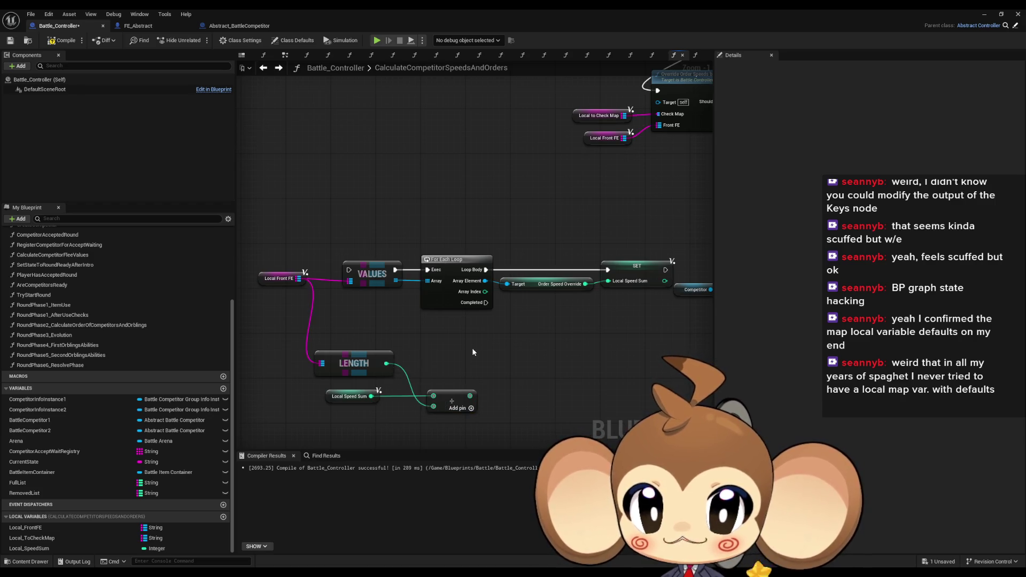
{"action": "scroll", "coordinate": [586, 360], "scroll_direction": "down", "scroll_amount": 2}
- Move SET Current Front Speed and Competitor beside the Add node and wire loop Completed to it
{"action": "left_click_drag", "start_coordinate": [593, 342], "coordinate": [443, 374]}
{"action": "left_click_drag", "start_coordinate": [554, 317], "coordinate": [395, 385]}
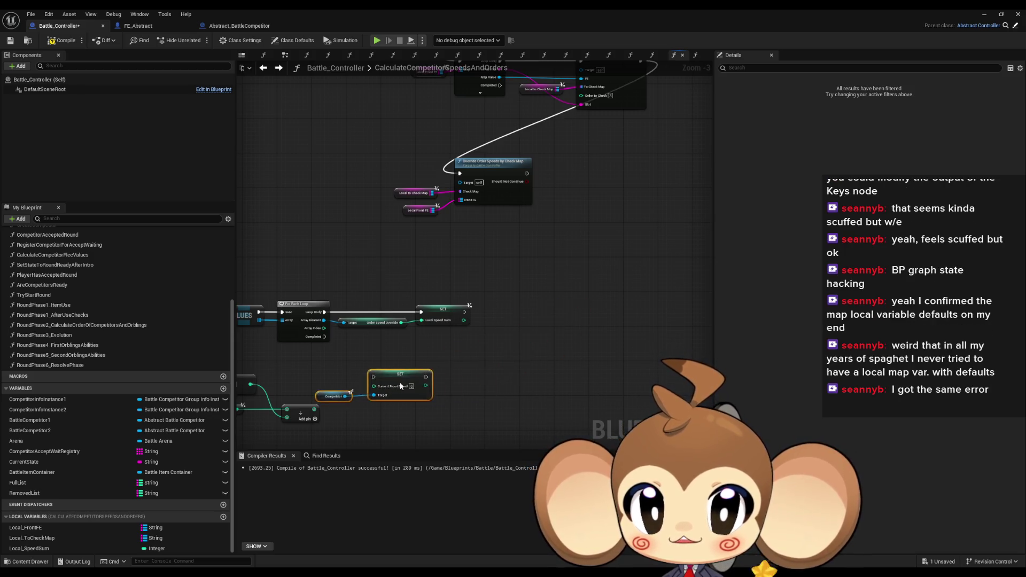
{"action": "scroll", "coordinate": [395, 385], "scroll_direction": "up", "scroll_amount": 2}
{"action": "mouse_move", "coordinate": [487, 357]}
{"action": "left_mouse_down"}
{"action": "mouse_move", "coordinate": [380, 344]}
{"action": "mouse_move", "coordinate": [432, 305]}
{"action": "left_mouse_up"}
{"action": "left_click", "coordinate": [599, 322]}
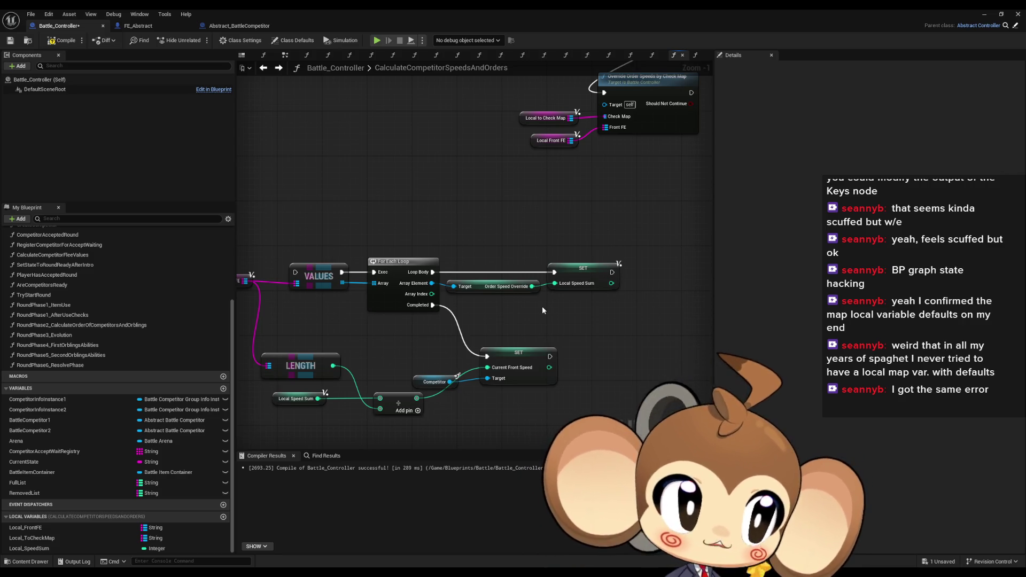
{"action": "scroll", "coordinate": [632, 324], "scroll_direction": "down", "scroll_amount": 4}
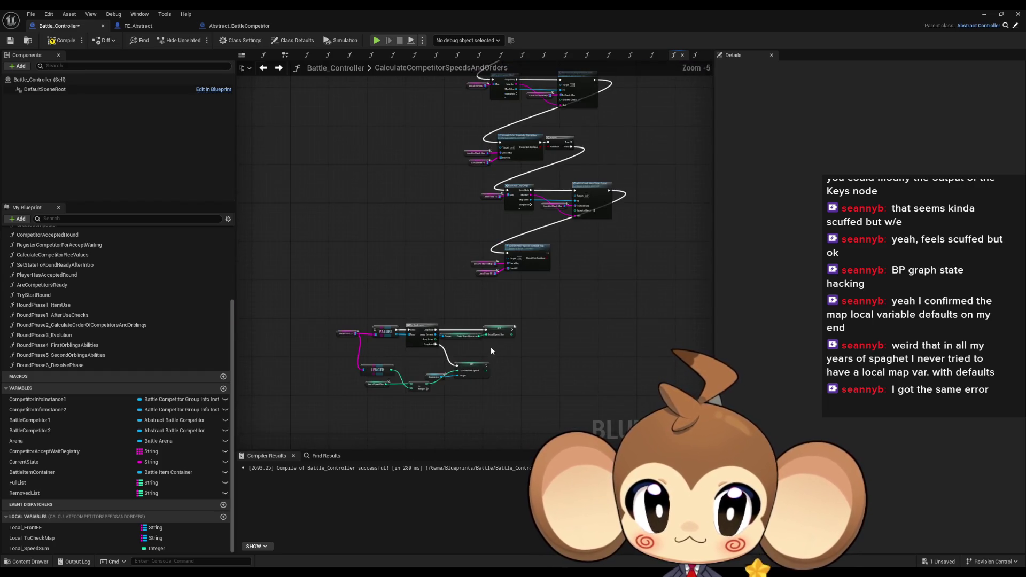
{"action": "scroll", "coordinate": [491, 348], "scroll_direction": "up", "scroll_amount": 1}
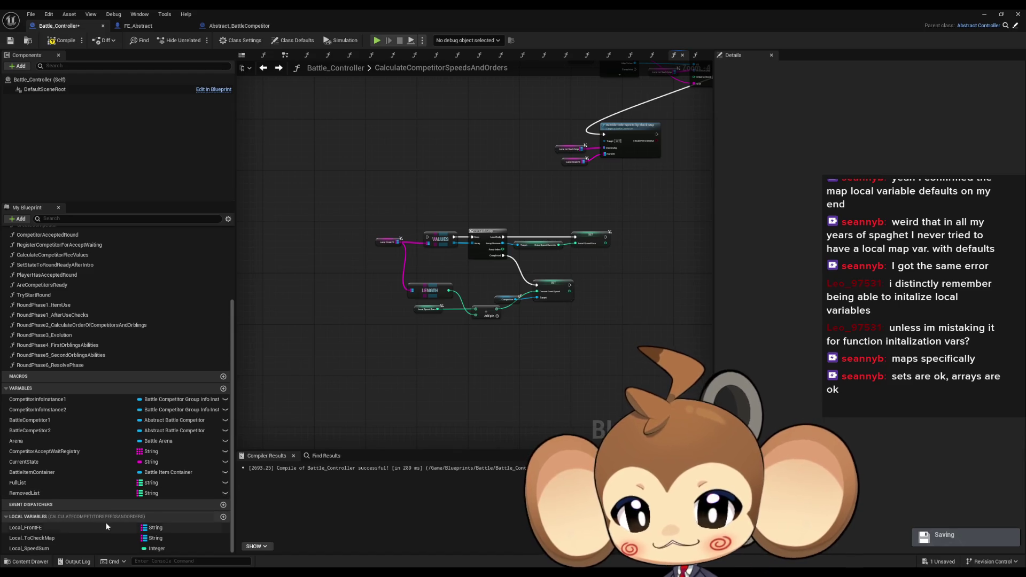
{"action": "mouse_move", "coordinate": [63, 526]}
{"action": "left_mouse_down"}
{"action": "mouse_move", "coordinate": [345, 363]}
{"action": "mouse_move", "coordinate": [316, 372]}
{"action": "left_mouse_up"}
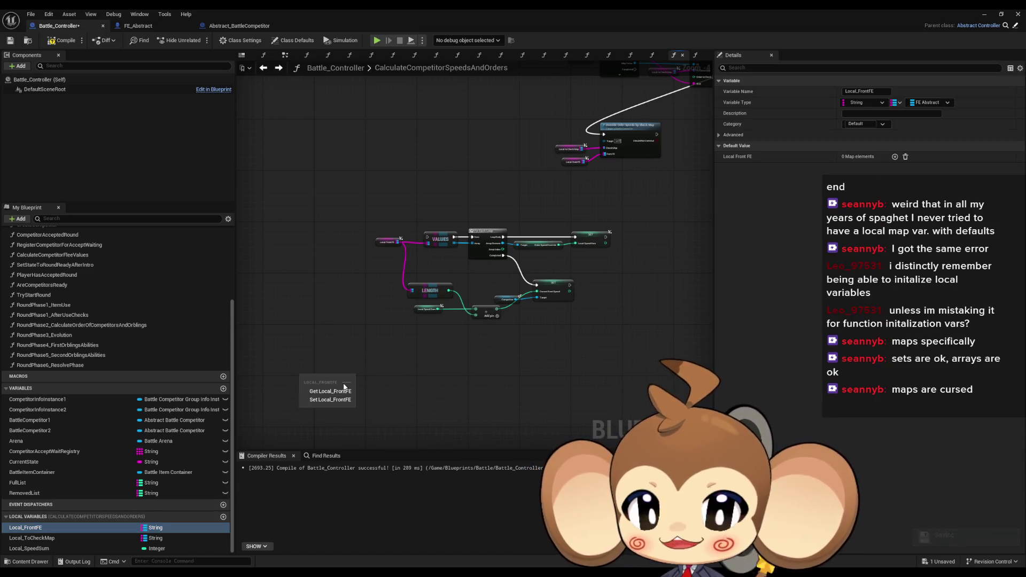
{"action": "left_click", "coordinate": [331, 391]}
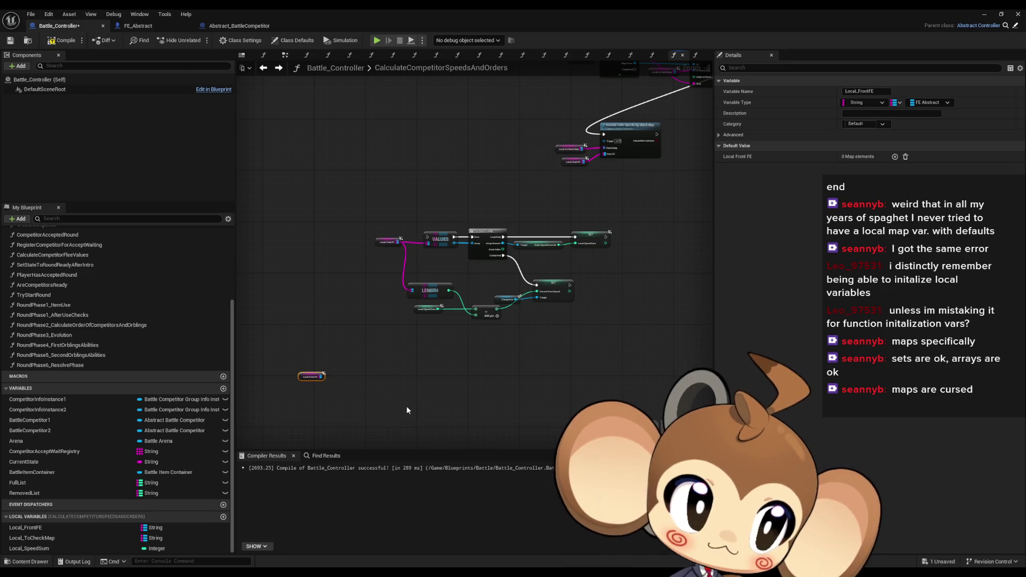
{"action": "scroll", "coordinate": [352, 372], "scroll_direction": "up", "scroll_amount": 4}
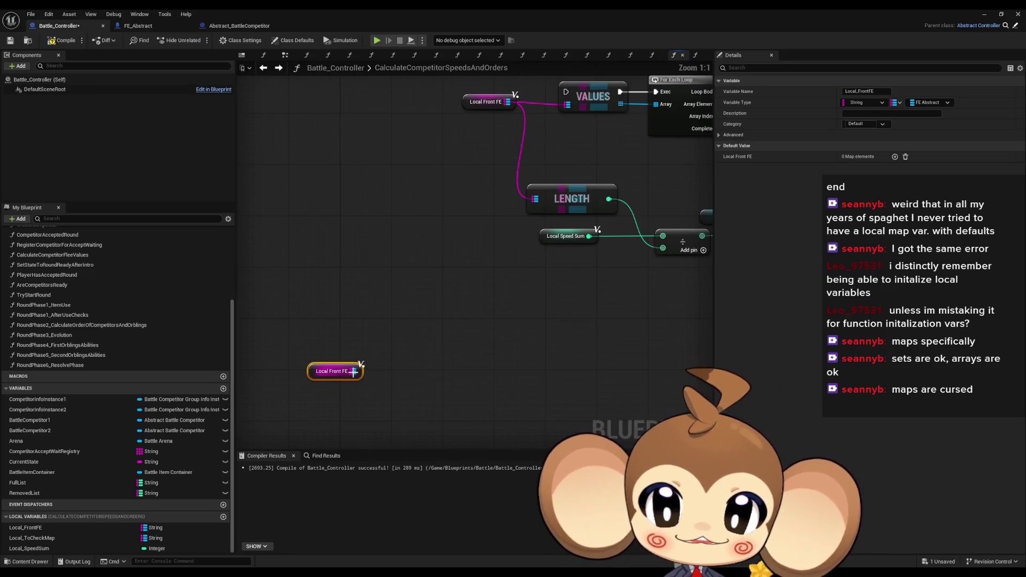
{"action": "left_click_drag", "start_coordinate": [352, 371], "coordinate": [385, 368]}
{"action": "type", "text": "add"}
{"action": "left_click", "coordinate": [404, 400]}
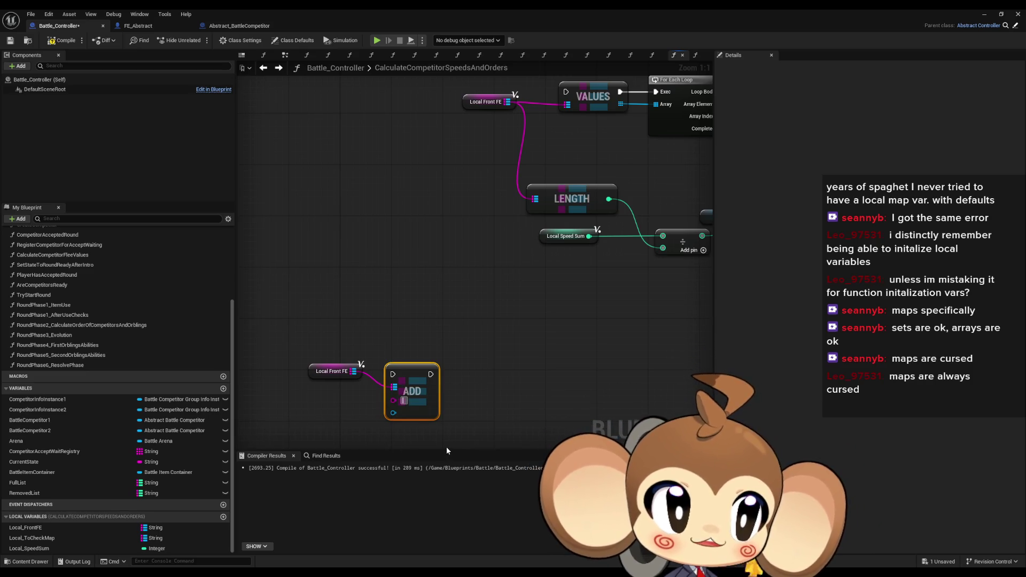
{"action": "left_click_drag", "start_coordinate": [451, 444], "coordinate": [498, 425]}
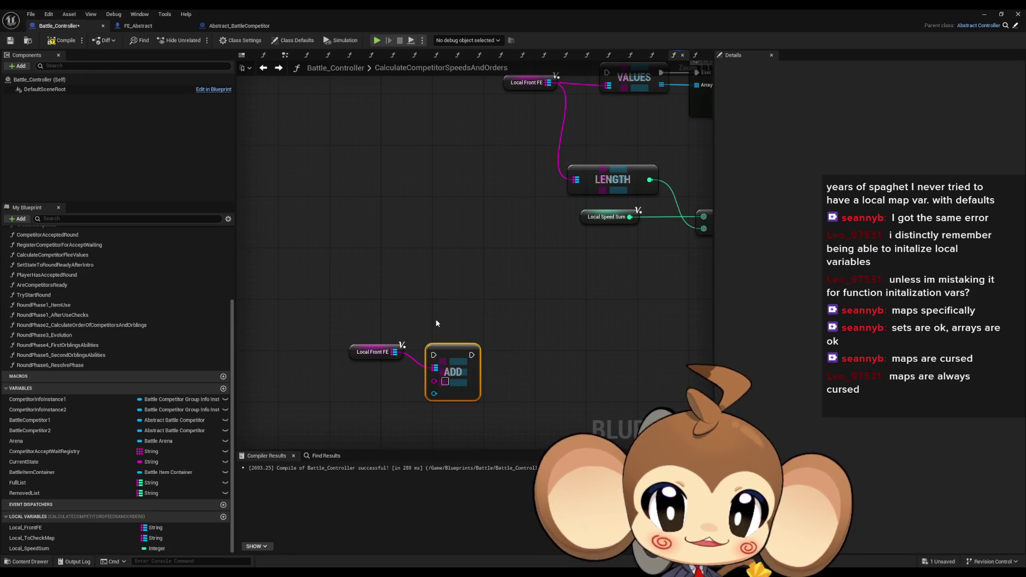
{"action": "left_click_drag", "start_coordinate": [345, 331], "coordinate": [574, 402]}
{"action": "key", "text": "Delete"}
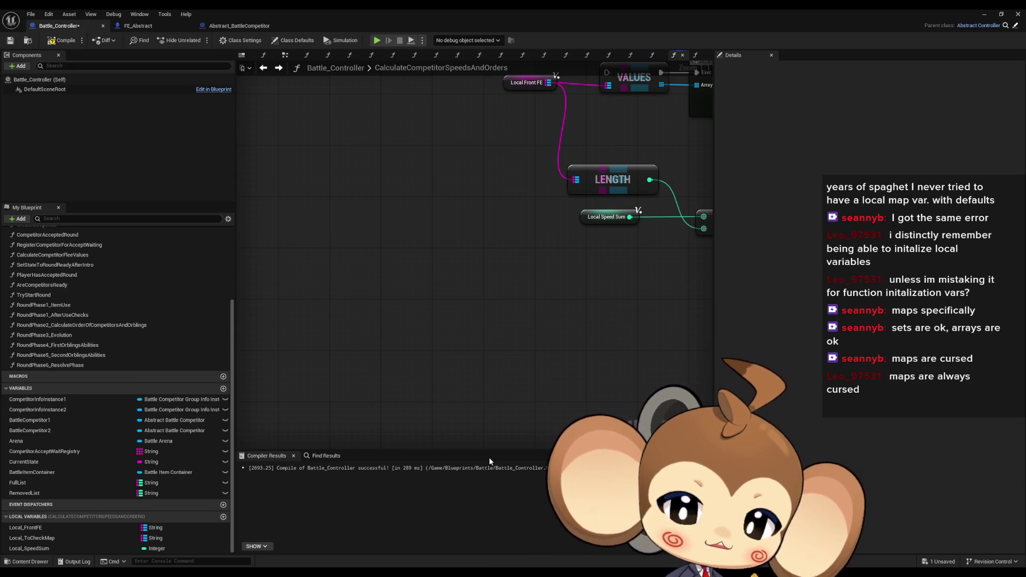
{"action": "left_click", "coordinate": [32, 538]}
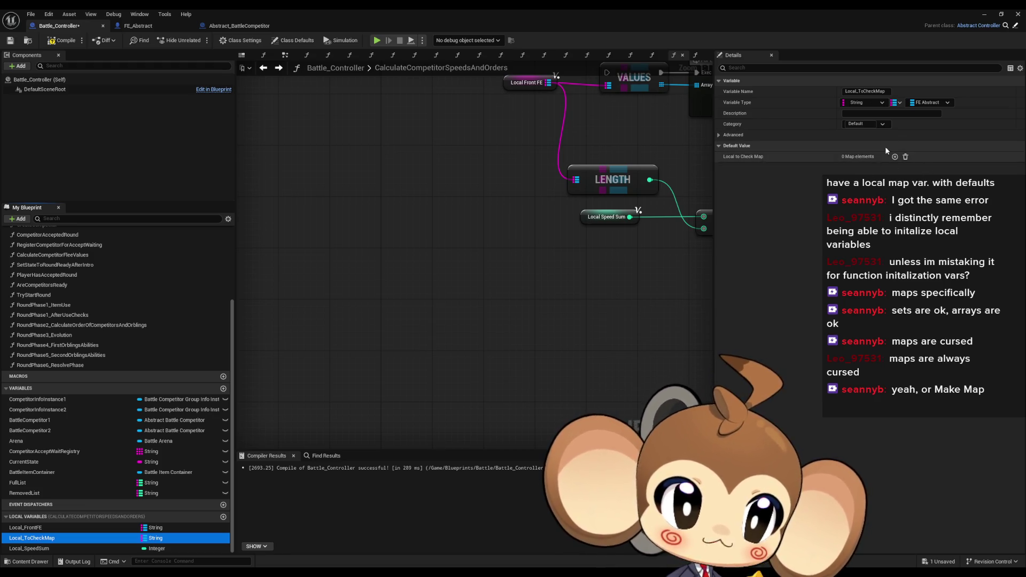
{"action": "left_click", "coordinate": [522, 388]}
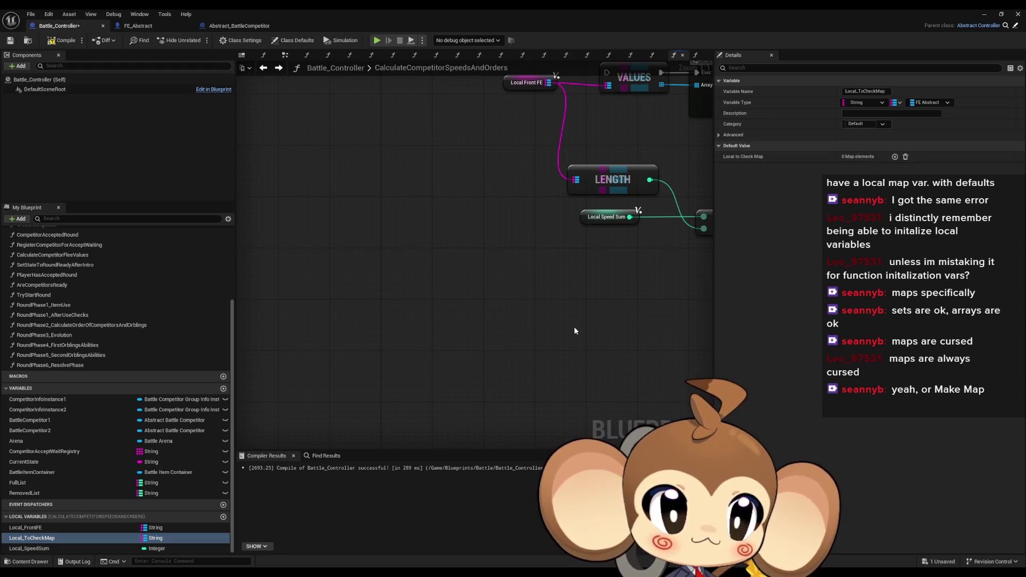
{"action": "scroll", "coordinate": [693, 294], "scroll_direction": "down", "scroll_amount": 2}
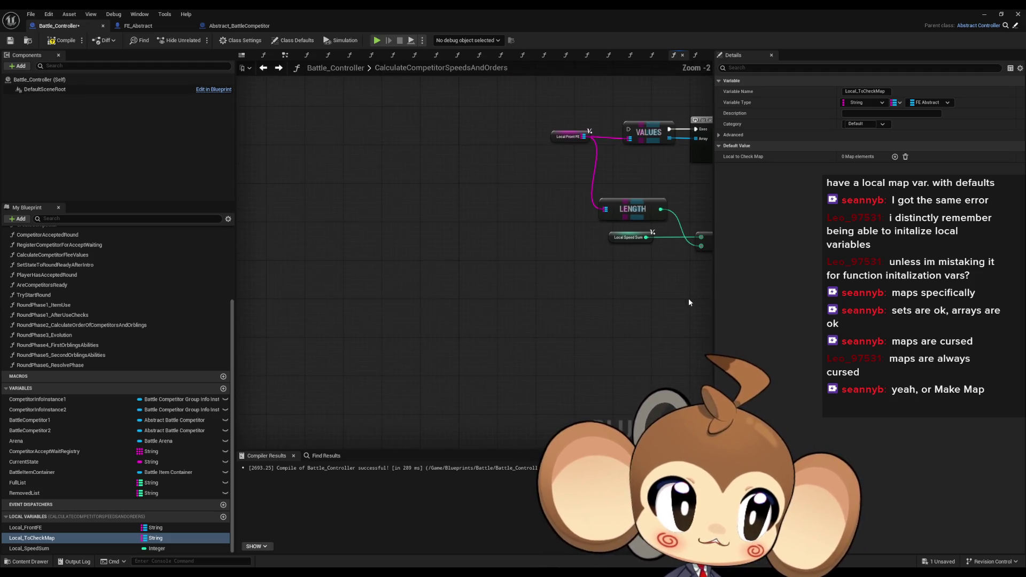
- Rearrange Local Speed Sum, LENGTH and Add, and move the bottom node group right
{"action": "mouse_move", "coordinate": [688, 302]}
{"action": "left_mouse_down"}
{"action": "mouse_move", "coordinate": [631, 321]}
{"action": "mouse_move", "coordinate": [571, 309]}
{"action": "mouse_move", "coordinate": [418, 384]}
{"action": "left_mouse_up"}
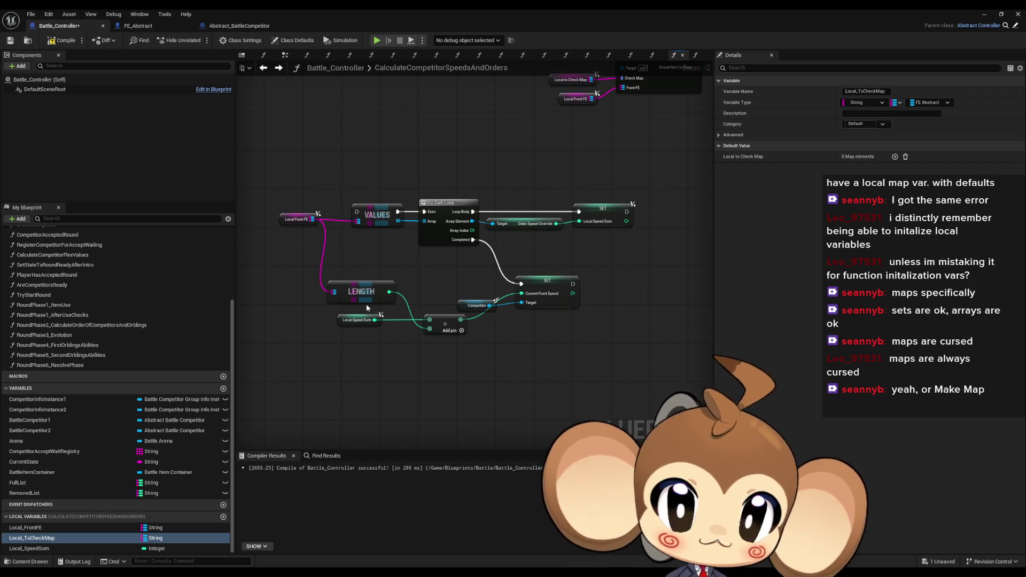
{"action": "mouse_move", "coordinate": [380, 300]}
{"action": "left_mouse_down"}
{"action": "mouse_move", "coordinate": [371, 349]}
{"action": "mouse_move", "coordinate": [405, 348]}
{"action": "mouse_move", "coordinate": [369, 292]}
{"action": "left_mouse_up"}
{"action": "left_click", "coordinate": [342, 284]}
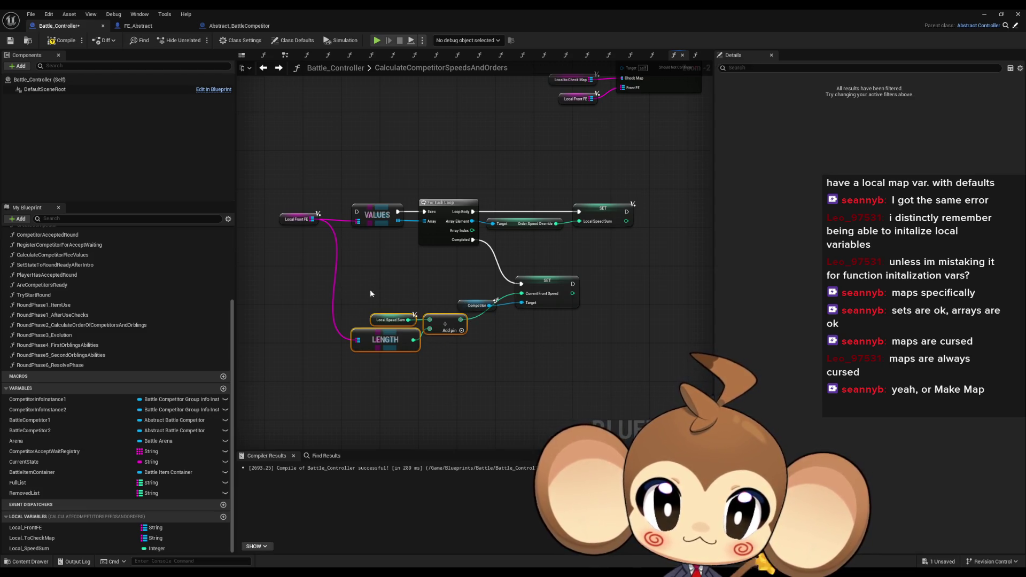
{"action": "left_click_drag", "start_coordinate": [443, 320], "coordinate": [472, 281]}
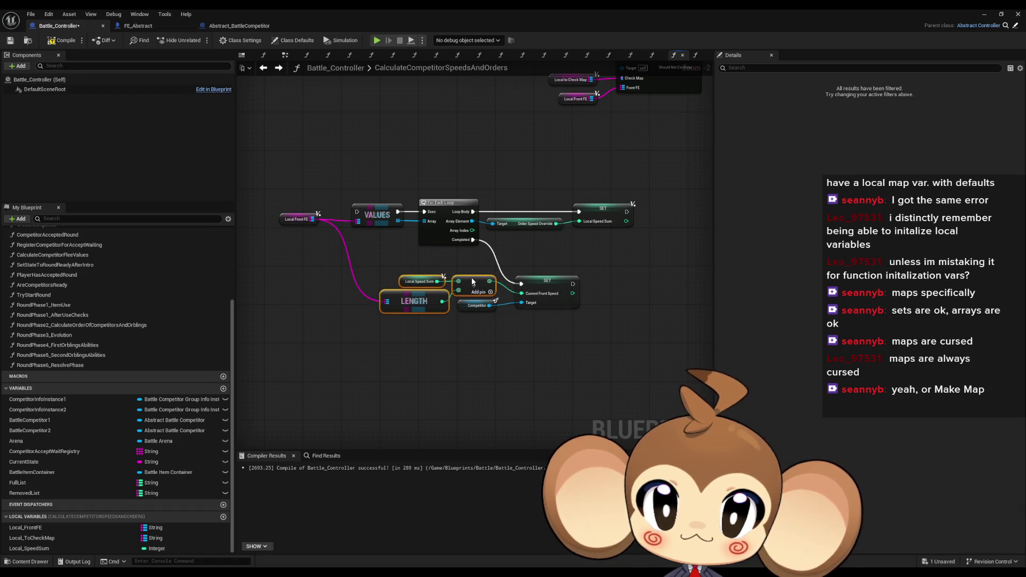
{"action": "scroll", "coordinate": [471, 276], "scroll_direction": "down", "scroll_amount": 2}
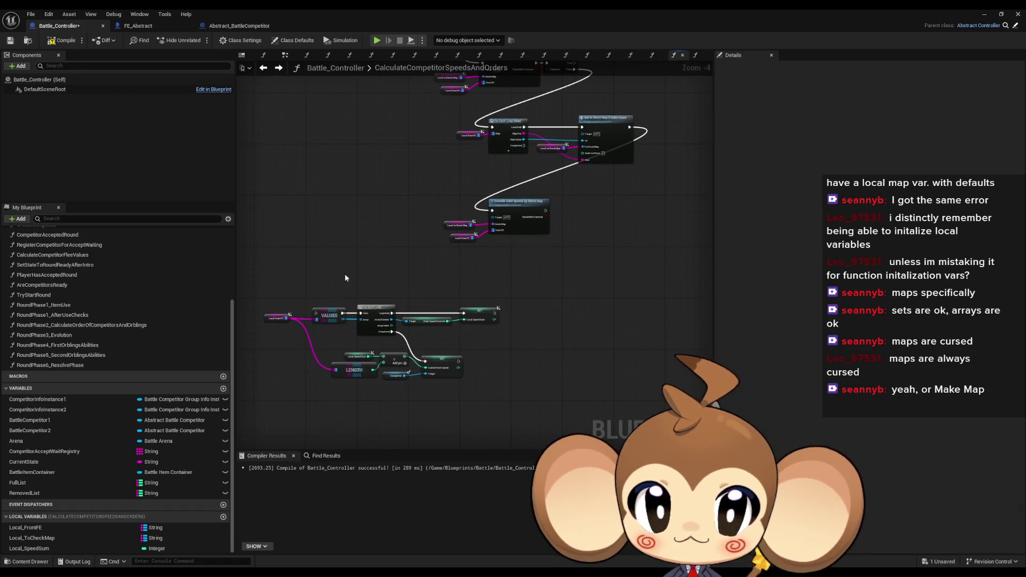
{"action": "left_click_drag", "start_coordinate": [275, 285], "coordinate": [528, 388]}
{"action": "mouse_move", "coordinate": [329, 315]}
{"action": "left_mouse_down"}
{"action": "mouse_move", "coordinate": [532, 302]}
{"action": "mouse_move", "coordinate": [514, 373]}
{"action": "left_mouse_up"}
{"action": "scroll", "coordinate": [451, 224], "scroll_direction": "up", "scroll_amount": 1}
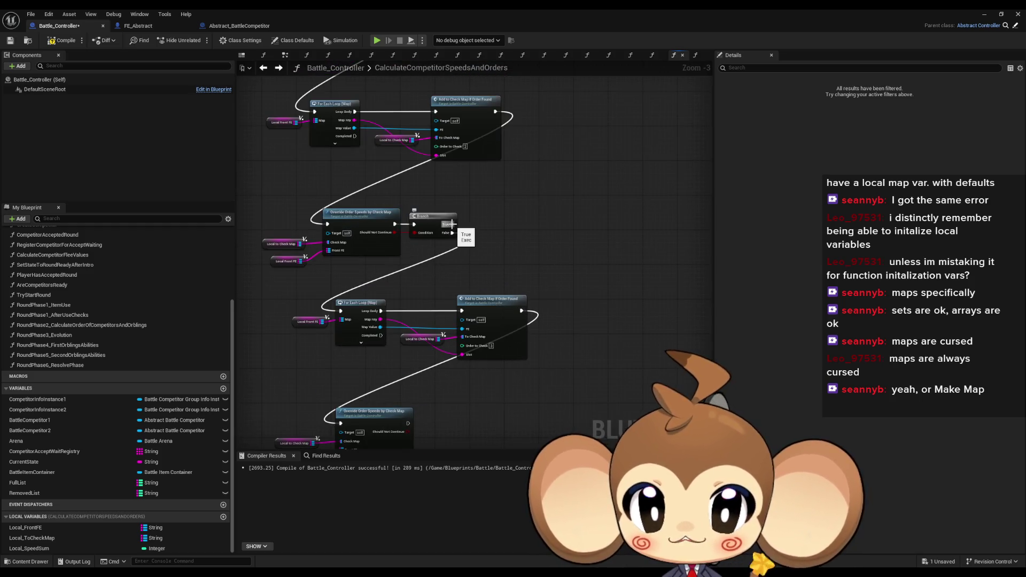
{"action": "scroll", "coordinate": [451, 224], "scroll_direction": "down", "scroll_amount": 1}
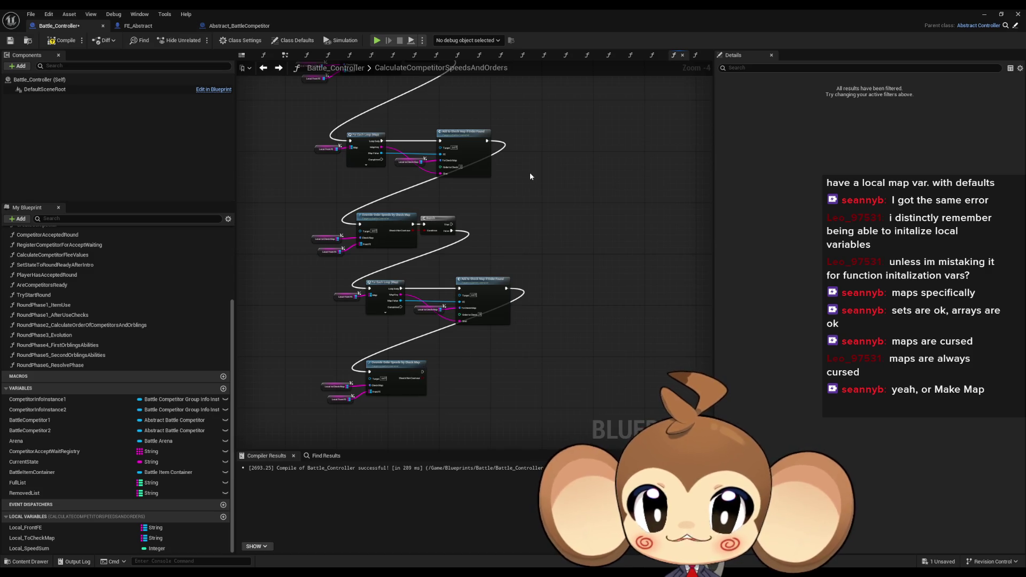
- Reposition Local Front FE and the VALUES/LENGTH group up beside the Override Order Speeds chain
{"action": "left_click_drag", "start_coordinate": [530, 177], "coordinate": [547, 79]}
{"action": "left_click", "coordinate": [370, 369]}
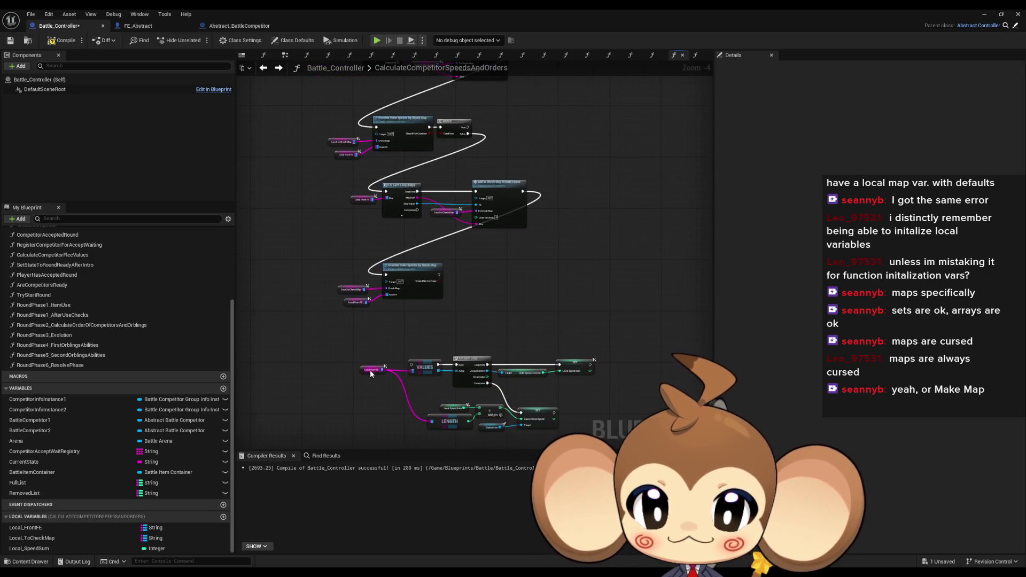
{"action": "left_click_drag", "start_coordinate": [370, 370], "coordinate": [378, 392]}
{"action": "left_click_drag", "start_coordinate": [347, 342], "coordinate": [601, 444]}
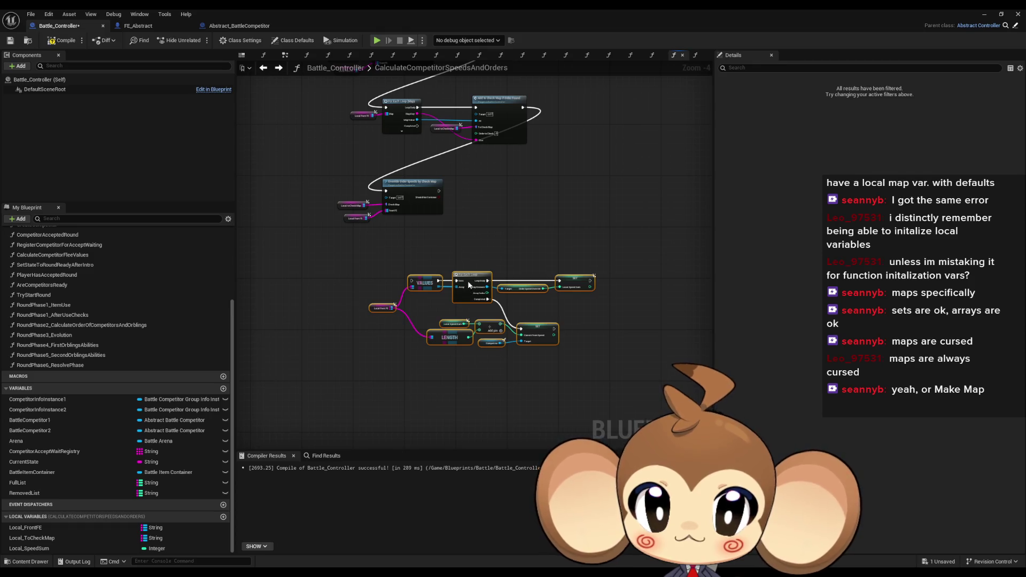
{"action": "mouse_move", "coordinate": [469, 285]}
{"action": "left_mouse_down"}
{"action": "mouse_move", "coordinate": [679, 184]}
{"action": "mouse_move", "coordinate": [694, 219]}
{"action": "left_mouse_up"}
{"action": "scroll", "coordinate": [533, 252], "scroll_direction": "down", "scroll_amount": 1}
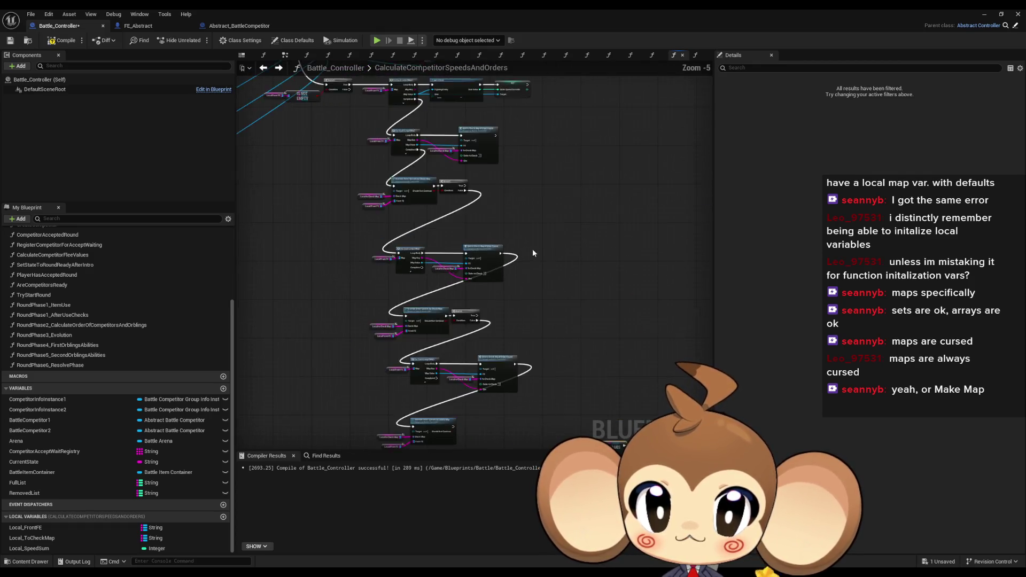
{"action": "scroll", "coordinate": [532, 253], "scroll_direction": "down", "scroll_amount": 1}
{"action": "scroll", "coordinate": [474, 277], "scroll_direction": "up", "scroll_amount": 2}
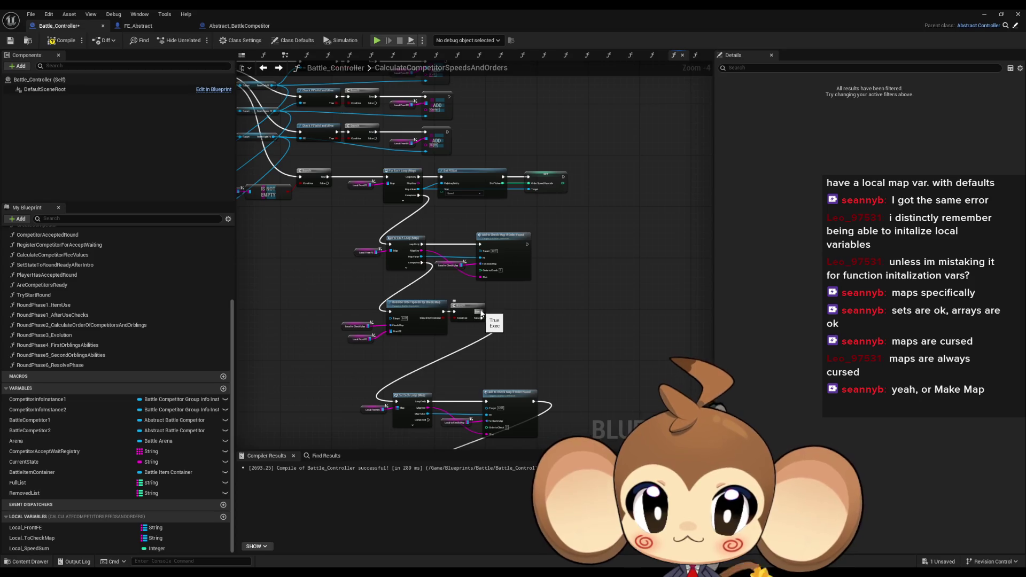
{"action": "left_click_drag", "start_coordinate": [481, 314], "coordinate": [457, 102]}
{"action": "mouse_move", "coordinate": [614, 235]}
{"action": "left_mouse_down"}
{"action": "mouse_move", "coordinate": [650, 205]}
{"action": "mouse_move", "coordinate": [453, 164]}
{"action": "left_mouse_up"}
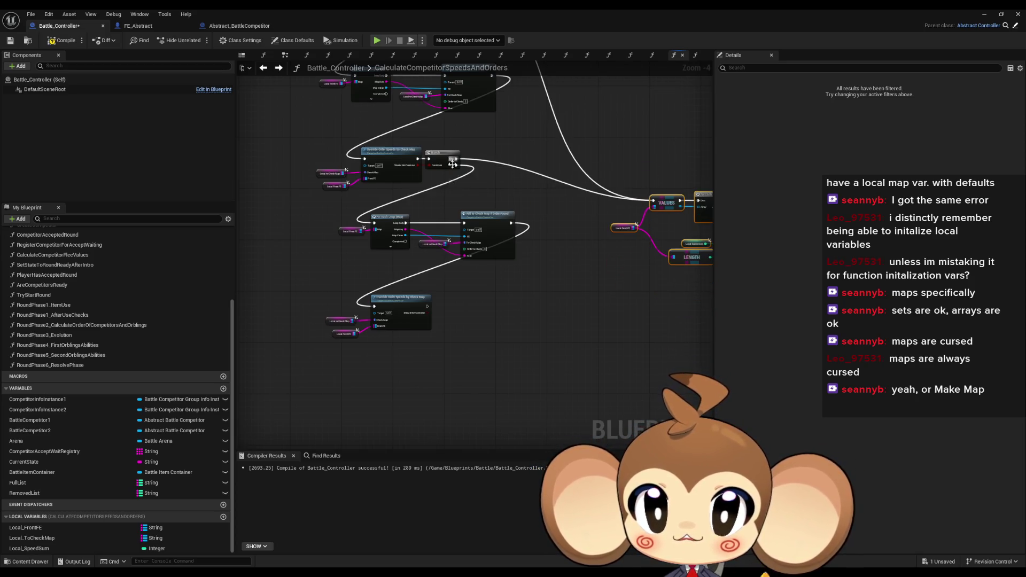
- Wire the last Override Order Speeds node's exec output into VALUES and review the chain
{"action": "left_click_drag", "start_coordinate": [427, 306], "coordinate": [653, 202]}
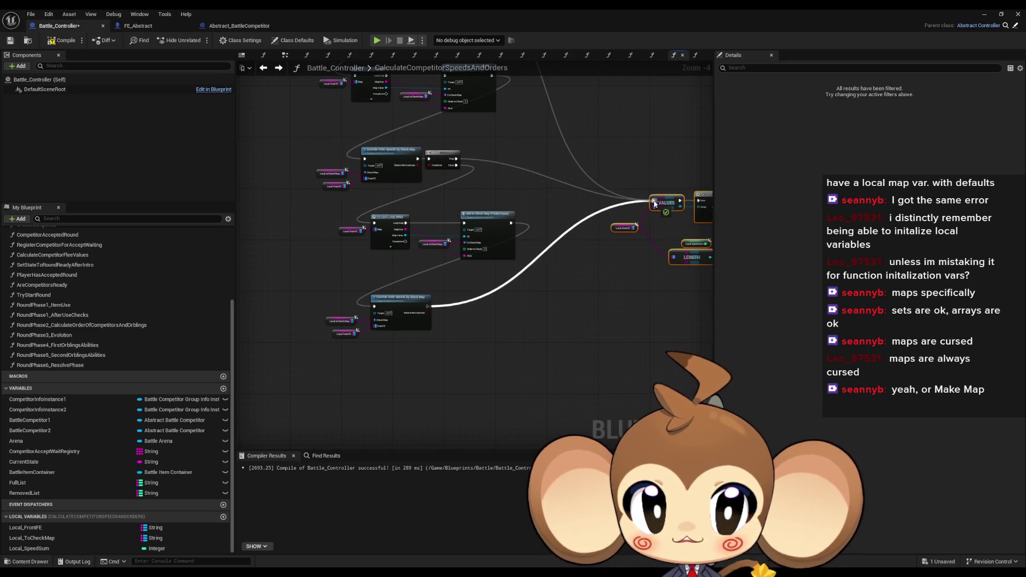
{"action": "left_click", "coordinate": [583, 340]}
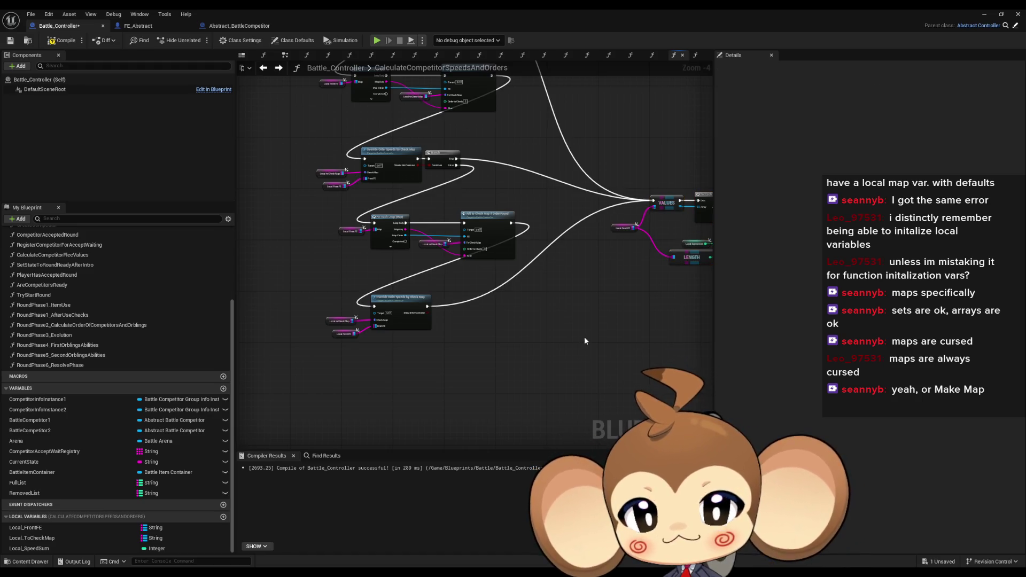
{"action": "scroll", "coordinate": [588, 307], "scroll_direction": "down", "scroll_amount": 2}
{"action": "left_click_drag", "start_coordinate": [589, 308], "coordinate": [544, 312]}
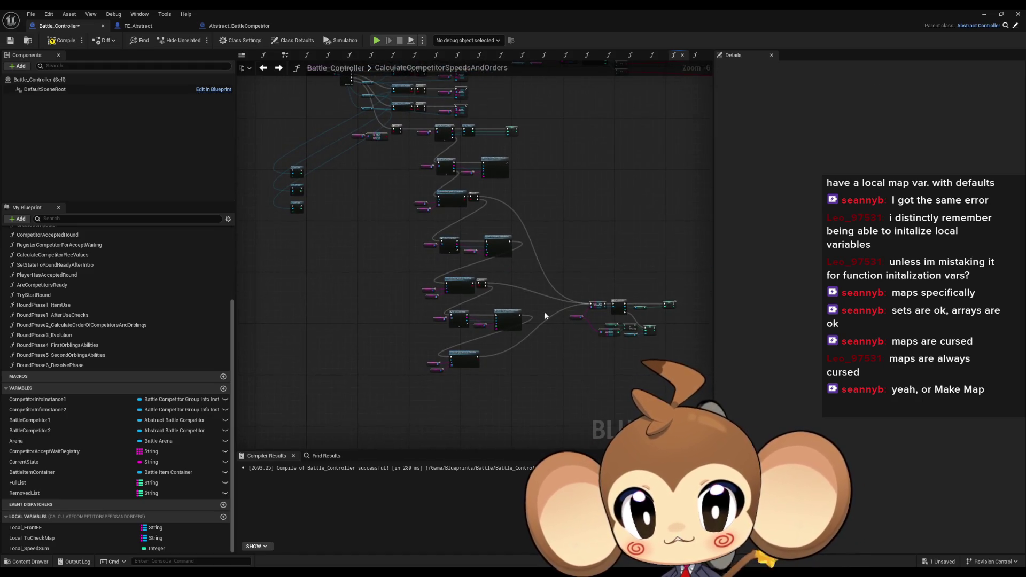
{"action": "scroll", "coordinate": [545, 315], "scroll_direction": "up", "scroll_amount": 2}
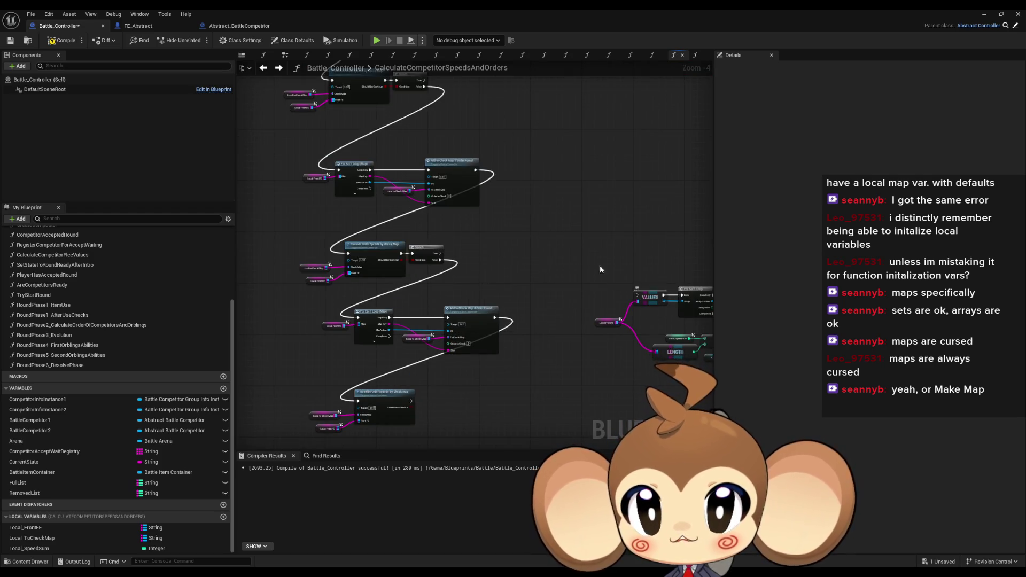
{"action": "left_click_drag", "start_coordinate": [600, 265], "coordinate": [592, 404]}
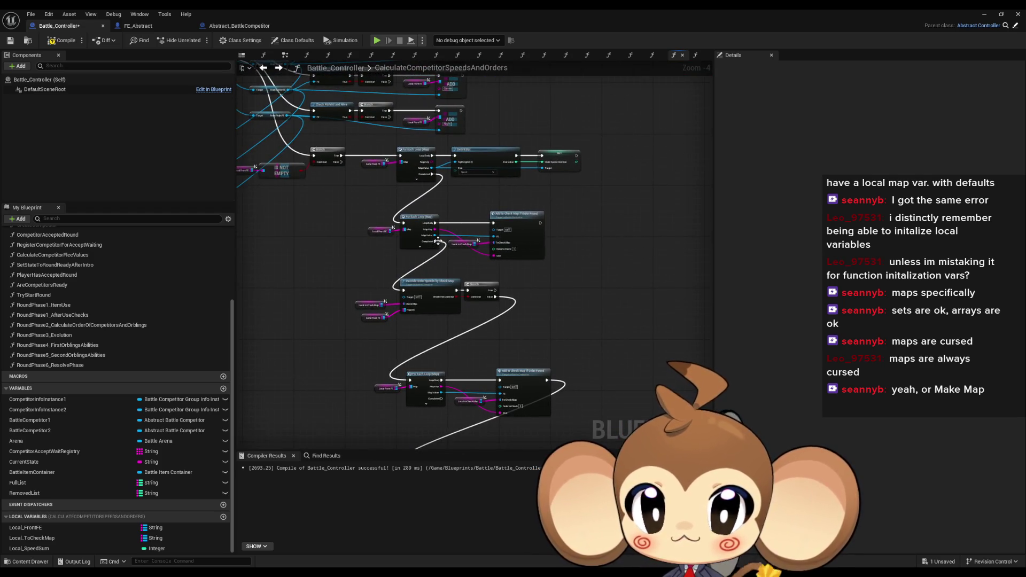
{"action": "scroll", "coordinate": [511, 298], "scroll_direction": "up", "scroll_amount": 2}
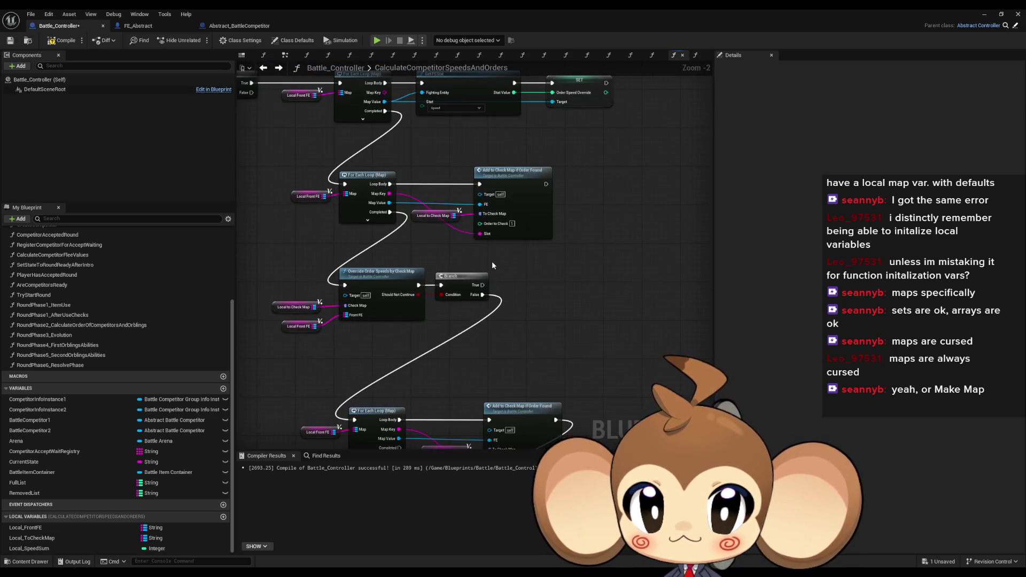
- Add a Sequence node off the loop's Completed output and wire it to the VALUES summing nodes
{"action": "left_click_drag", "start_coordinate": [457, 215], "coordinate": [293, 270]}
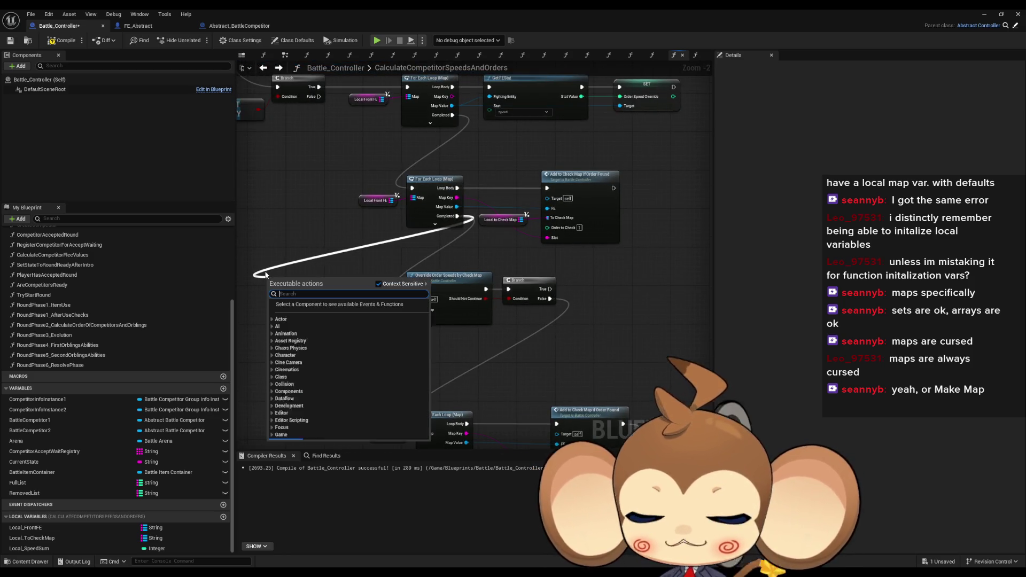
{"action": "type", "text": "sequence"}
{"action": "key", "text": "Return"}
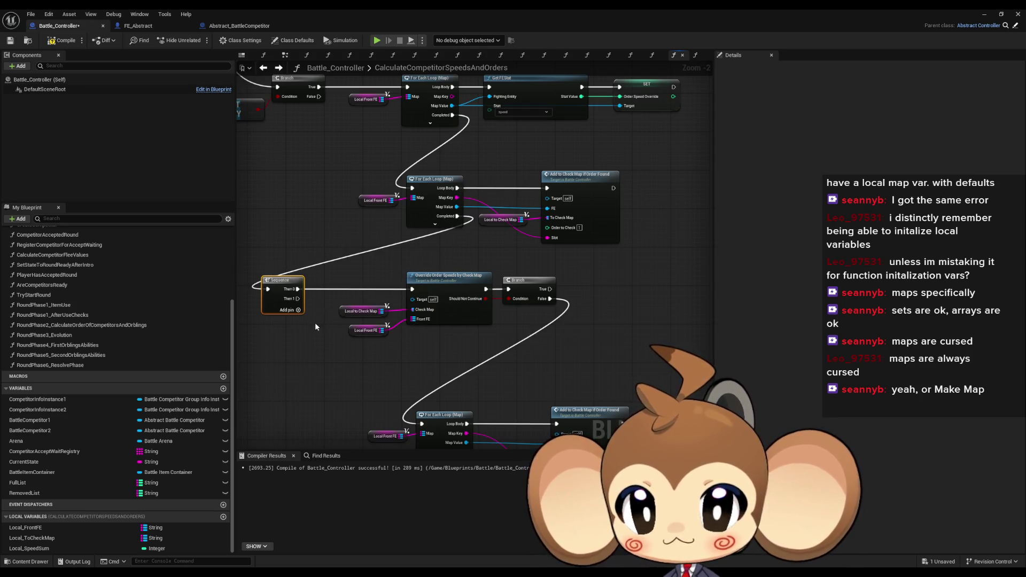
{"action": "scroll", "coordinate": [332, 252], "scroll_direction": "down", "scroll_amount": 2}
{"action": "mouse_move", "coordinate": [328, 242]}
{"action": "left_mouse_down"}
{"action": "mouse_move", "coordinate": [348, 261]}
{"action": "mouse_move", "coordinate": [664, 390]}
{"action": "mouse_move", "coordinate": [538, 385]}
{"action": "mouse_move", "coordinate": [517, 365]}
{"action": "mouse_move", "coordinate": [416, 355]}
{"action": "mouse_move", "coordinate": [328, 322]}
{"action": "left_mouse_up"}
- Shift the node column, summing nodes and Sequence to the right to make room
{"action": "scroll", "coordinate": [347, 261], "scroll_direction": "down", "scroll_amount": 3}
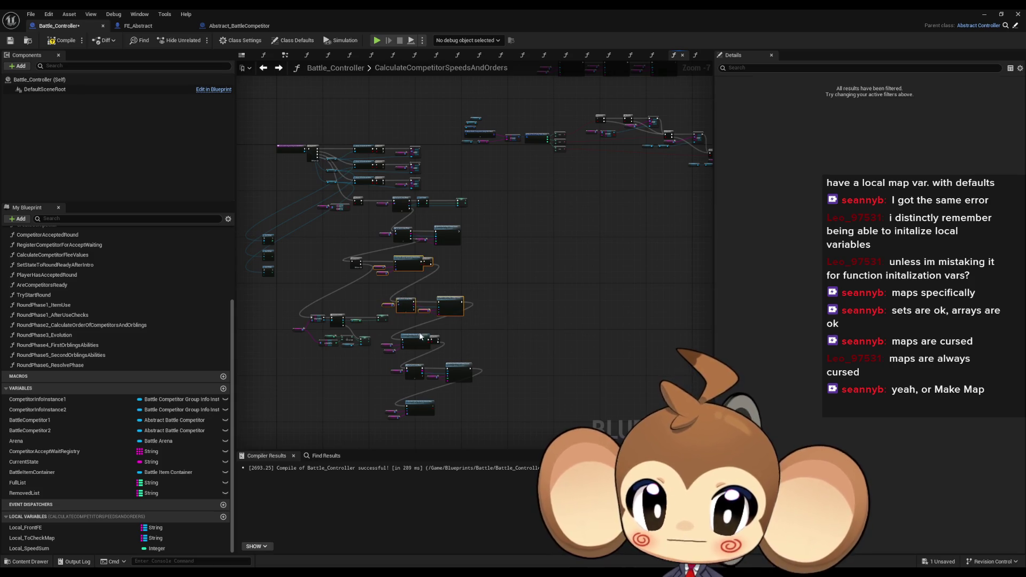
{"action": "left_click_drag", "start_coordinate": [407, 310], "coordinate": [527, 310]}
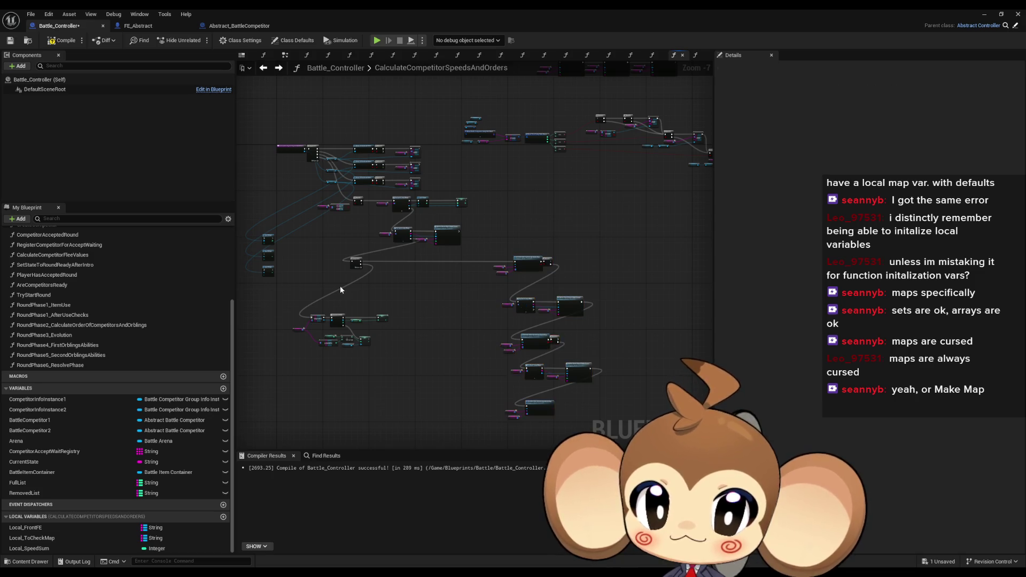
{"action": "scroll", "coordinate": [418, 336], "scroll_direction": "up", "scroll_amount": 2}
{"action": "mouse_move", "coordinate": [418, 335]}
{"action": "left_mouse_down"}
{"action": "mouse_move", "coordinate": [464, 290]}
{"action": "mouse_move", "coordinate": [490, 293]}
{"action": "left_mouse_up"}
{"action": "scroll", "coordinate": [426, 259], "scroll_direction": "down", "scroll_amount": 1}
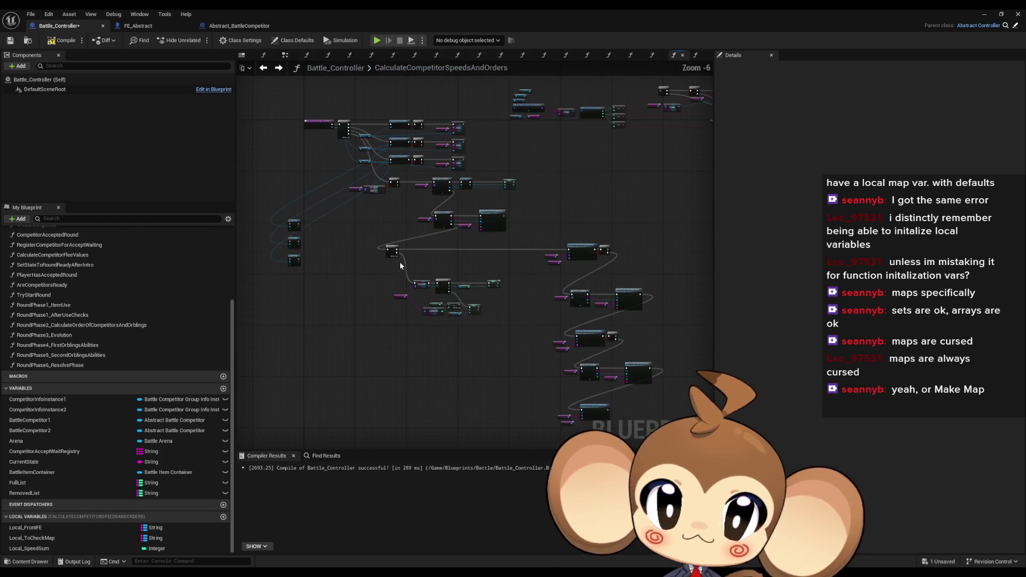
{"action": "scroll", "coordinate": [374, 241], "scroll_direction": "up", "scroll_amount": 3}
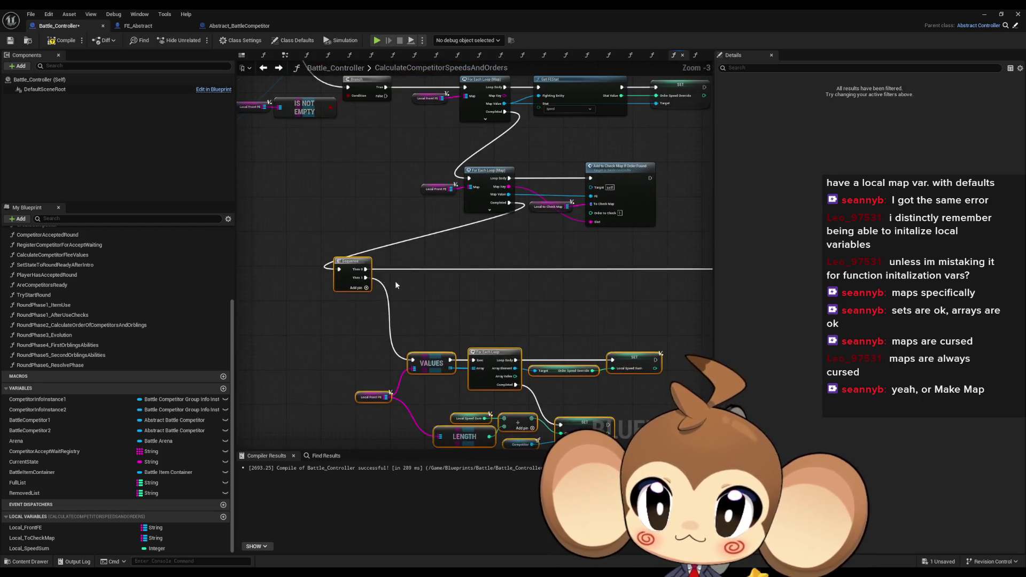
{"action": "mouse_move", "coordinate": [353, 264]}
{"action": "left_mouse_down"}
{"action": "mouse_move", "coordinate": [507, 275]}
{"action": "mouse_move", "coordinate": [558, 297]}
{"action": "left_mouse_up"}
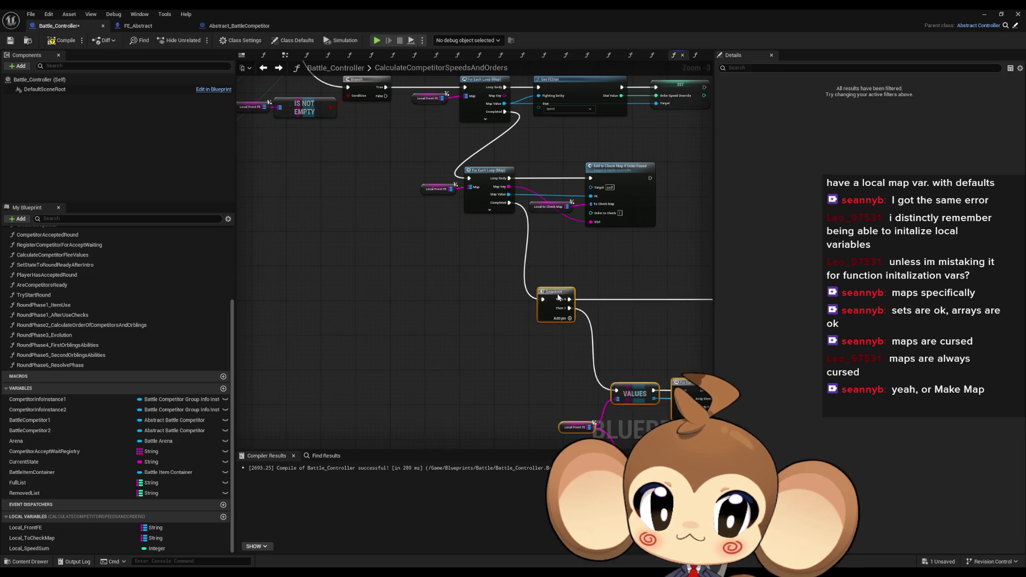
- Lower the VALUES, Sequence and LENGTH group, then select the For Each Loop and Add to Check Map nodes
{"action": "scroll", "coordinate": [558, 297], "scroll_direction": "down", "scroll_amount": 2}
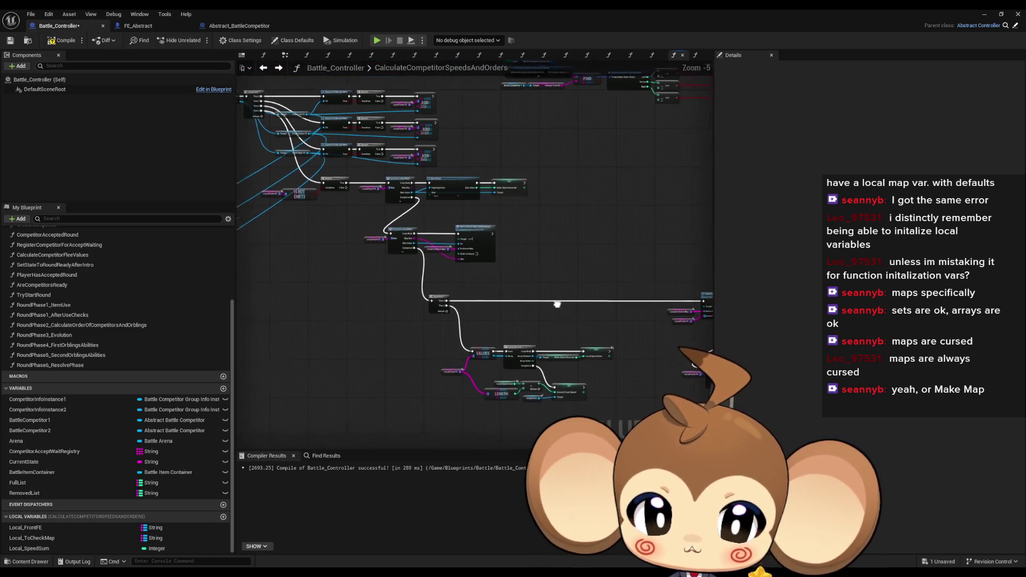
{"action": "scroll", "coordinate": [556, 304], "scroll_direction": "down", "scroll_amount": 1}
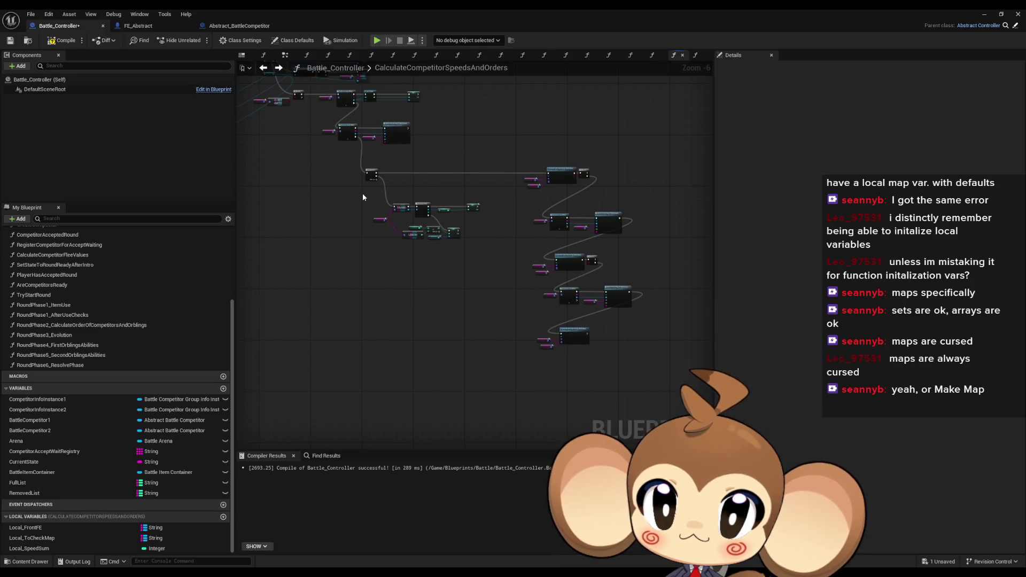
{"action": "mouse_move", "coordinate": [362, 197]}
{"action": "left_mouse_down"}
{"action": "mouse_move", "coordinate": [476, 243]}
{"action": "mouse_move", "coordinate": [496, 364]}
{"action": "left_mouse_up"}
{"action": "scroll", "coordinate": [544, 189], "scroll_direction": "up", "scroll_amount": 4}
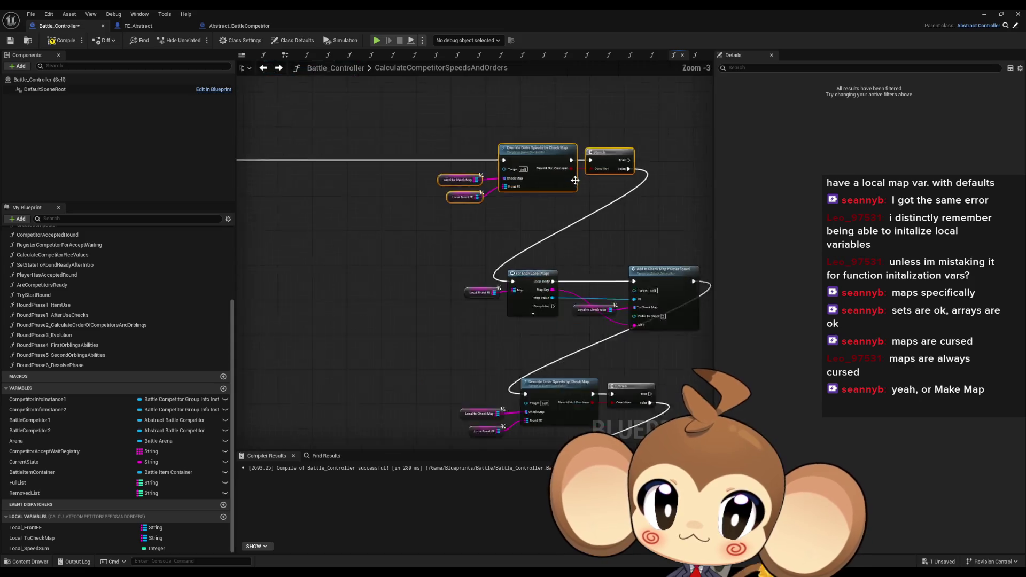
{"action": "left_click", "coordinate": [389, 277]}
{"action": "left_click_drag", "start_coordinate": [390, 277], "coordinate": [679, 422]}
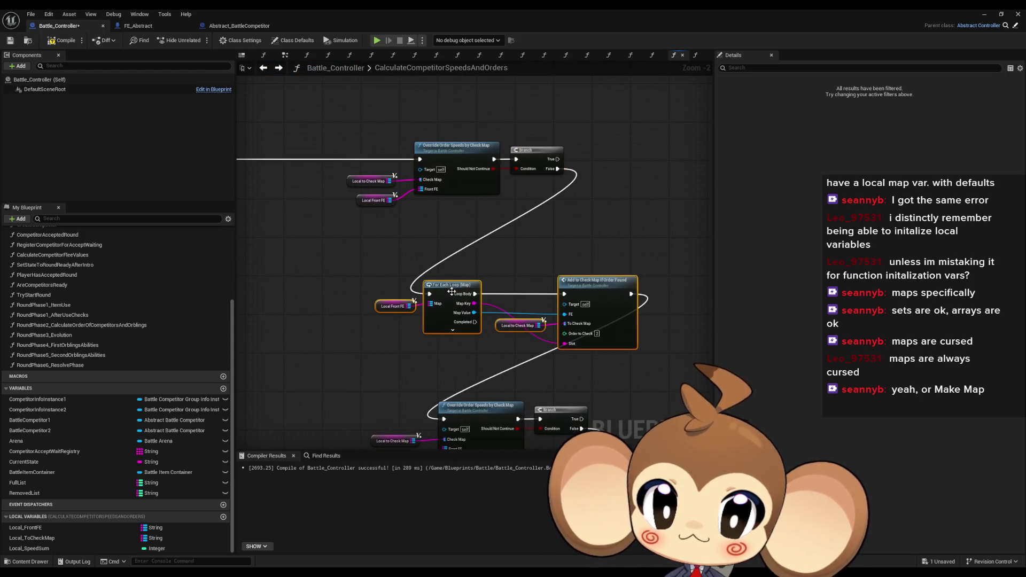
- Move the loop nodes up and tuck the Override Order Speeds and Branch group beneath them
{"action": "mouse_move", "coordinate": [447, 289]}
{"action": "left_mouse_down"}
{"action": "mouse_move", "coordinate": [437, 213]}
{"action": "mouse_move", "coordinate": [448, 107]}
{"action": "mouse_move", "coordinate": [450, 322]}
{"action": "mouse_move", "coordinate": [416, 67]}
{"action": "left_mouse_up"}
{"action": "left_click", "coordinate": [483, 257]}
{"action": "mouse_move", "coordinate": [483, 257]}
{"action": "left_mouse_down"}
{"action": "mouse_move", "coordinate": [387, 36]}
{"action": "mouse_move", "coordinate": [460, 326]}
{"action": "mouse_move", "coordinate": [455, 274]}
{"action": "left_mouse_up"}
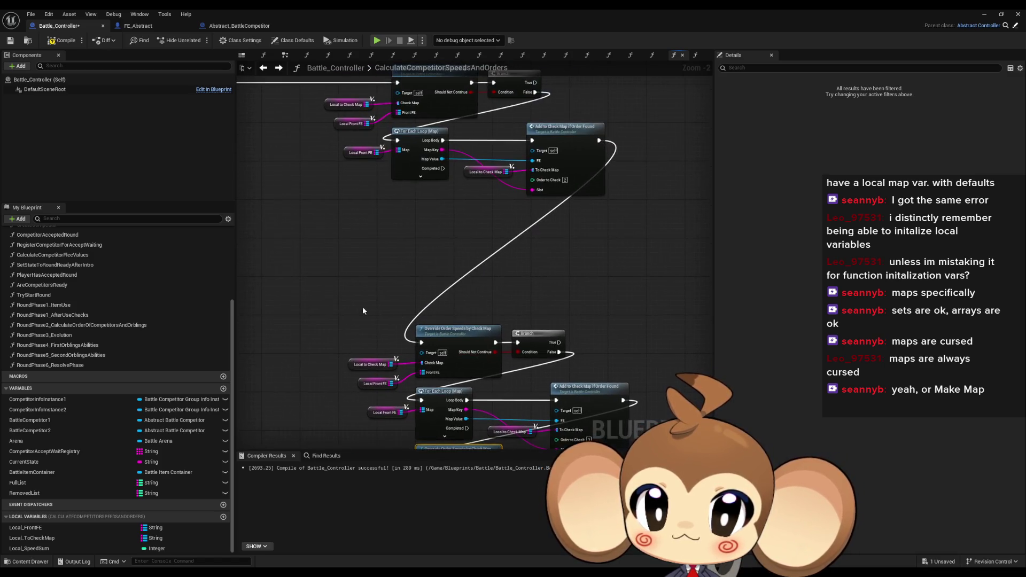
{"action": "left_click_drag", "start_coordinate": [328, 303], "coordinate": [572, 381]}
{"action": "mouse_move", "coordinate": [536, 344]}
{"action": "left_mouse_down"}
{"action": "mouse_move", "coordinate": [512, 209]}
{"action": "mouse_move", "coordinate": [523, 355]}
{"action": "left_mouse_up"}
- Relink the exec wires so the loop's Completed output continues the chain toward the Sequence
{"action": "scroll", "coordinate": [355, 200], "scroll_direction": "down", "scroll_amount": 2}
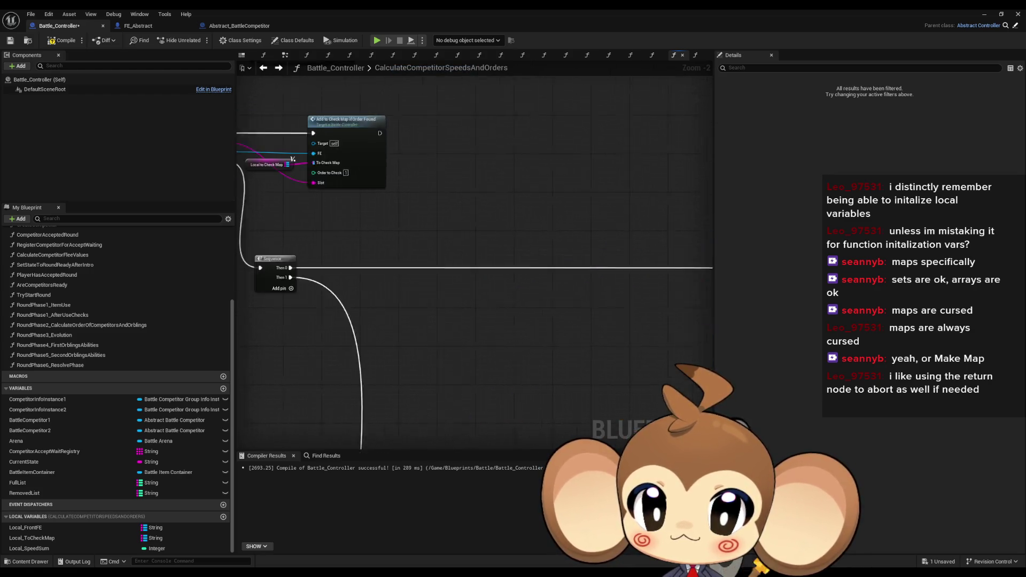
{"action": "left_click_drag", "start_coordinate": [355, 200], "coordinate": [477, 248]}
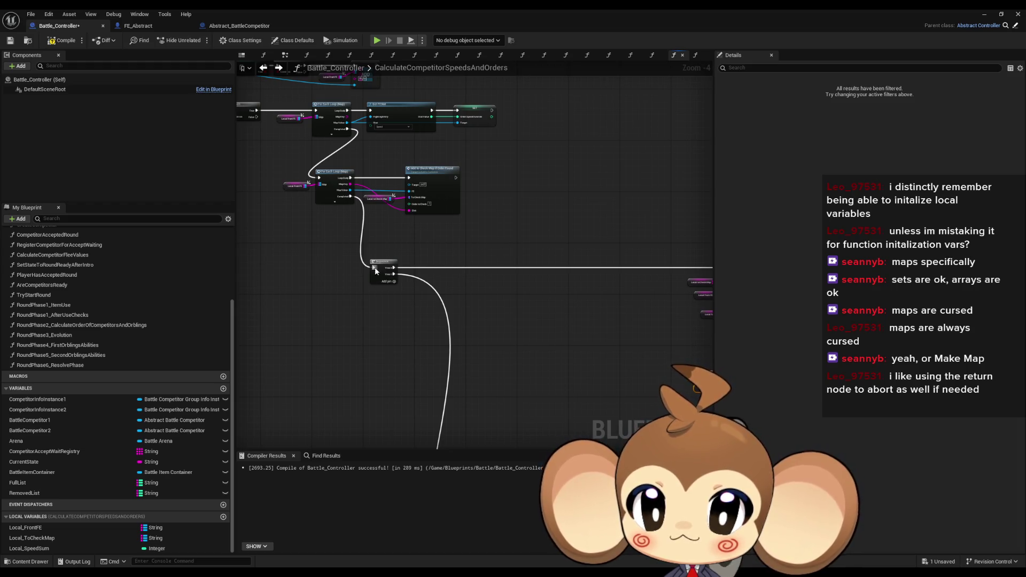
{"action": "mouse_move", "coordinate": [348, 194]}
{"action": "left_mouse_down"}
{"action": "mouse_move", "coordinate": [515, 355]}
{"action": "mouse_move", "coordinate": [590, 256]}
{"action": "left_mouse_up"}
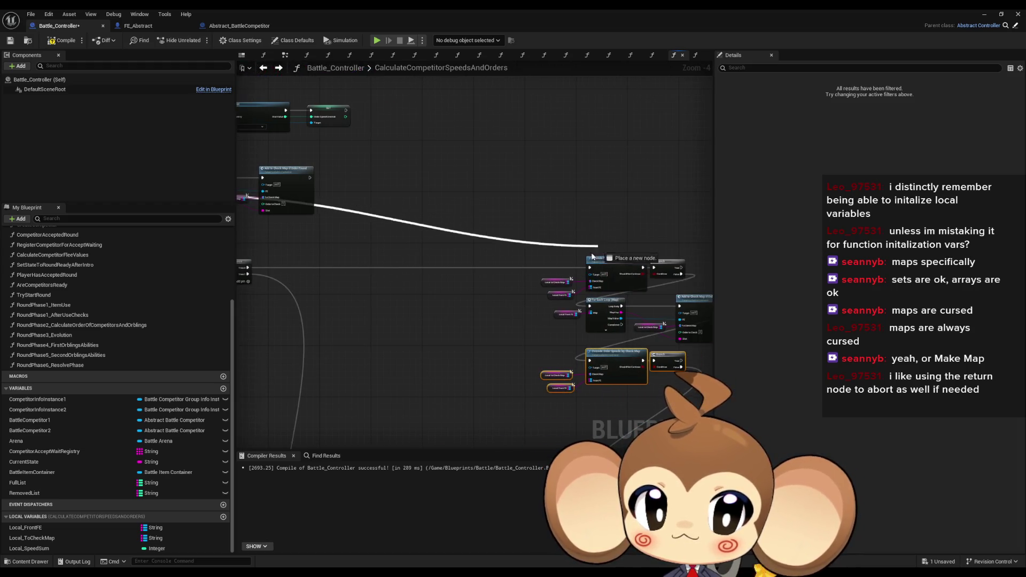
{"action": "left_click_drag", "start_coordinate": [406, 172], "coordinate": [574, 285]}
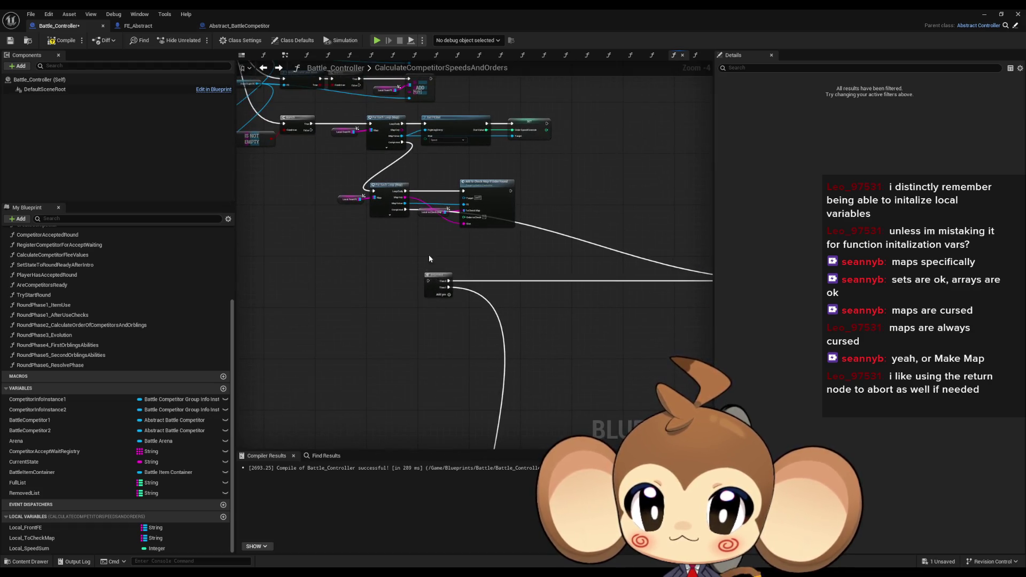
{"action": "left_click_drag", "start_coordinate": [428, 259], "coordinate": [434, 277]}
{"action": "mouse_move", "coordinate": [408, 160]}
{"action": "left_mouse_down"}
{"action": "mouse_move", "coordinate": [417, 262]}
{"action": "mouse_move", "coordinate": [433, 299]}
{"action": "mouse_move", "coordinate": [383, 209]}
{"action": "left_mouse_up"}
- Stack the remaining loop, Add to Check Map and Override chains into one compact vertical column
{"action": "left_click_drag", "start_coordinate": [321, 206], "coordinate": [527, 247]}
{"action": "mouse_move", "coordinate": [489, 212]}
{"action": "left_mouse_down"}
{"action": "mouse_move", "coordinate": [549, 219]}
{"action": "mouse_move", "coordinate": [555, 242]}
{"action": "mouse_move", "coordinate": [586, 232]}
{"action": "mouse_move", "coordinate": [596, 256]}
{"action": "left_mouse_up"}
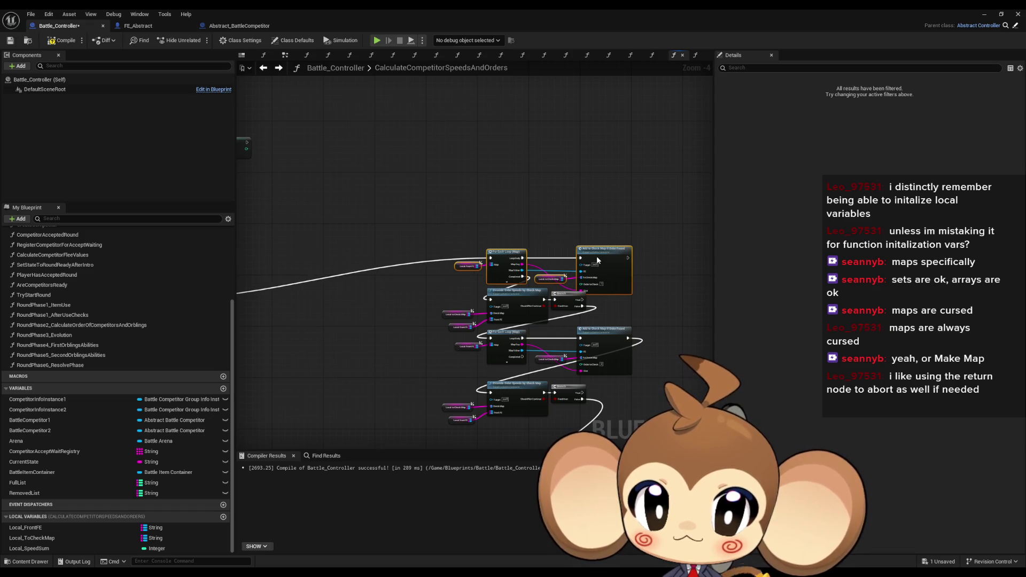
{"action": "left_click_drag", "start_coordinate": [437, 271], "coordinate": [556, 342]}
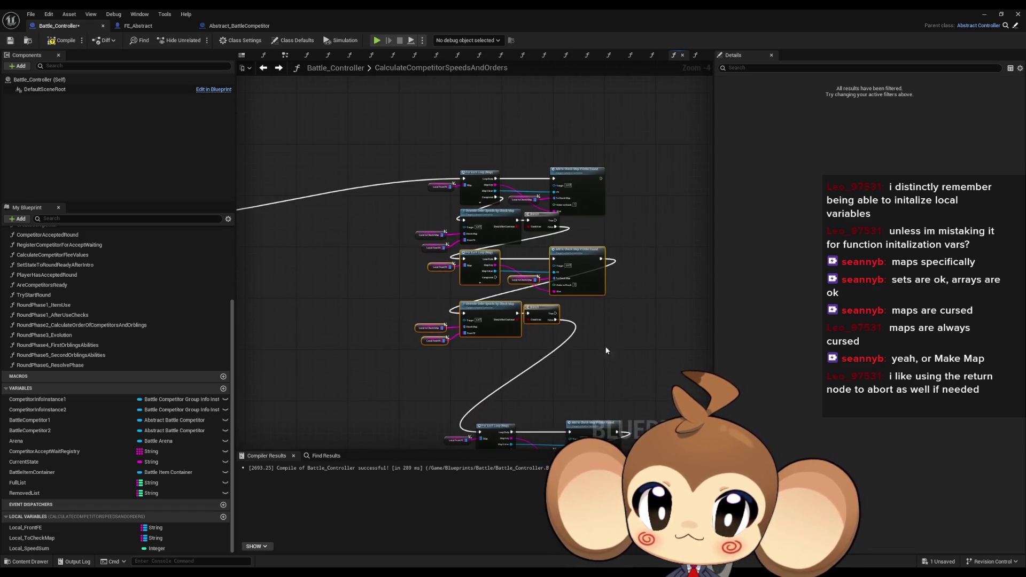
{"action": "left_click_drag", "start_coordinate": [442, 207], "coordinate": [442, 233]}
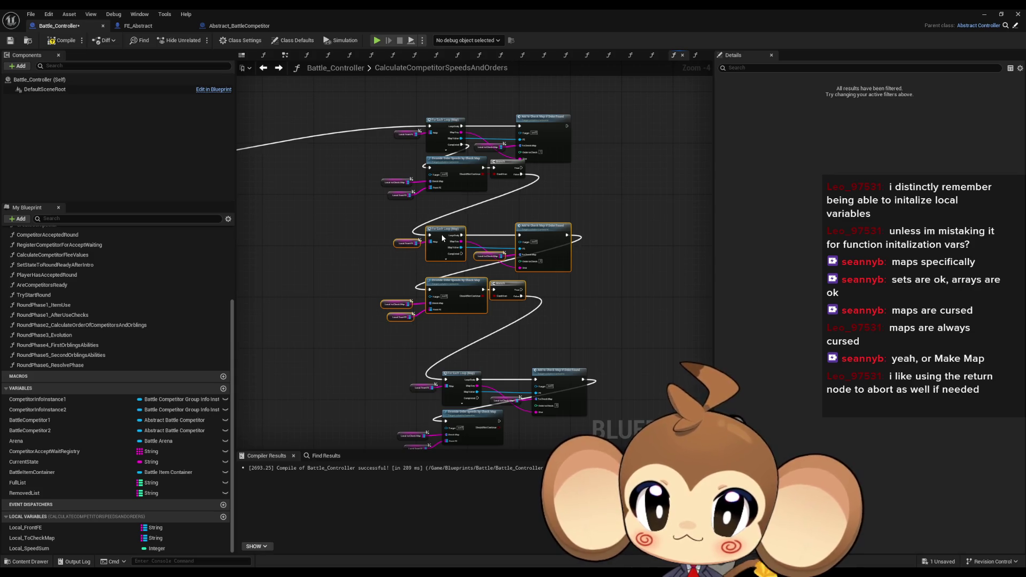
{"action": "left_click_drag", "start_coordinate": [386, 276], "coordinate": [619, 374]}
{"action": "left_click_drag", "start_coordinate": [477, 285], "coordinate": [460, 247]}
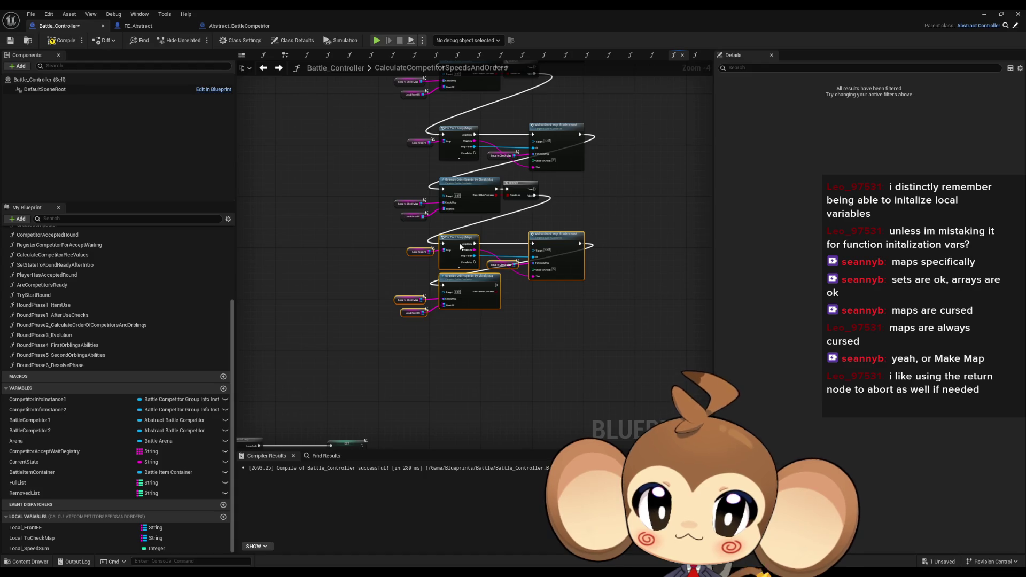
{"action": "left_click", "coordinate": [601, 325]}
{"action": "scroll", "coordinate": [601, 326], "scroll_direction": "up", "scroll_amount": 2}
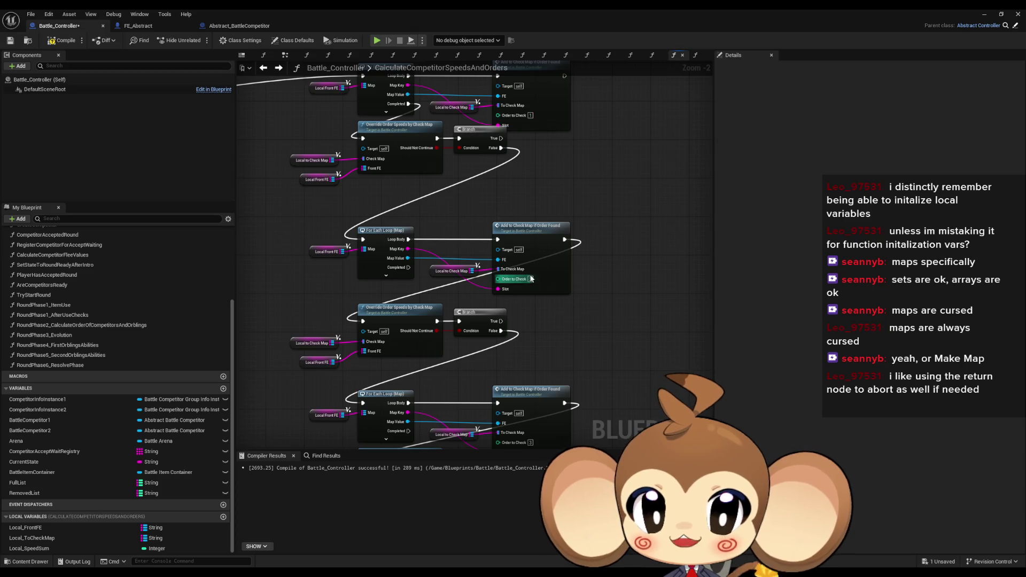
{"action": "scroll", "coordinate": [531, 279], "scroll_direction": "down", "scroll_amount": 1}
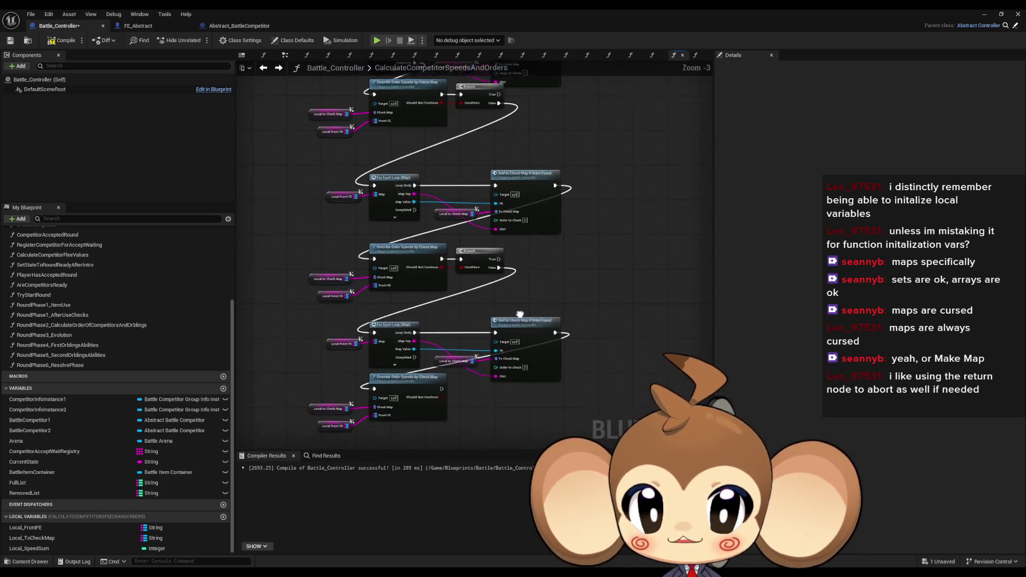
{"action": "scroll", "coordinate": [519, 315], "scroll_direction": "down", "scroll_amount": 1}
{"action": "scroll", "coordinate": [581, 289], "scroll_direction": "up", "scroll_amount": 1}
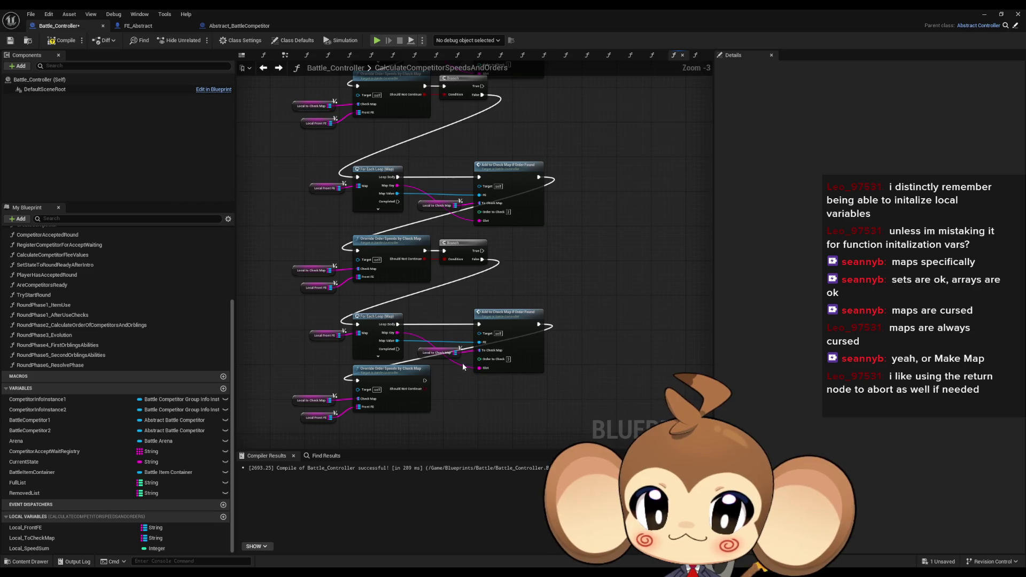